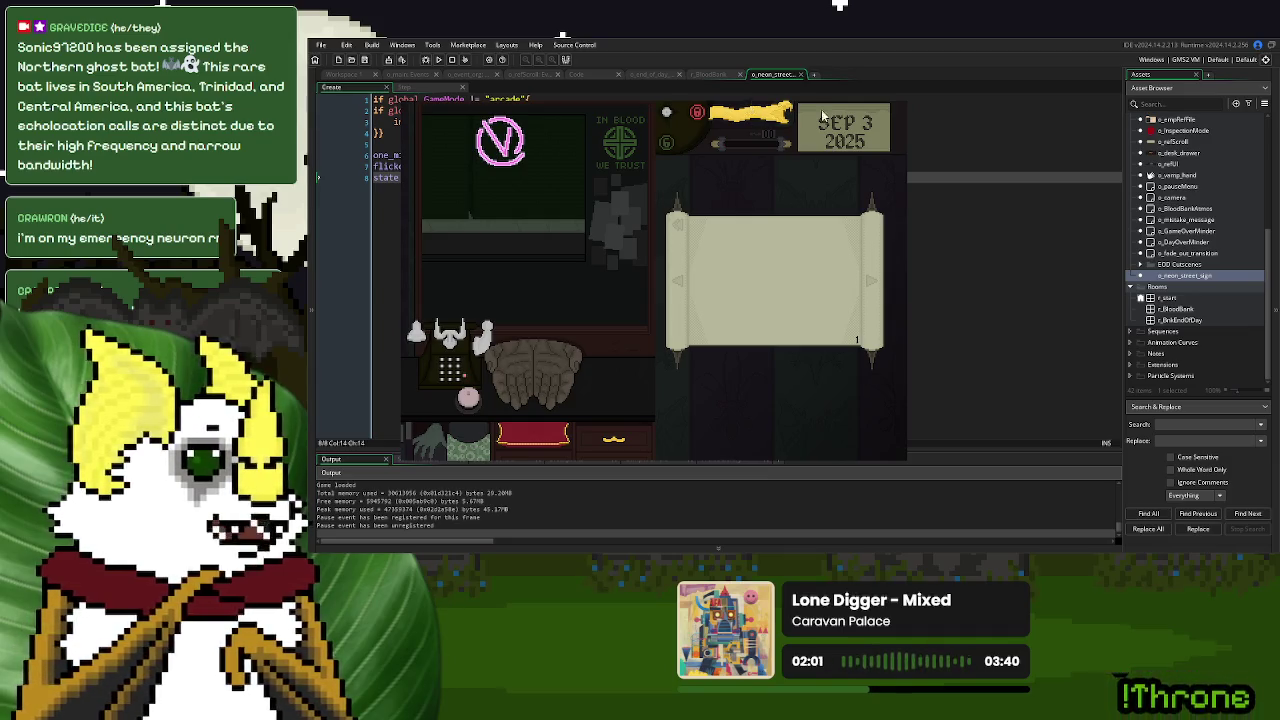
Close the test run and change the Create event's flicker_timer range minimum to 2
key("Escape")
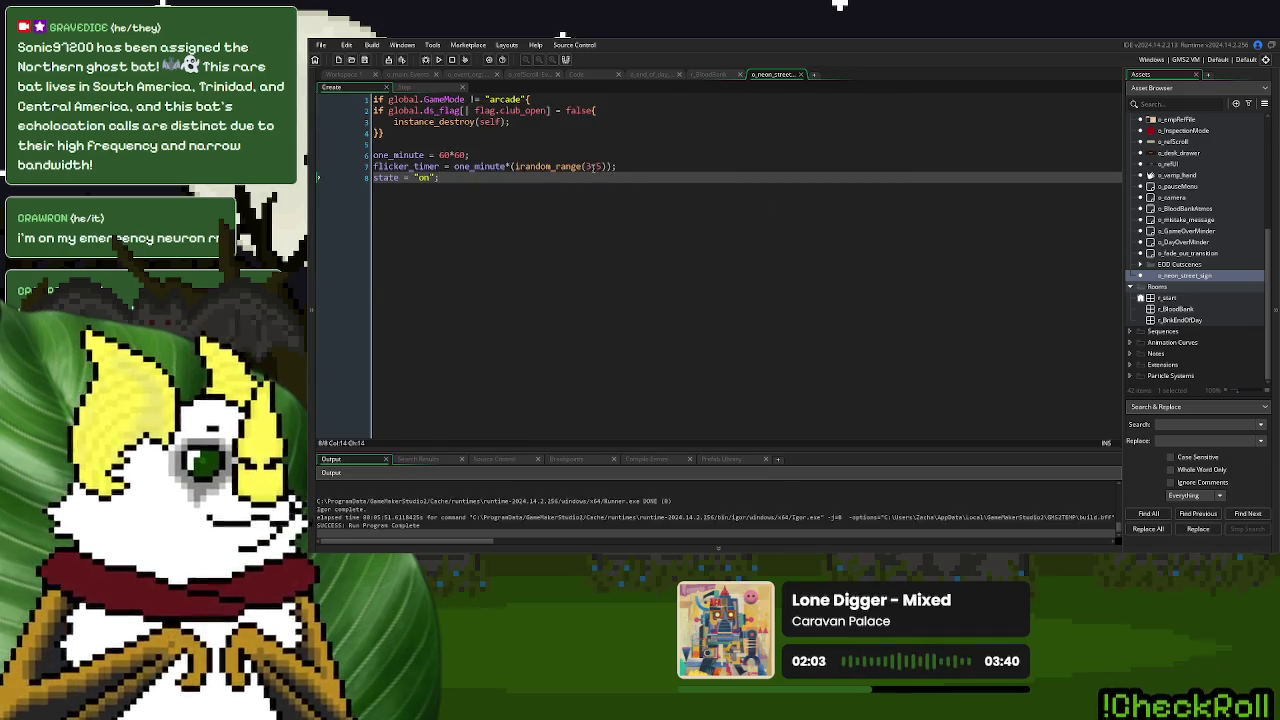
left_click(588, 167)
type("2")
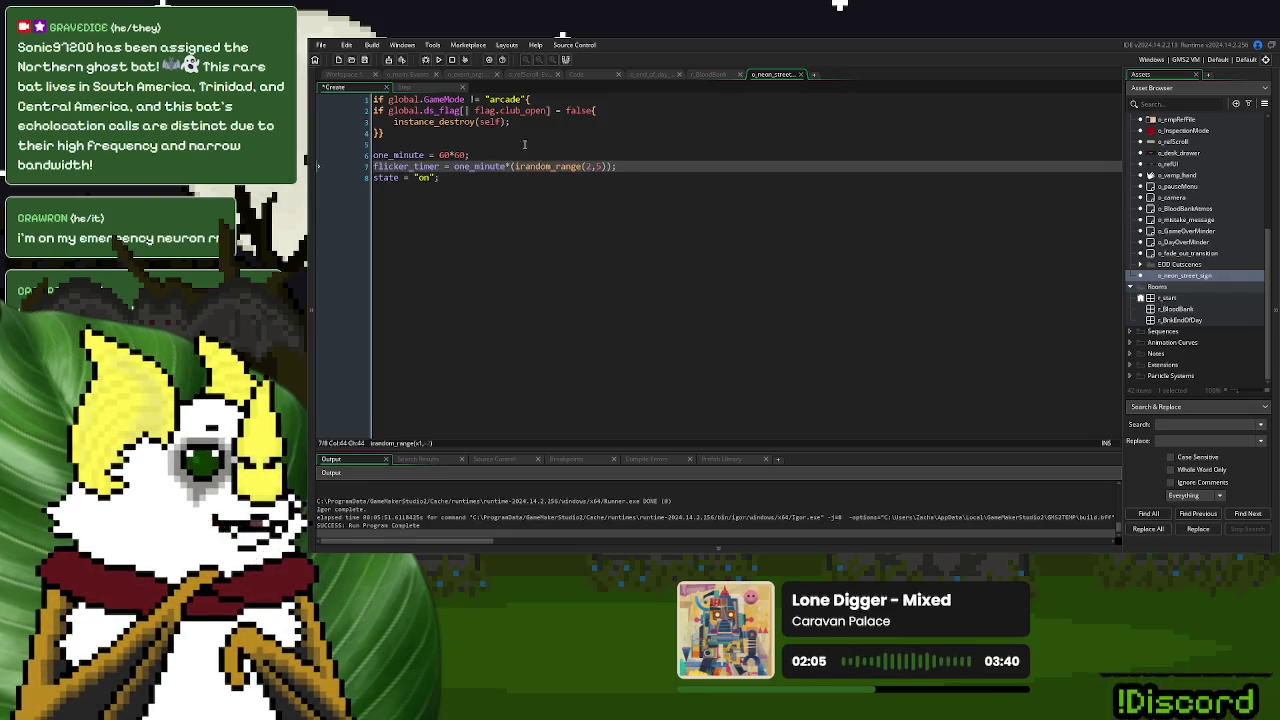
Set the Step event's flicker_timer reset to irandom_range(1,5)
left_click(403, 87)
left_click(722, 233)
key("BackSpace")
type("3")
key("BackSpace")
type("1,5));")
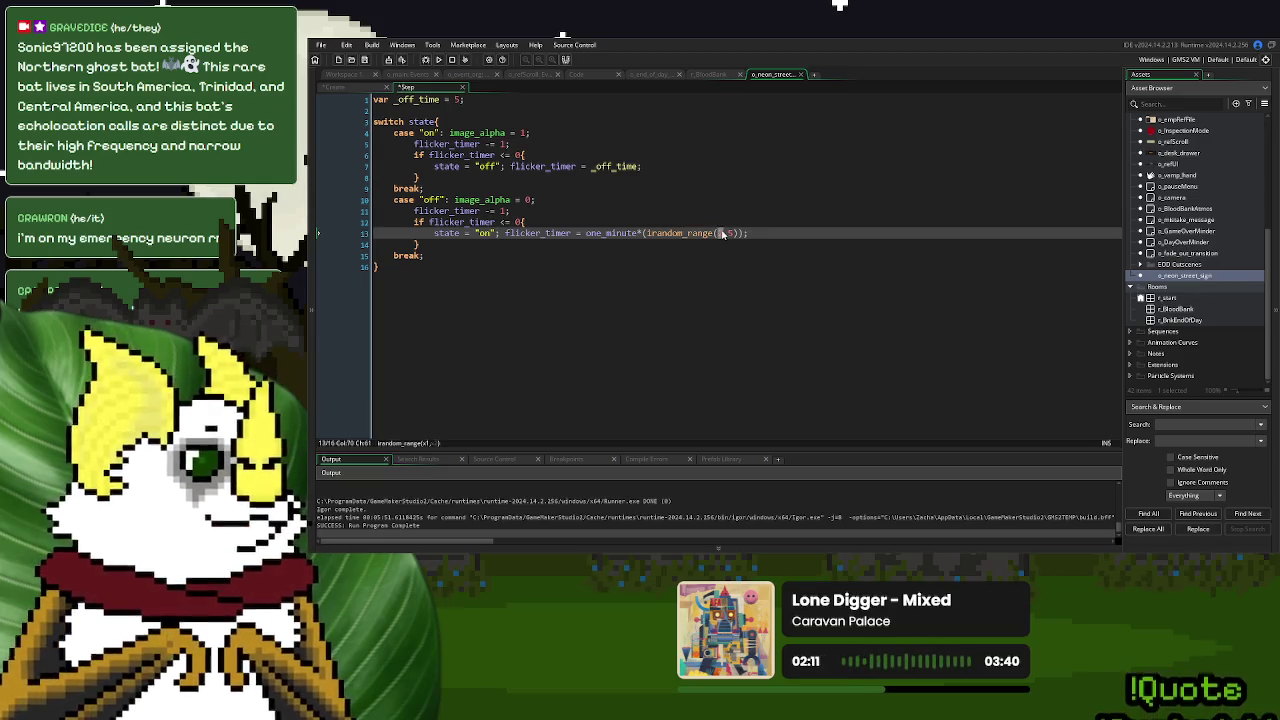
Change the Create event's flicker range minimum to 1, matching the Step event
left_click(355, 88)
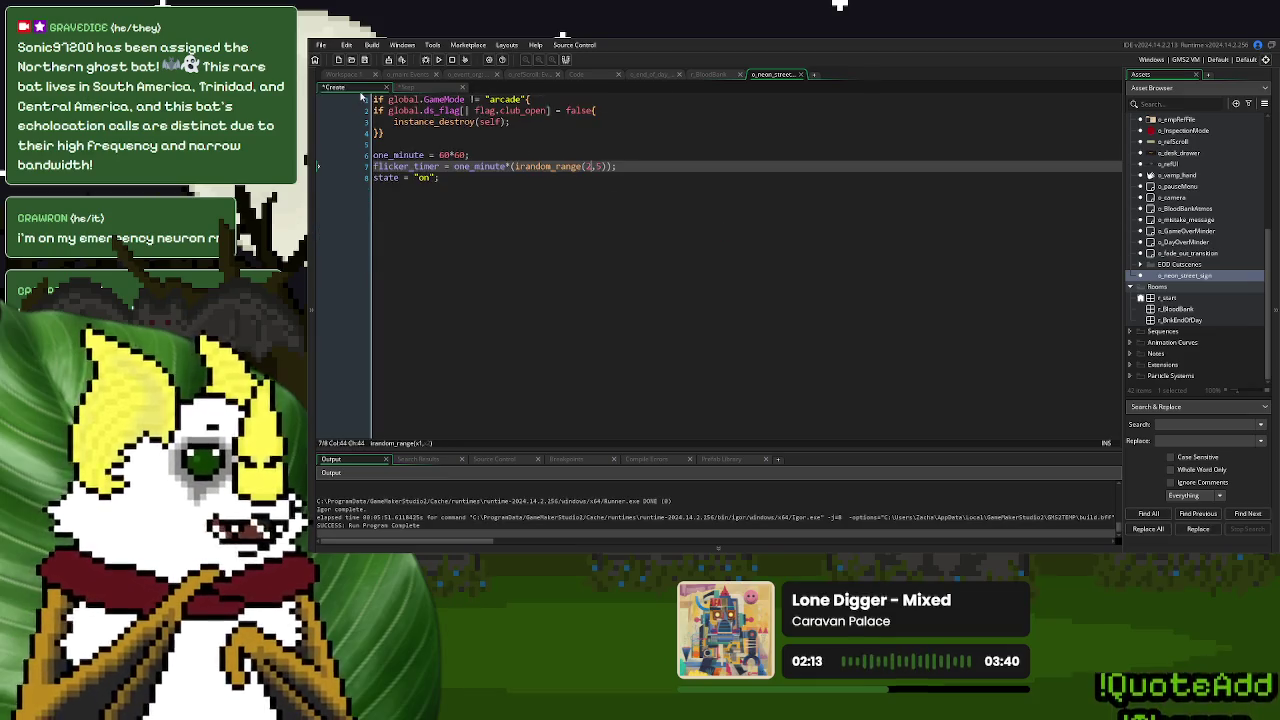
double_click(589, 167)
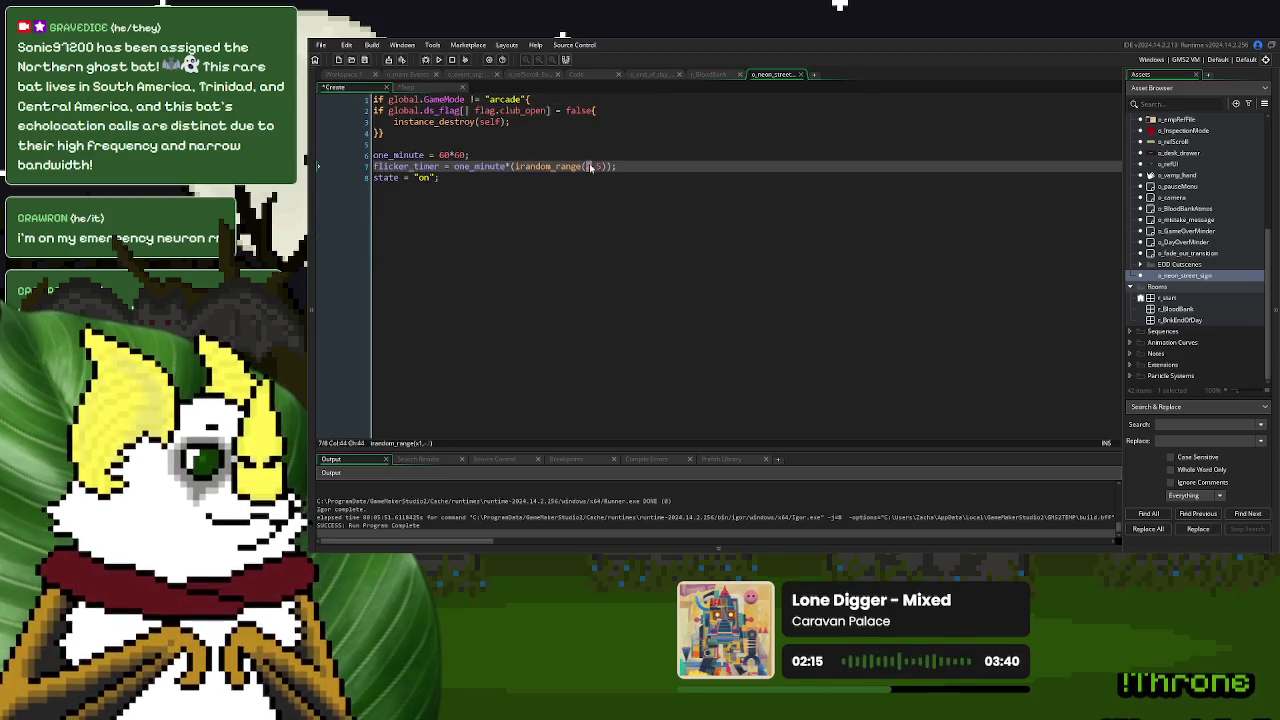
type("1")
key("End")
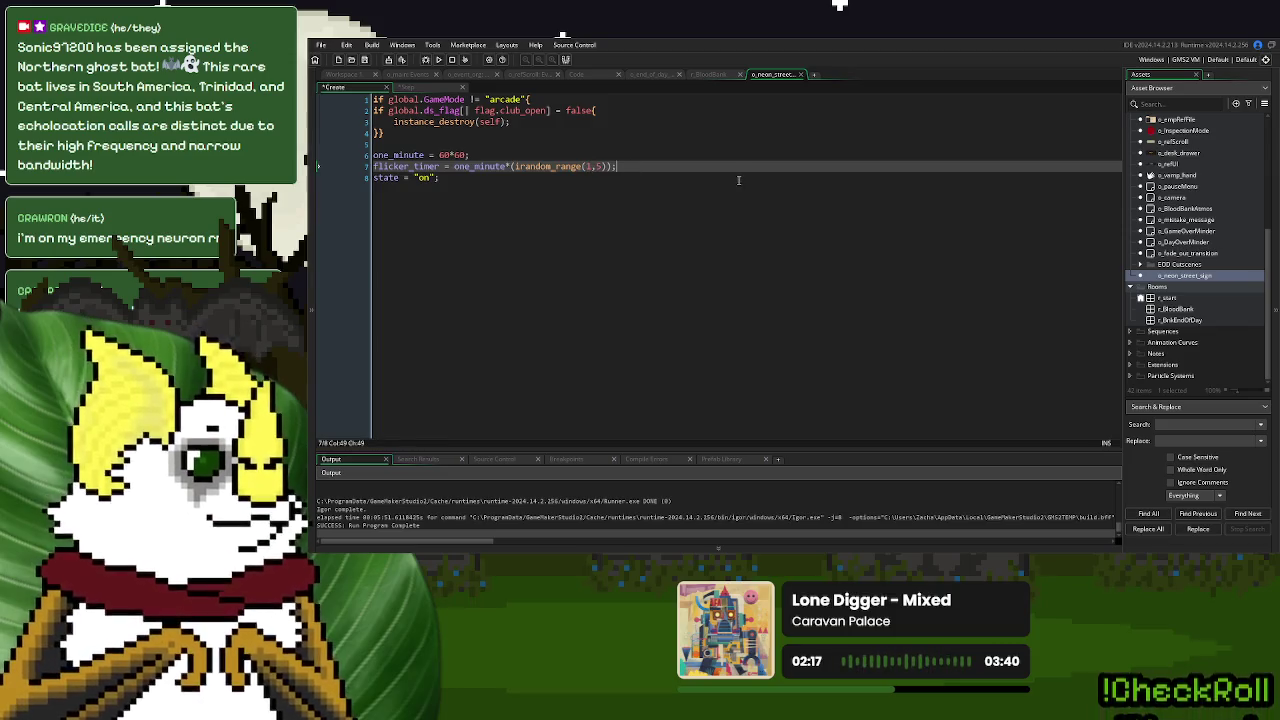
Close the o_neon_street_sign code tab
left_click(706, 79)
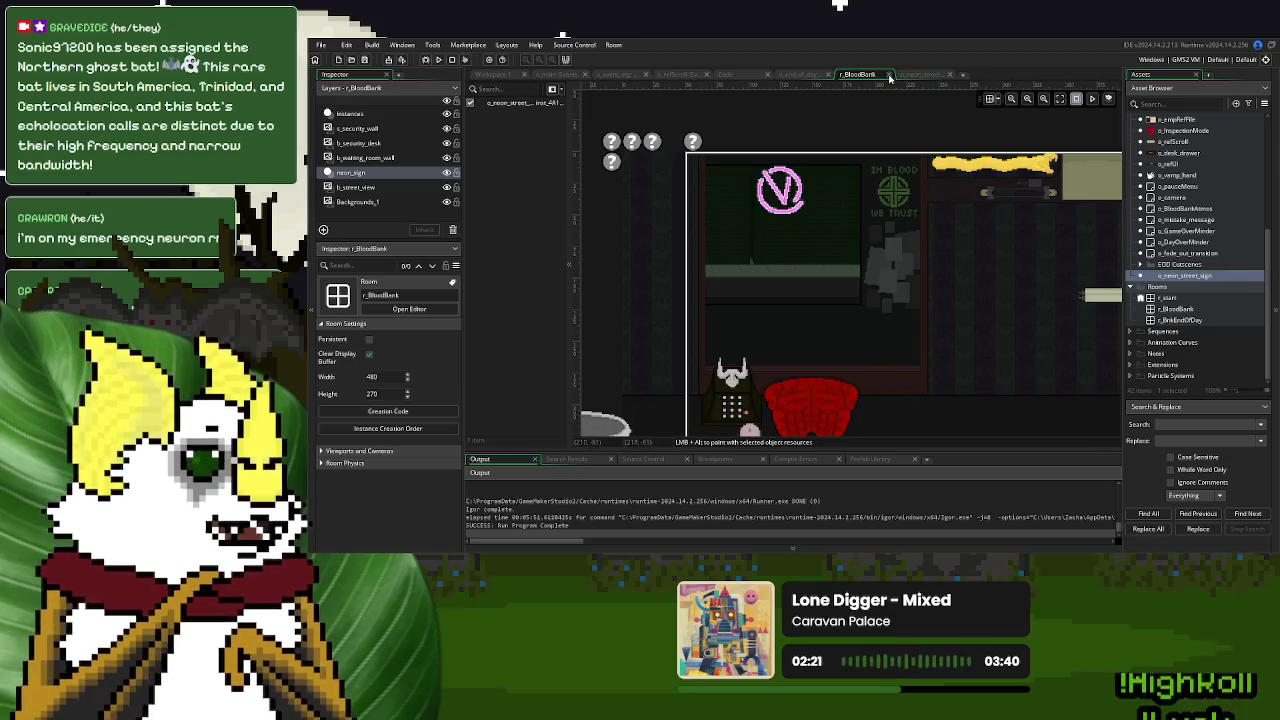
left_click(888, 76)
left_click(890, 75)
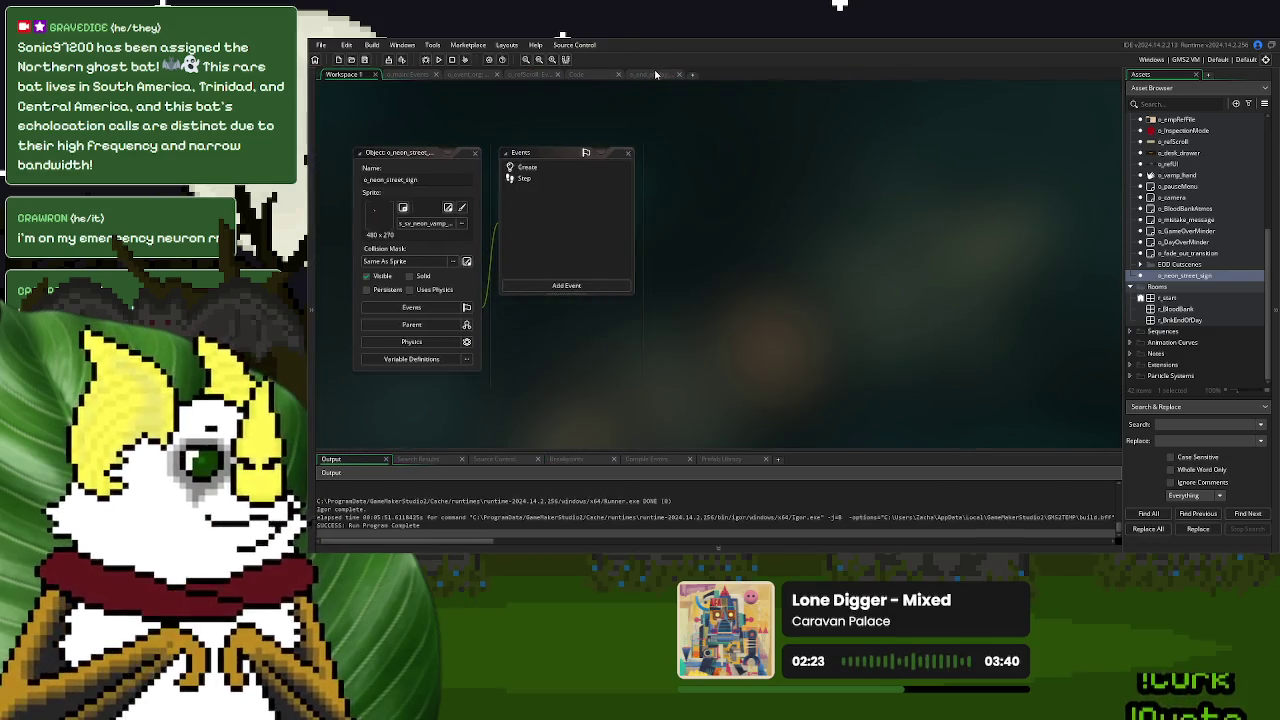
Look over the end-of-day Draw GUI and StorySpawnActor code, then open the reference scroll's Draw GUI
left_click(655, 75)
left_click(677, 182)
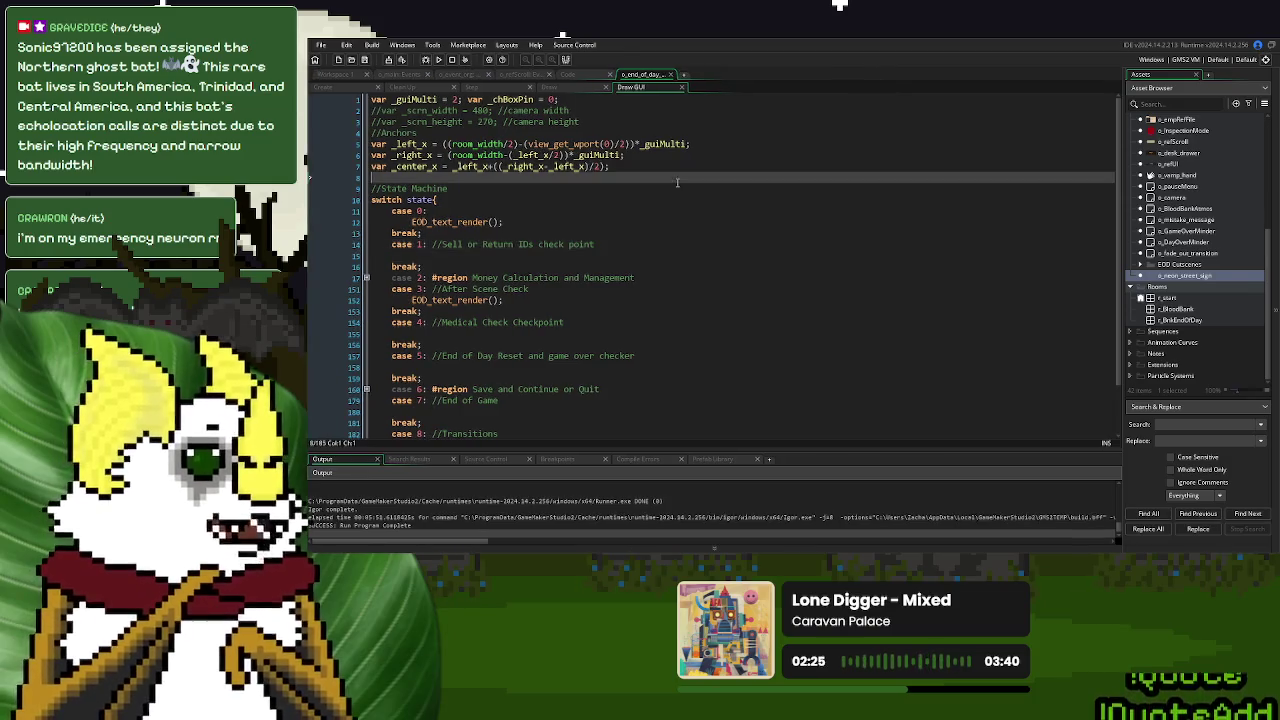
left_click(567, 77)
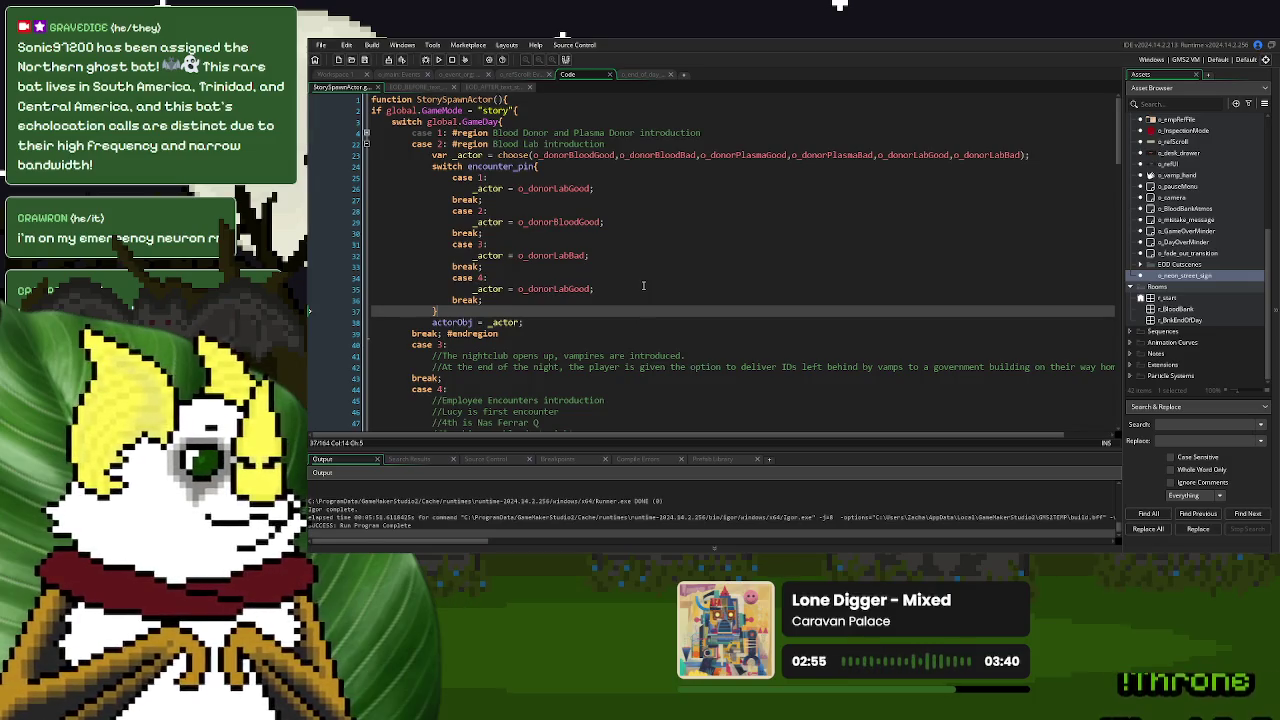
left_click(636, 77)
Bring up the reference scroll's Draw GUI code and hide the output panel for more room
left_click(515, 77)
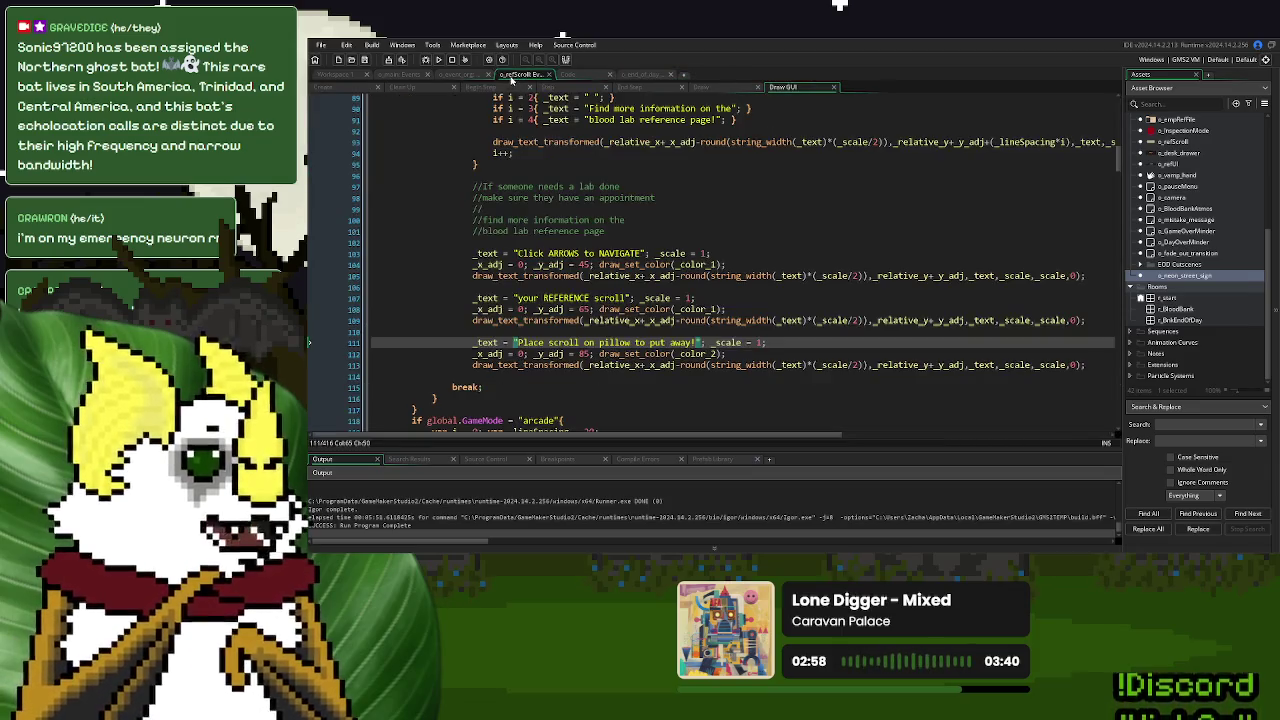
scroll(664, 348, "down", 3)
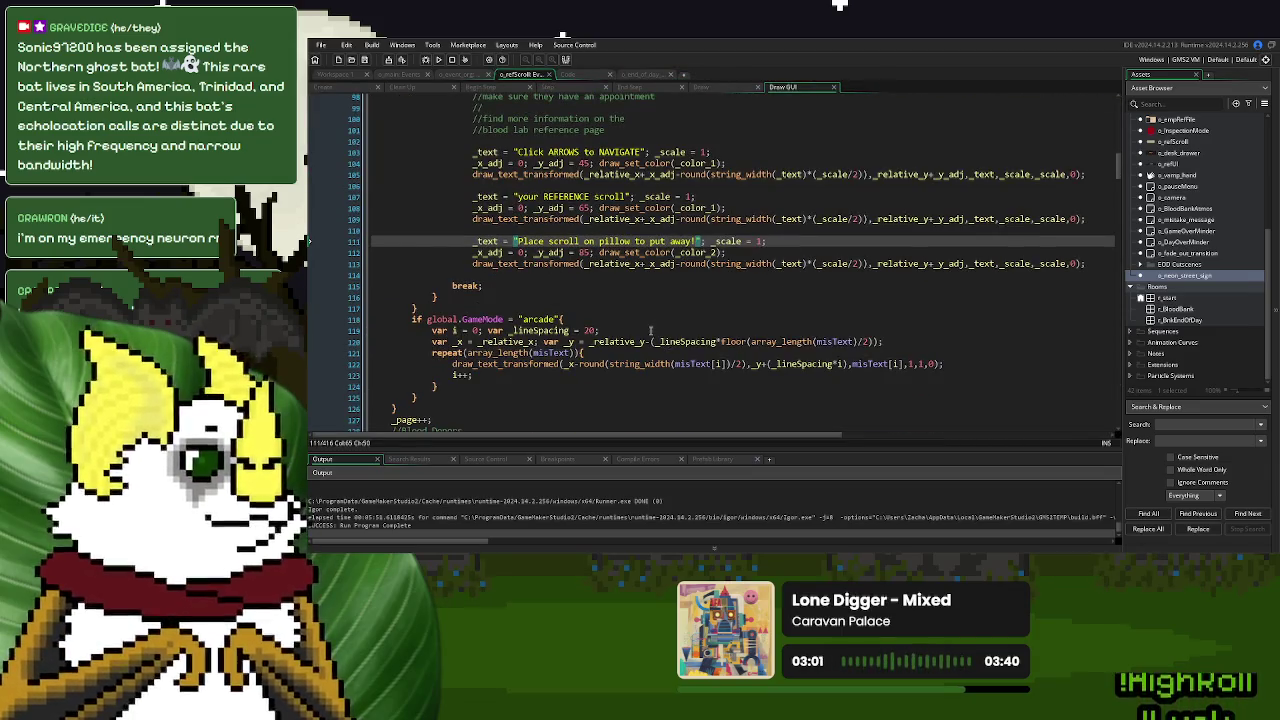
scroll(650, 330, "up", 4)
scroll(649, 330, "up", 3)
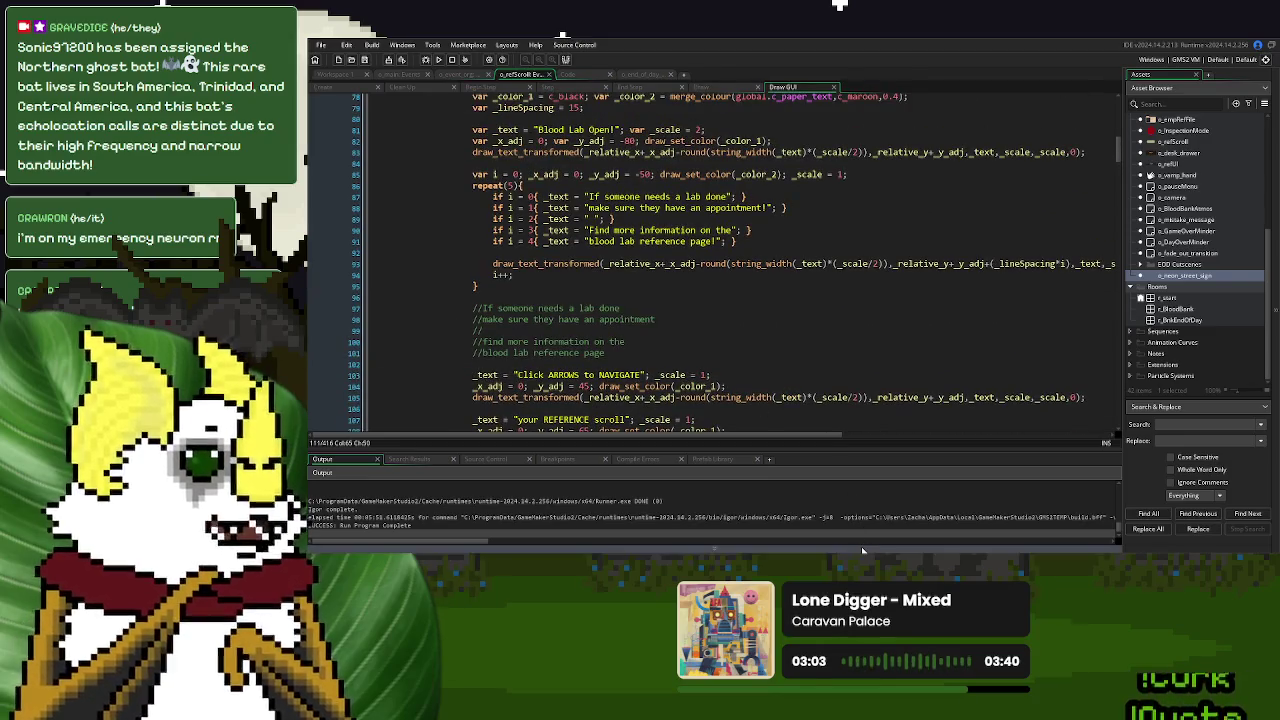
left_click(861, 546)
scroll(615, 418, "up", 7)
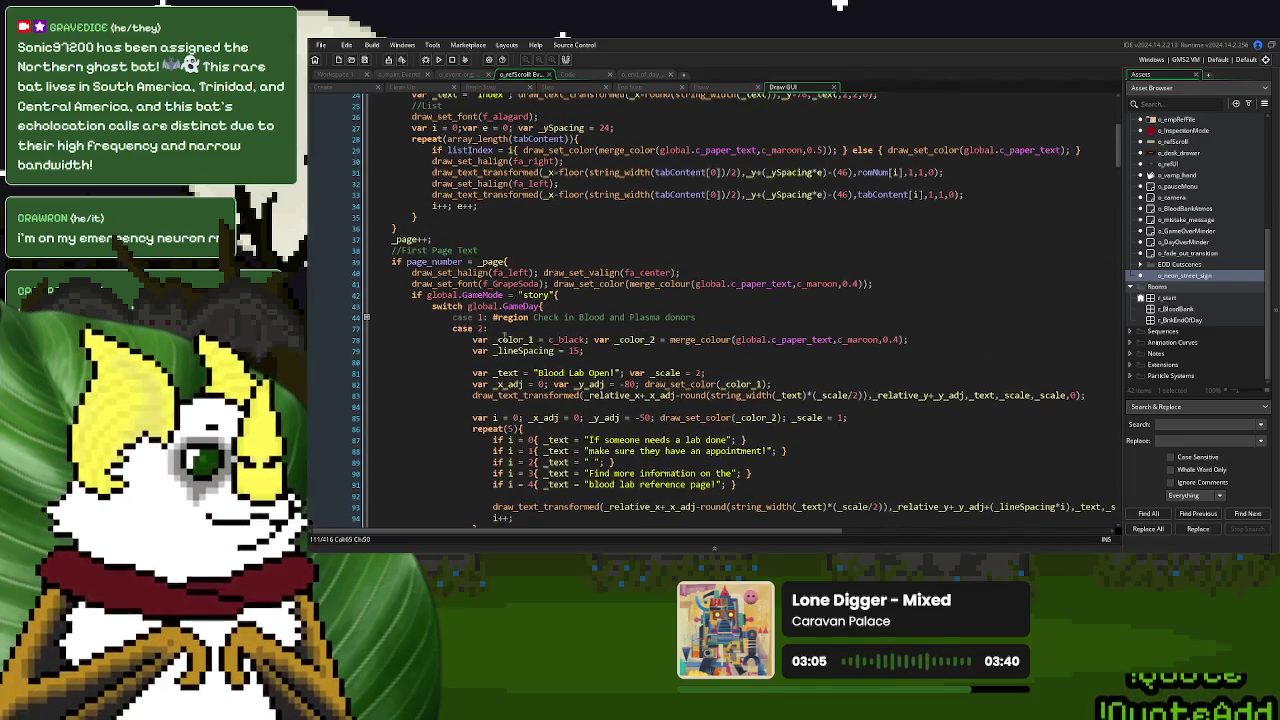
Wrap case 2 in a '#region Check in Blood Bank' … '#endregion' block
left_click(496, 328)
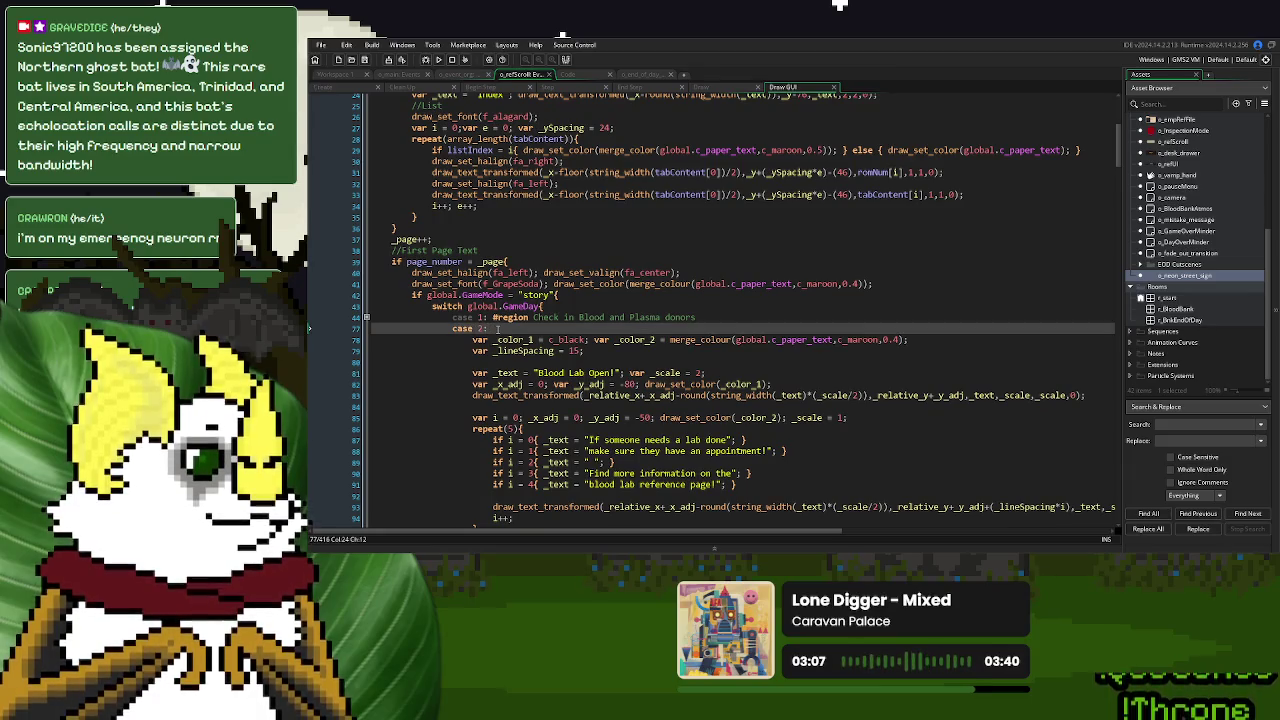
type("#regi")
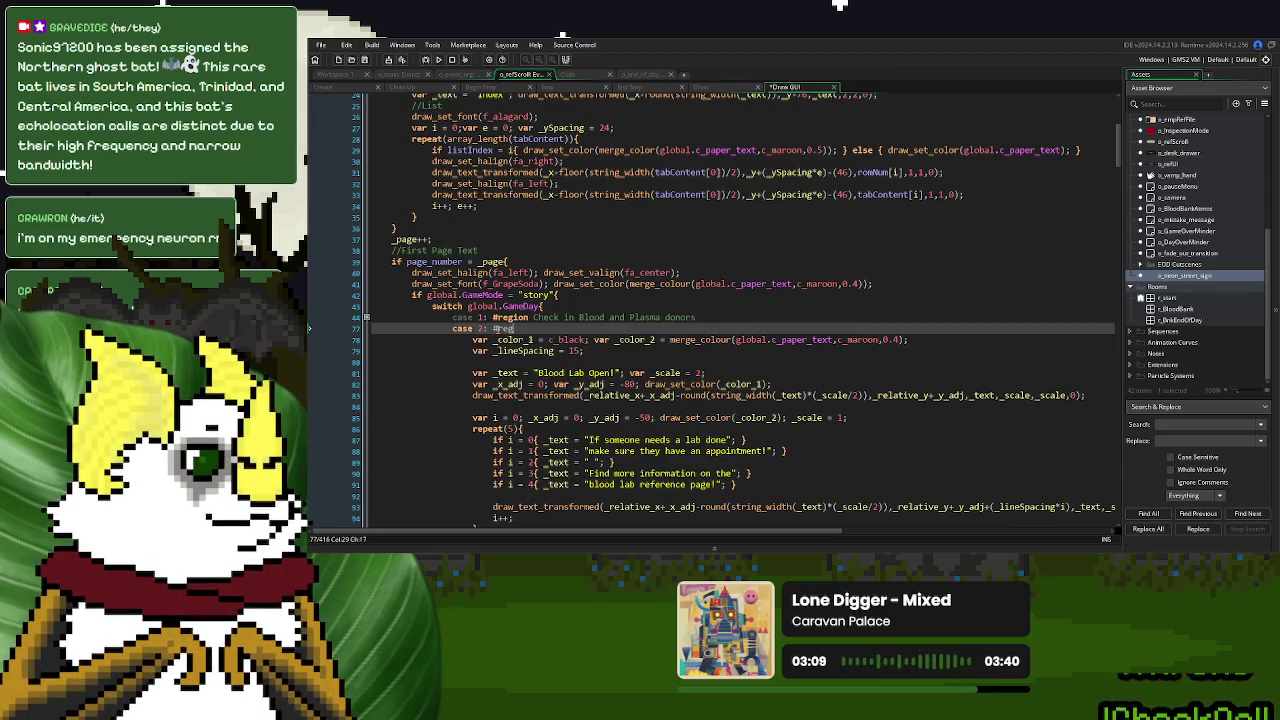
type("on Check in Bloo")
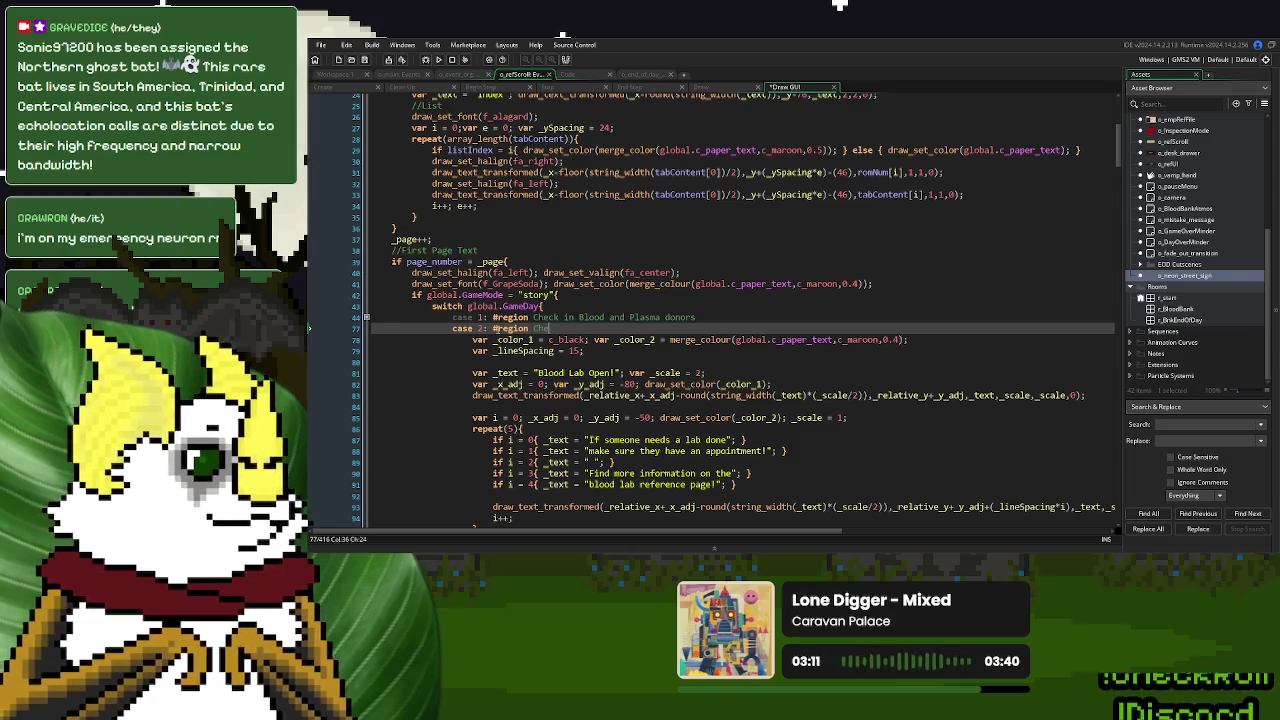
type("d Bank")
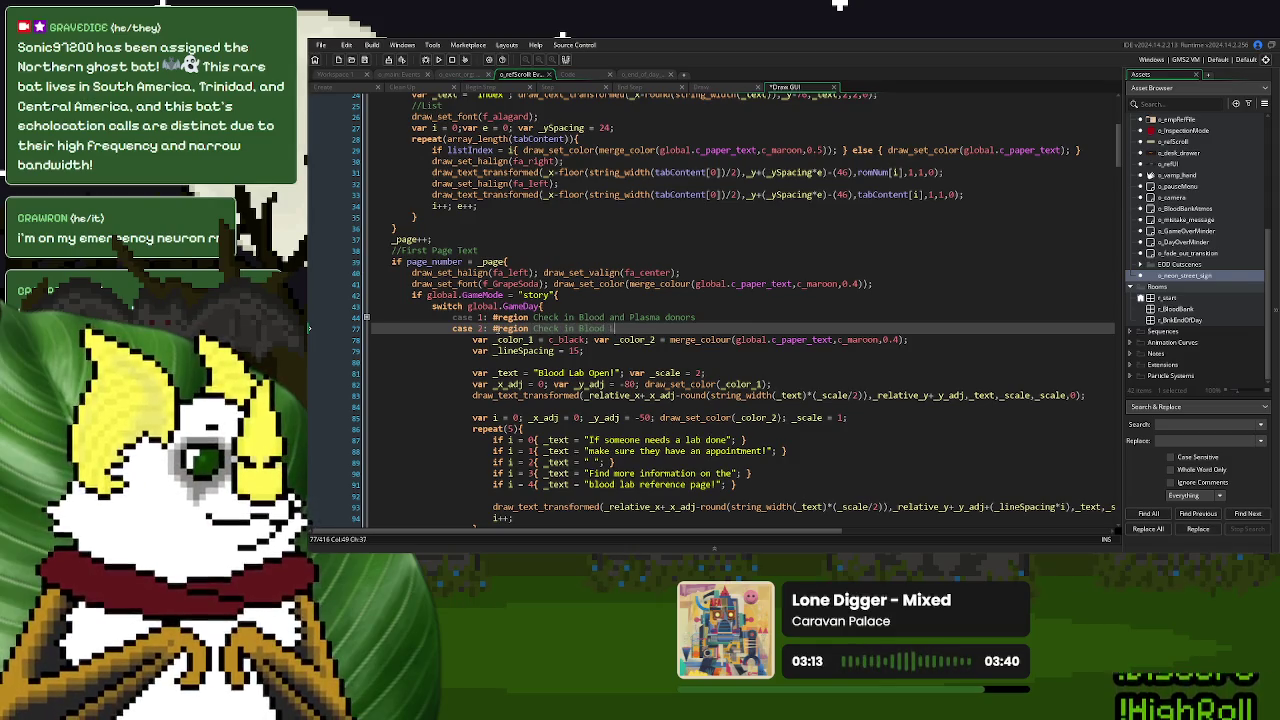
scroll(497, 330, "down", 15)
scroll(497, 330, "down", 3)
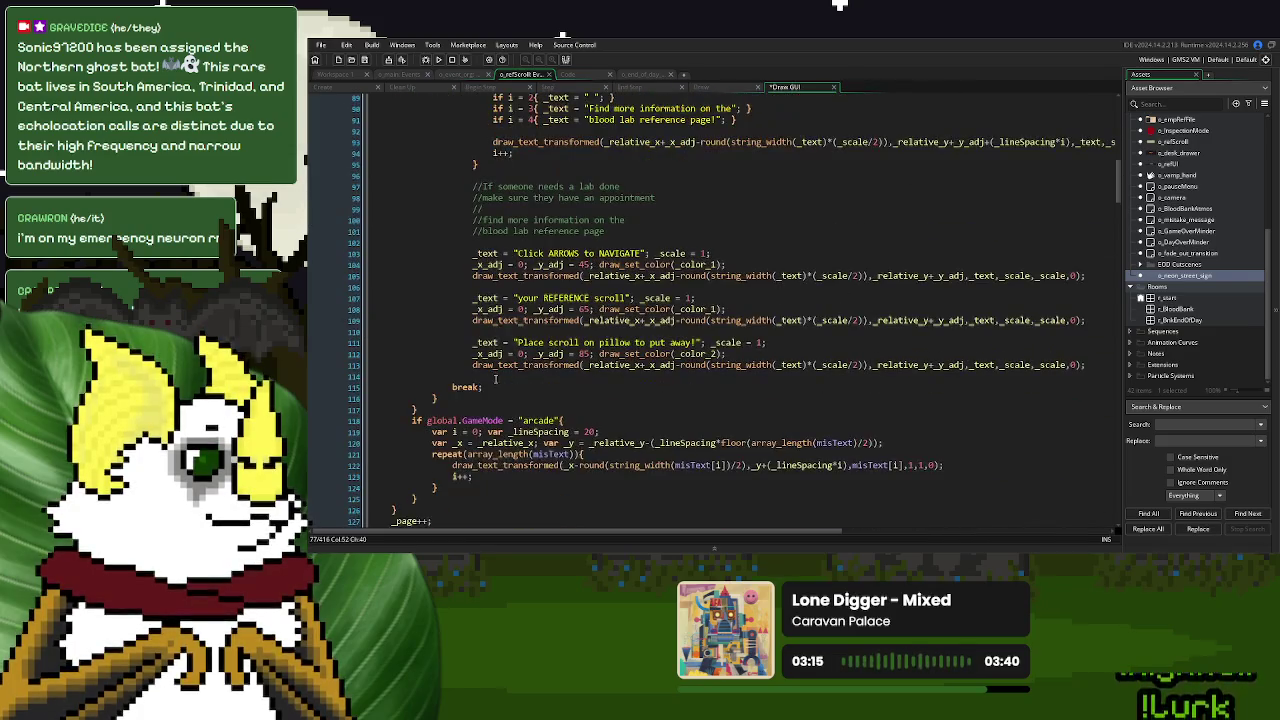
left_click(497, 386)
type("#e")
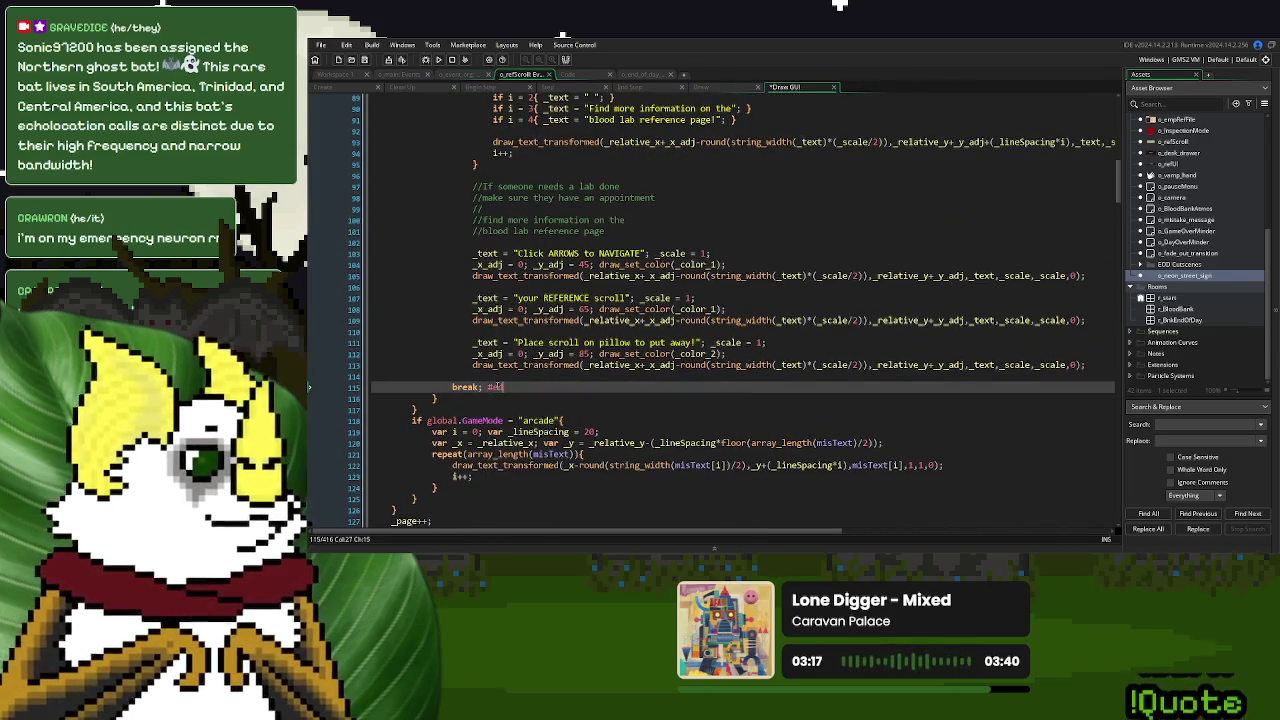
type("ndregion")
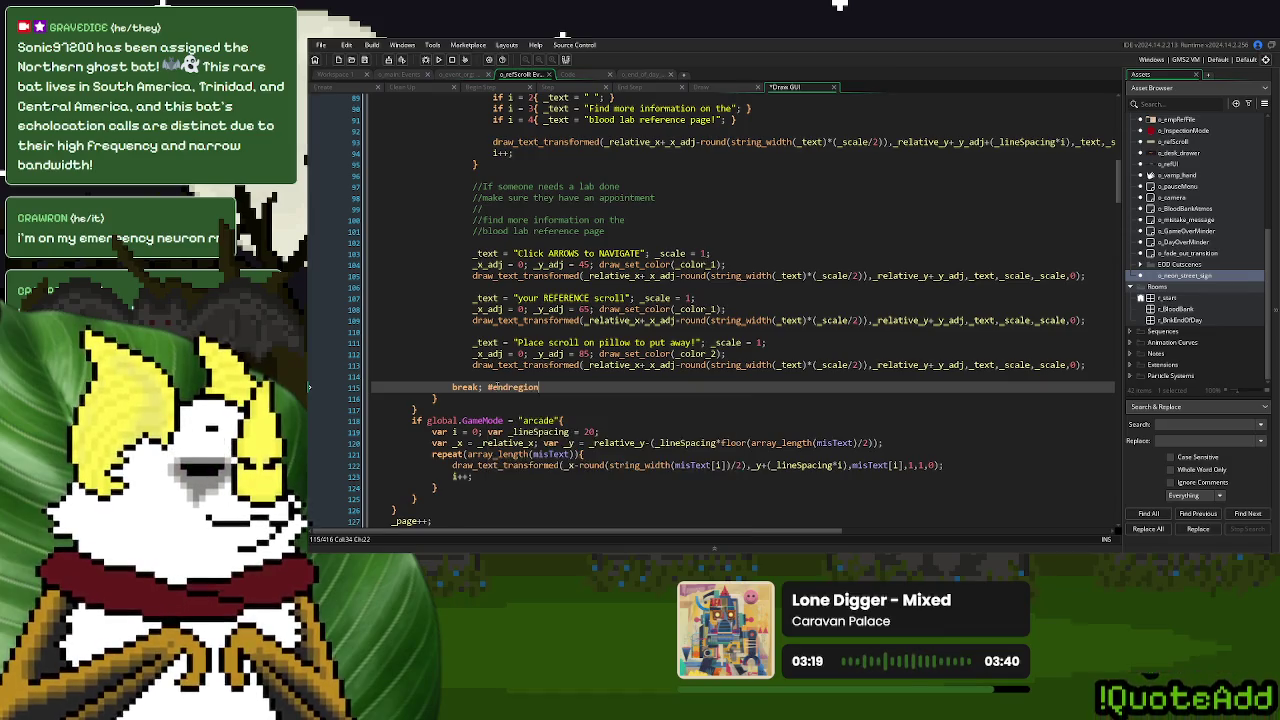
key("Return")
Add an empty 'case 3:' branch with 'break;' after the region
type("case 2:")
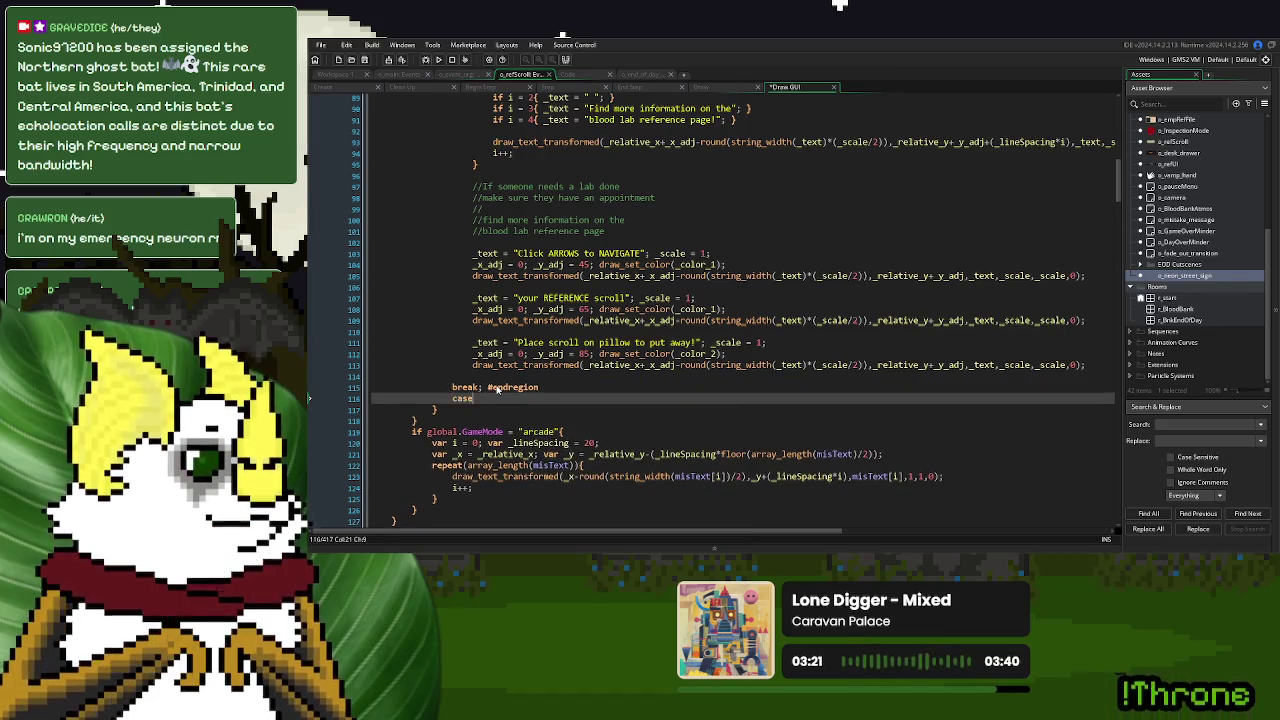
key("Return")
key("Return")
type("break;")
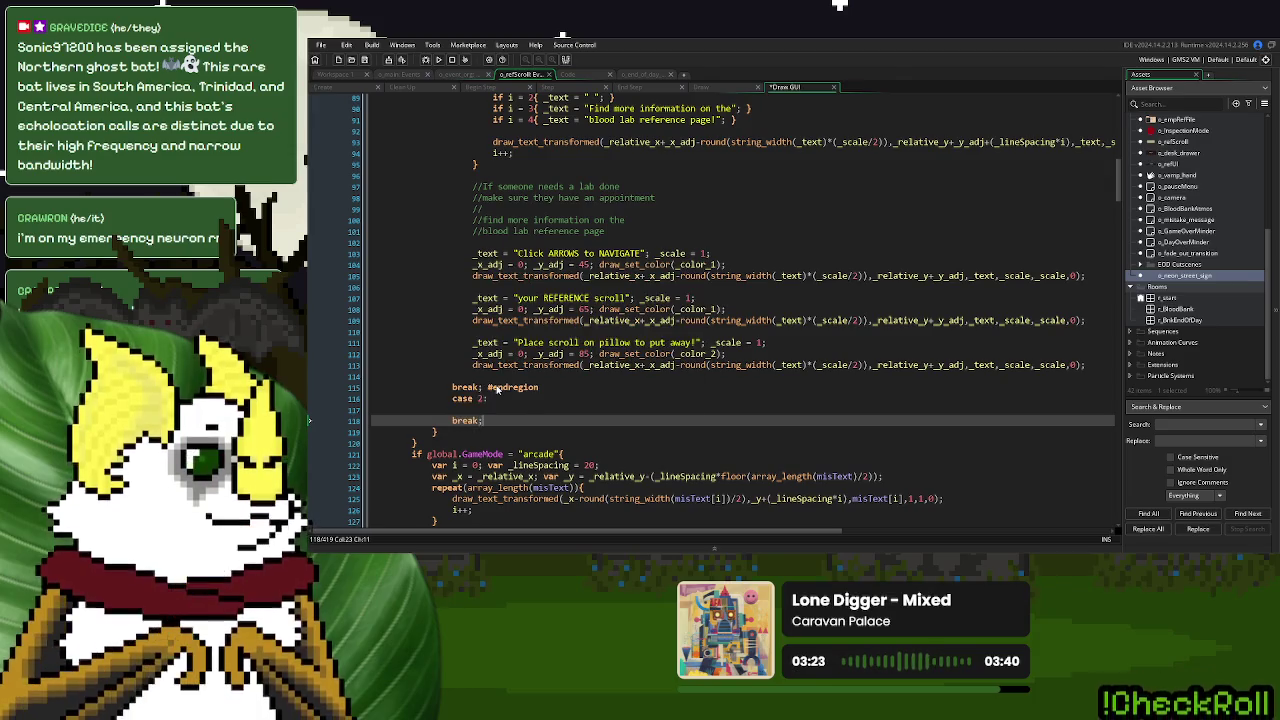
scroll(498, 383, "up", 8)
scroll(490, 395, "down", 8)
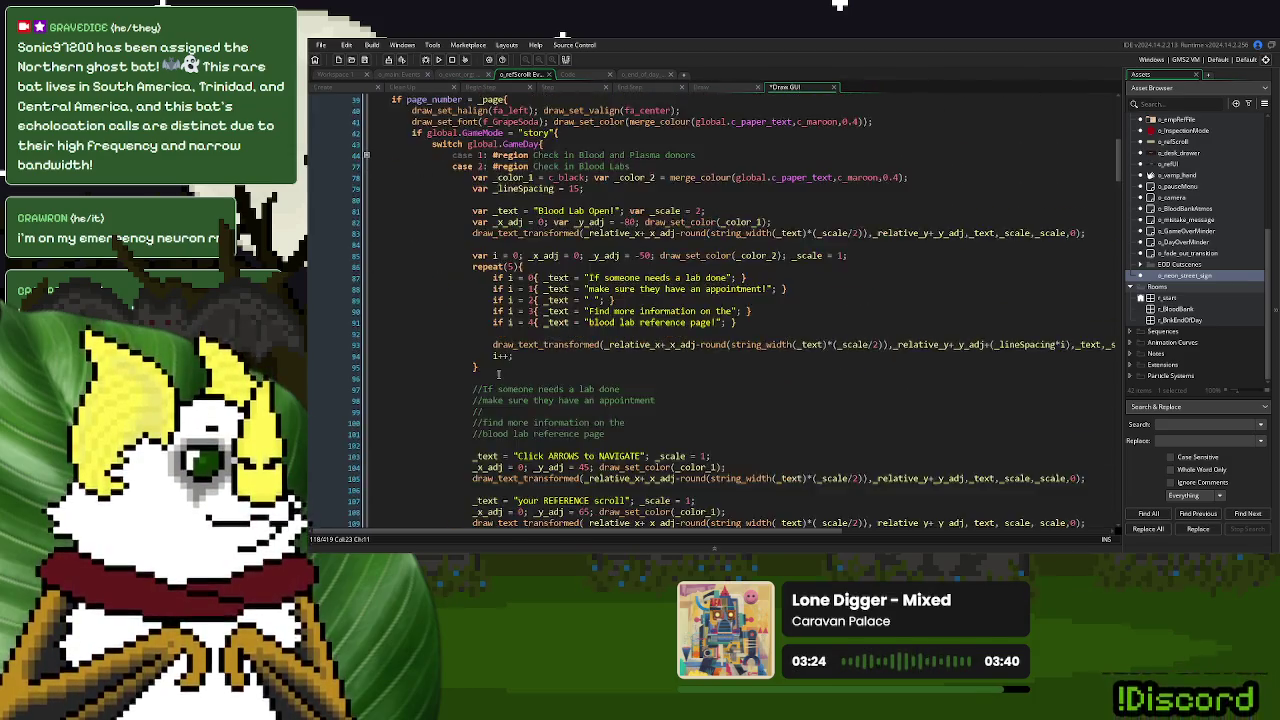
left_click(479, 398)
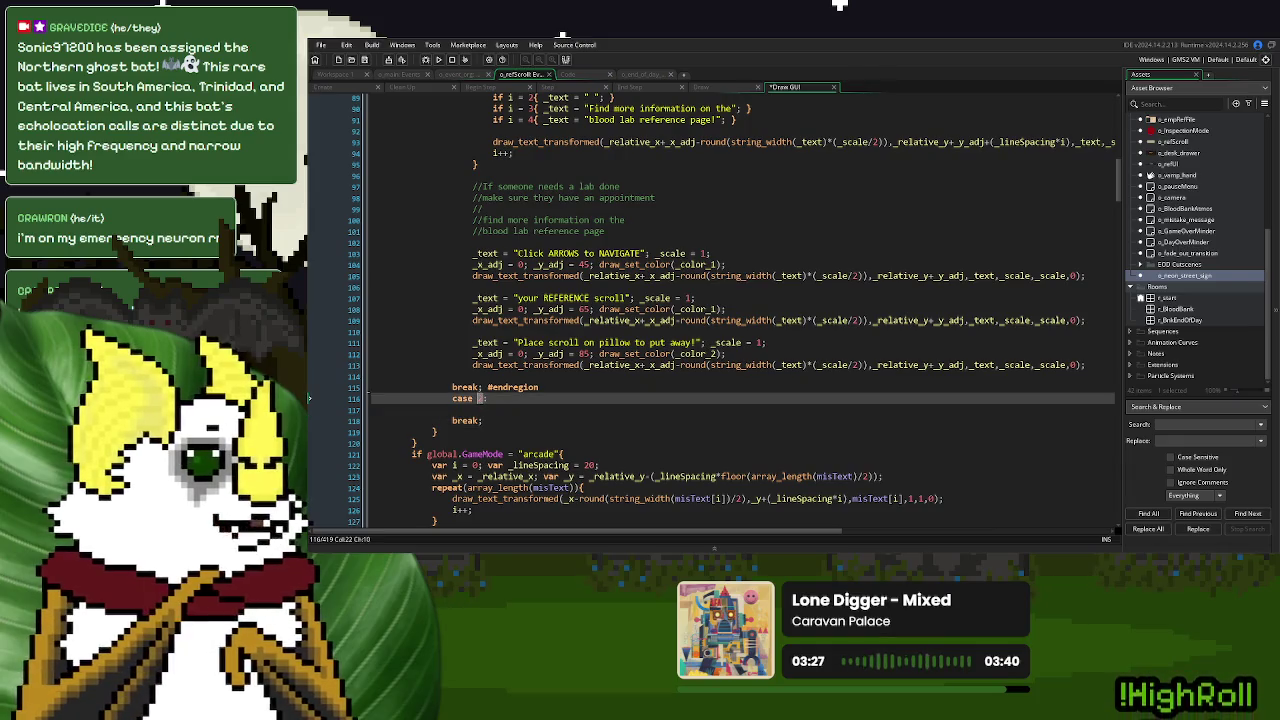
type("3:")
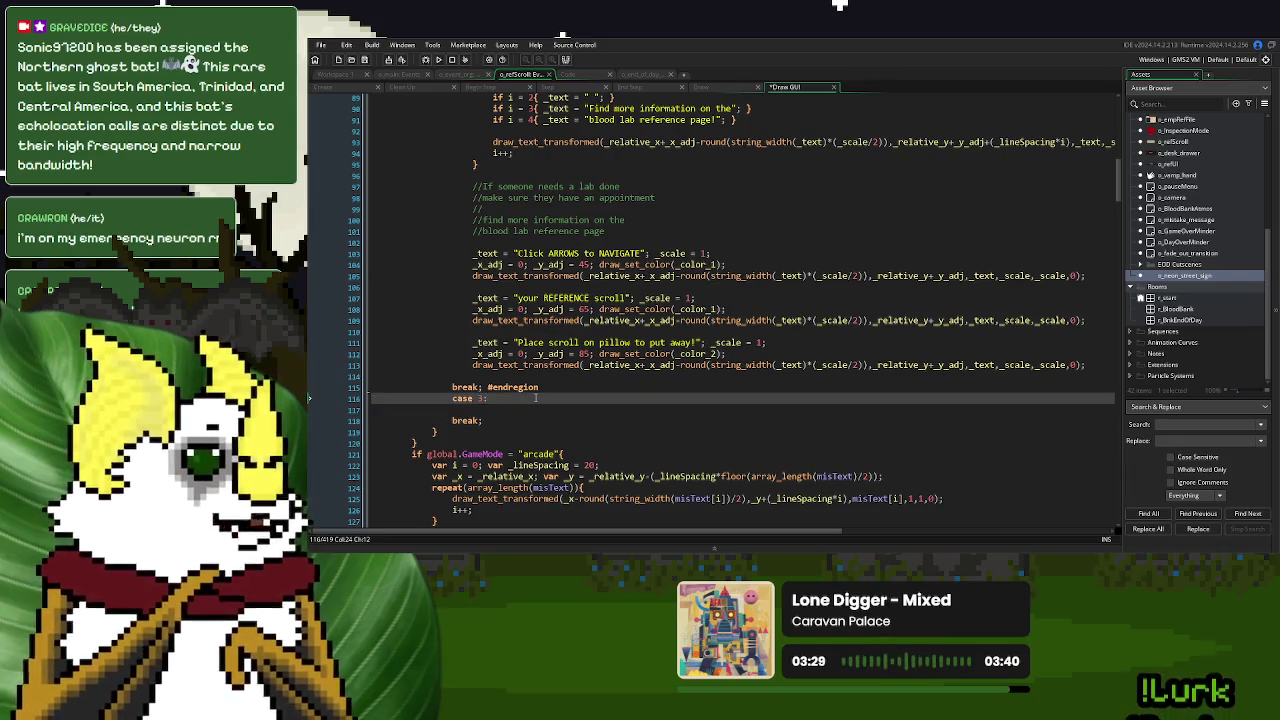
Select the Blood Lab page-text block inside case 2
scroll(521, 309, "up", 6)
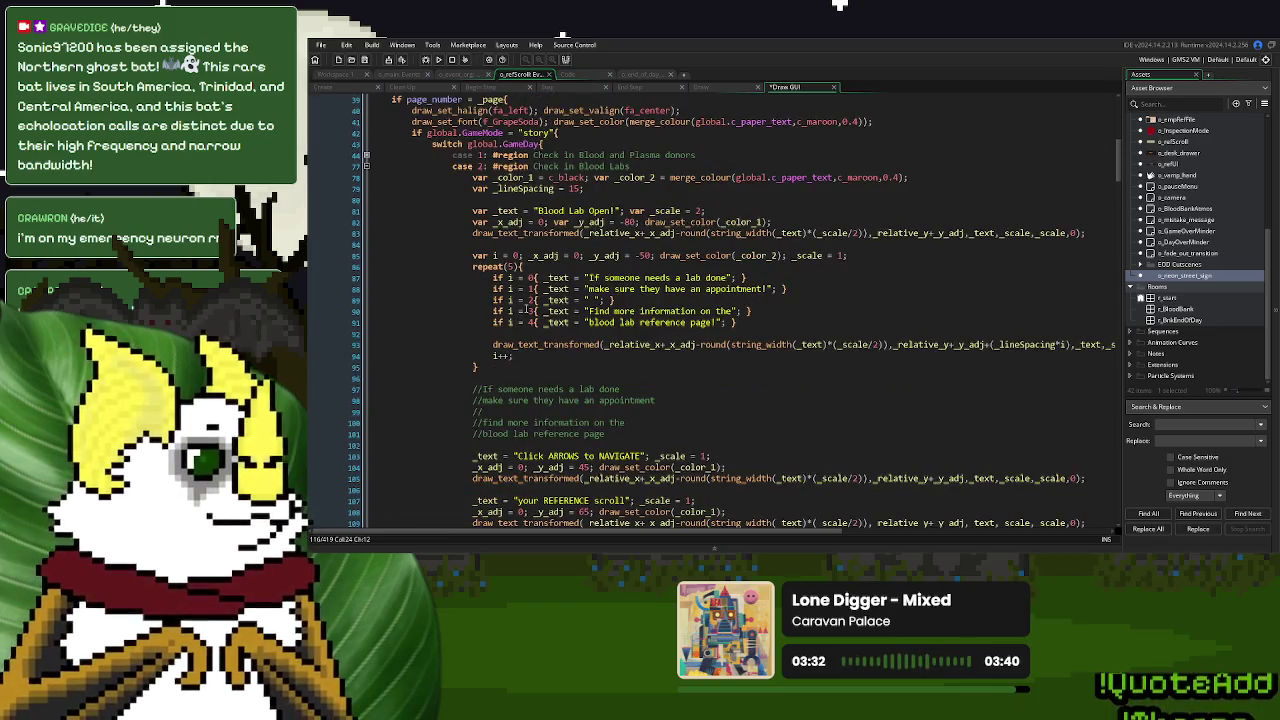
scroll(527, 311, "down", 7)
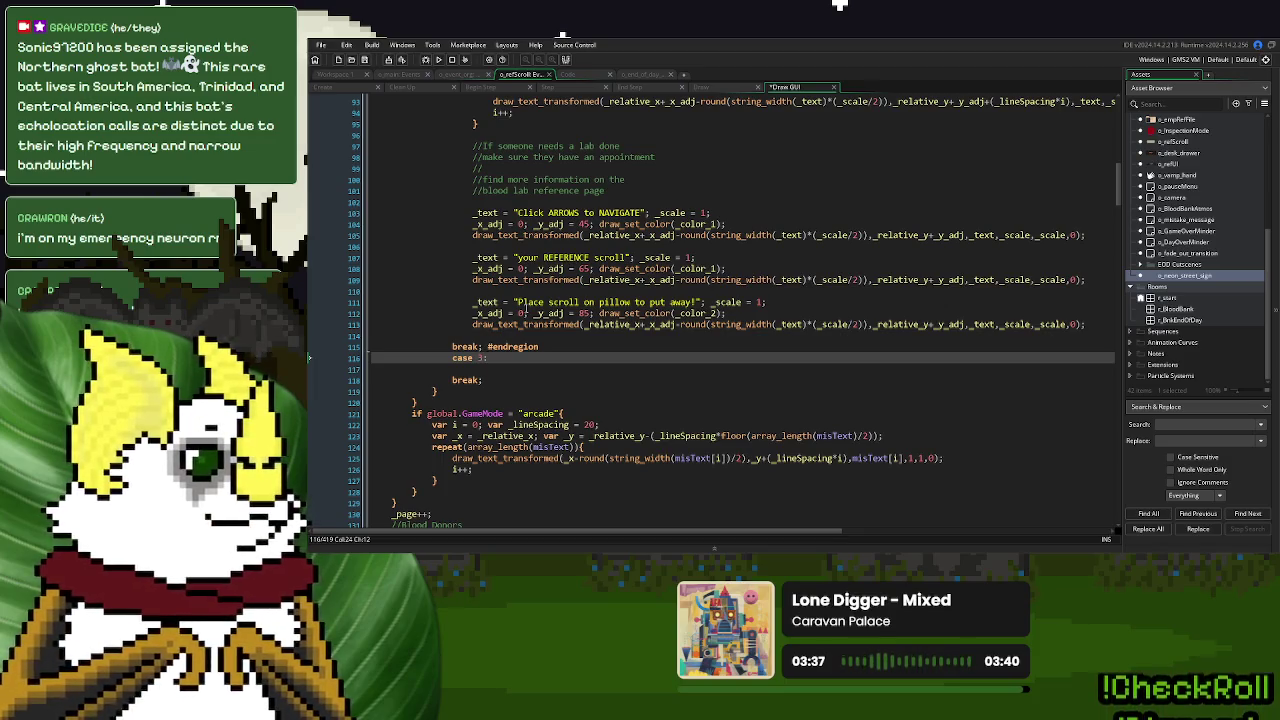
scroll(523, 305, "up", 7)
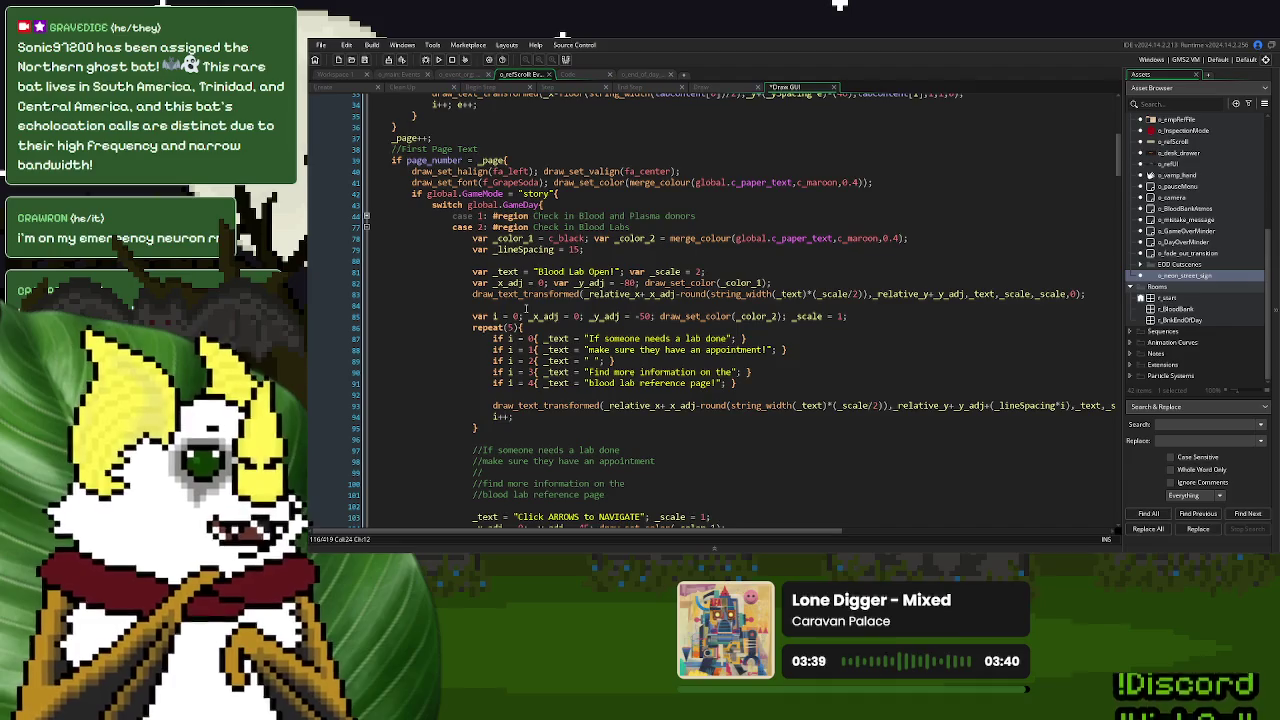
scroll(540, 292, "down", 6)
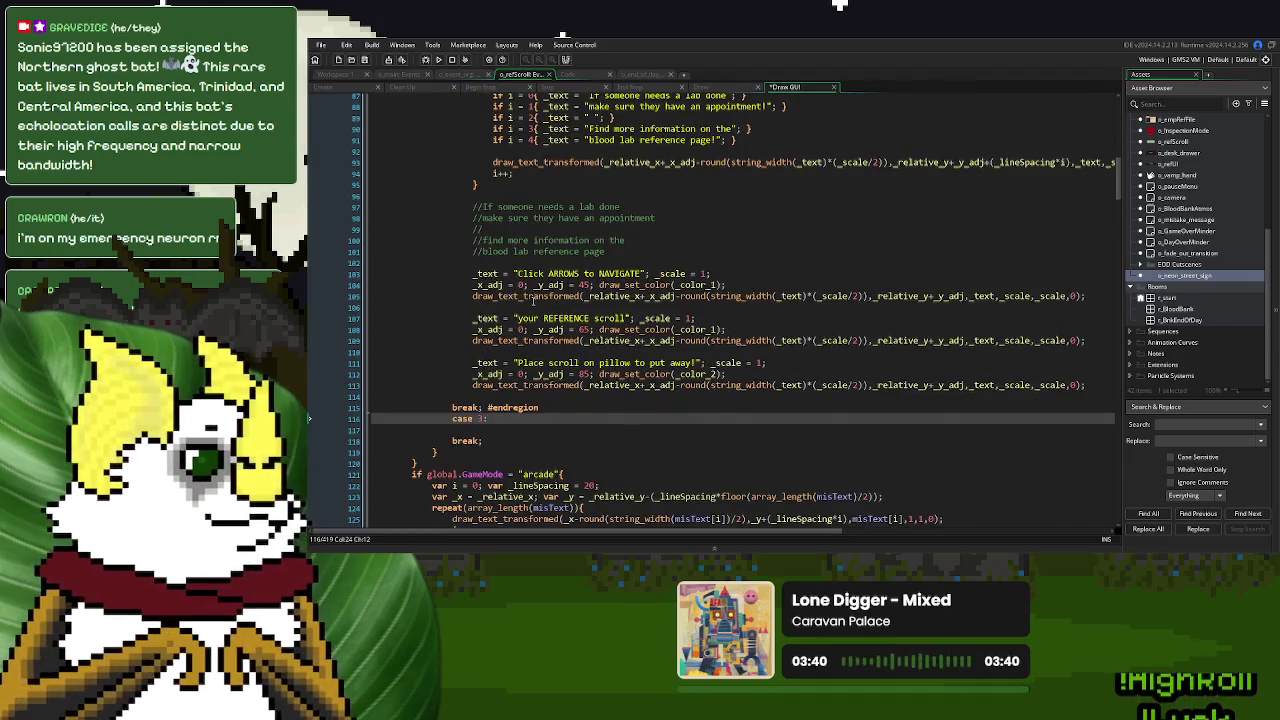
scroll(535, 302, "up", 4)
scroll(535, 303, "down", 4)
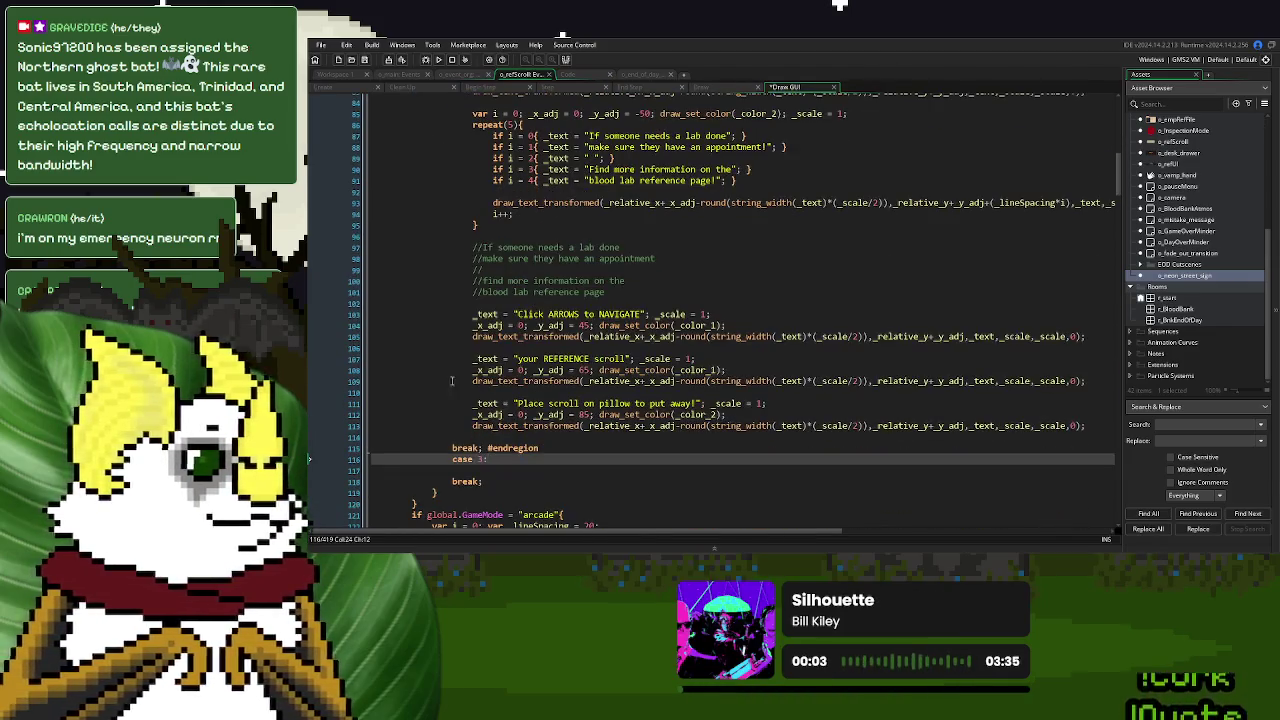
mouse_move(482, 440)
left_mouse_down()
mouse_move(492, 169)
mouse_move(475, 95)
mouse_move(472, 177)
left_mouse_up()
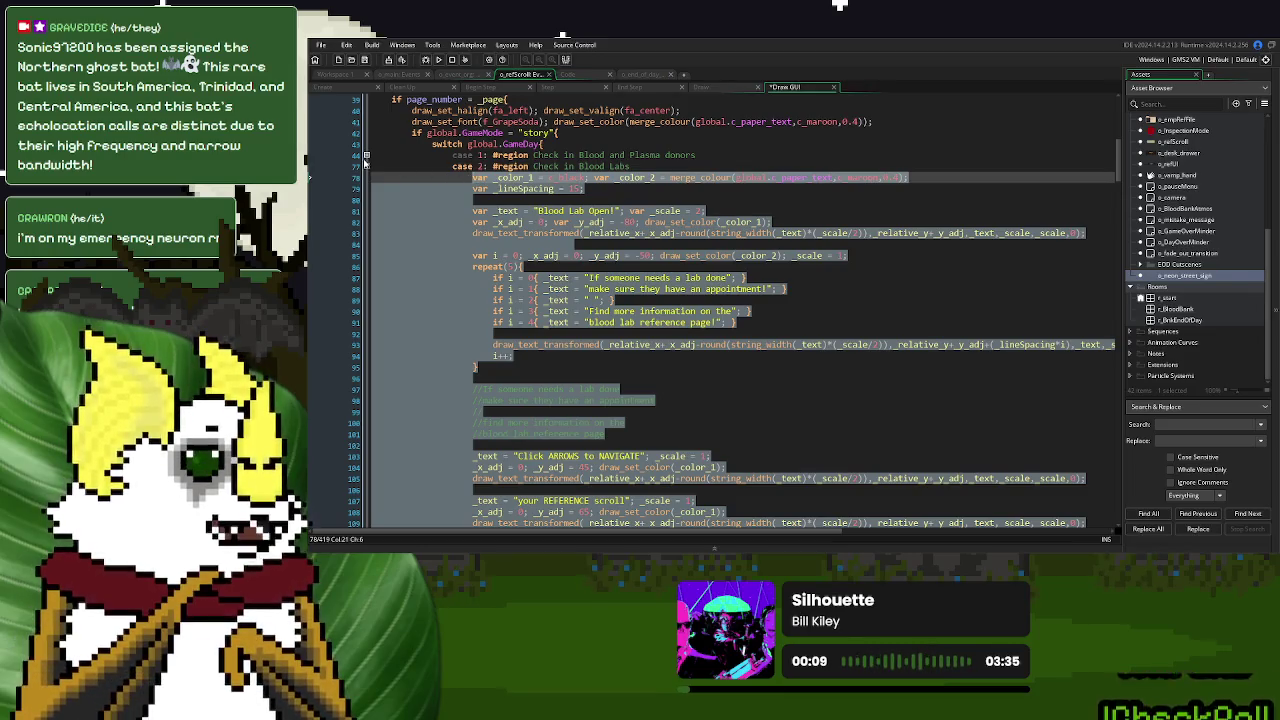
Collapse case 2, paste the page-text block under case 3, and retitle it 'ALERT TO EMPLOYEES'
left_click(366, 166)
left_click(489, 189)
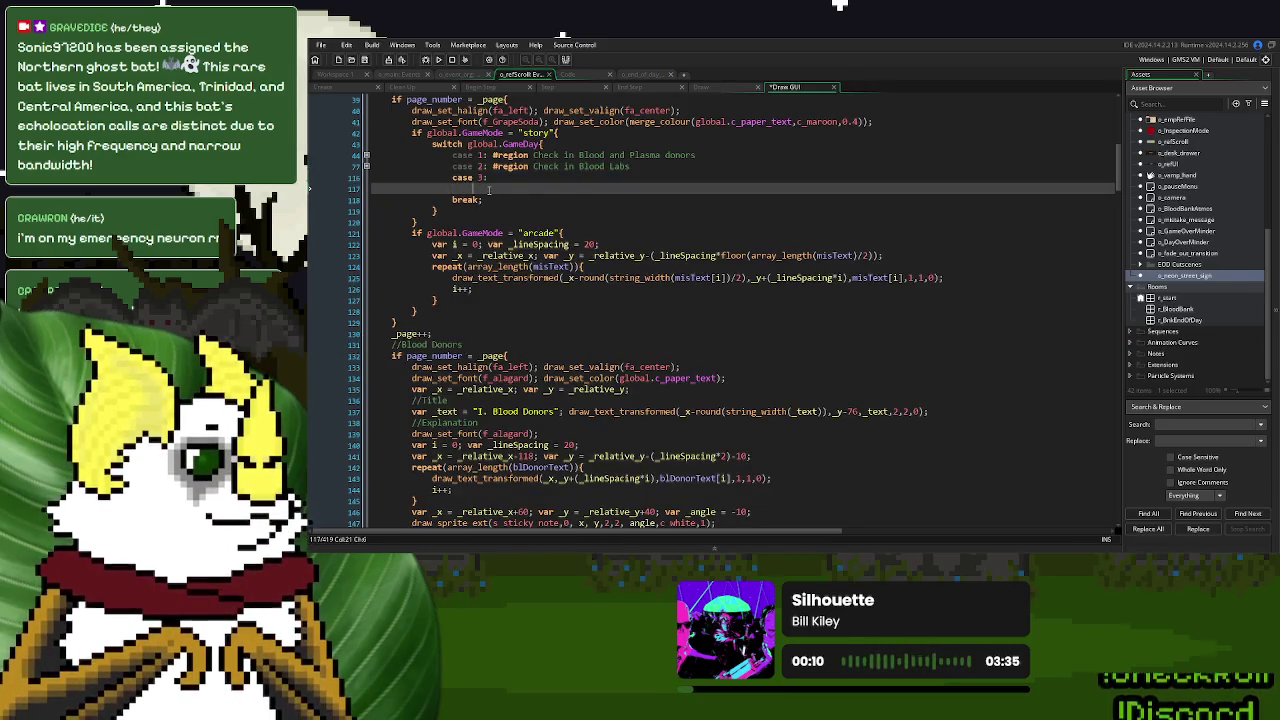
key("ctrl+v")
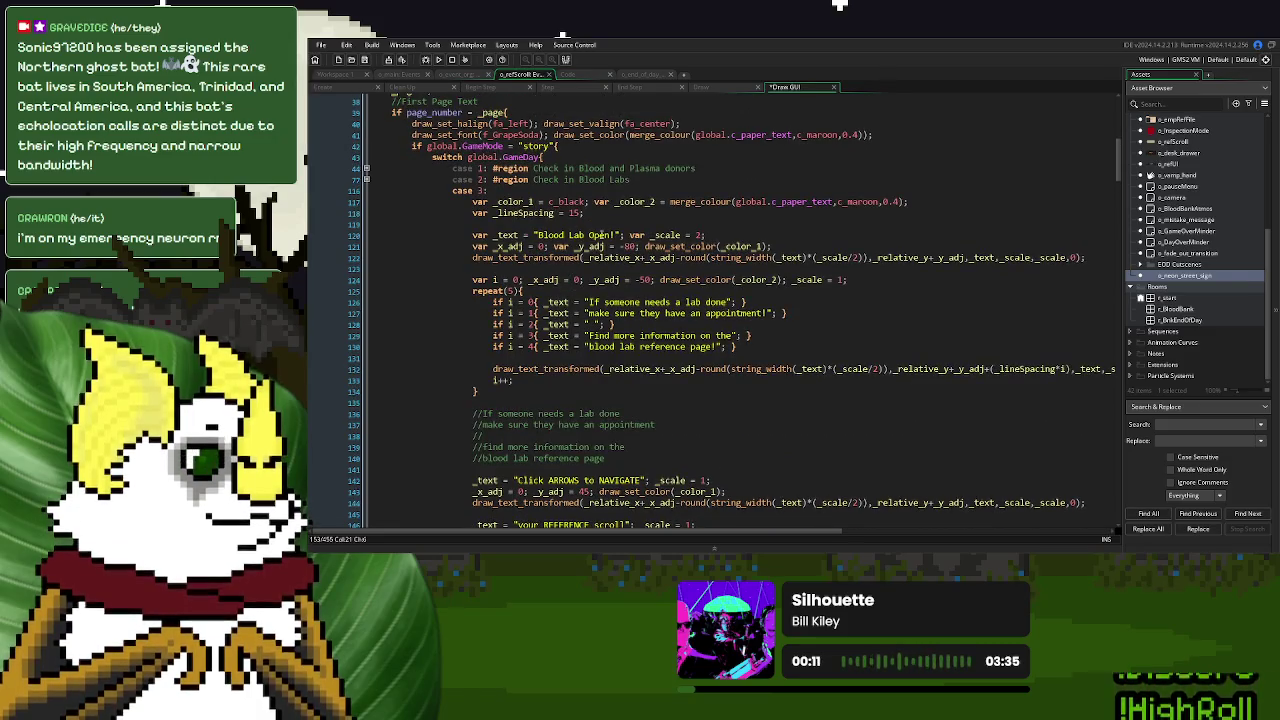
left_click_drag(615, 235, 539, 236)
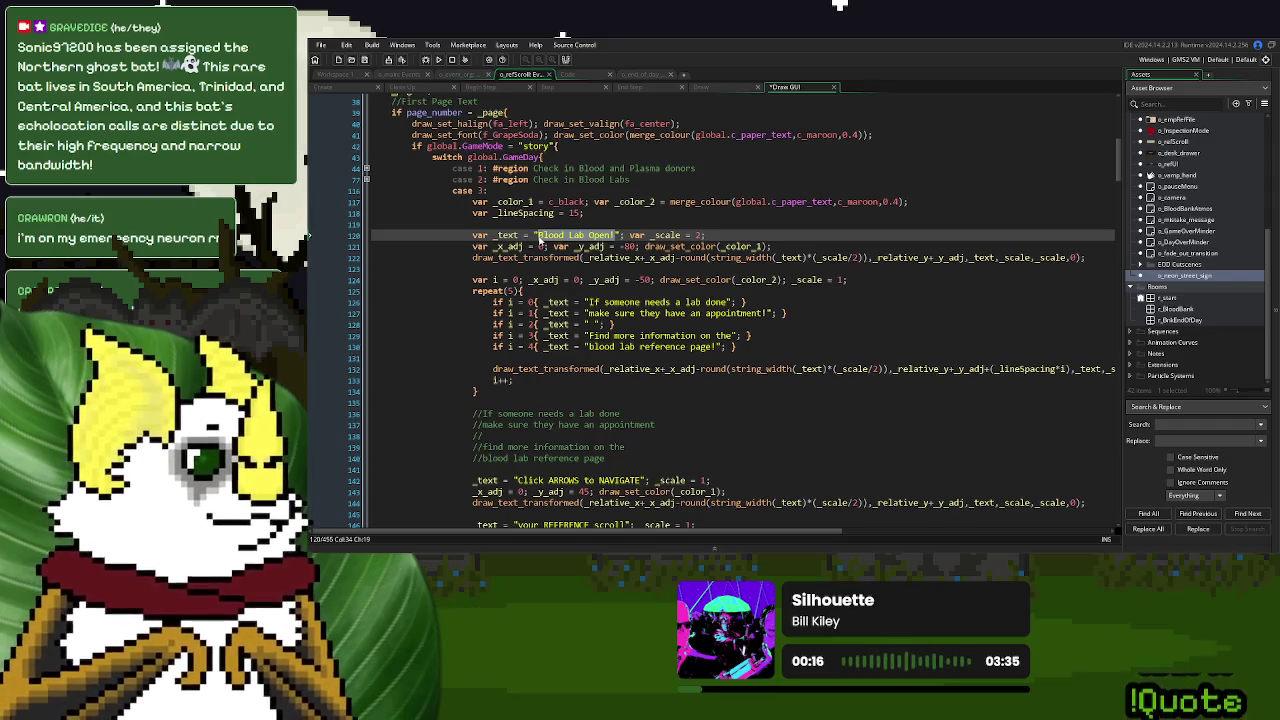
type("AL")
type("ERT T")
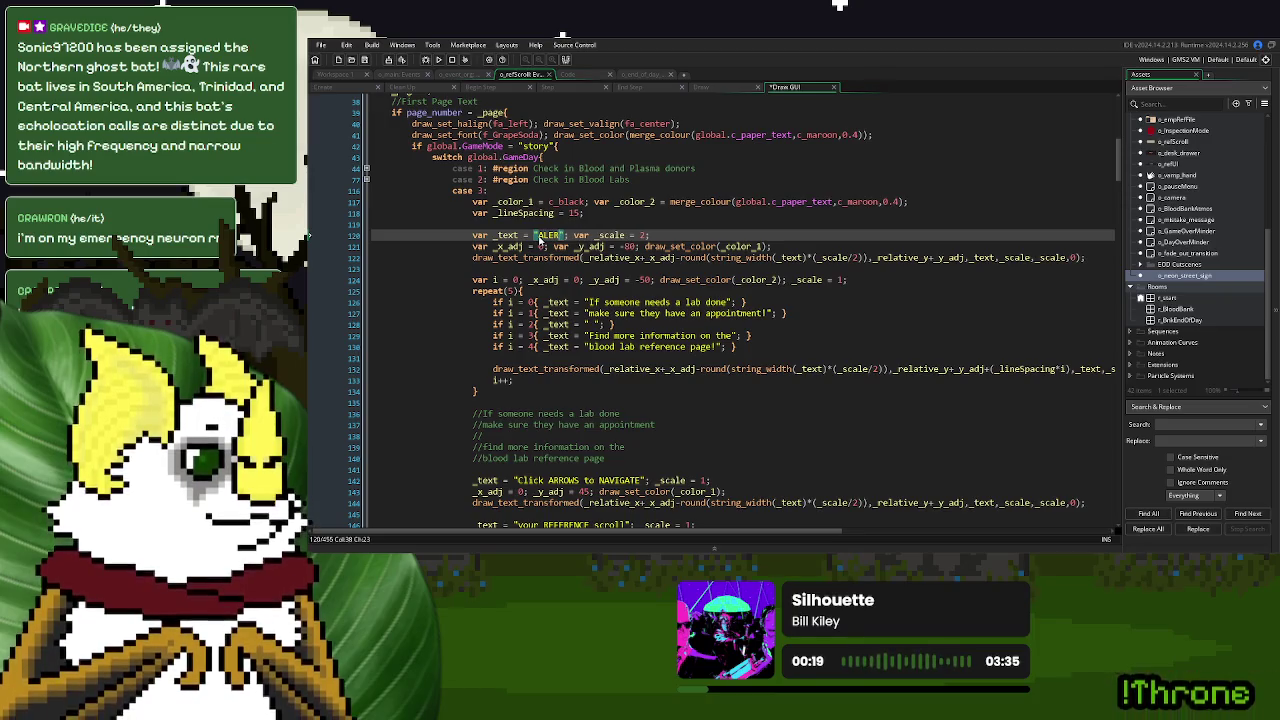
type("O EMPLOYEE")
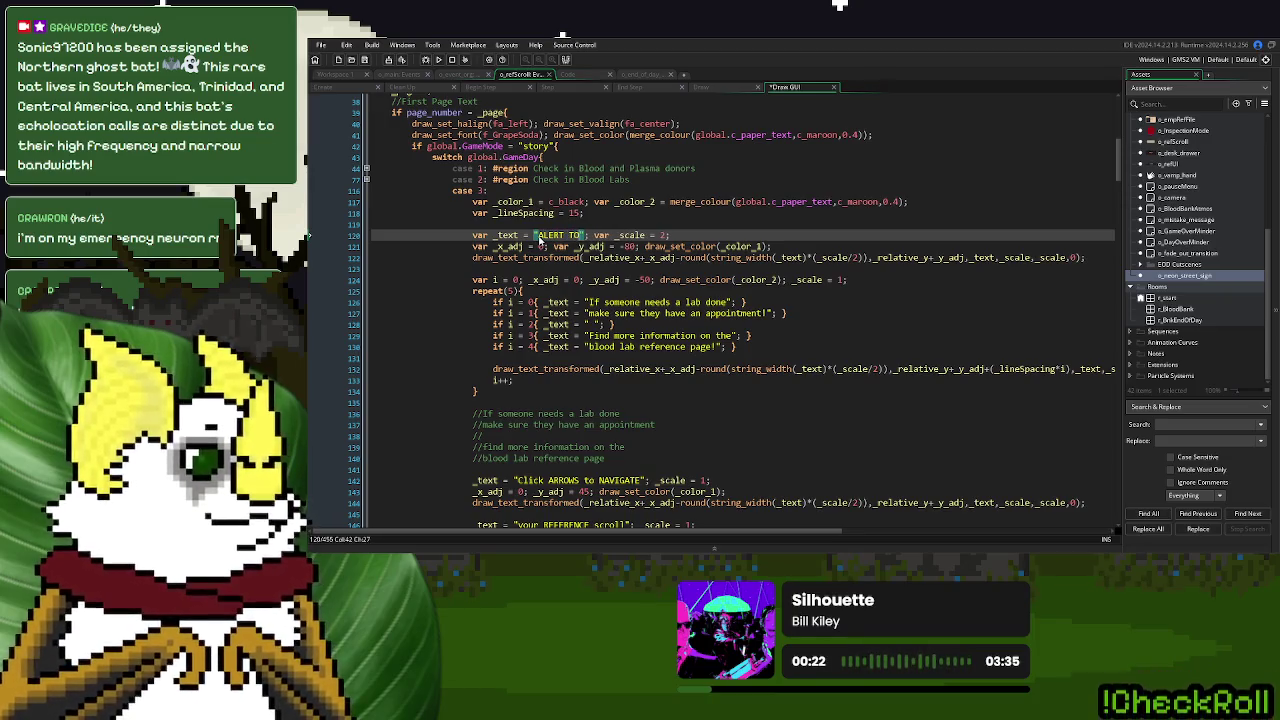
type("S")
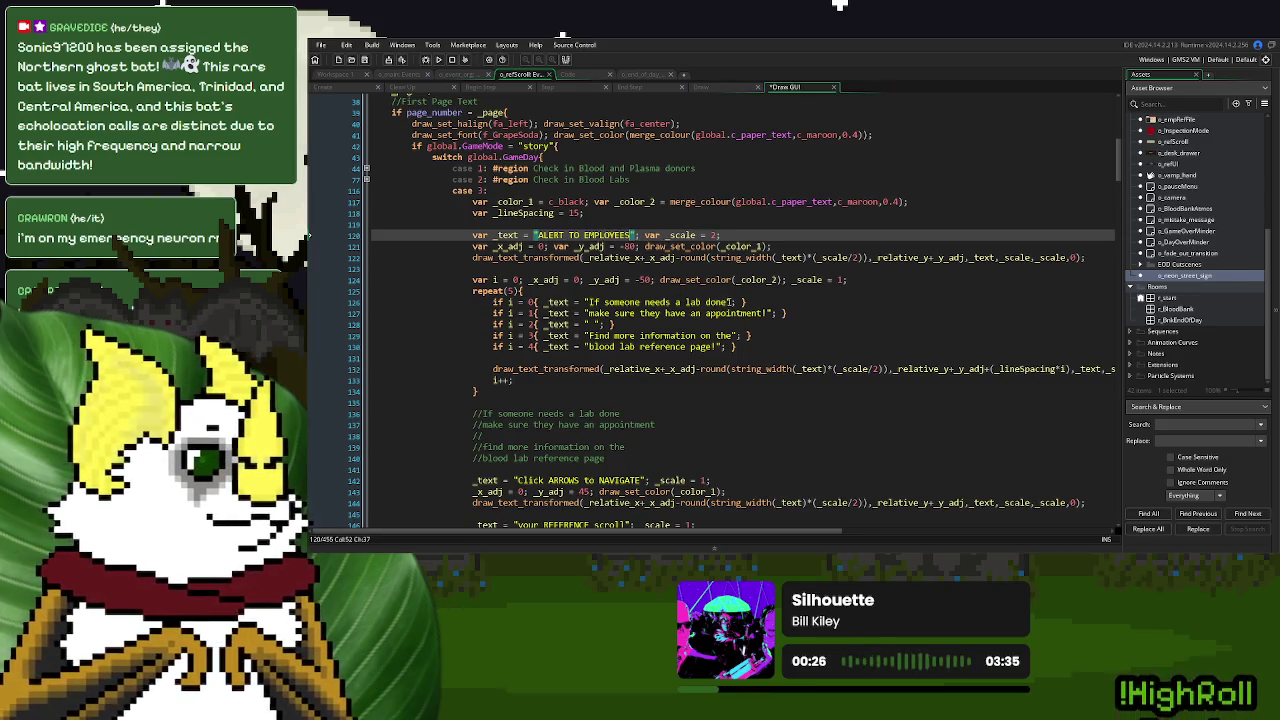
Reword the first three checklist lines about the nightclub for the undead across the street
left_click_drag(731, 302, 591, 302)
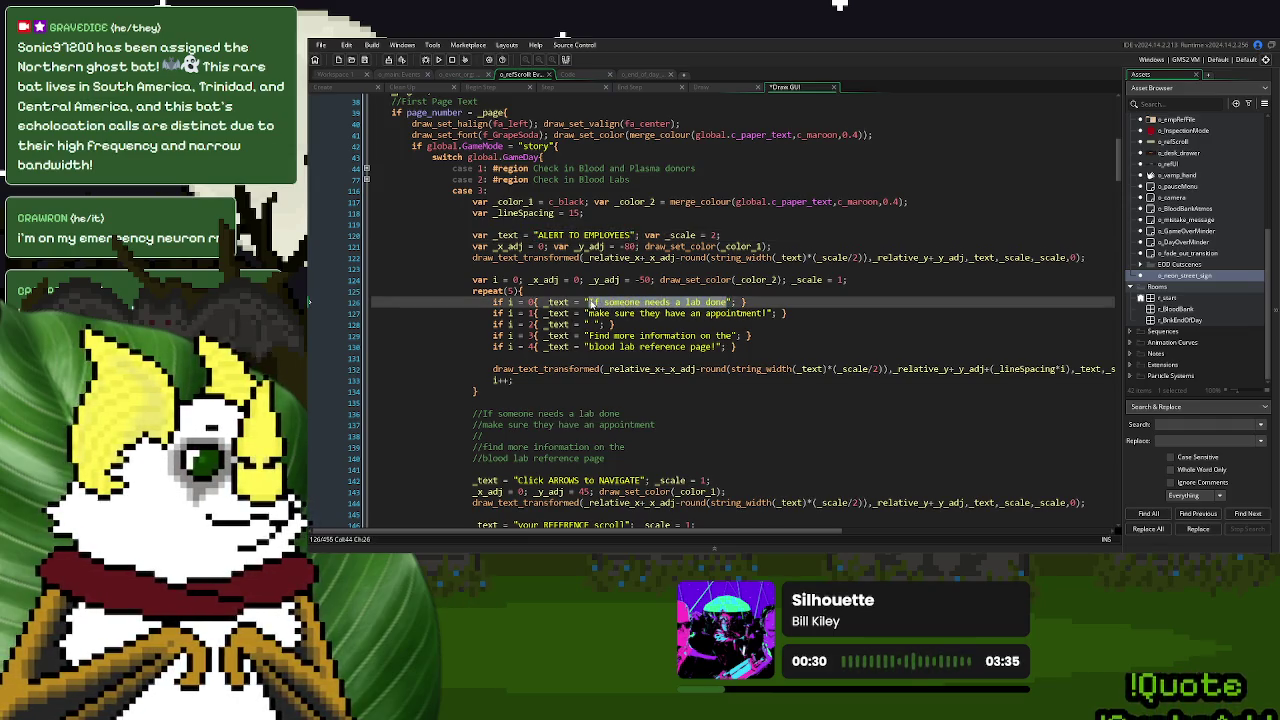
type("The n")
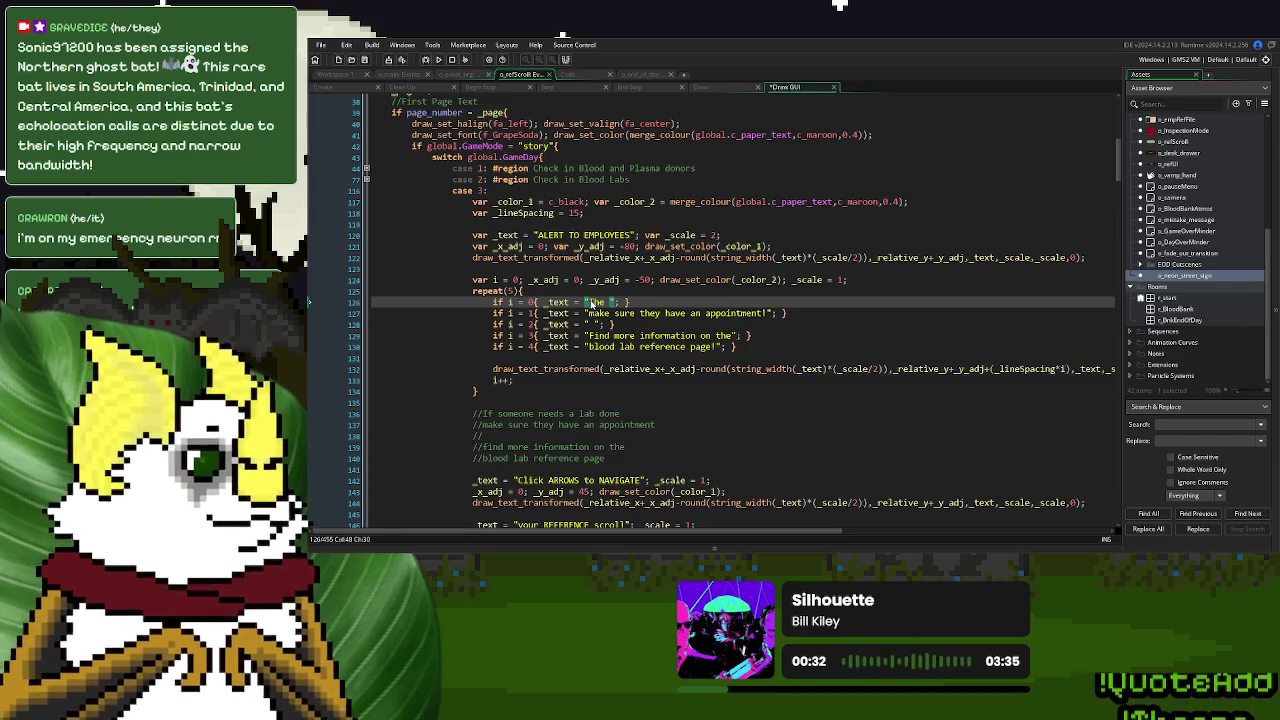
type("ightclub")
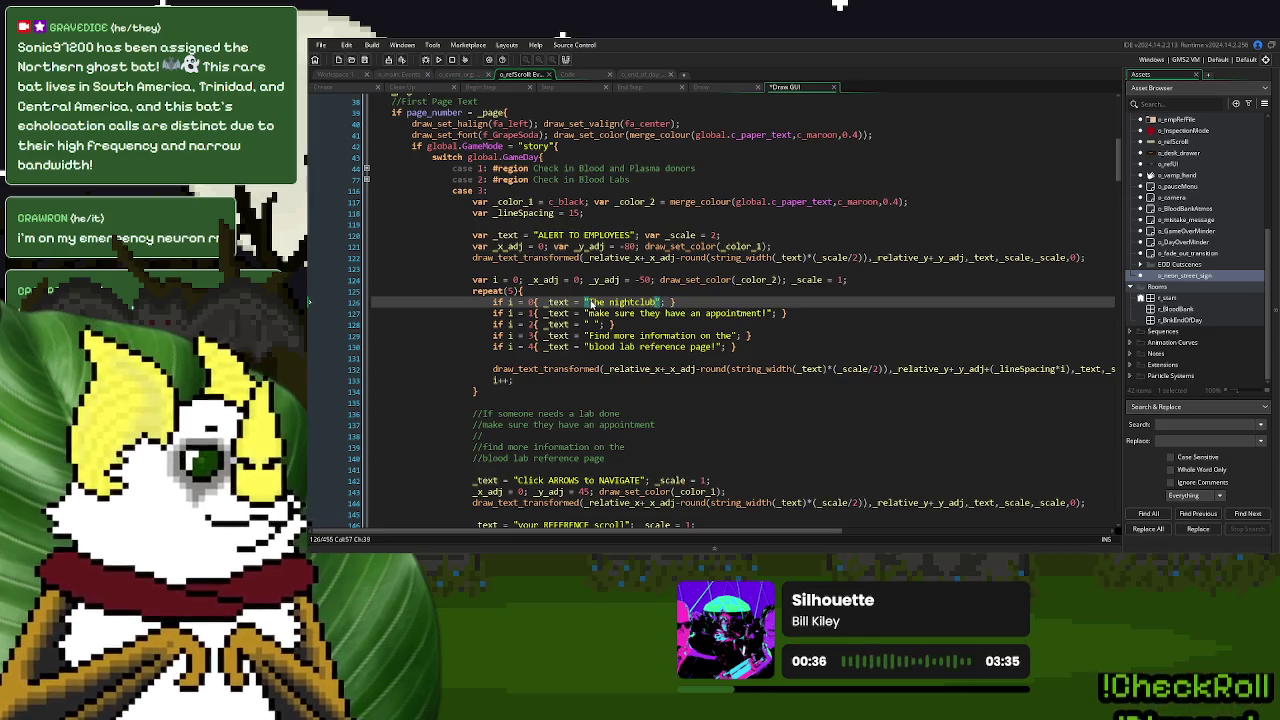
key("BackSpace")
key("BackSpace")
key("BackSpace")
key("BackSpace")
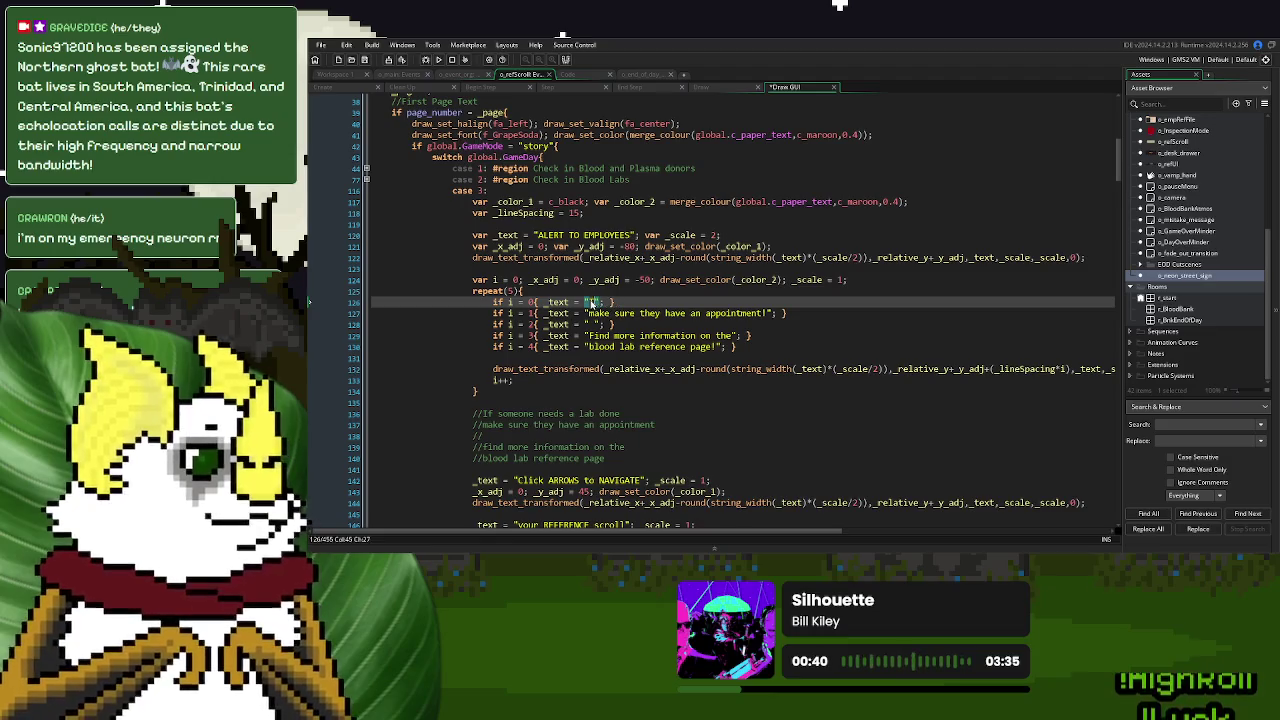
type("Card")
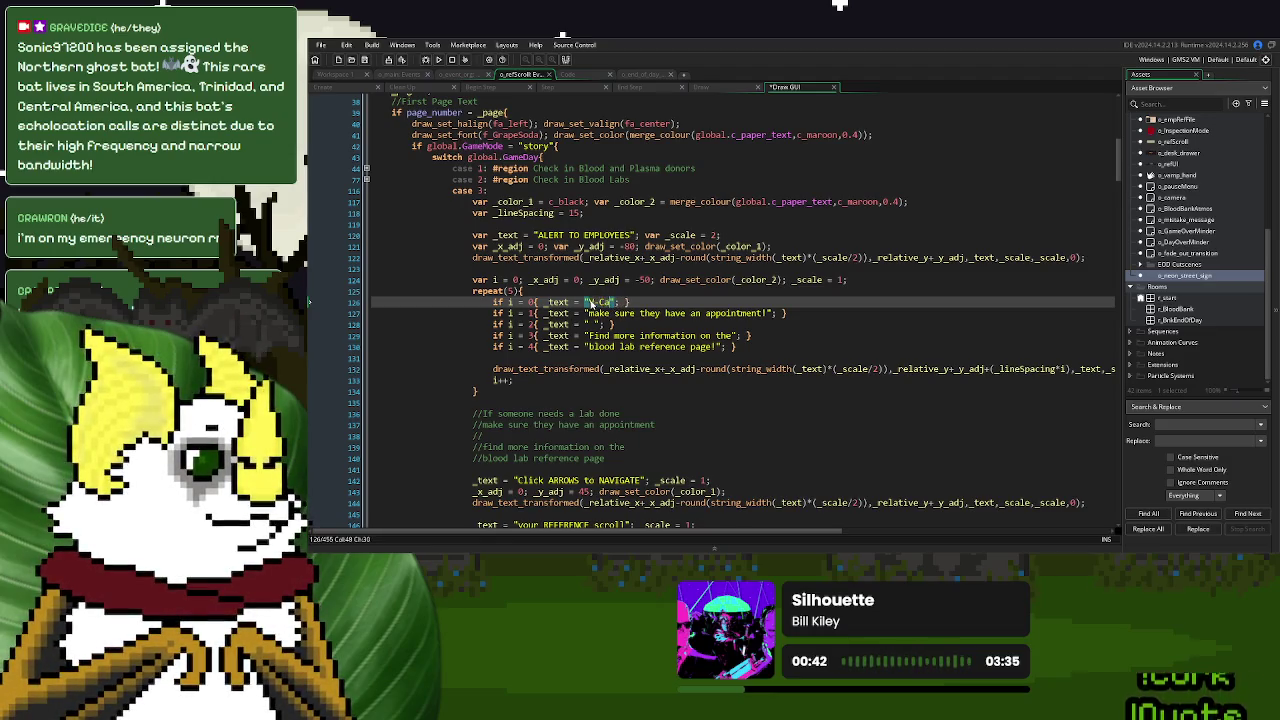
type(", a Preme")
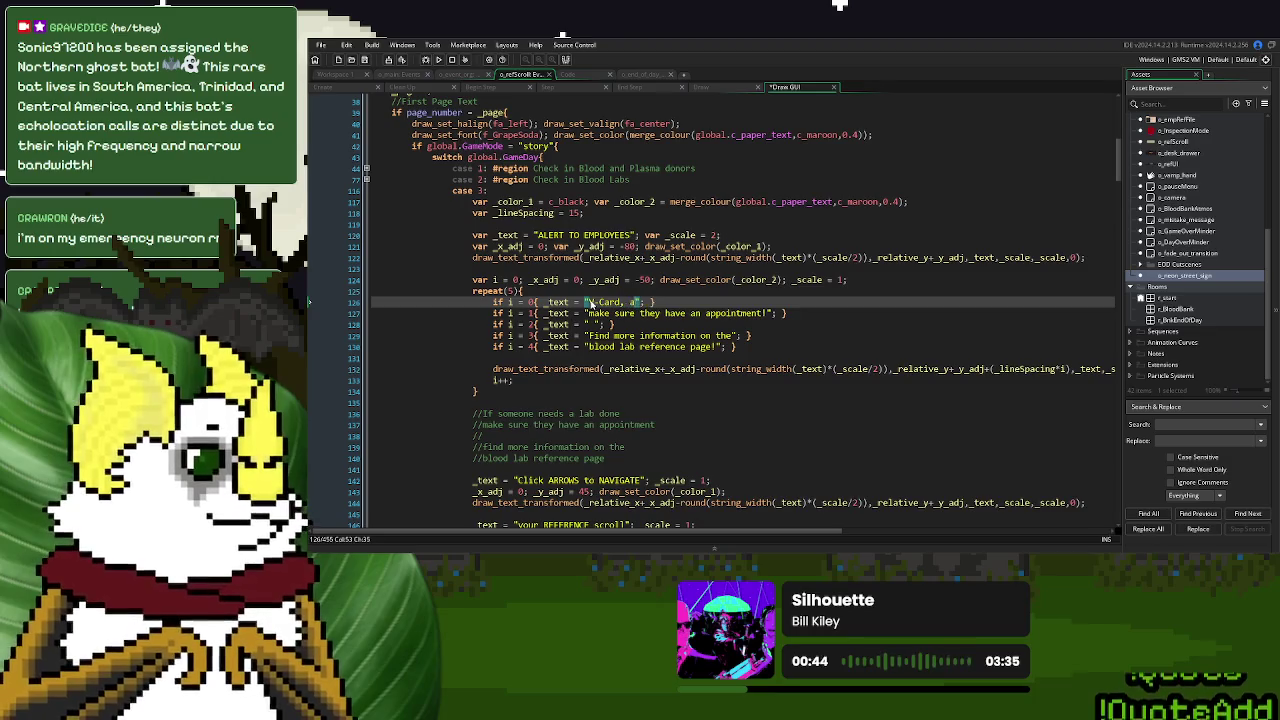
type("ere ")
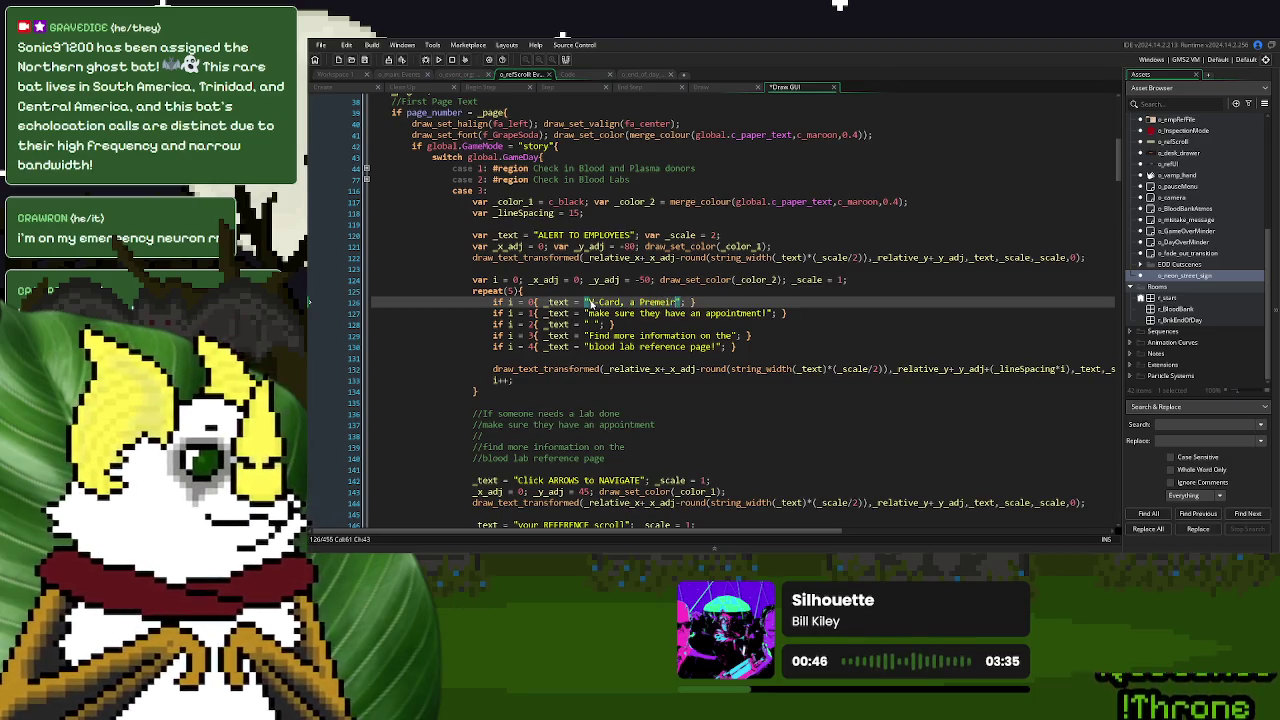
type("Nightclub")
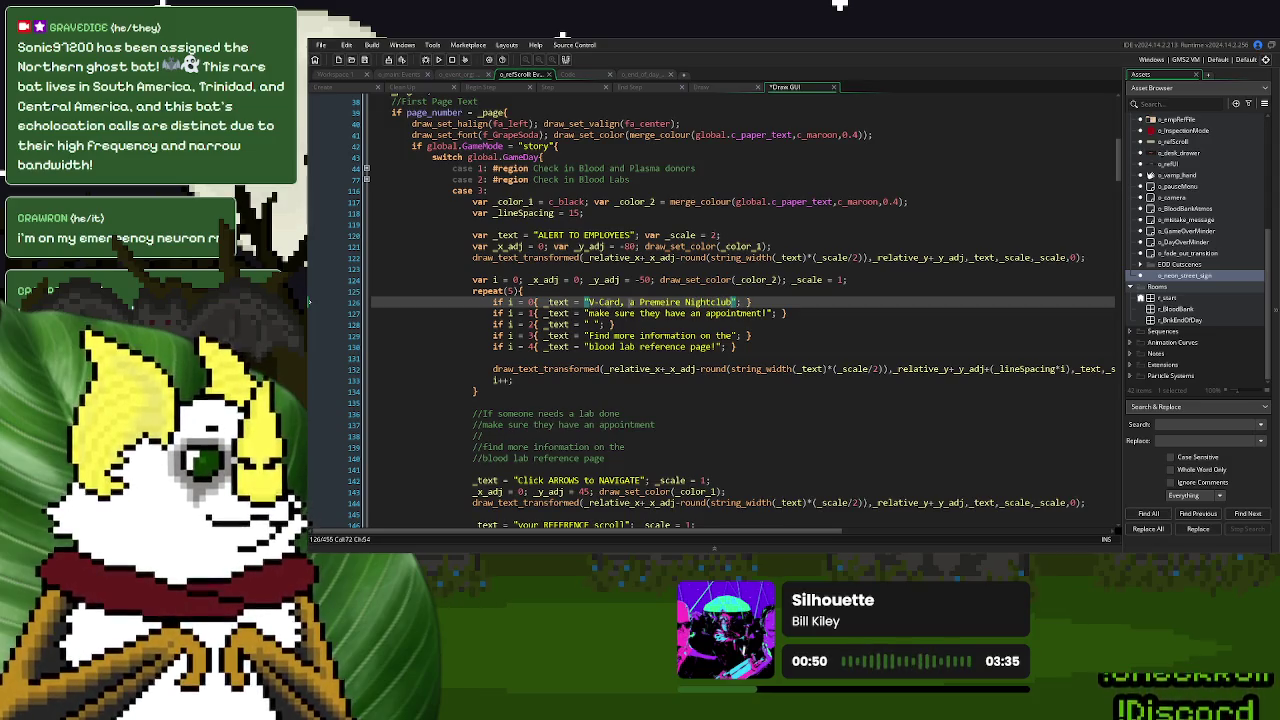
left_click_drag(770, 313, 588, 313)
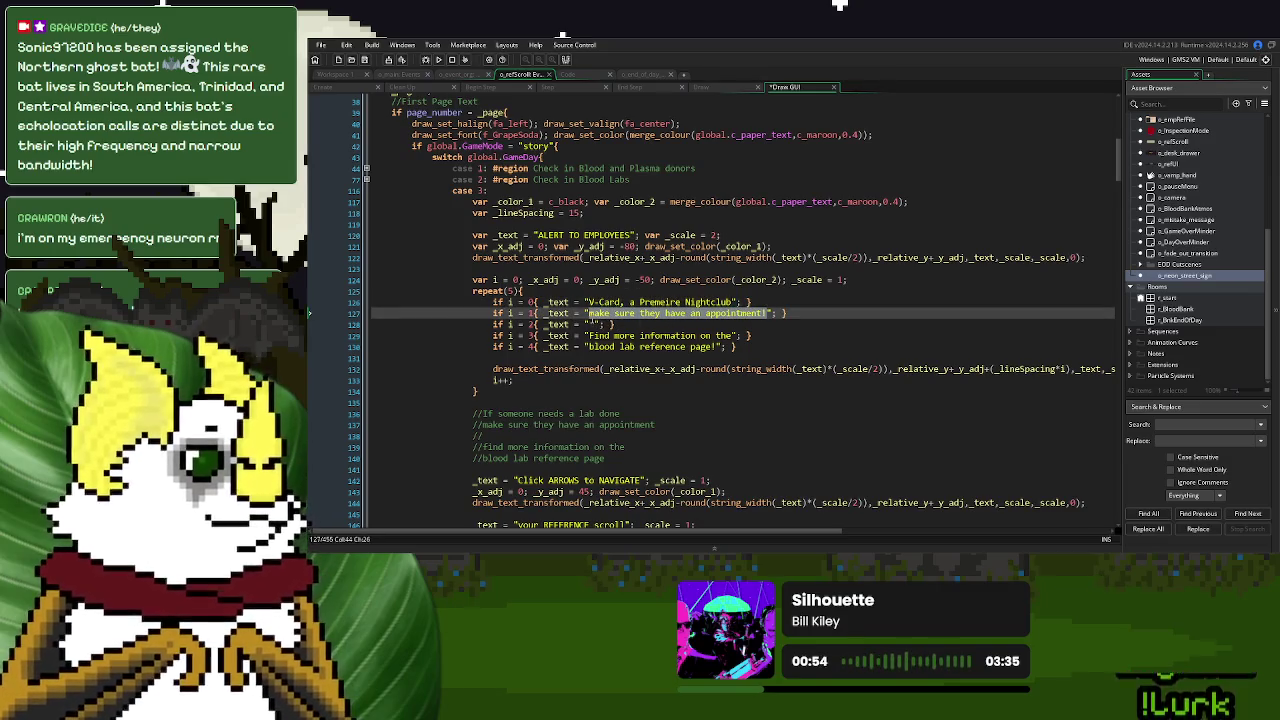
type("For the undead has opened")
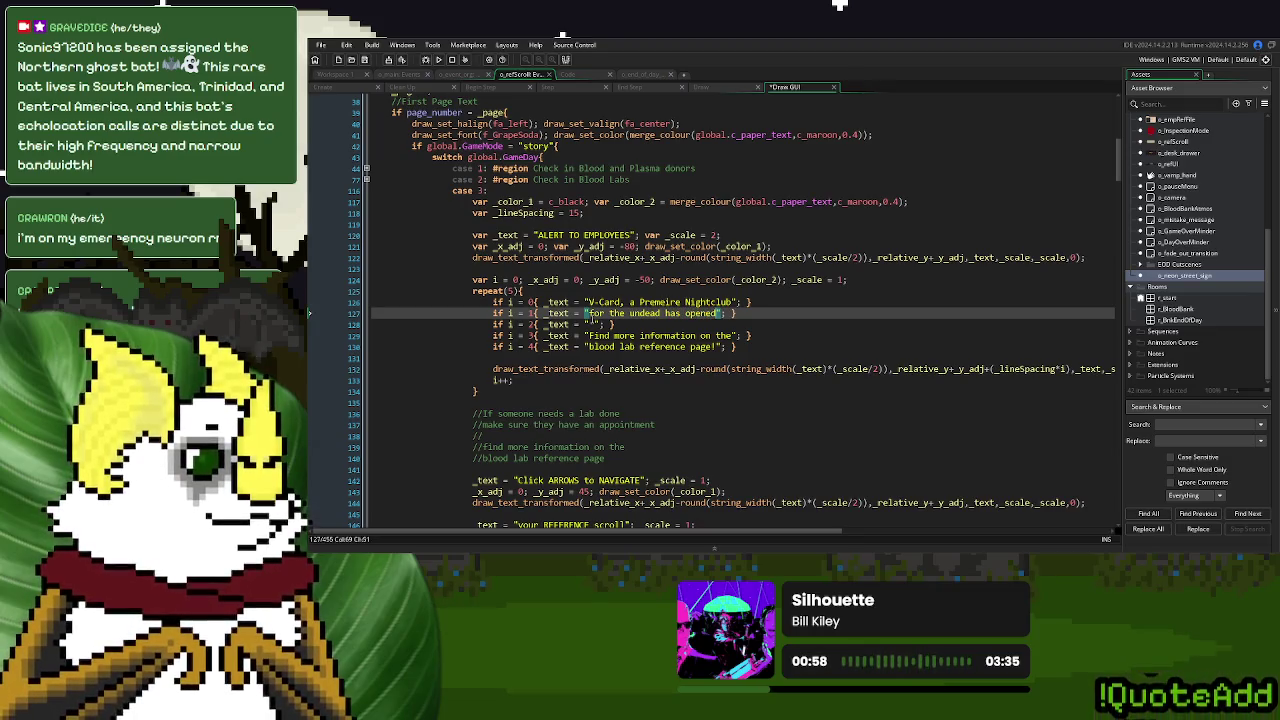
left_click(590, 325)
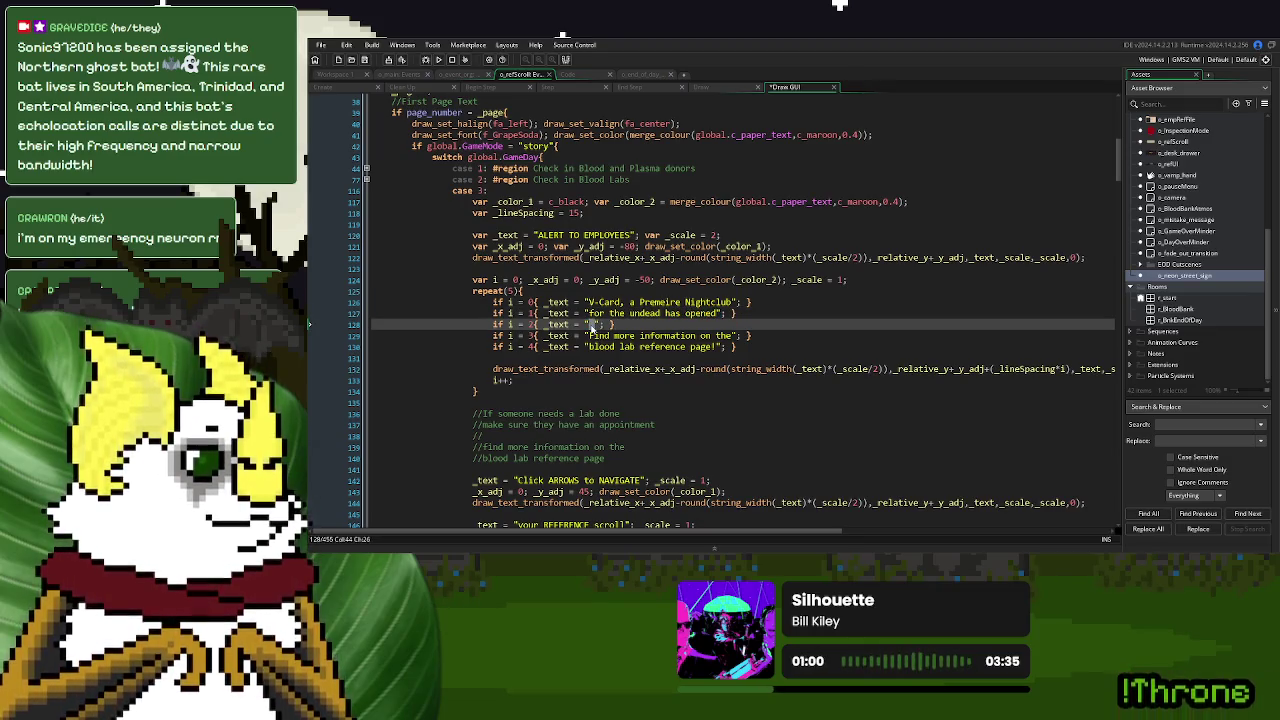
type("Across the st")
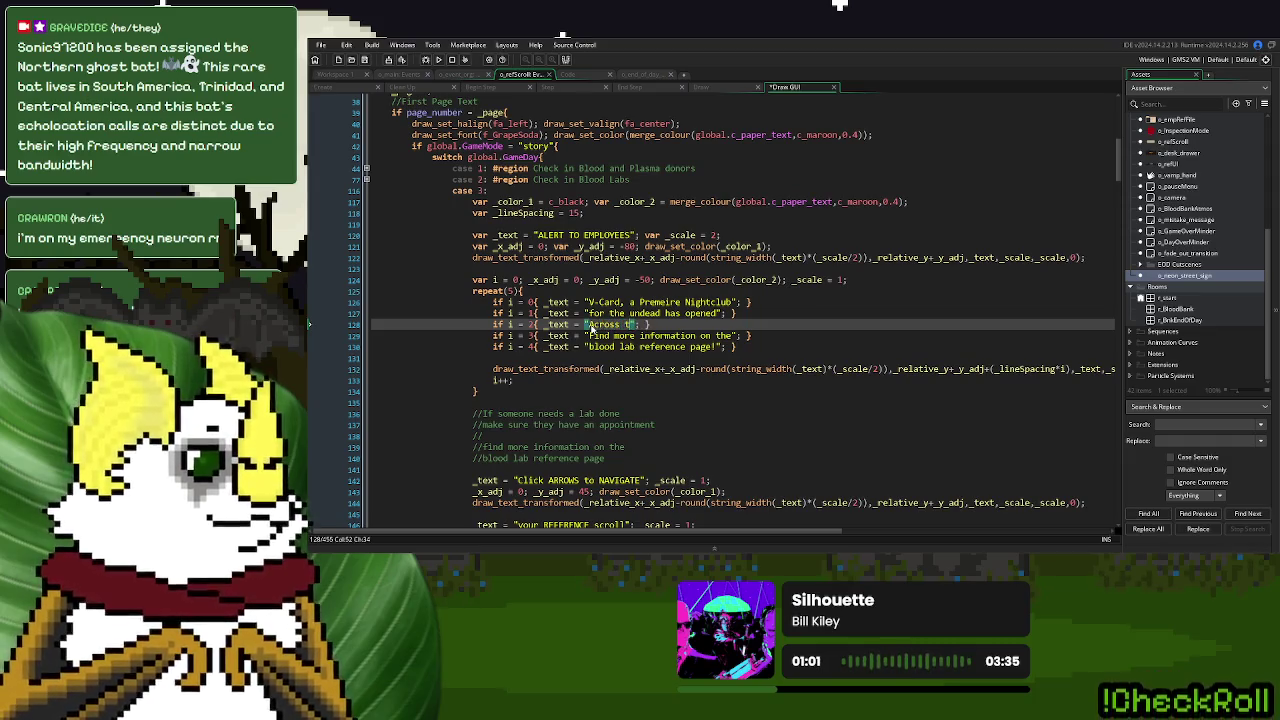
type("reet")
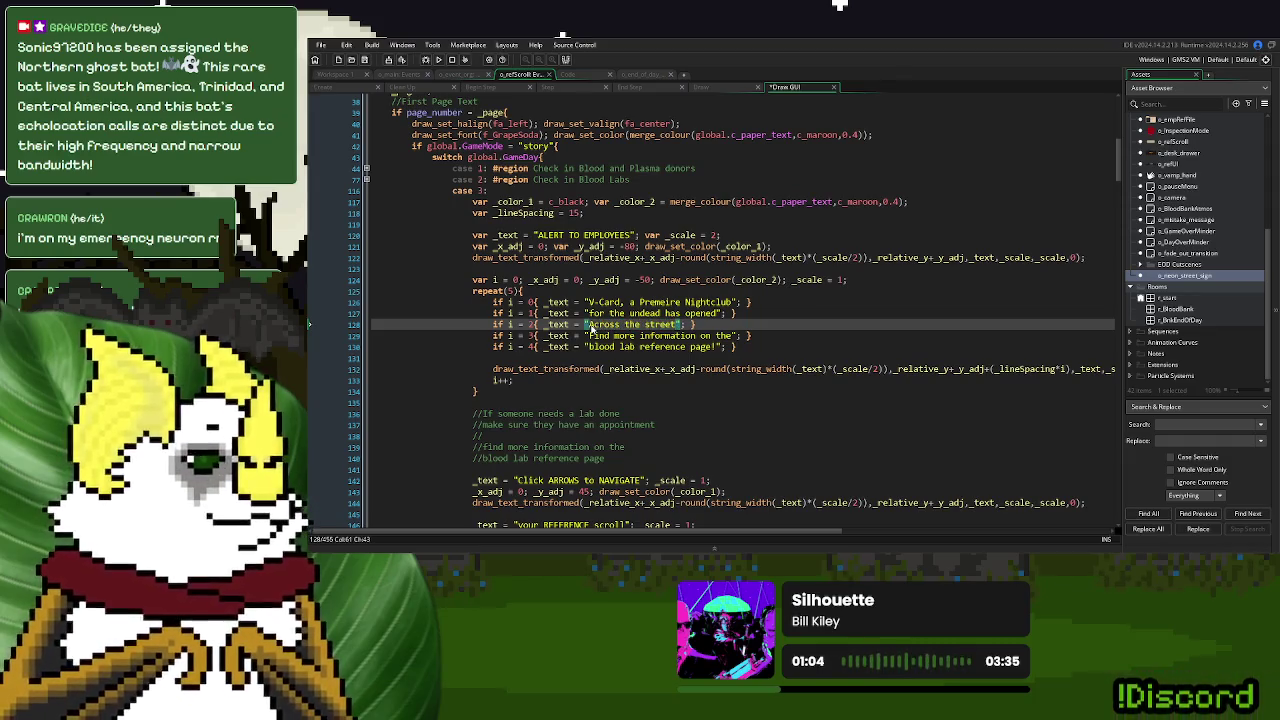
Replace the last two checklist lines, ending with 'Vampire activity has risen', and run the game
left_click_drag(735, 336, 592, 338)
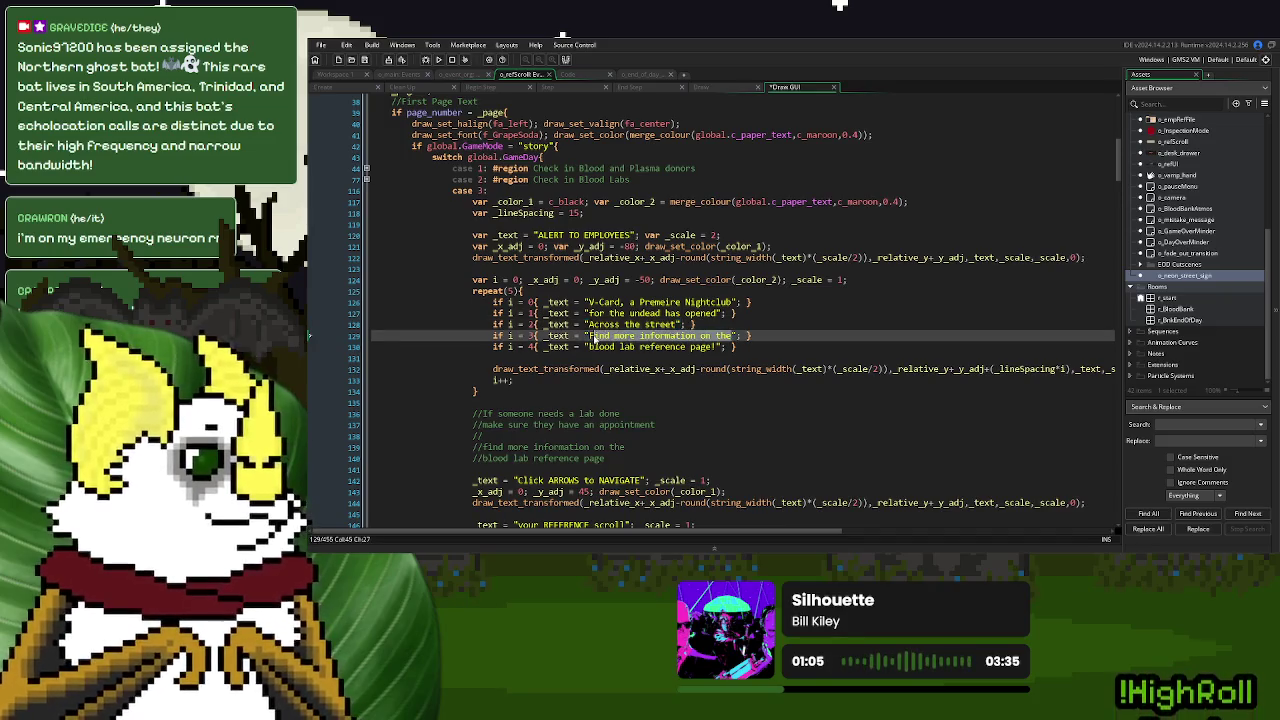
type("F")
left_click_drag(718, 347, 590, 350)
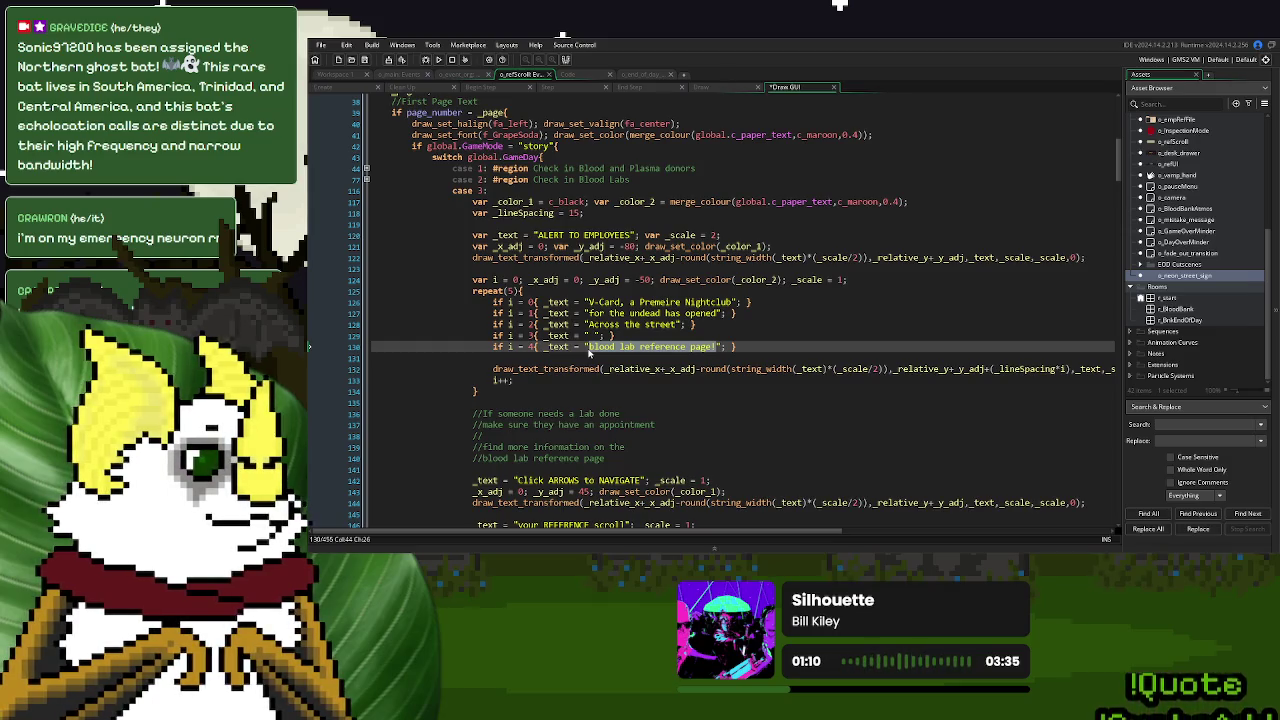
type("If yo")
key("BackSpace")
key("BackSpace")
key("BackSpace")
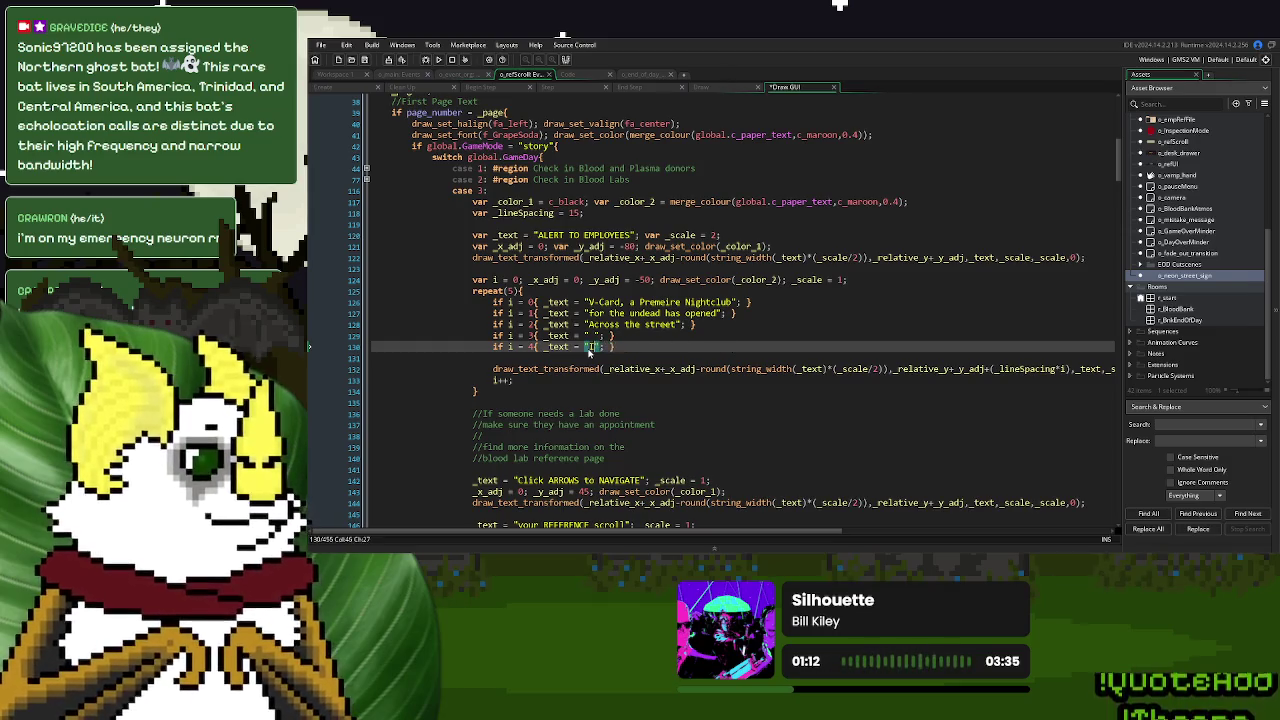
type("Vampire ")
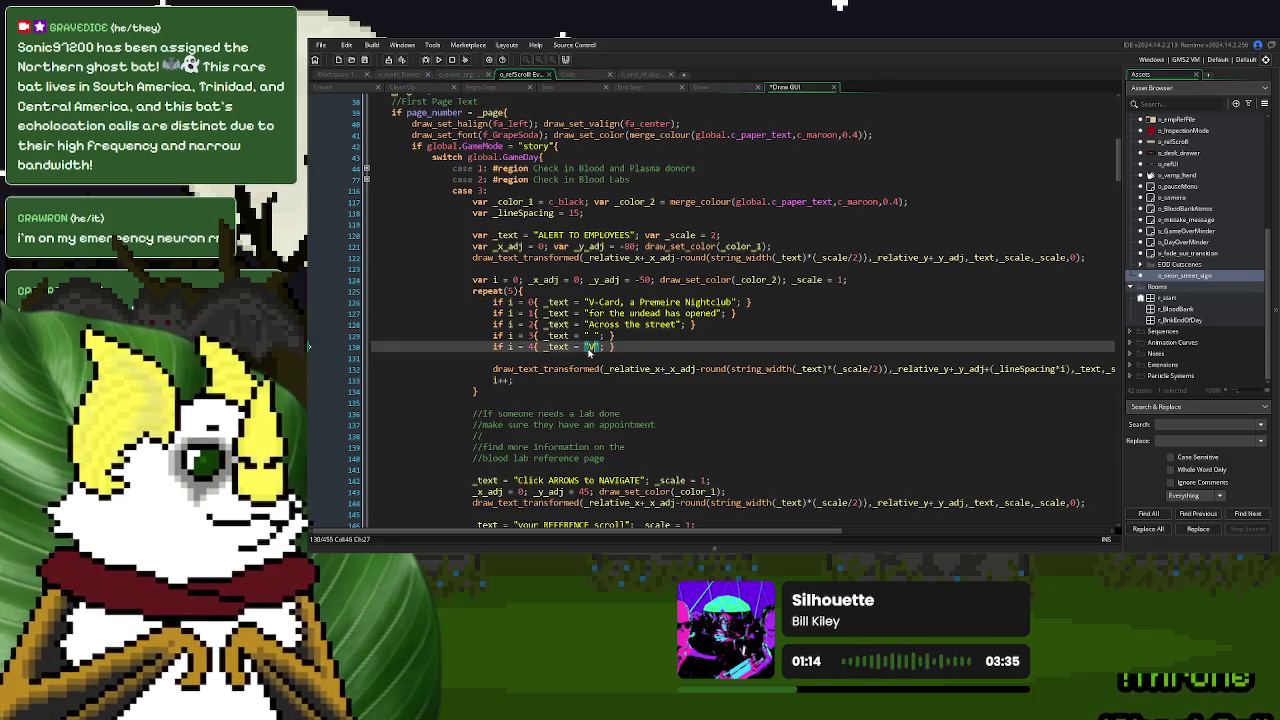
type("act")
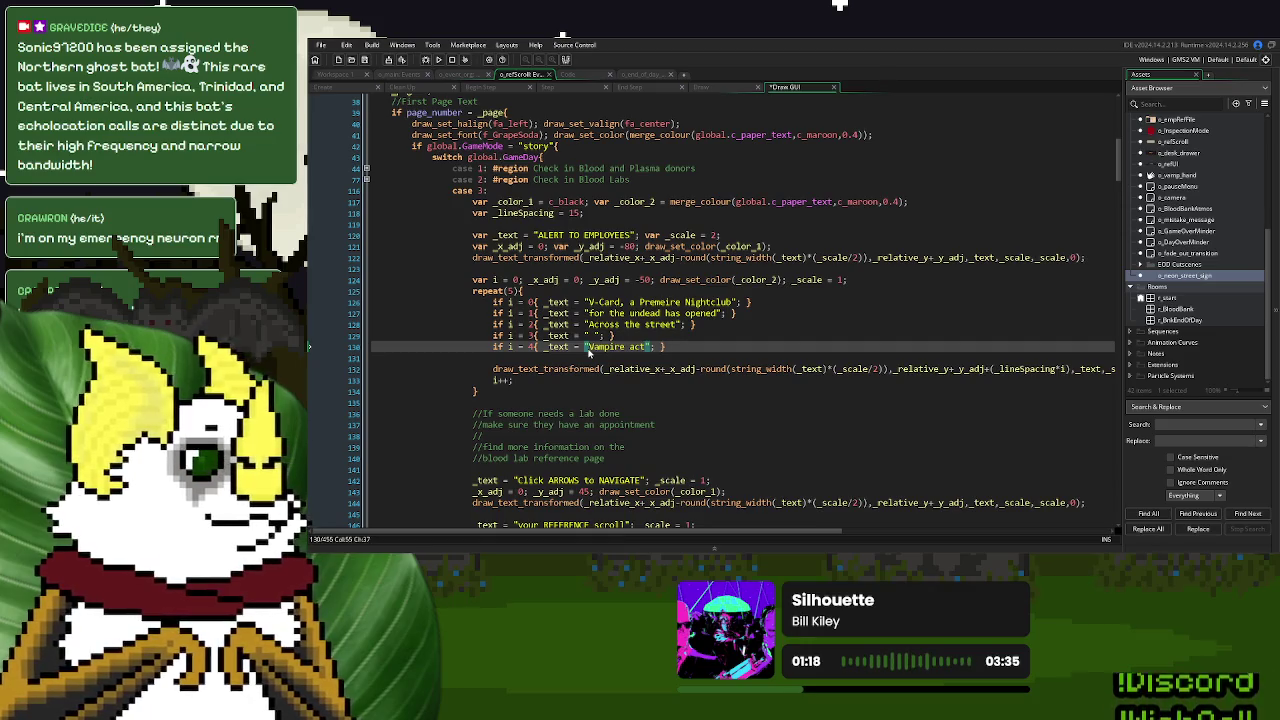
type("ivity ")
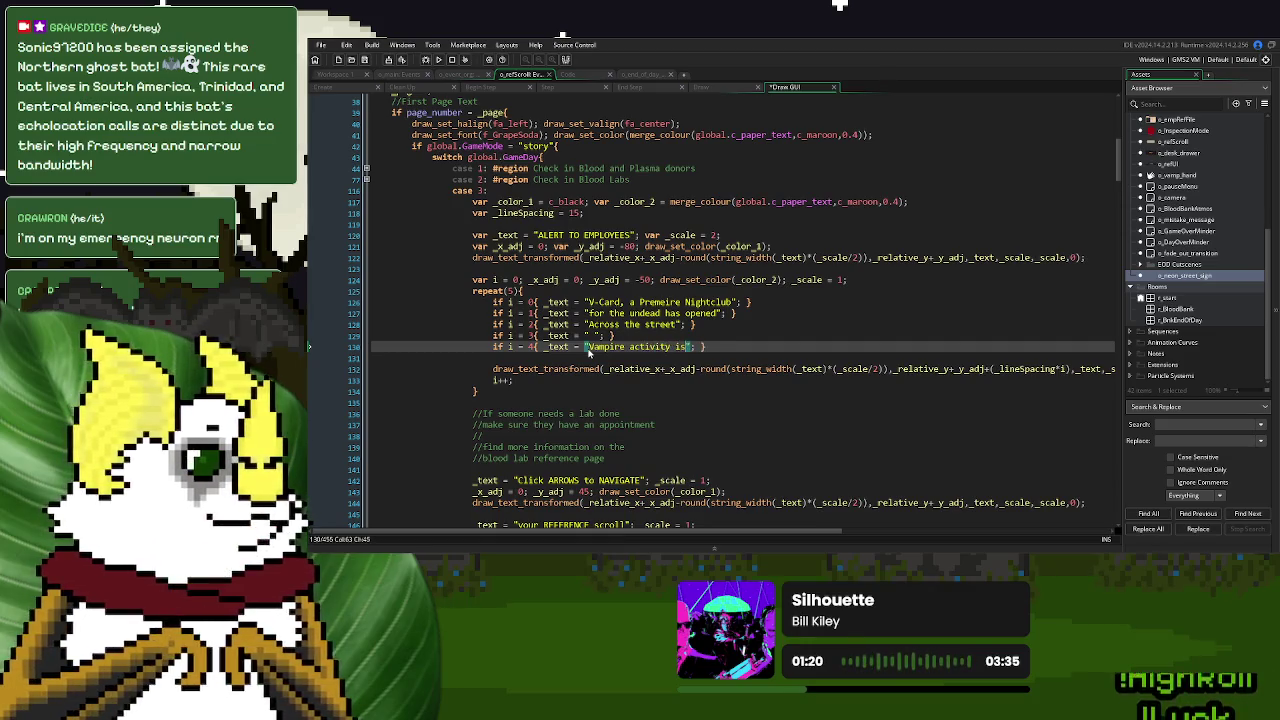
type("has risen")
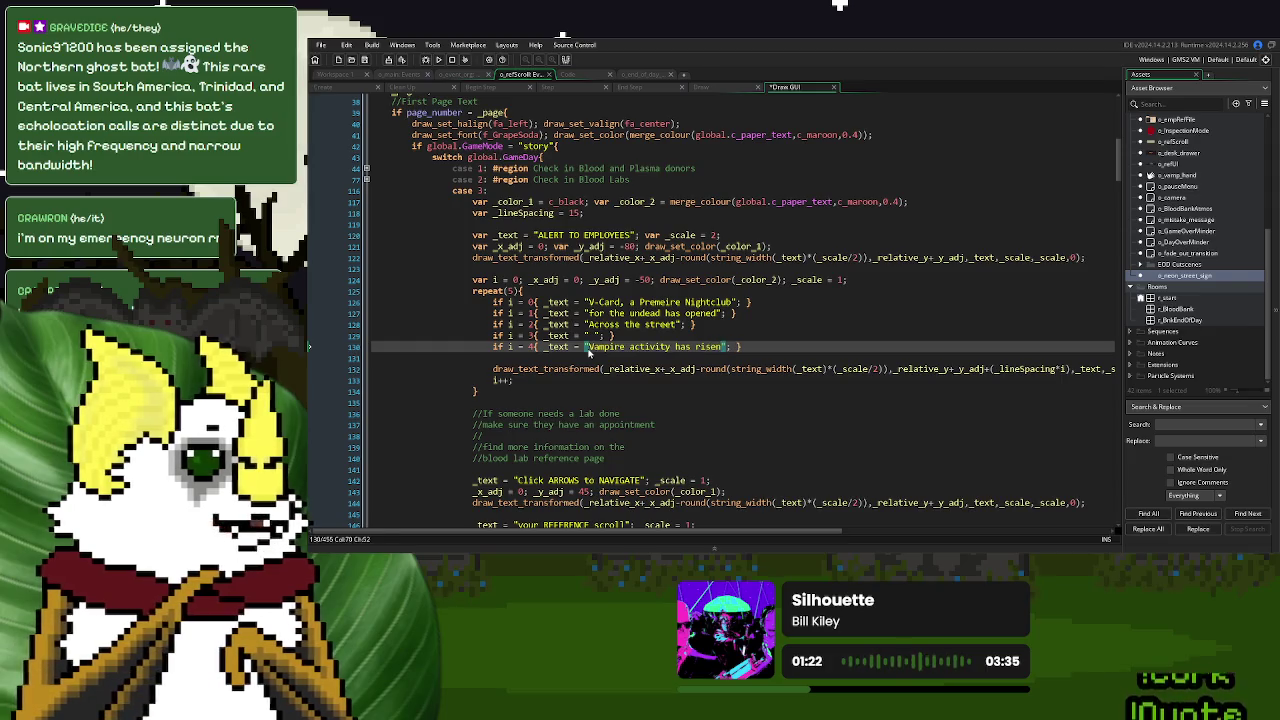
left_click(440, 60)
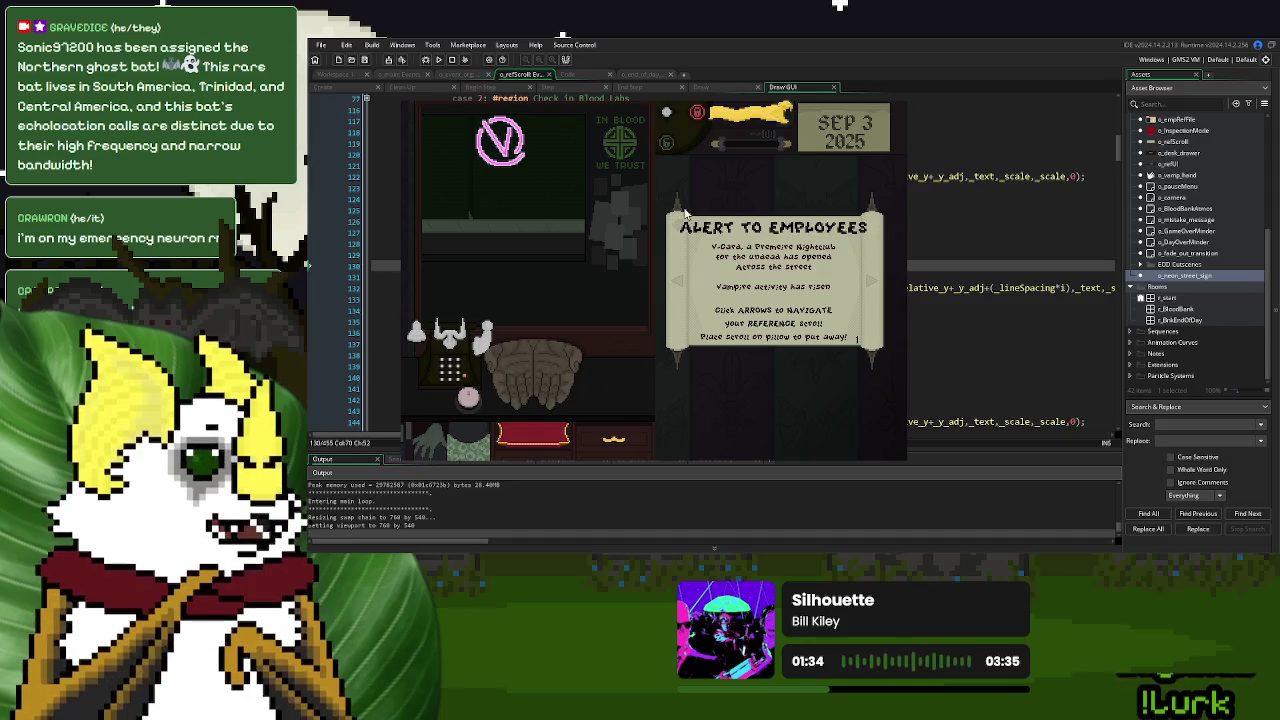
Close the running game and return to the Draw GUI code
left_click(889, 102)
left_click(683, 288)
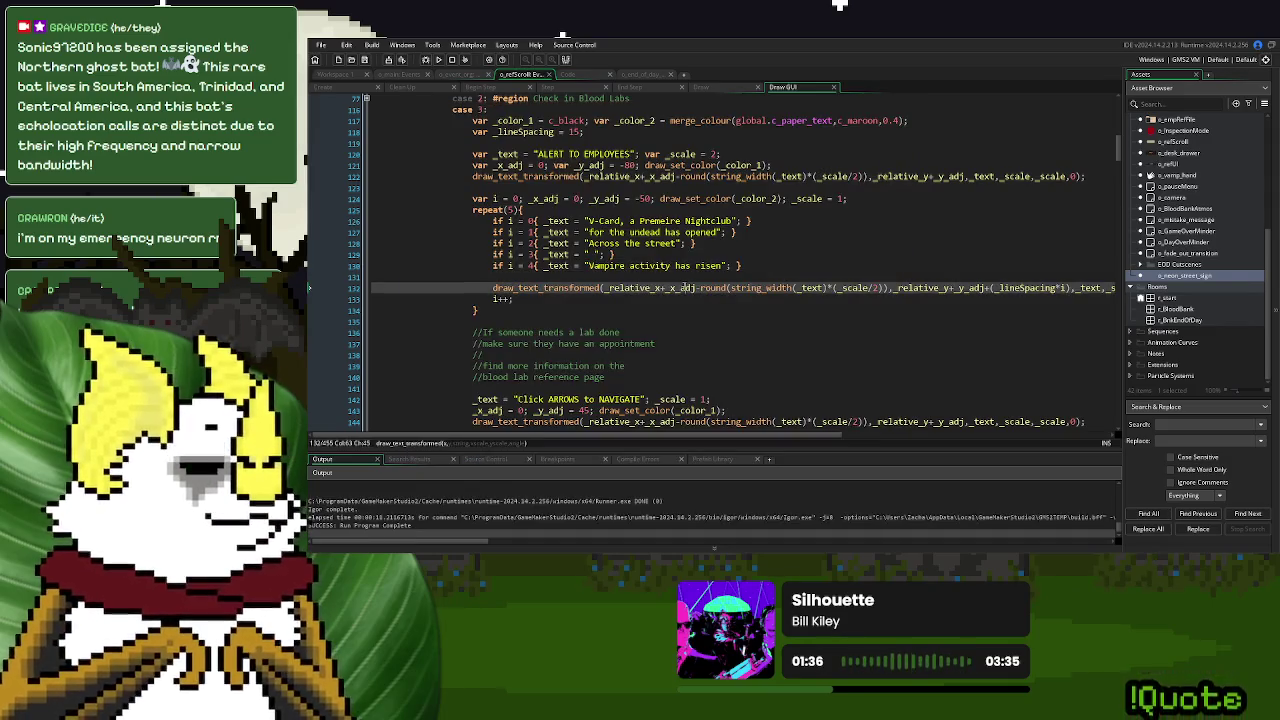
Edit the heading string to '!!!ALERT!!!' and paste _color_2 into its draw_set_color call
left_click_drag(632, 157, 570, 158)
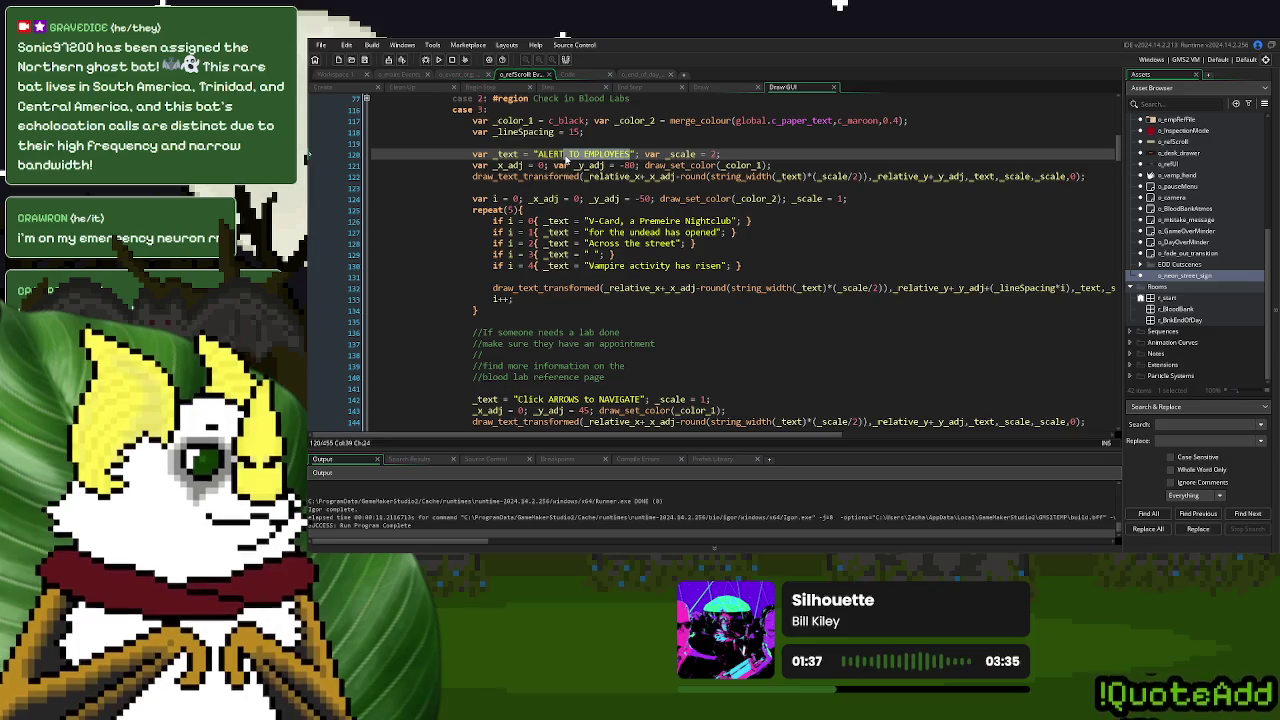
type("!!!")
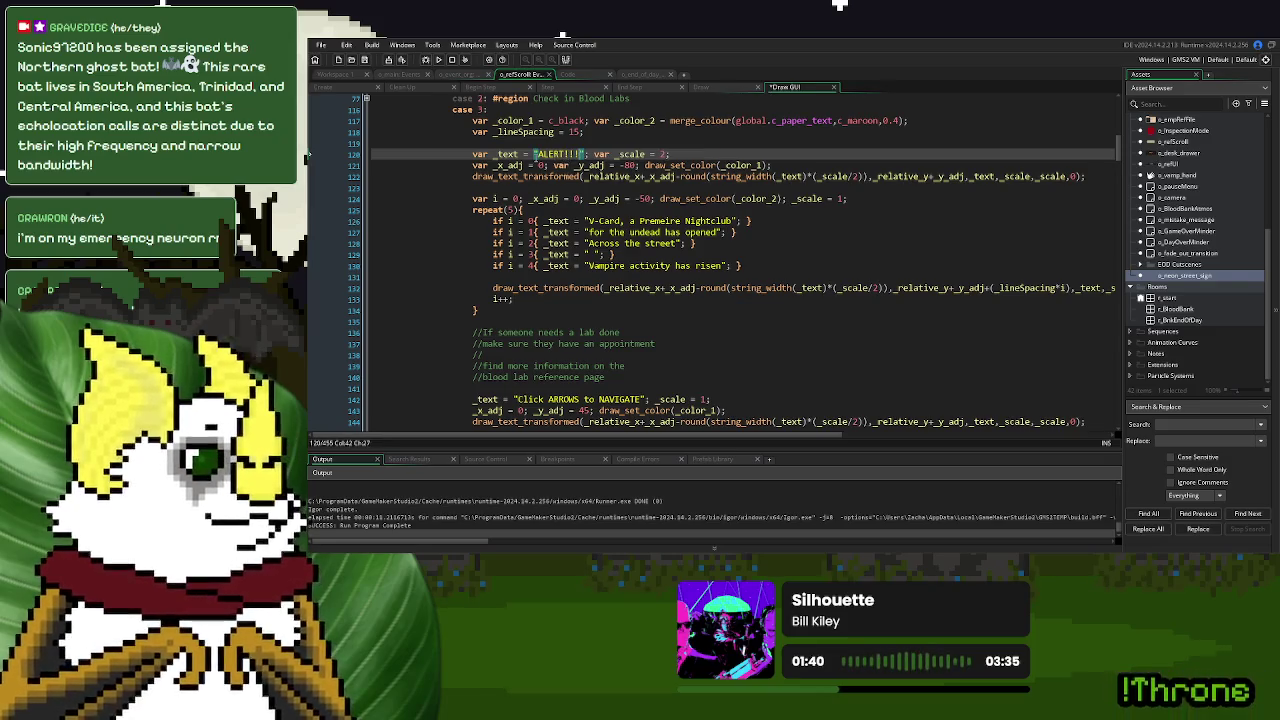
key("ctrl+Left")
key("ctrl+Left")
type("!!!")
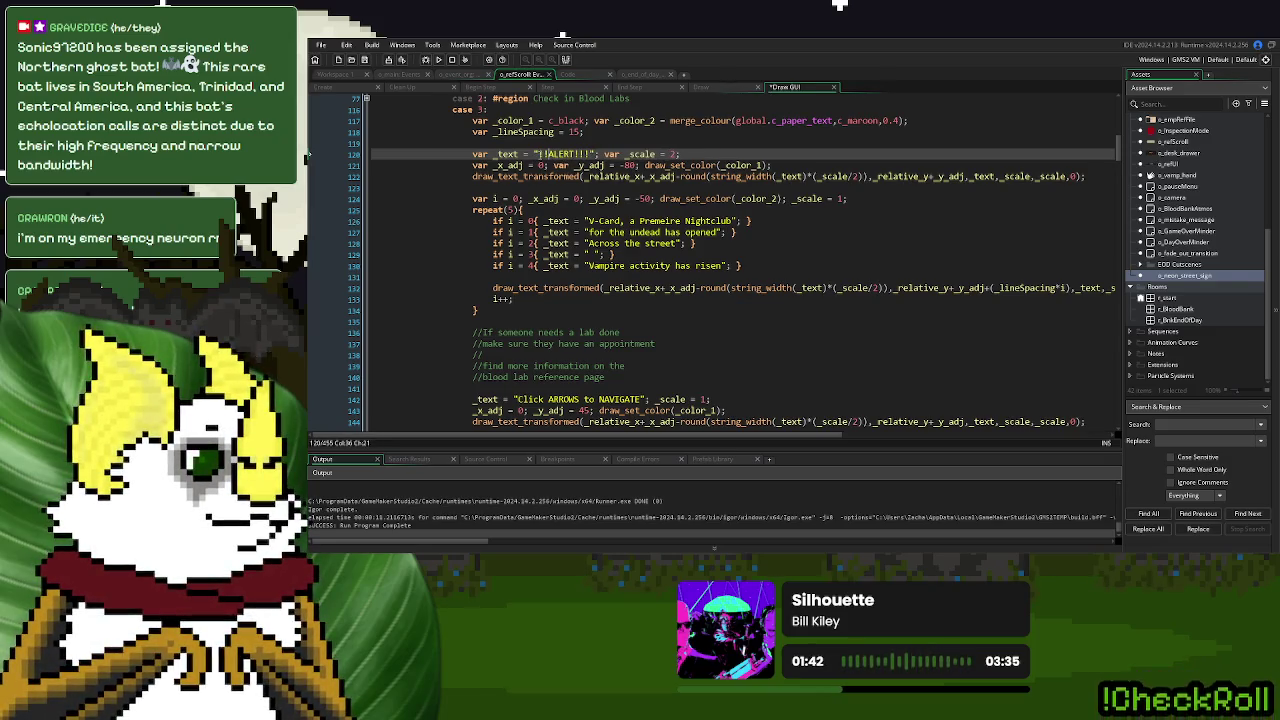
double_click(624, 120)
key("ctrl+c")
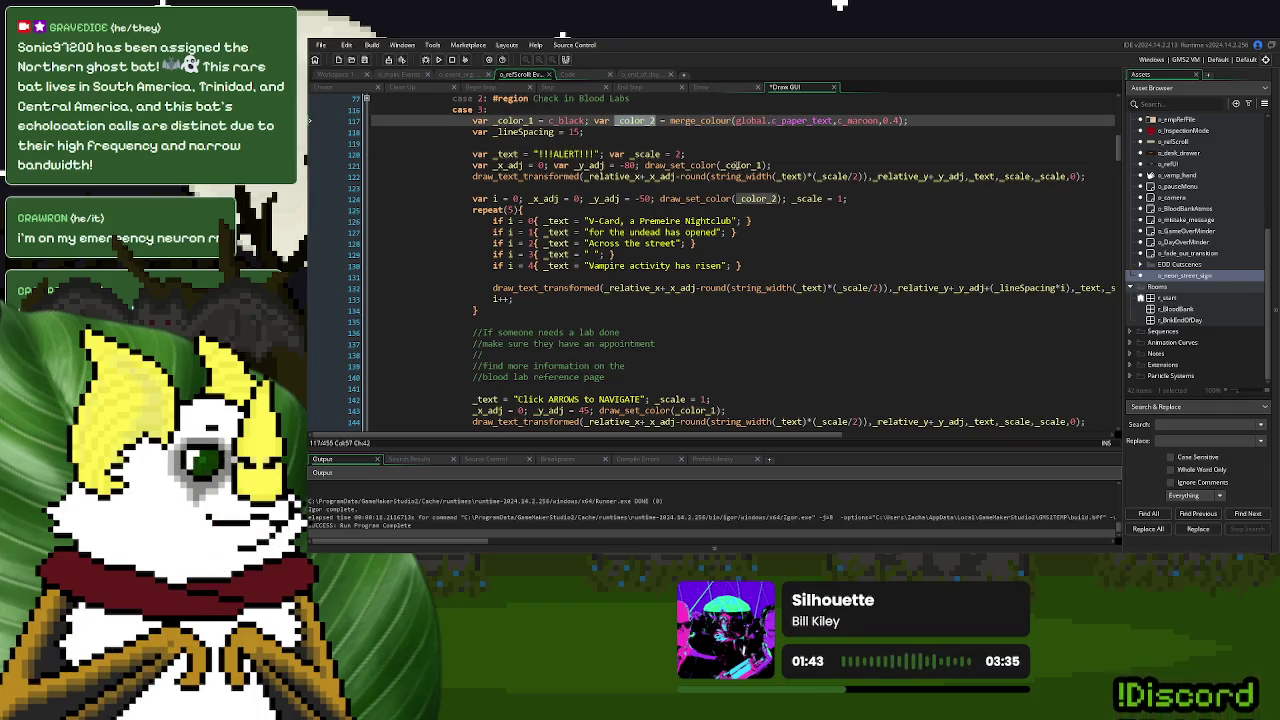
double_click(740, 165)
key("ctrl+v")
Copy the var _color_1/_color_2 line onto a new line below the font setup at the page top
scroll(765, 188, "up", 4)
left_click(912, 242)
left_click(465, 256)
left_click_drag(465, 256, 468, 244)
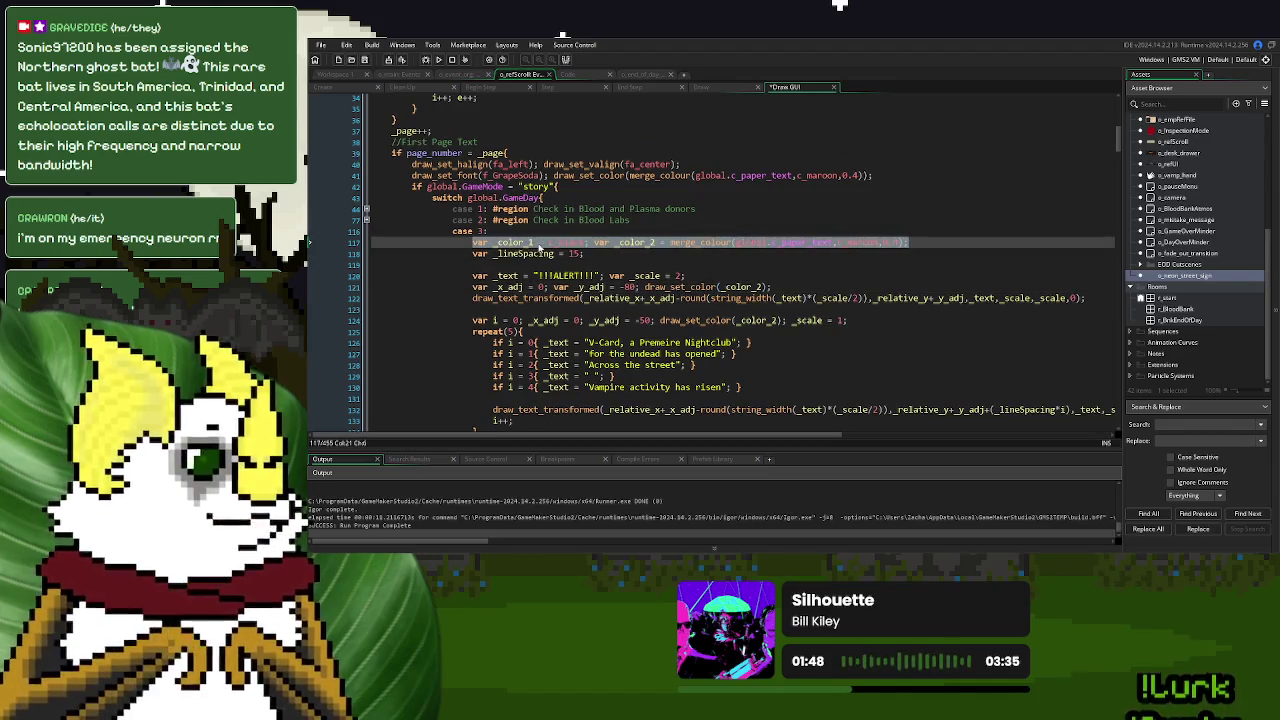
key("ctrl+c")
left_click(895, 176)
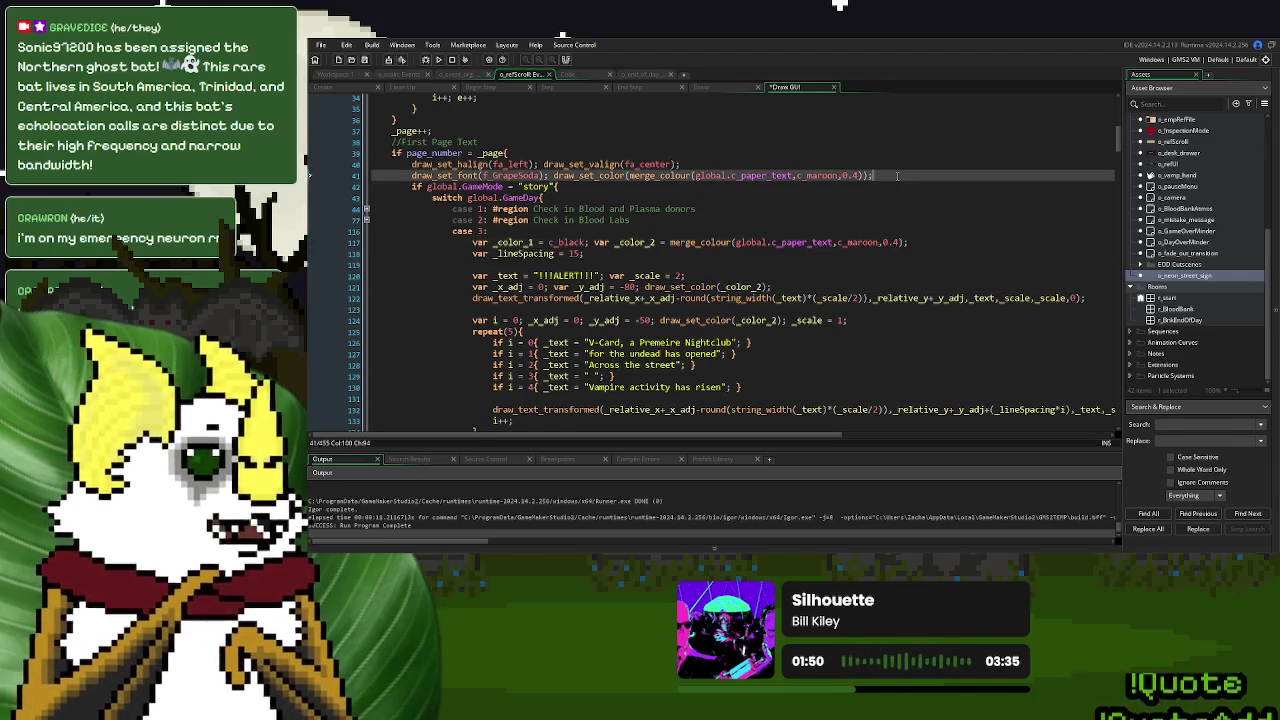
key("Return")
key("ctrl+v")
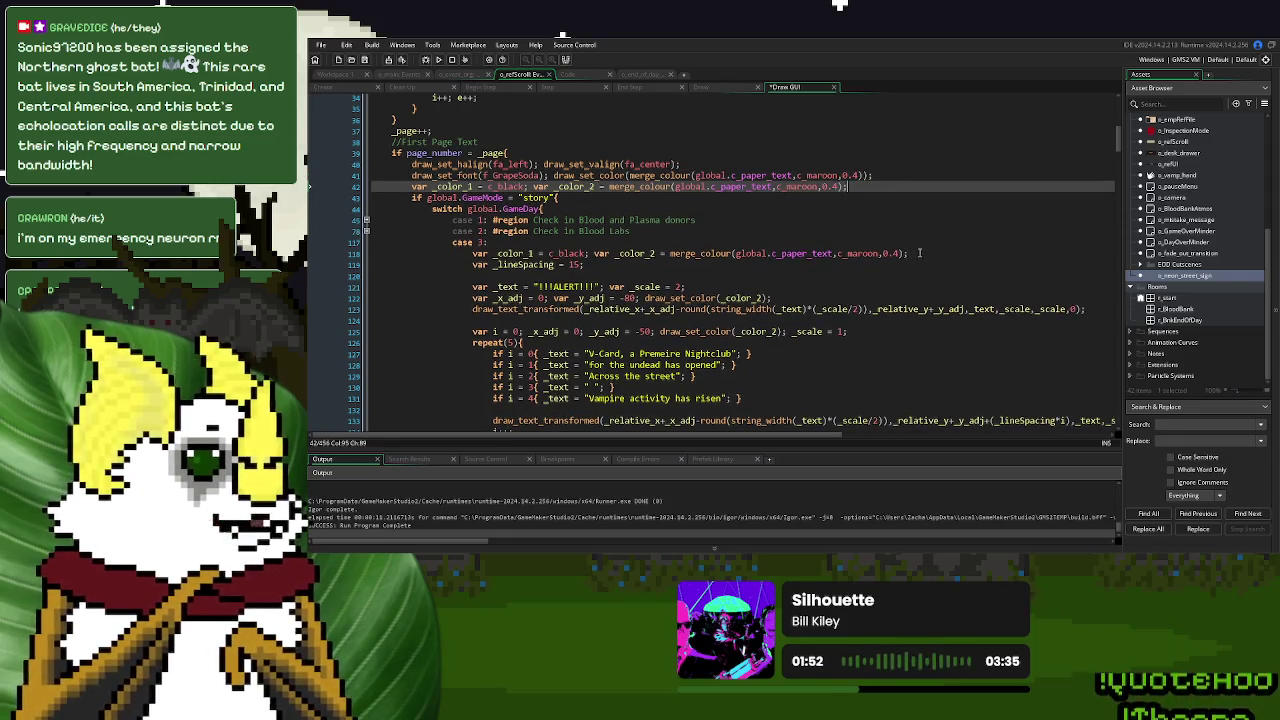
Delete the duplicate colour definitions from cases 3, 2 and 1, collapsing the regions again
left_click(919, 253)
key("shift+Up")
key("Delete")
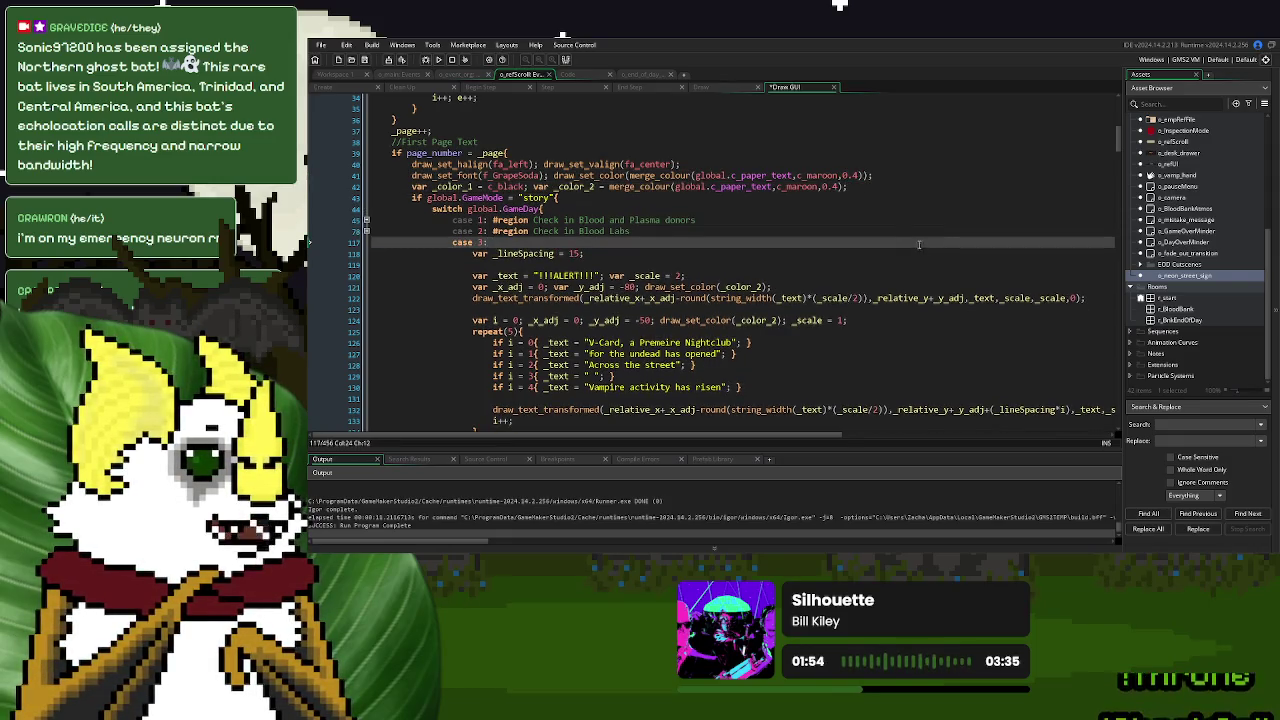
left_click(366, 231)
left_click(914, 242)
key("shift+Up")
key("Delete")
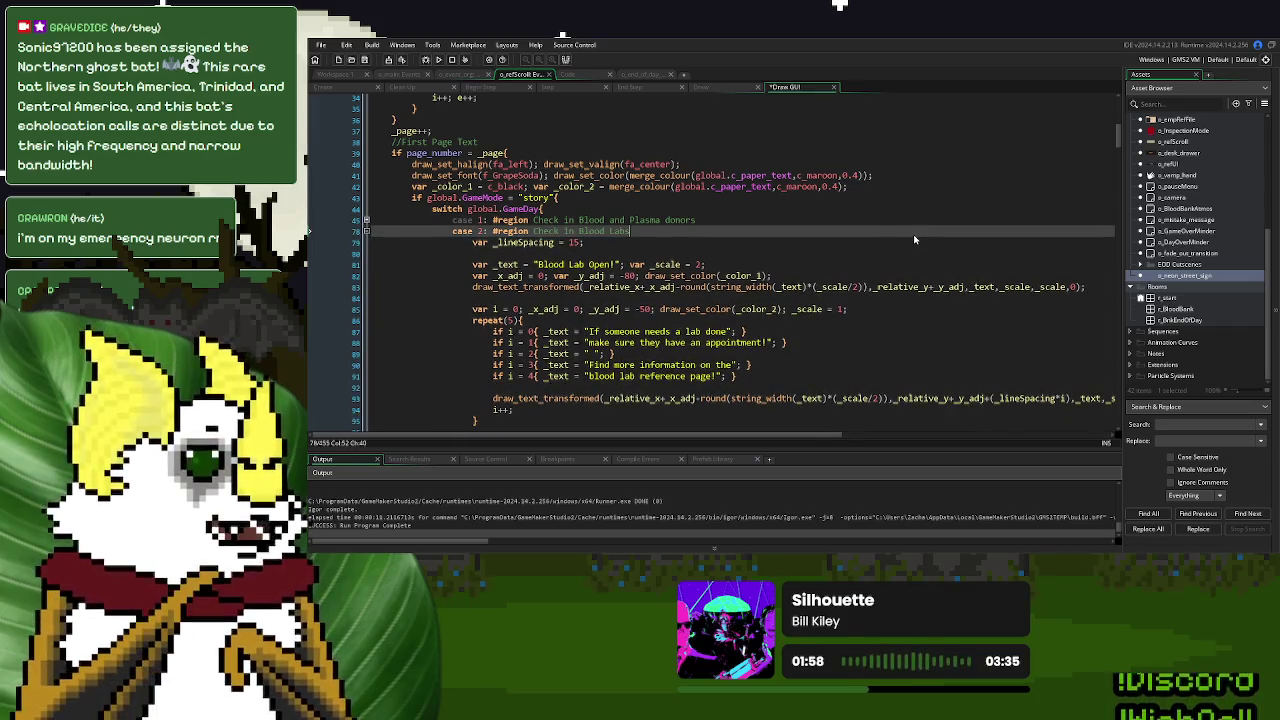
left_click(366, 220)
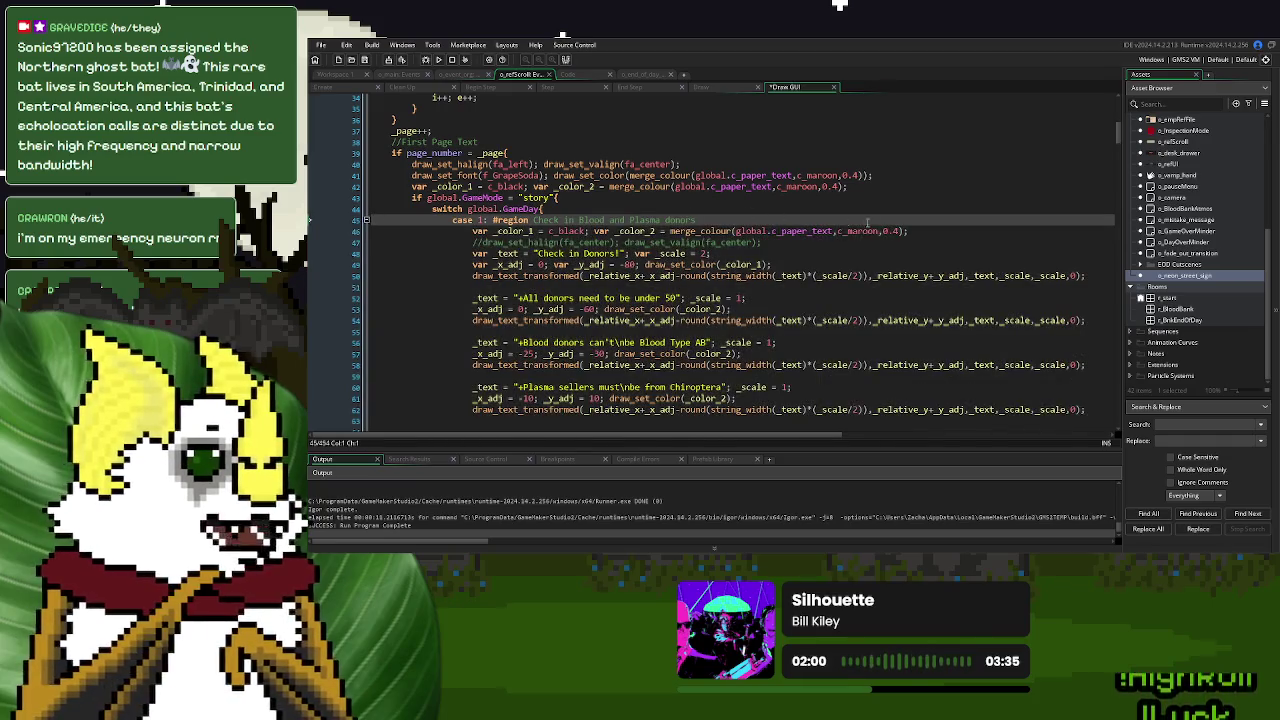
left_click(927, 228)
key("shift+Up")
key("Delete")
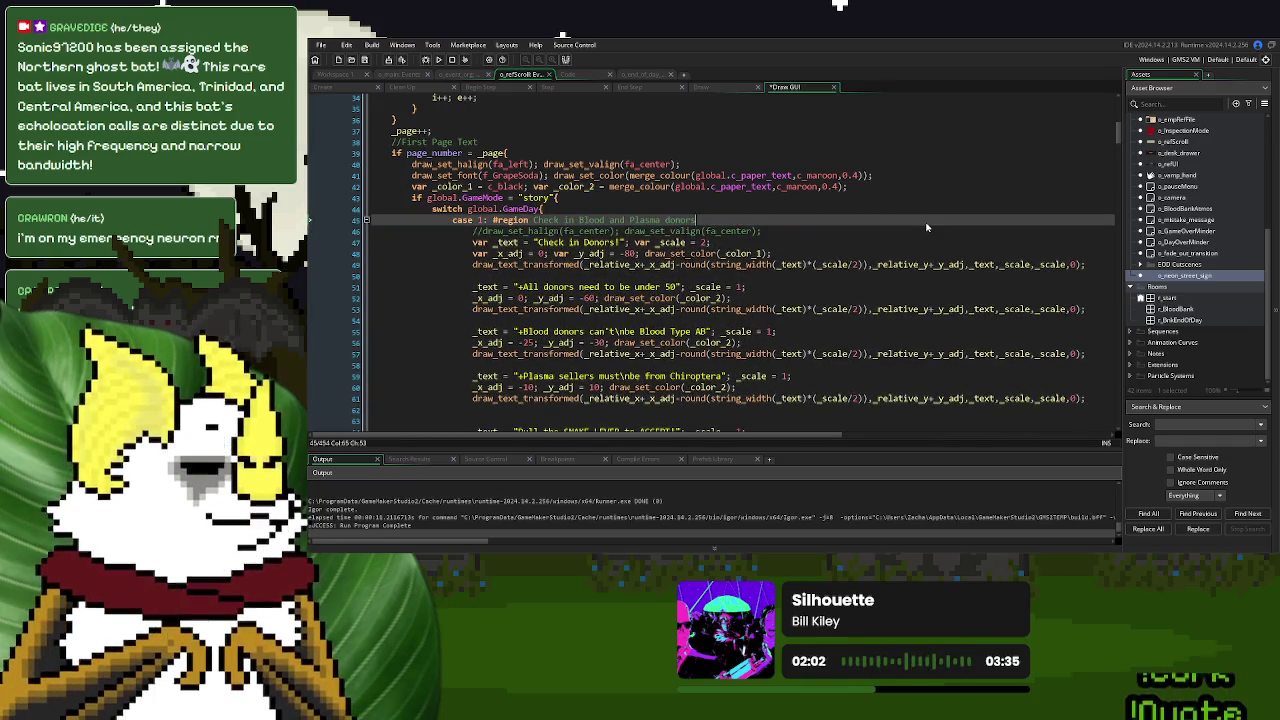
left_click(366, 220)
left_click(366, 231)
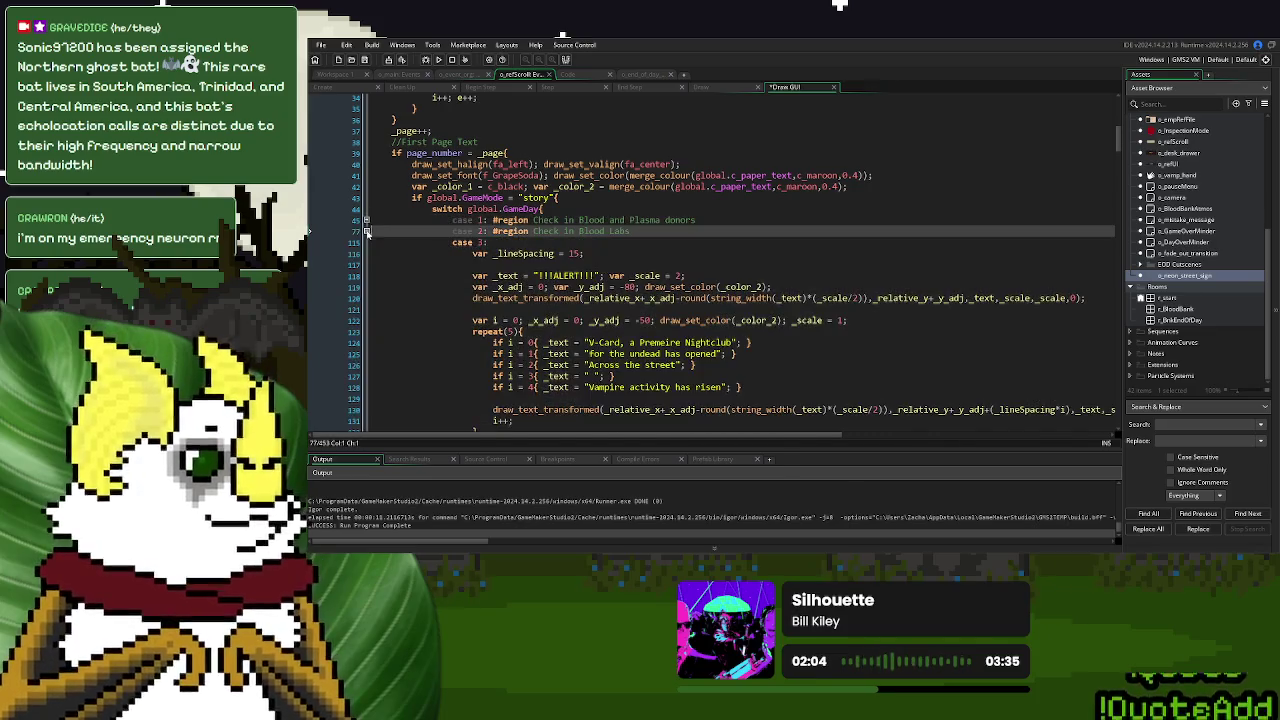
Set the checklist's draw_set_color to _color_1
left_click(608, 263)
left_click(755, 288)
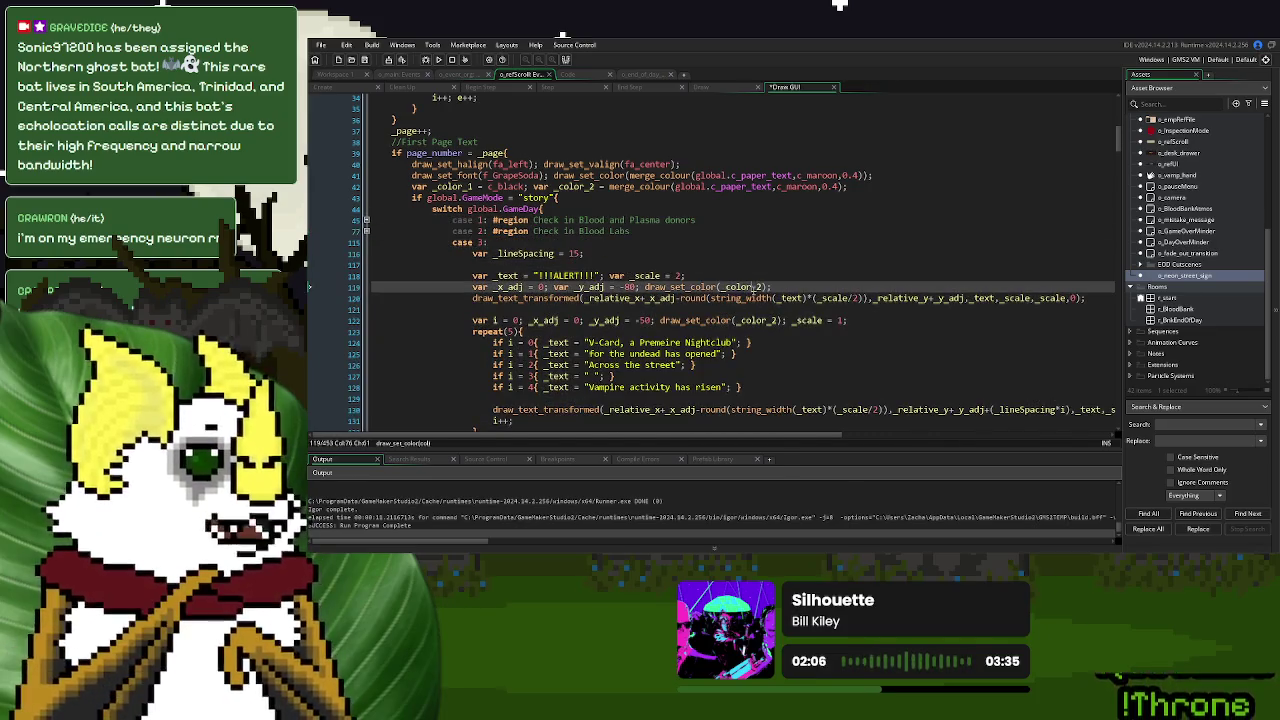
scroll(705, 261, "down", 2)
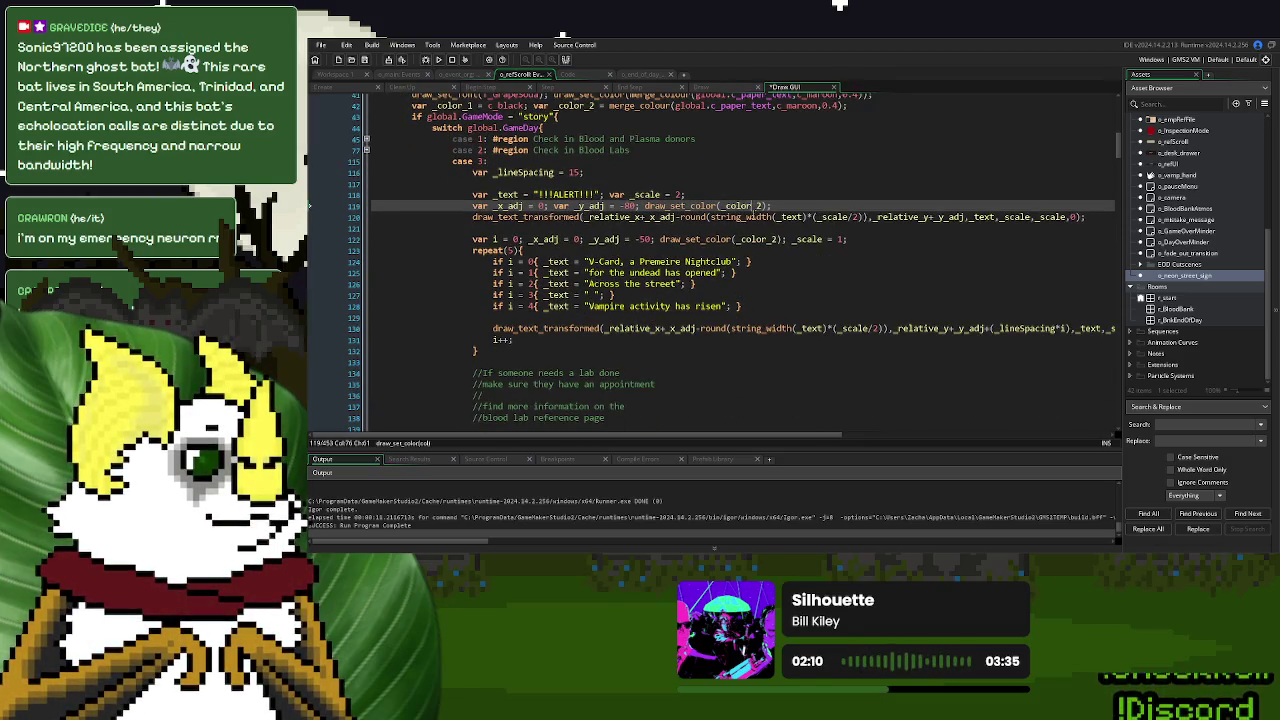
left_click(443, 105)
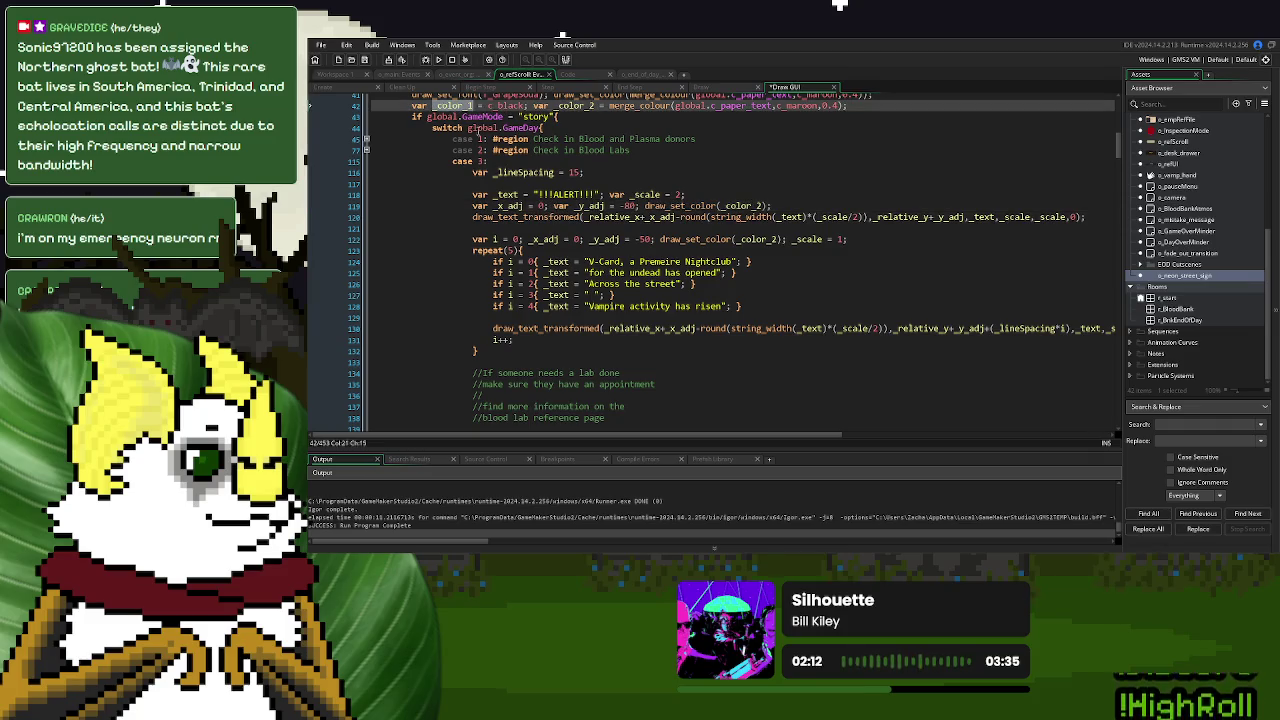
double_click(758, 240)
key("ctrl+v")
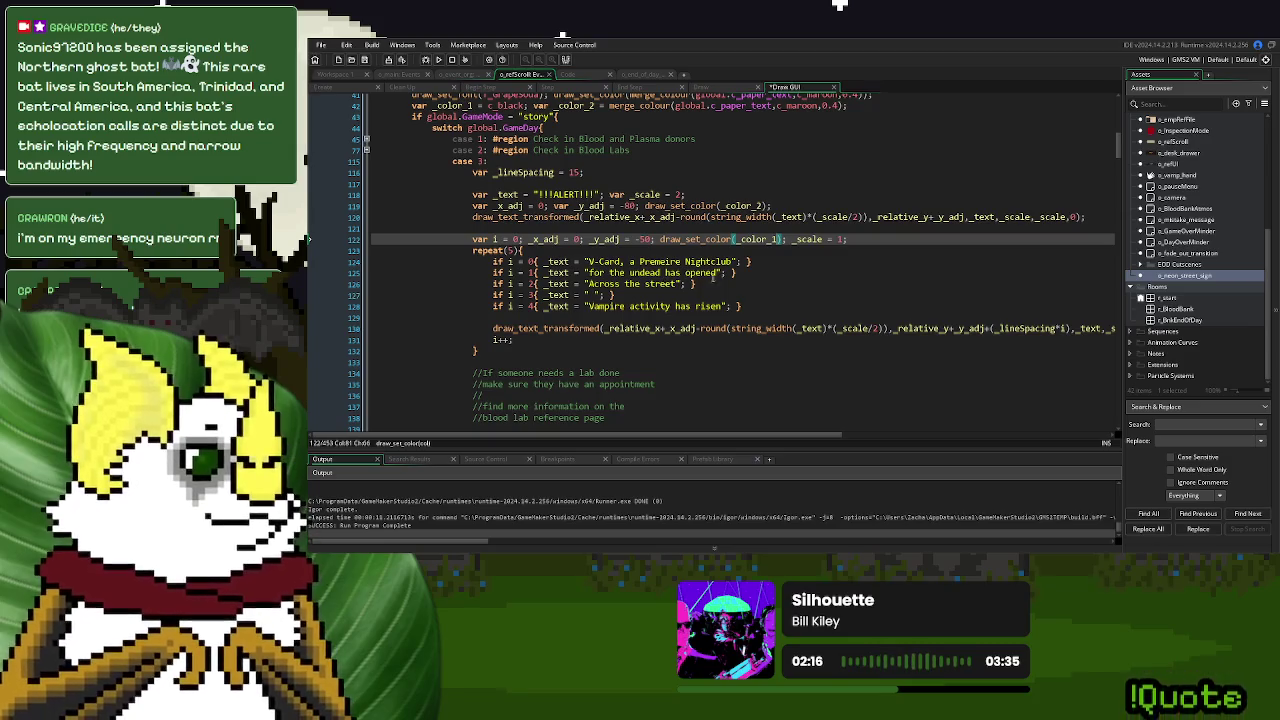
left_click_drag(736, 262, 591, 263)
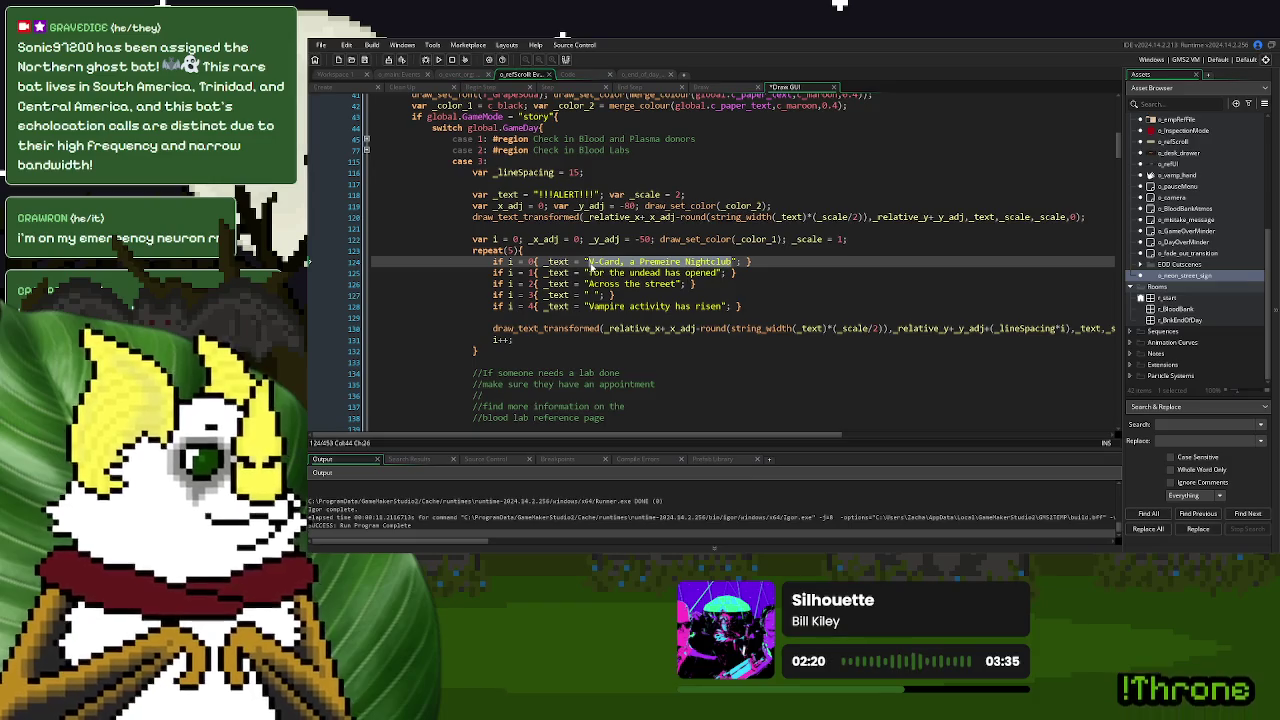
Reword the first checklist line to 'The nightclub across the street'
type("V")
key("BackSpace")
type("A nightclub for vampires has")
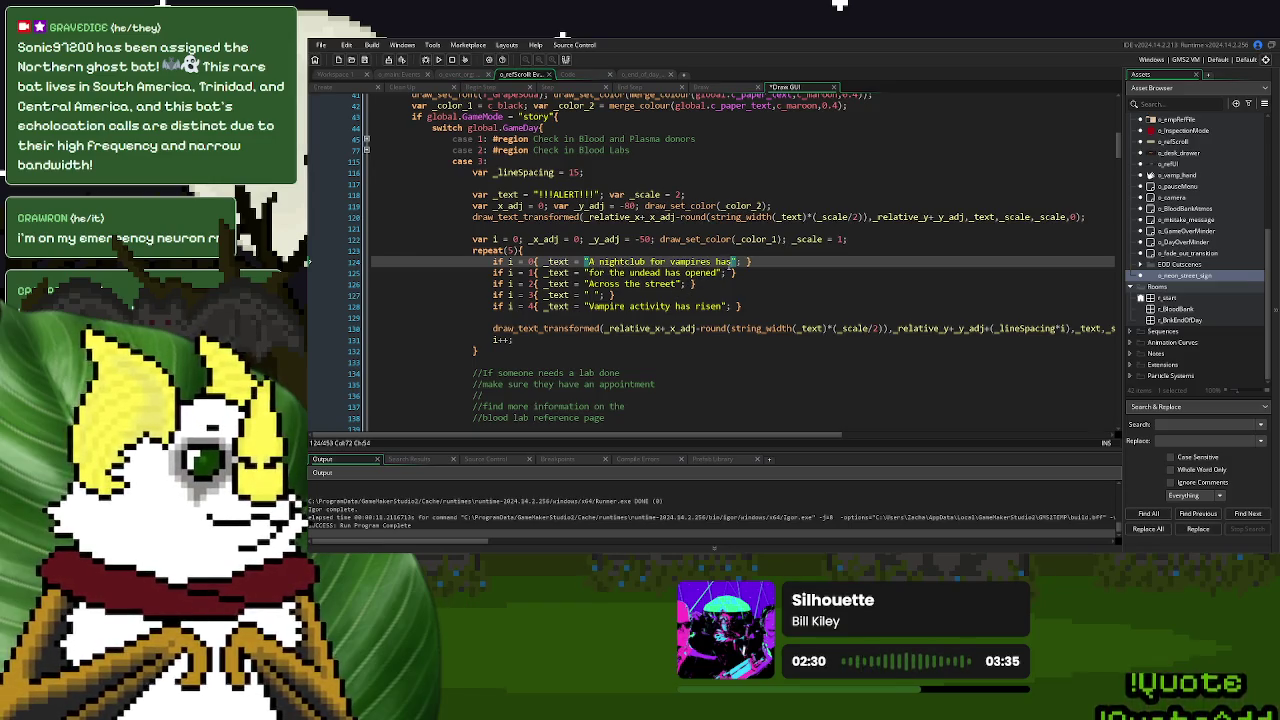
key("BackSpace")
key("BackSpace")
key("BackSpace")
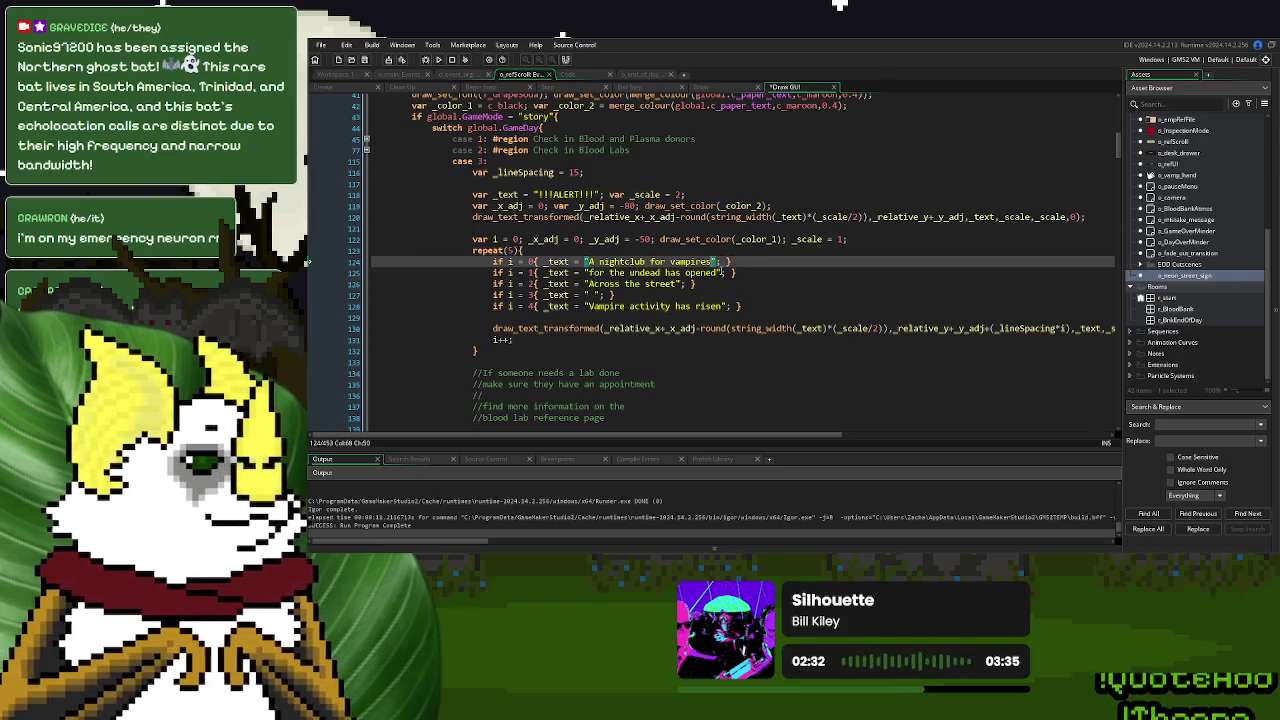
key("ctrl+shift+Left")
key("ctrl+shift+Left")
key("ctrl+shift+Left")
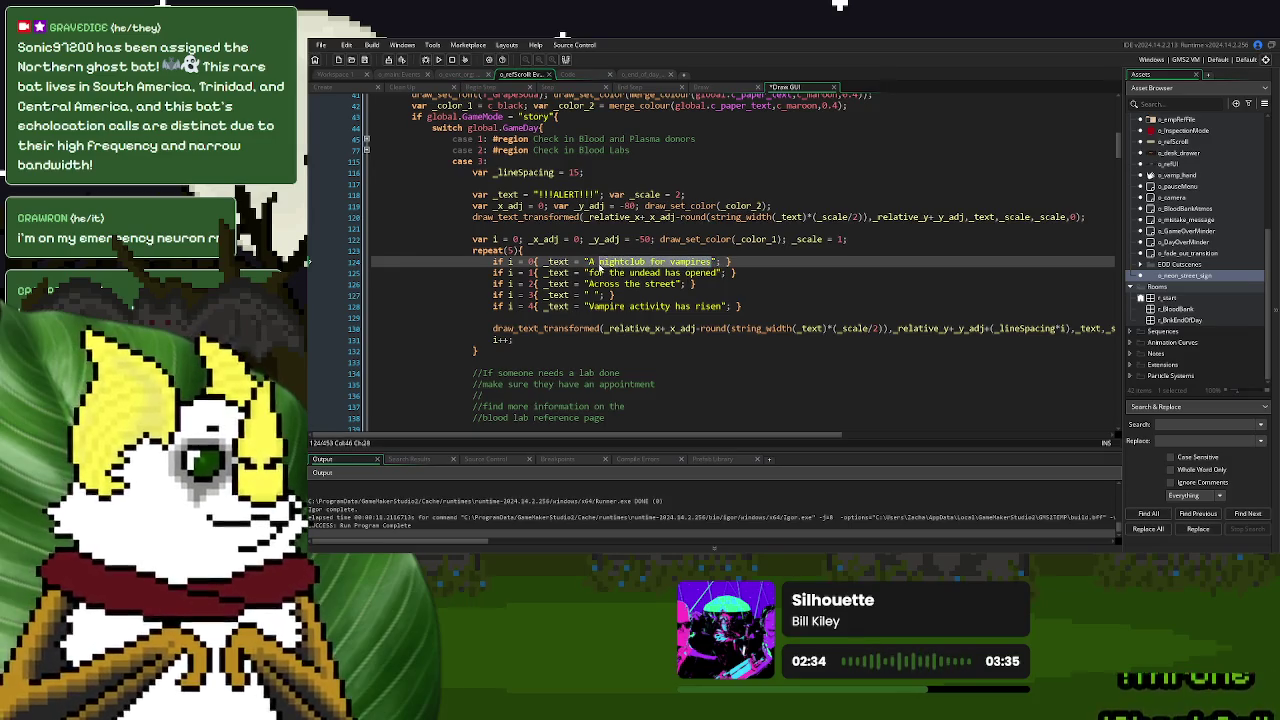
type("the")
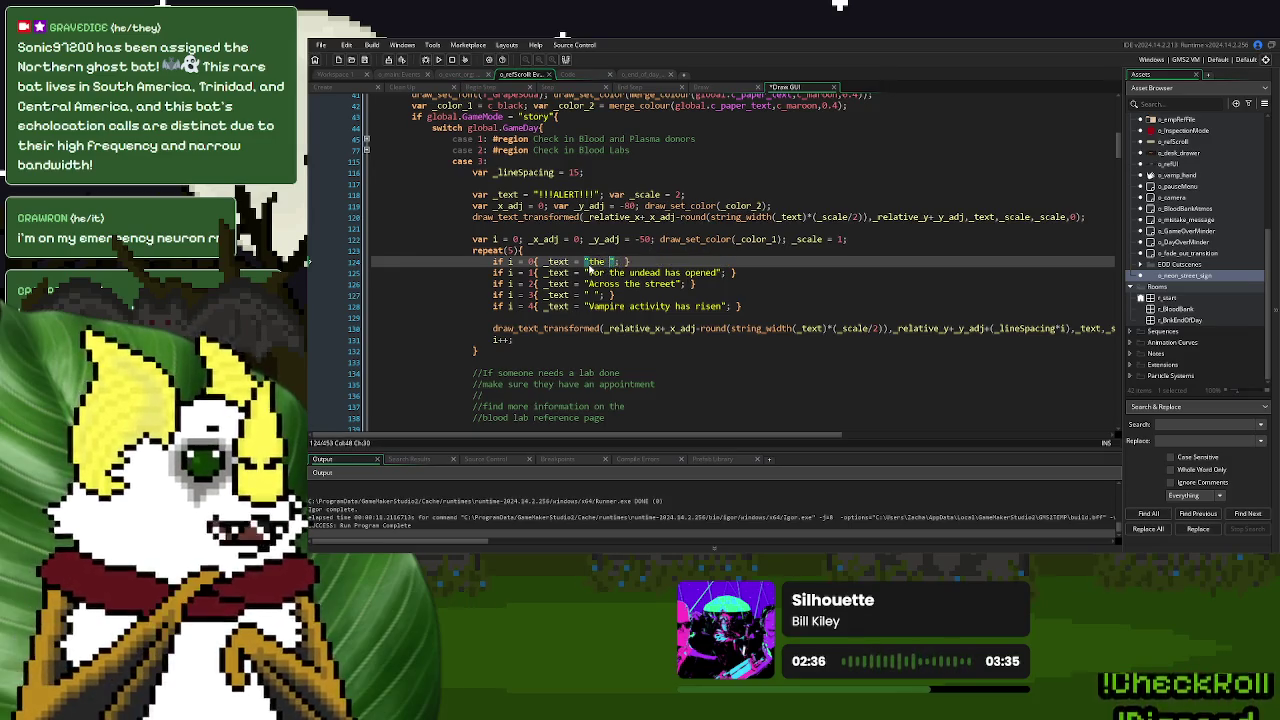
key("BackSpace")
key("BackSpace")
key("BackSpace")
type("The night")
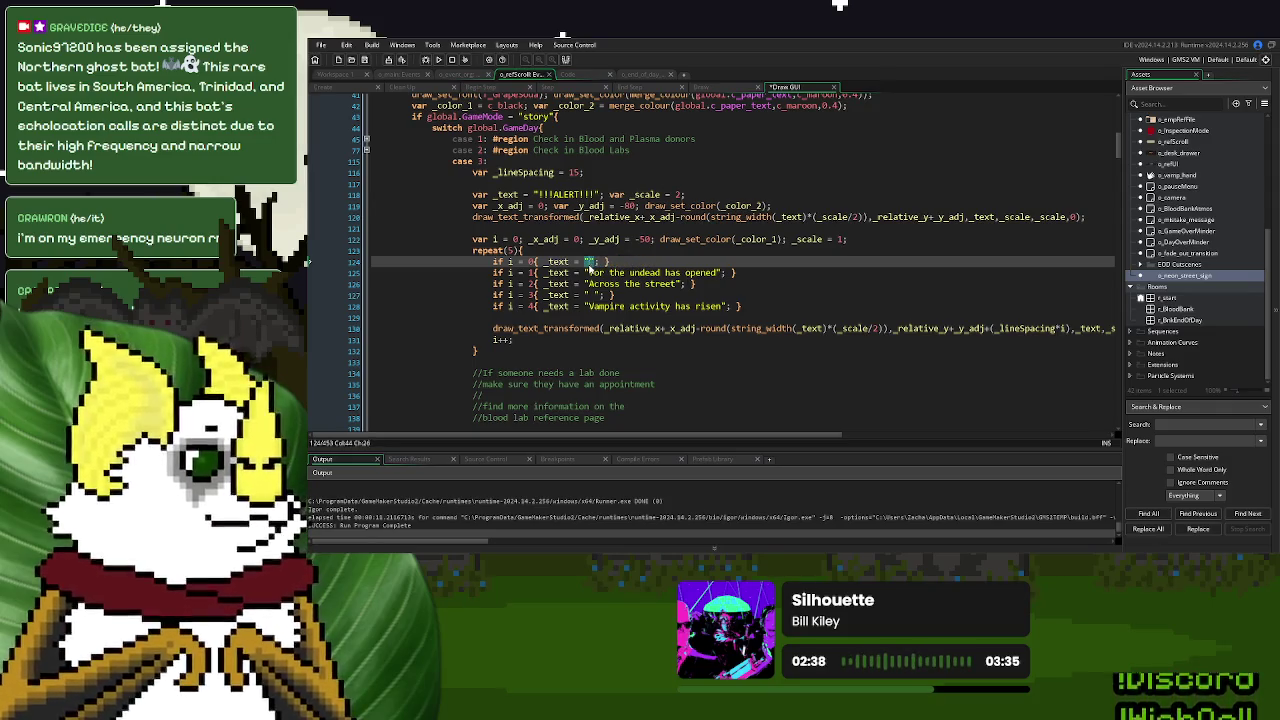
type("club across ")
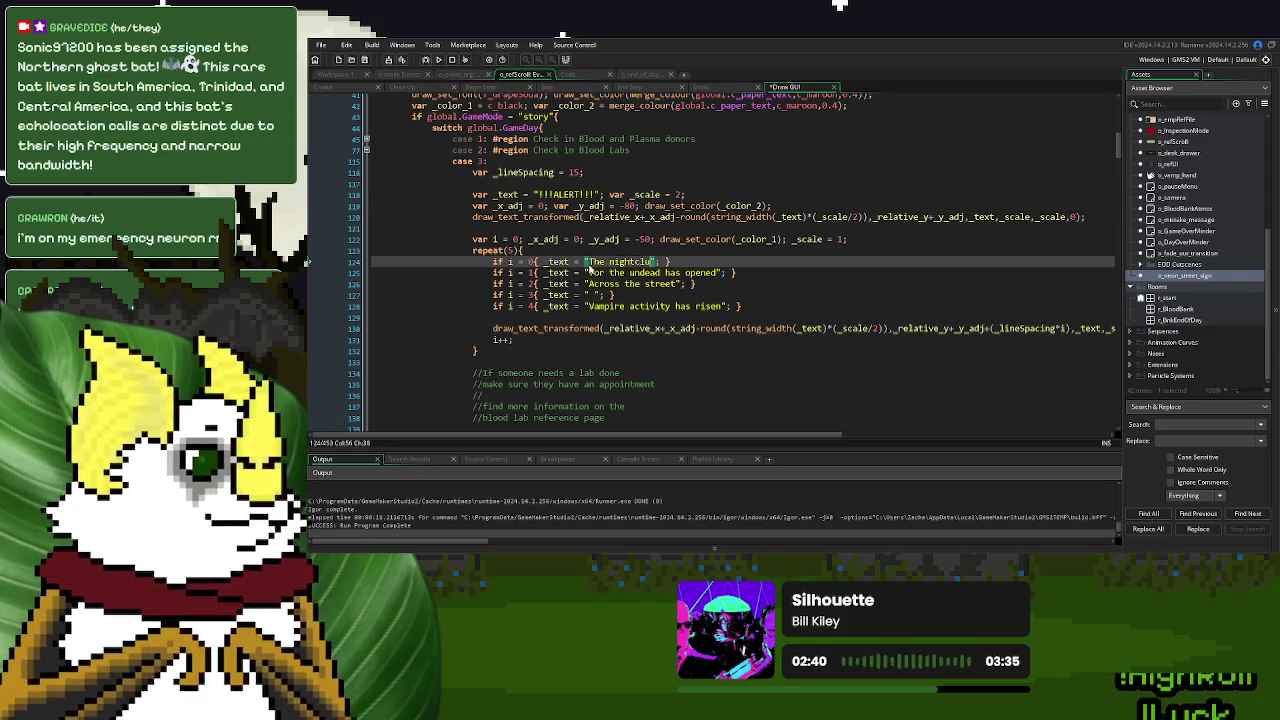
type("the street")
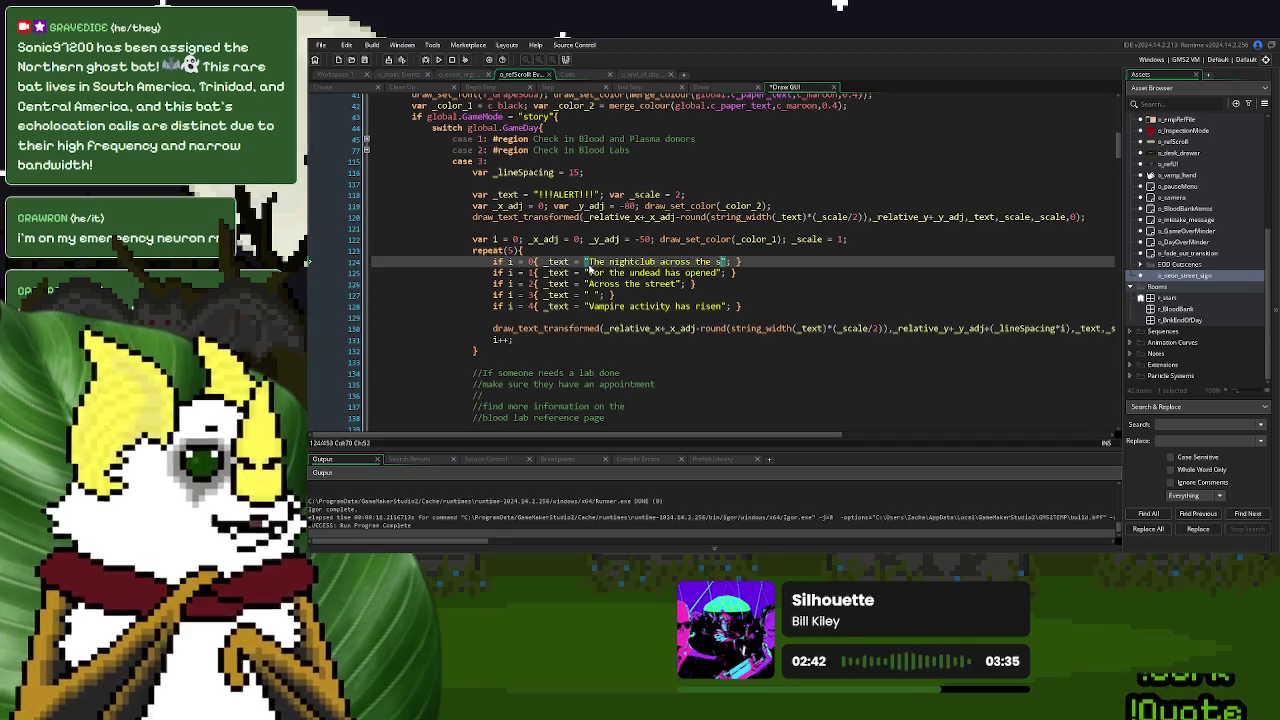
Make the second line 'has finally opened', clear the third, and set the fourth to '.....'
left_click_drag(717, 272, 583, 272)
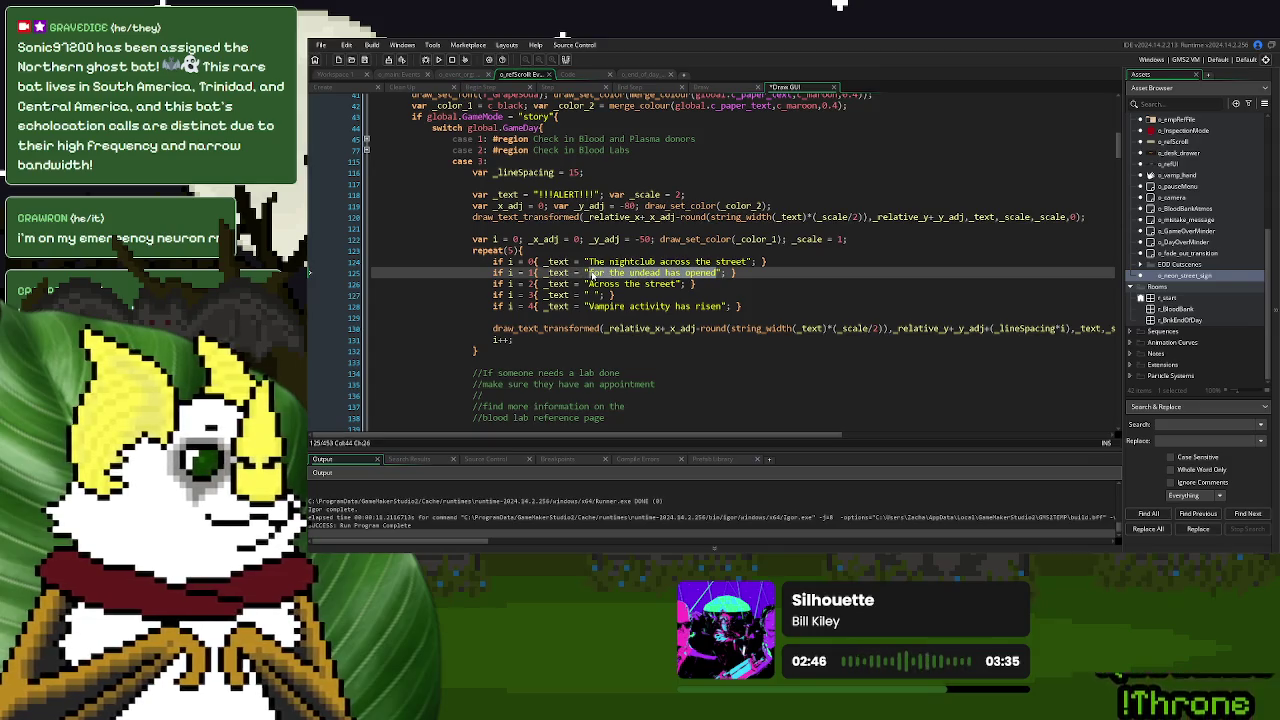
type("has finally ")
type("opene")
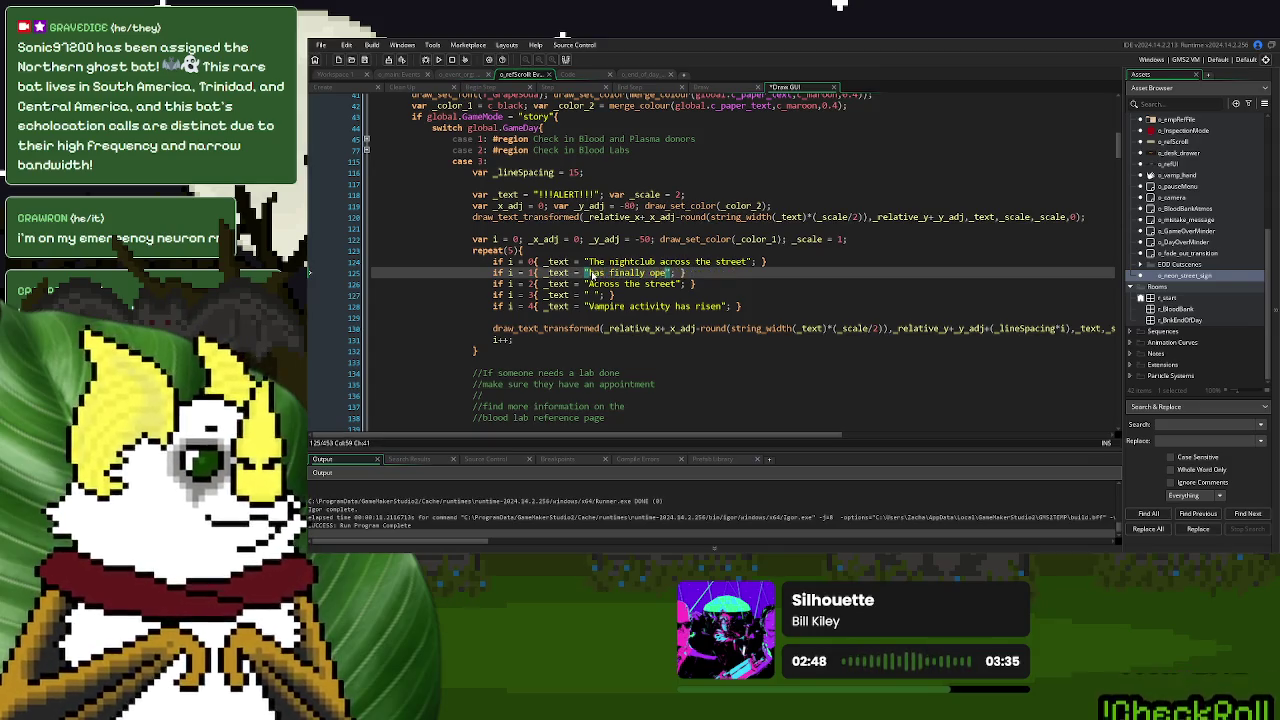
type("d")
left_click_drag(678, 284, 596, 287)
key("BackSpace")
left_click(591, 298)
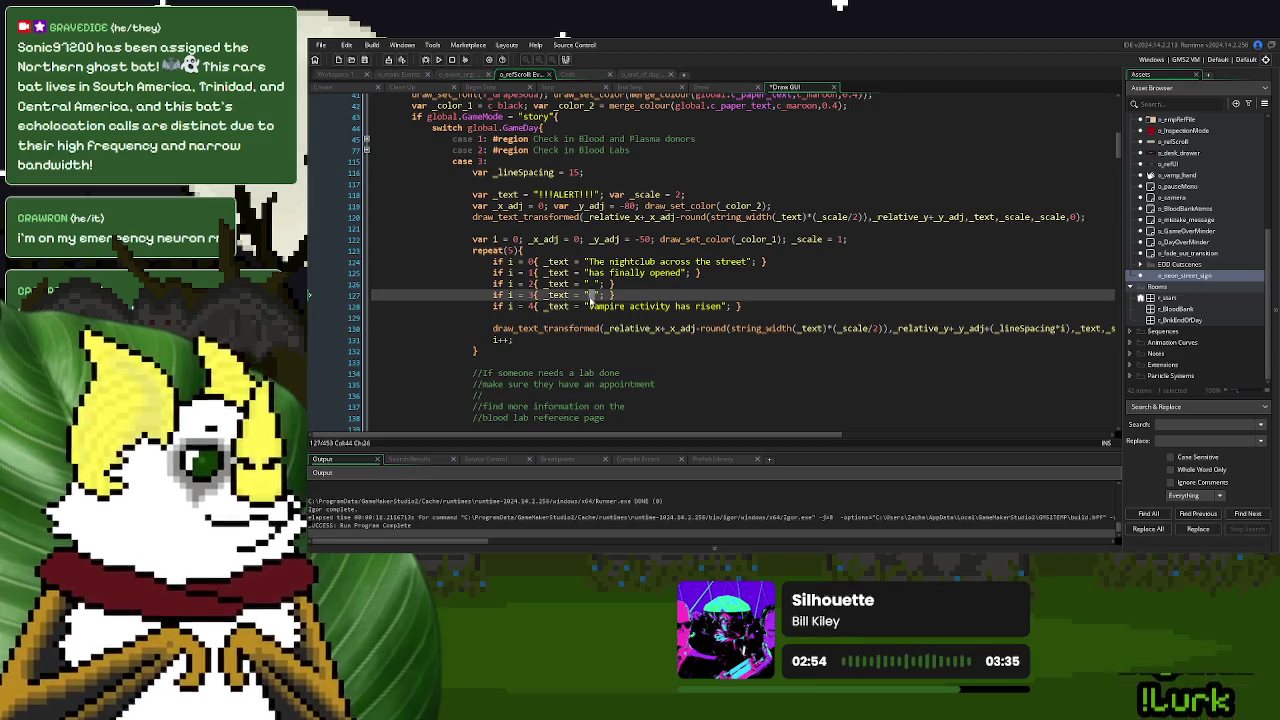
type(".....")
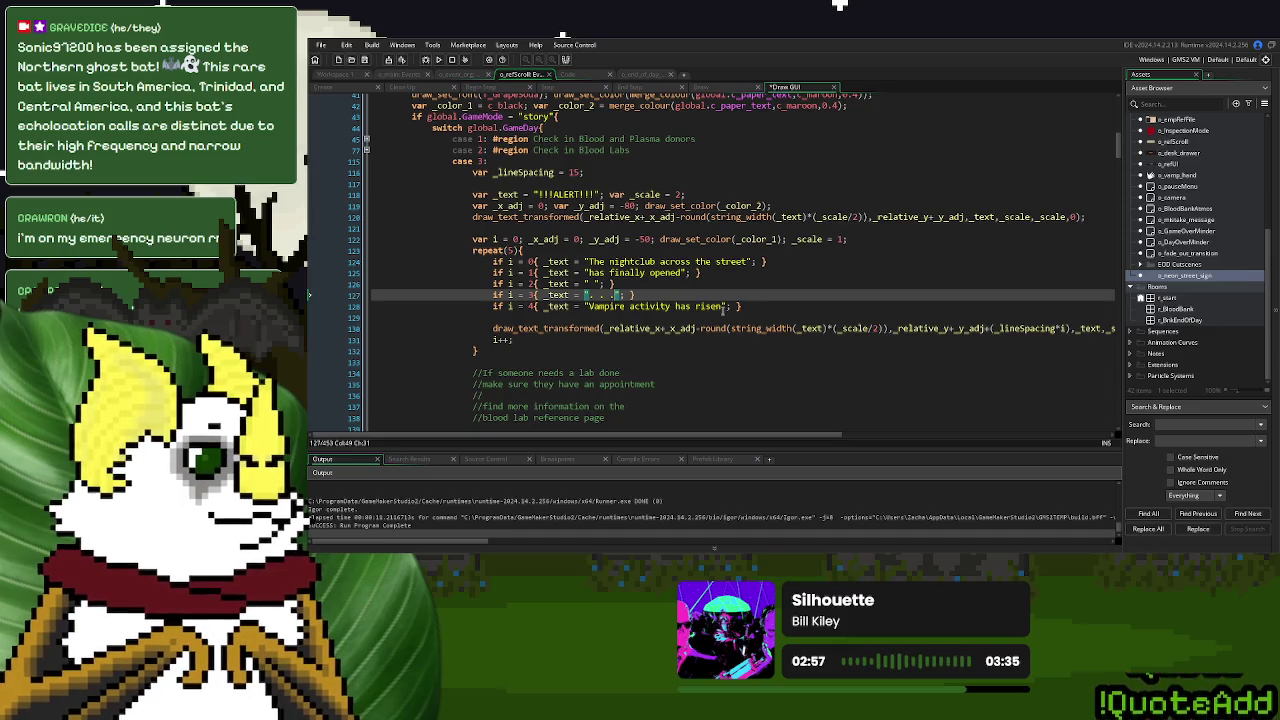
Change the fifth line's text from 'Vampire activity has risen' to 'Be wary, not everyone'
left_click_drag(724, 307, 594, 309)
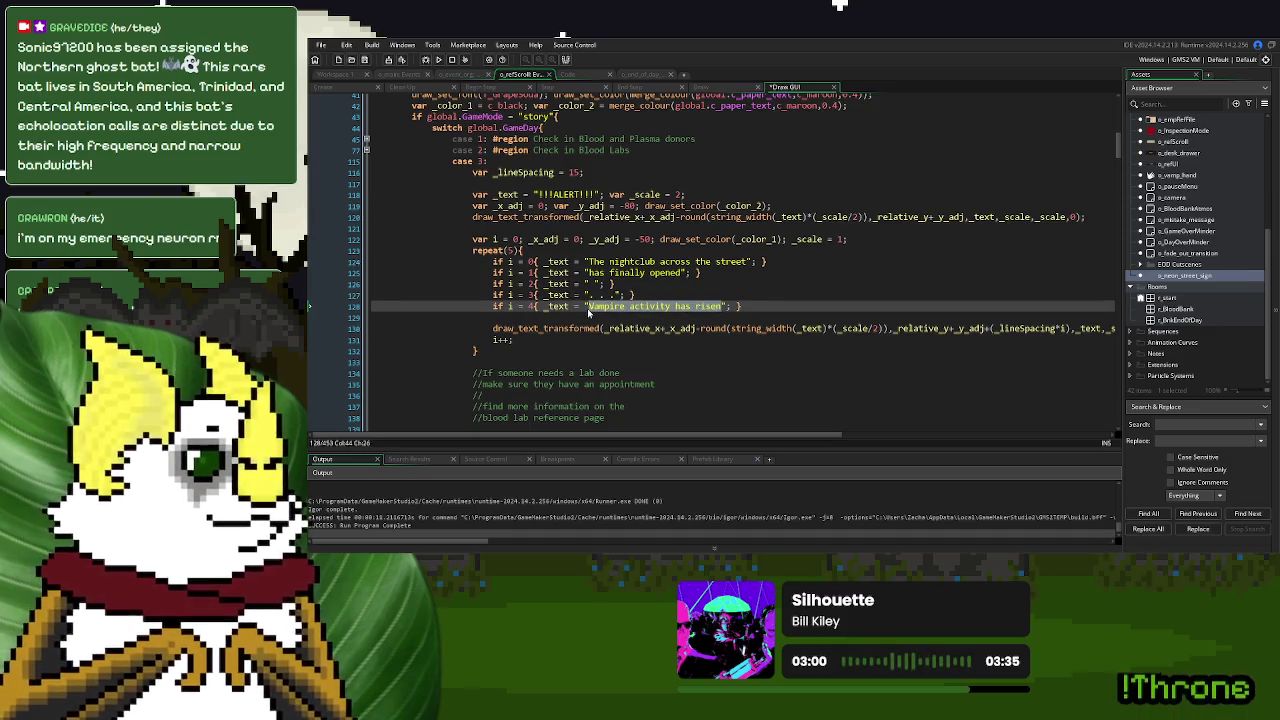
type("Be wary")
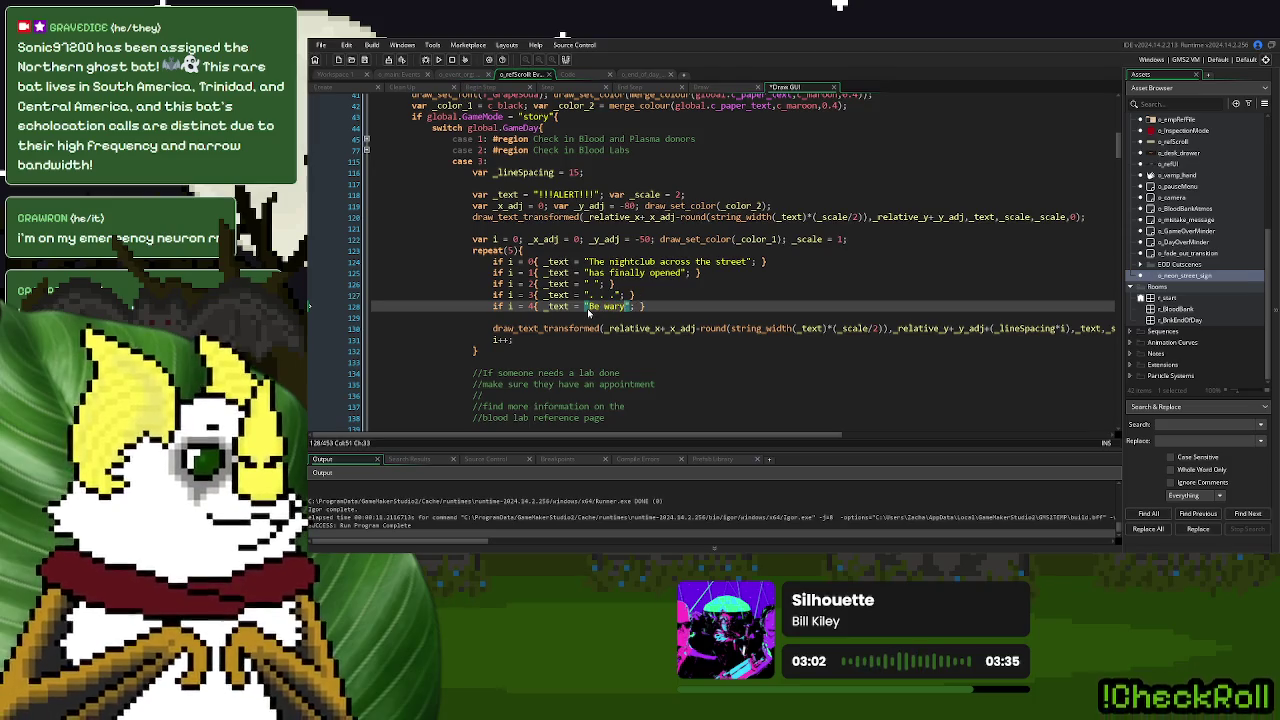
type(", not a")
key("BackSpace")
type("everyone")
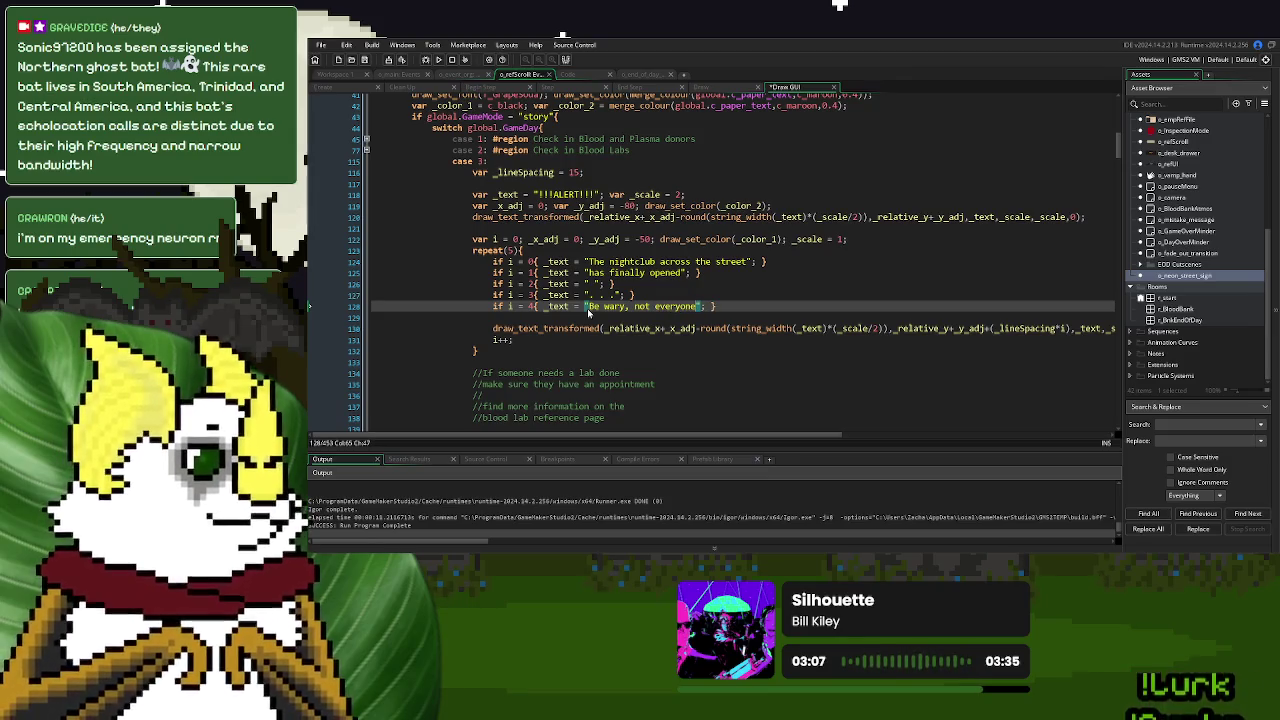
left_click_drag(697, 309, 591, 309)
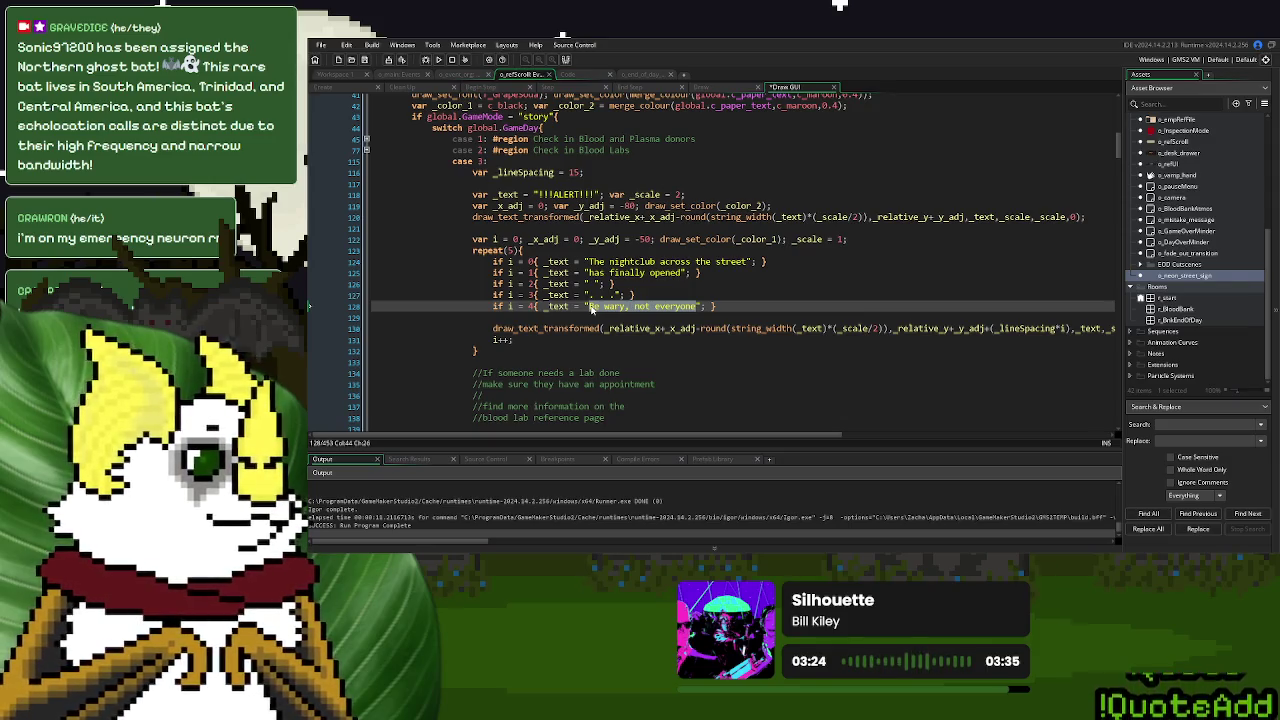
left_click_drag(587, 272, 684, 273)
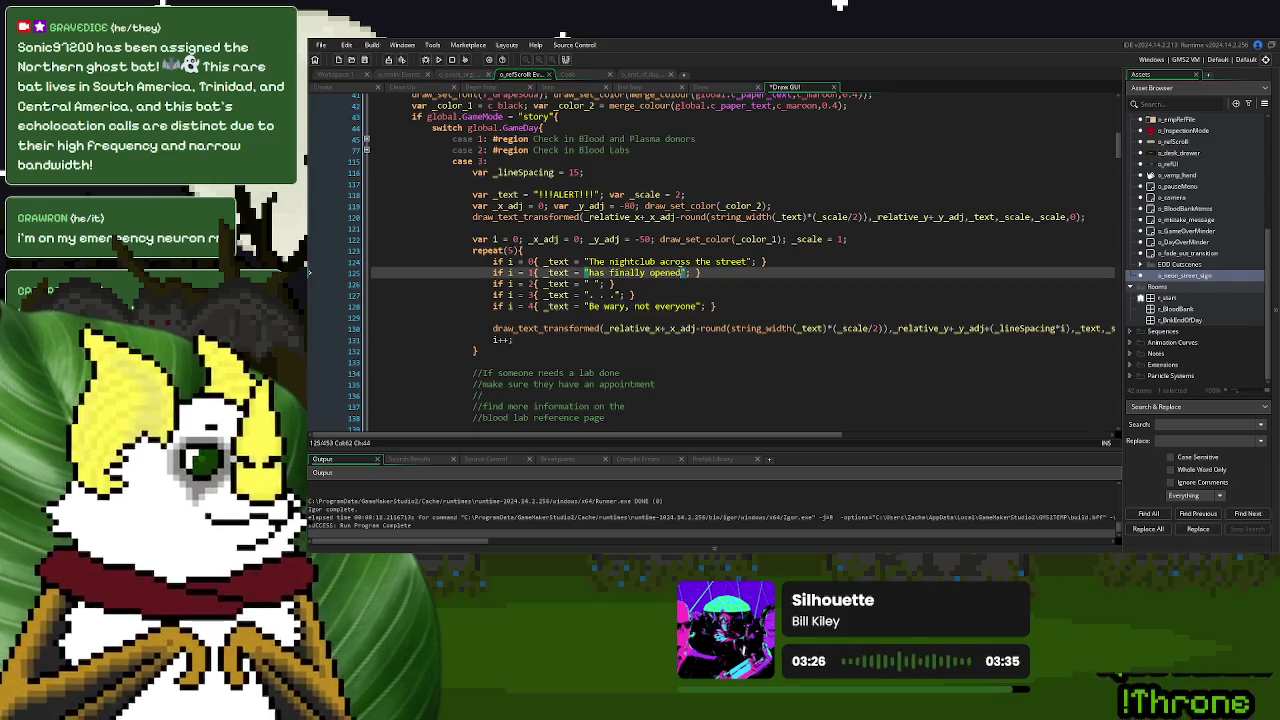
Add a period after 'has finally opened' and draft 'Be advised' and 'Double check IDs' lines
type(".")
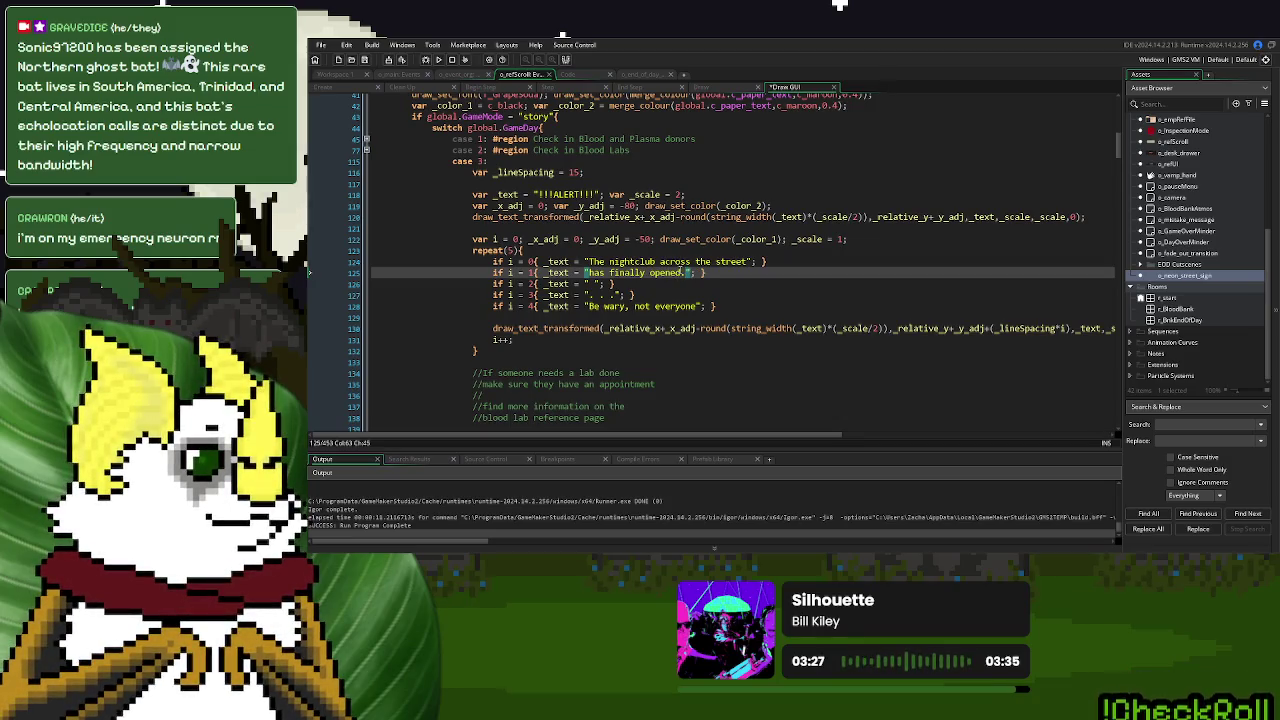
left_click_drag(621, 295, 587, 298)
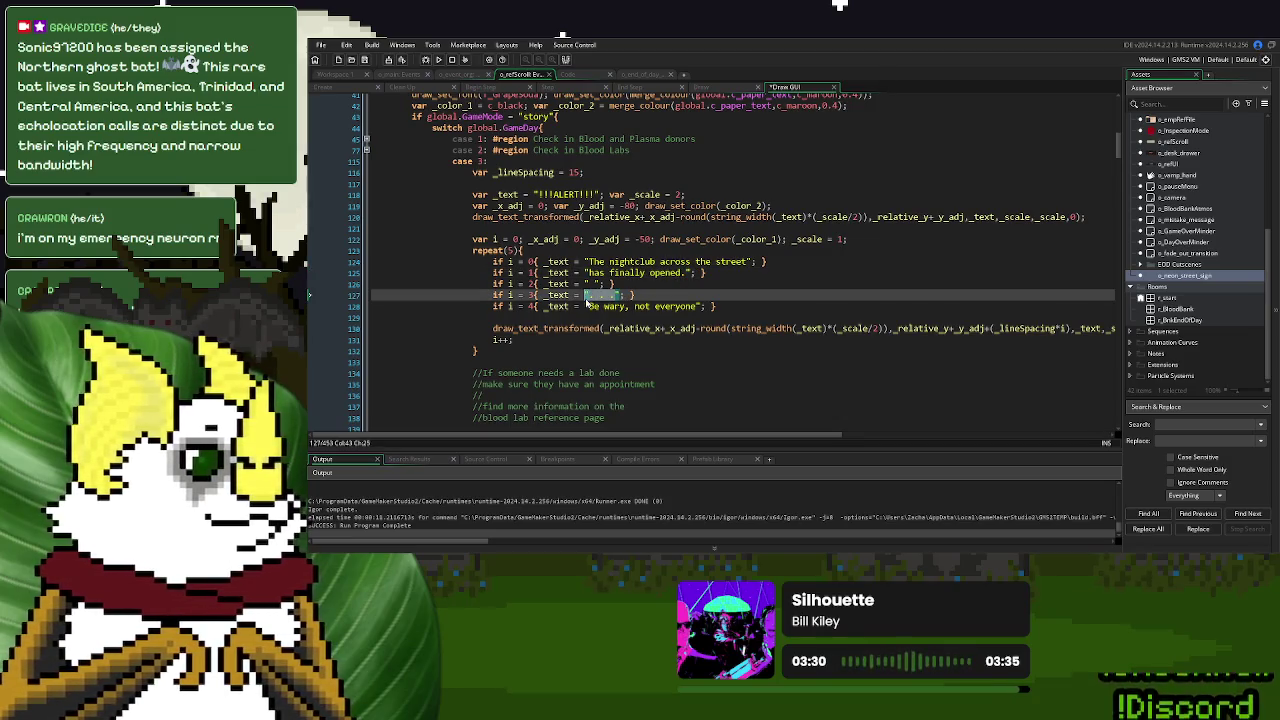
type("Be advised")
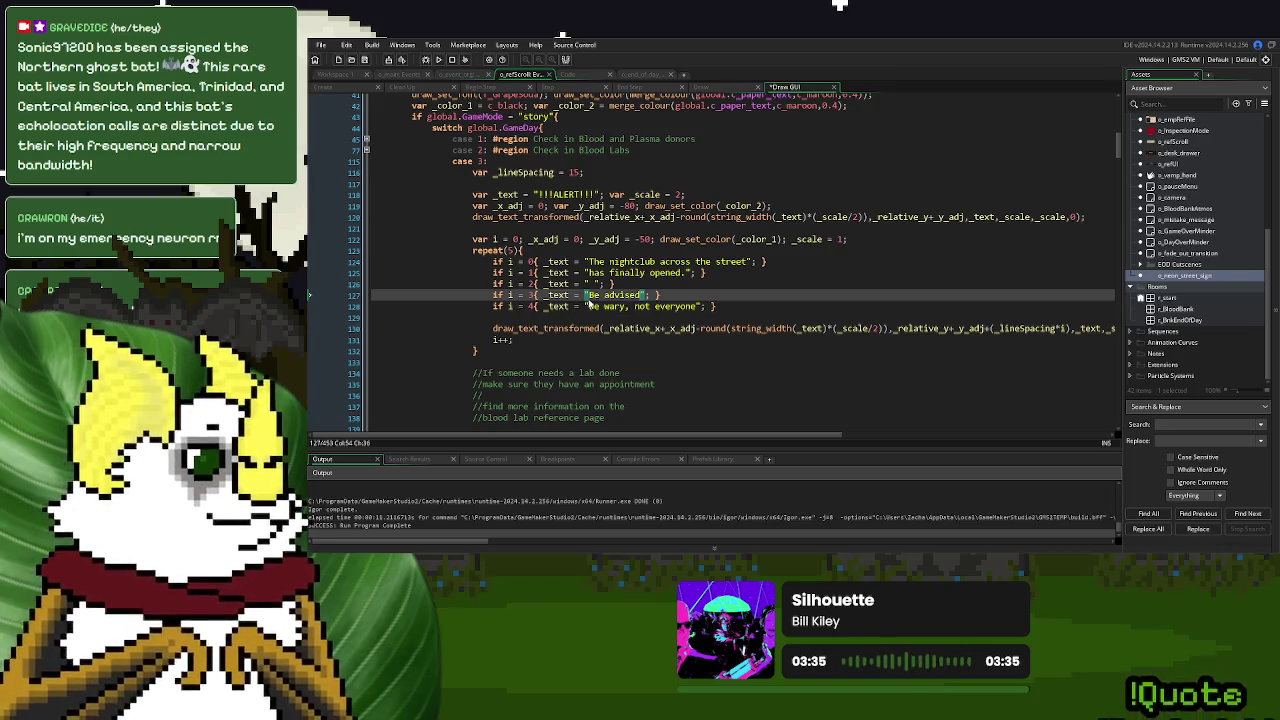
type("the vampr")
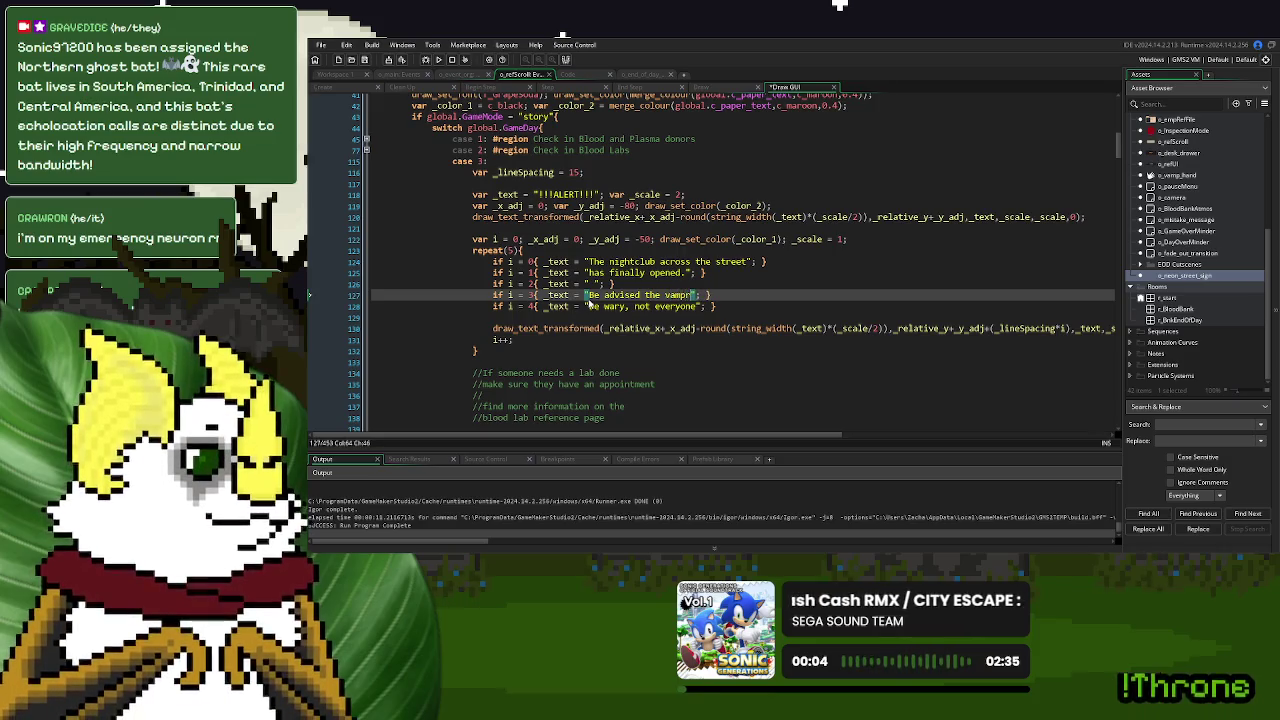
key("BackSpace")
type("i")
key("BackSpace")
key("BackSpace")
key("BackSpace")
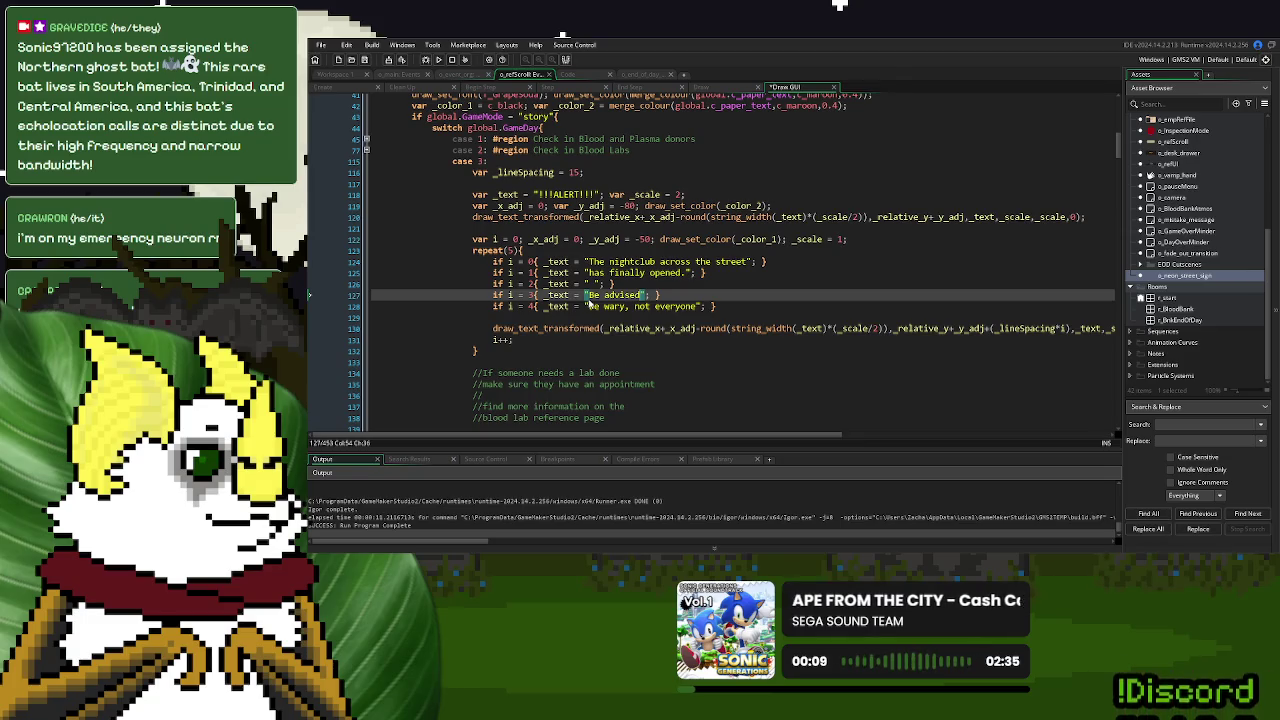
left_click_drag(703, 306, 597, 308)
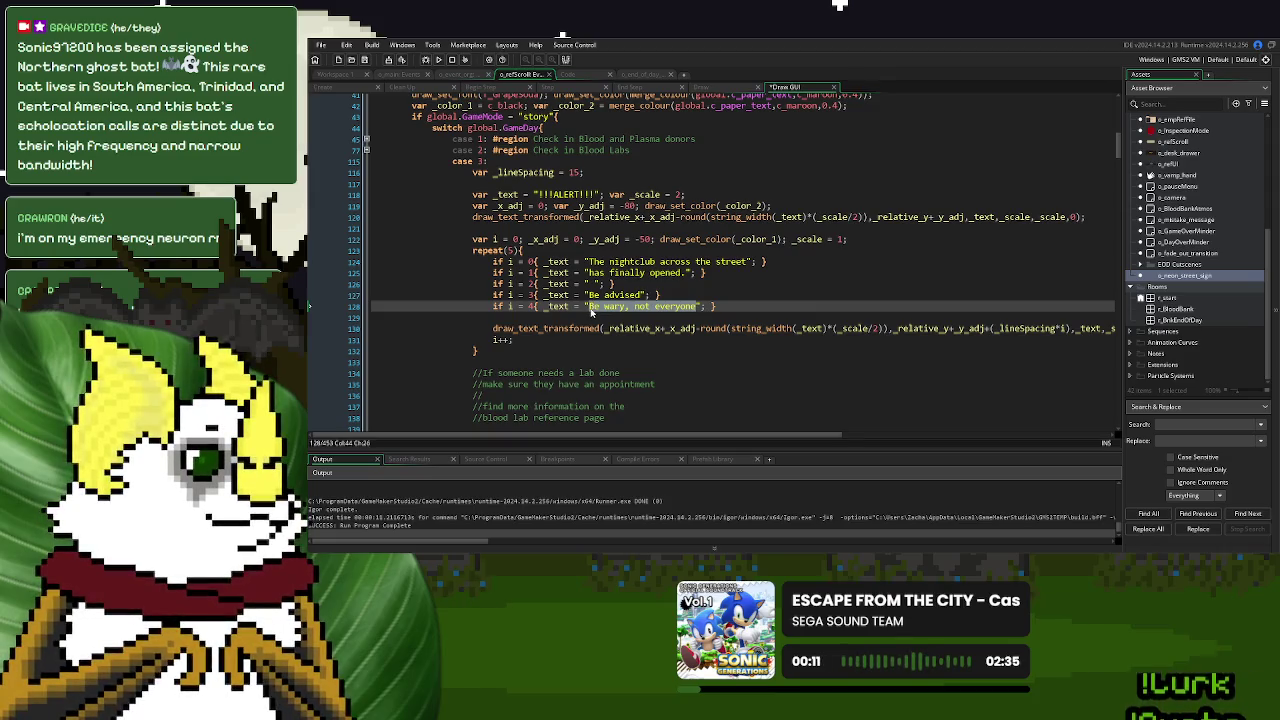
type("Double check IDs")
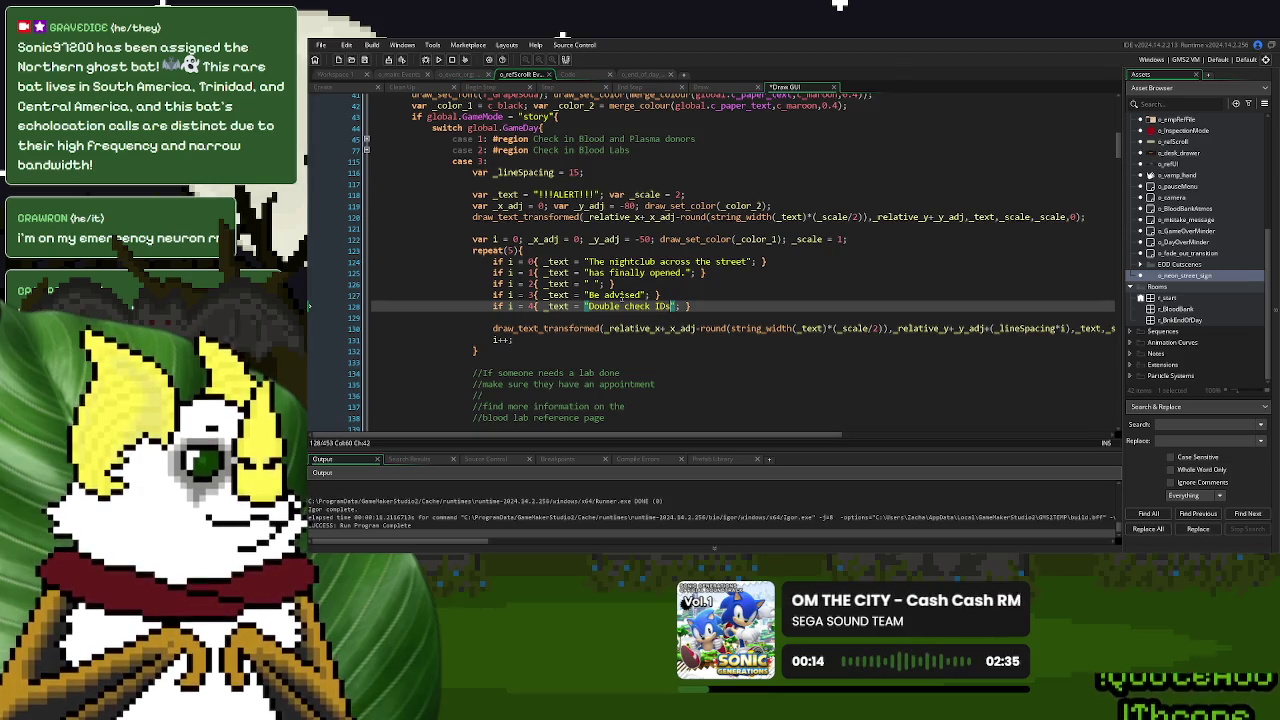
Try 'Make sure all patrons' wording on line 127, then clear the drafted lines back to blank
left_click(651, 295)
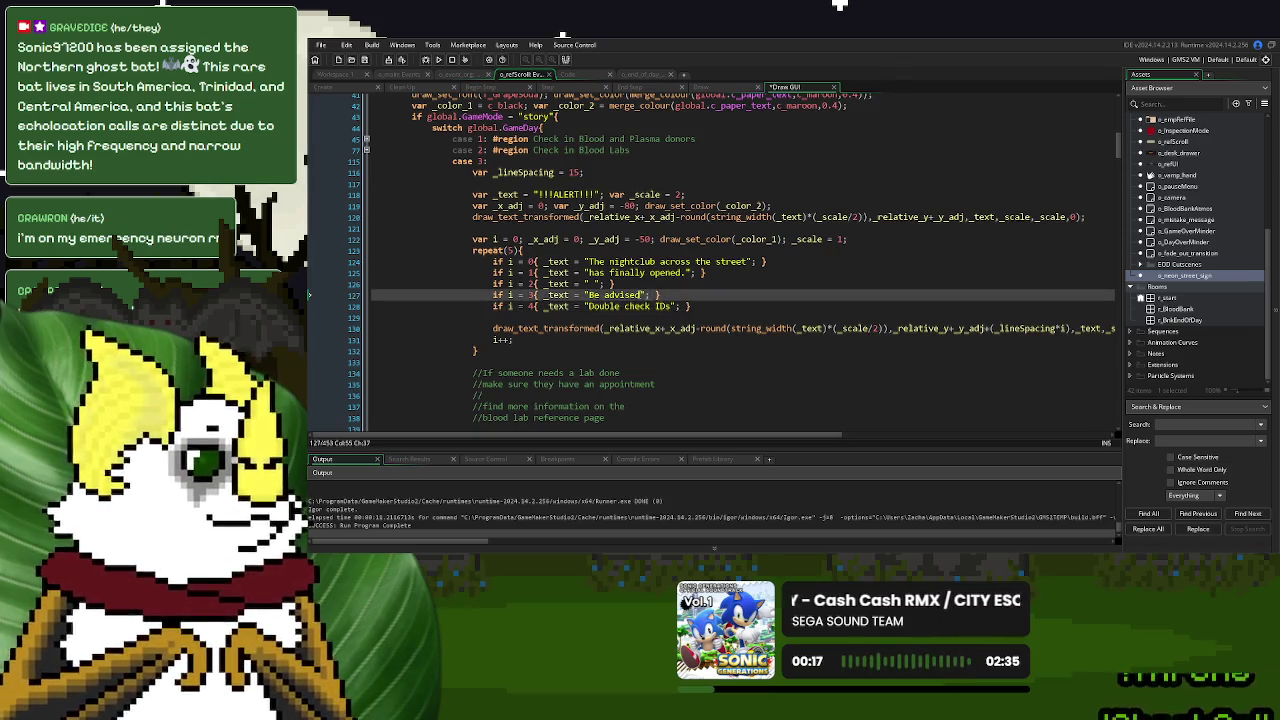
left_click_drag(642, 295, 589, 297)
type("Make sure ")
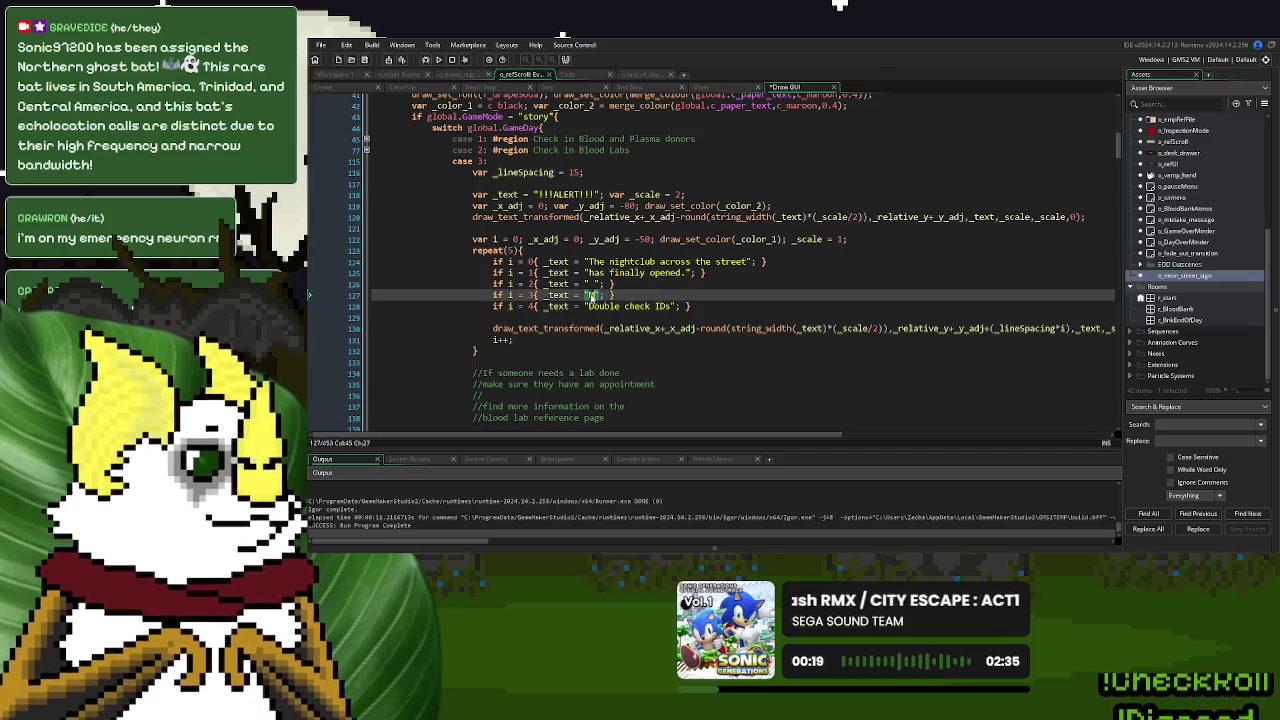
type("all patrons")
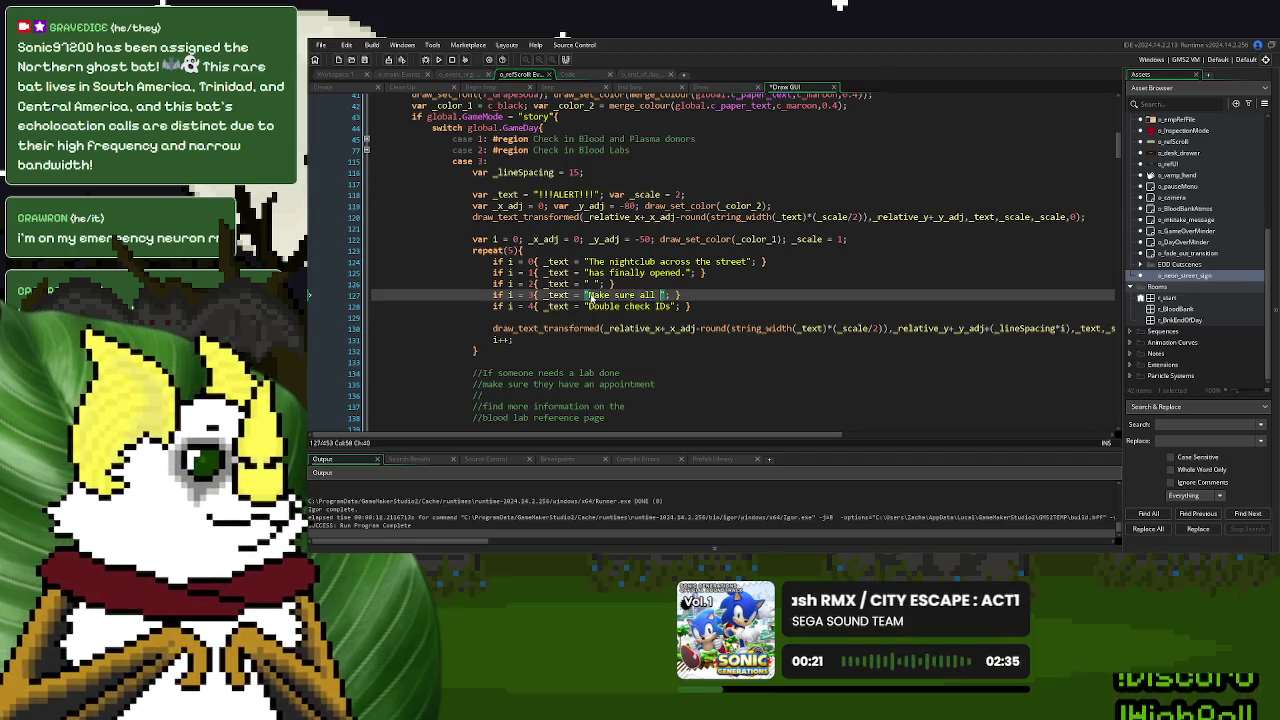
type("tch")
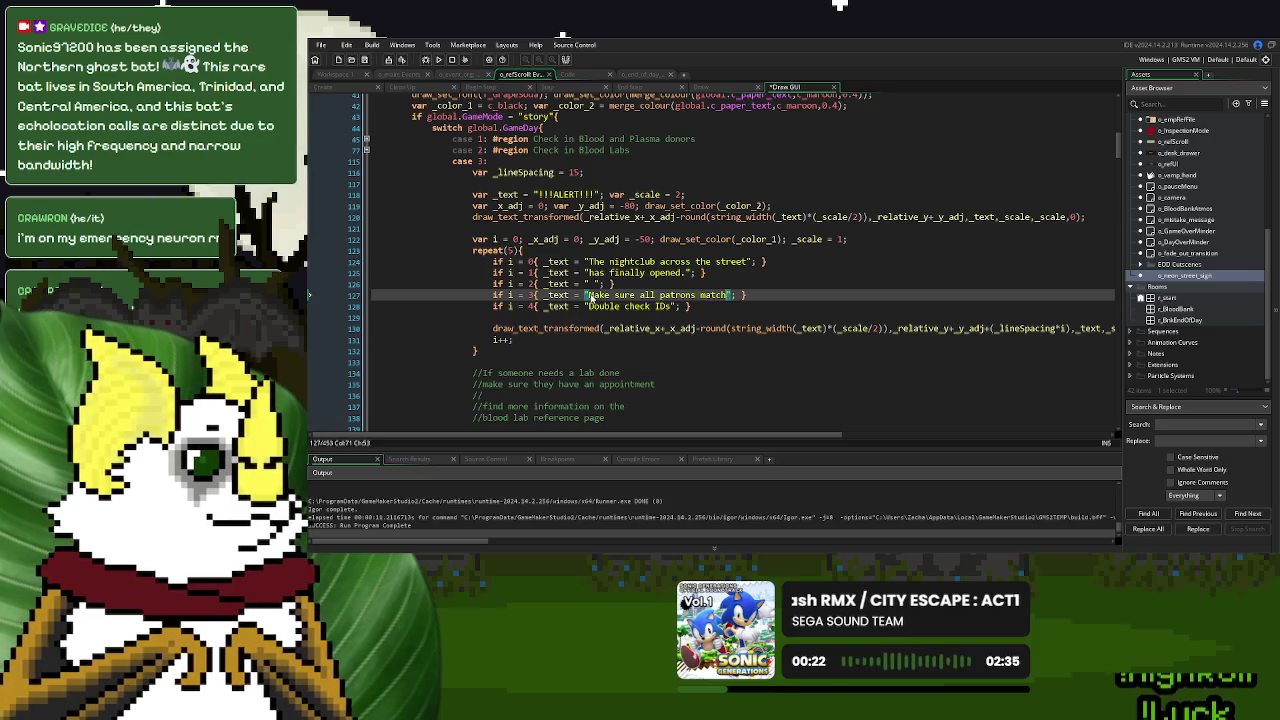
key("BackSpace")
key("BackSpace")
key("BackSpace")
key("BackSpace")
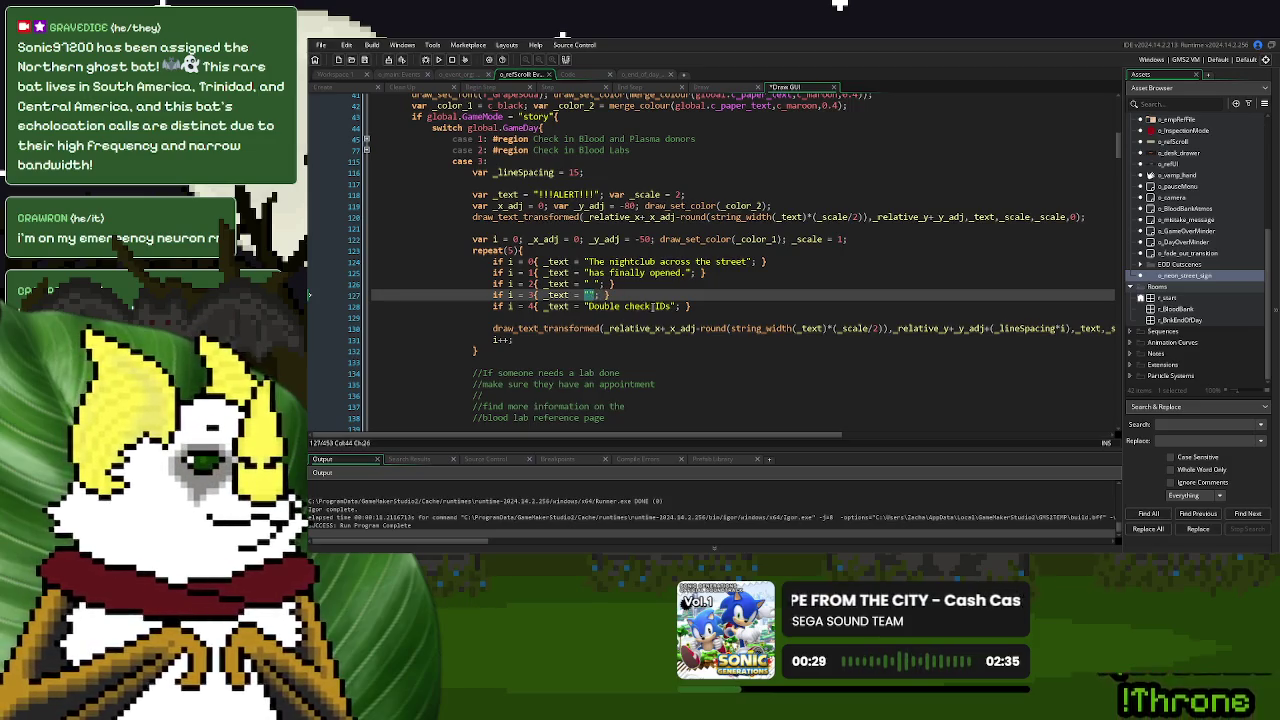
left_click_drag(668, 306, 588, 306)
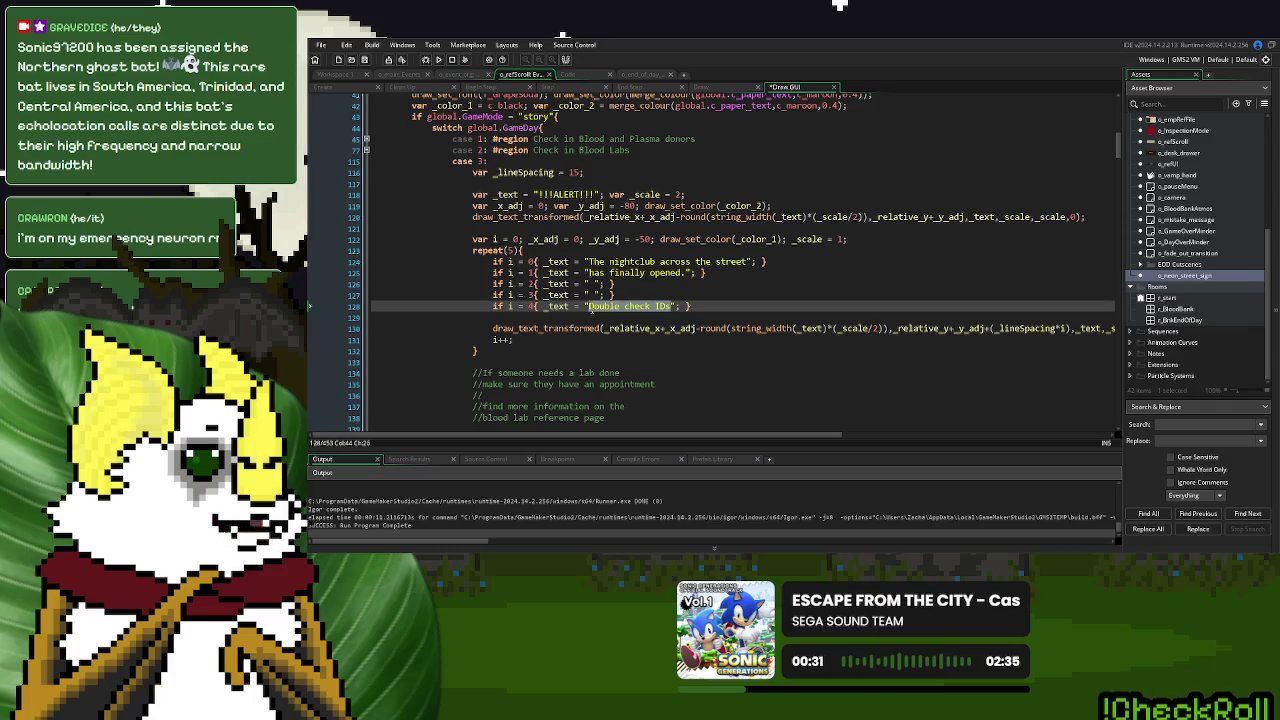
left_click(636, 294)
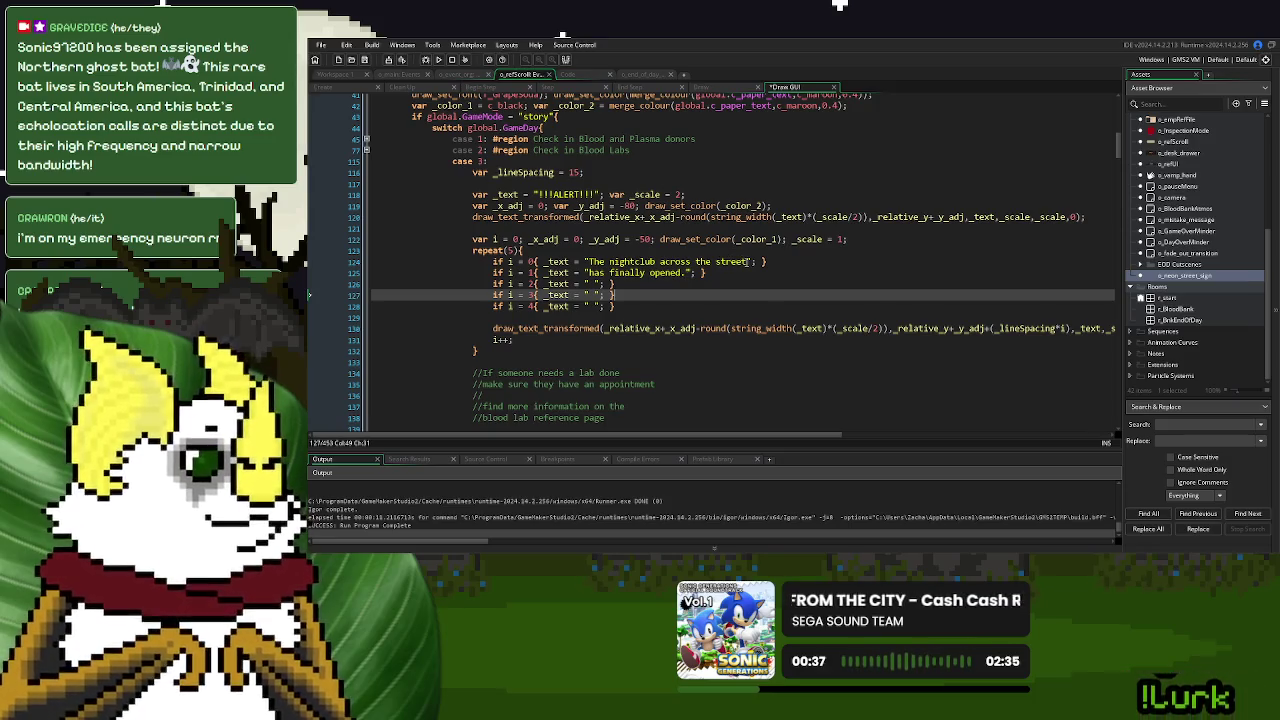
Delete 'The nightclub across the street' and 'has finally opened.' from lines 124–125
left_click_drag(749, 261, 589, 262)
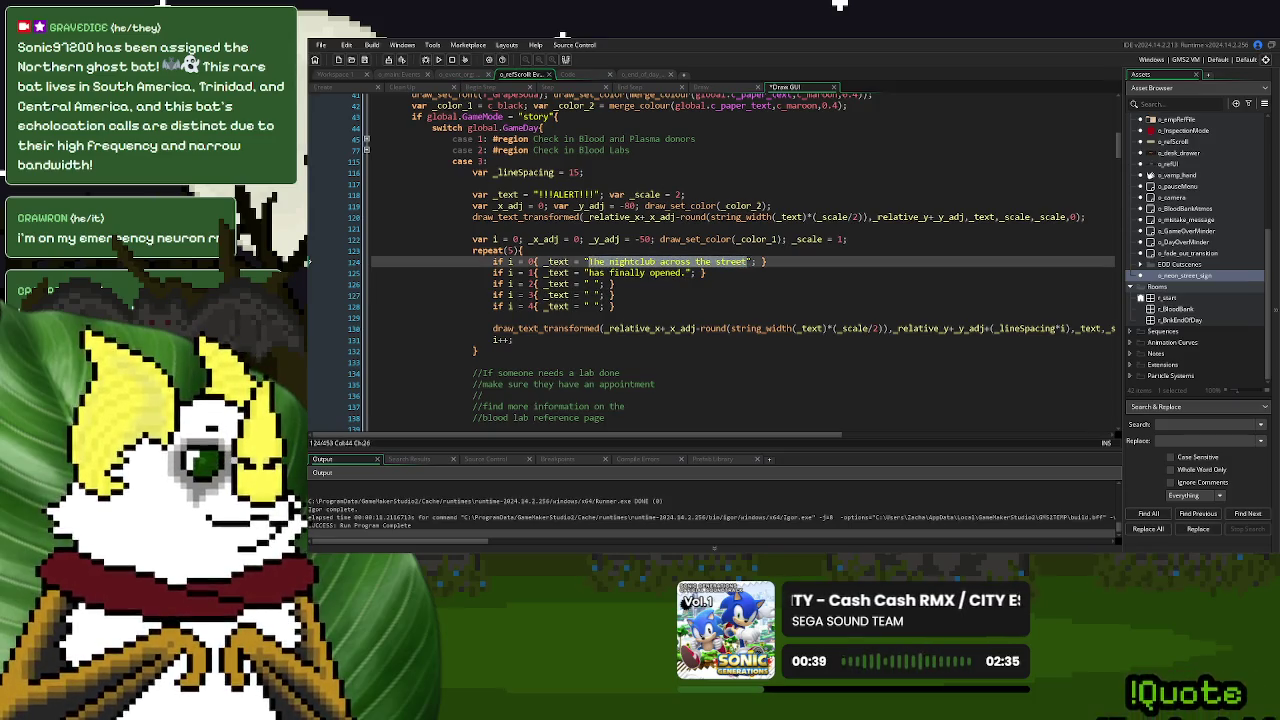
key("BackSpace")
left_click_drag(686, 272, 594, 276)
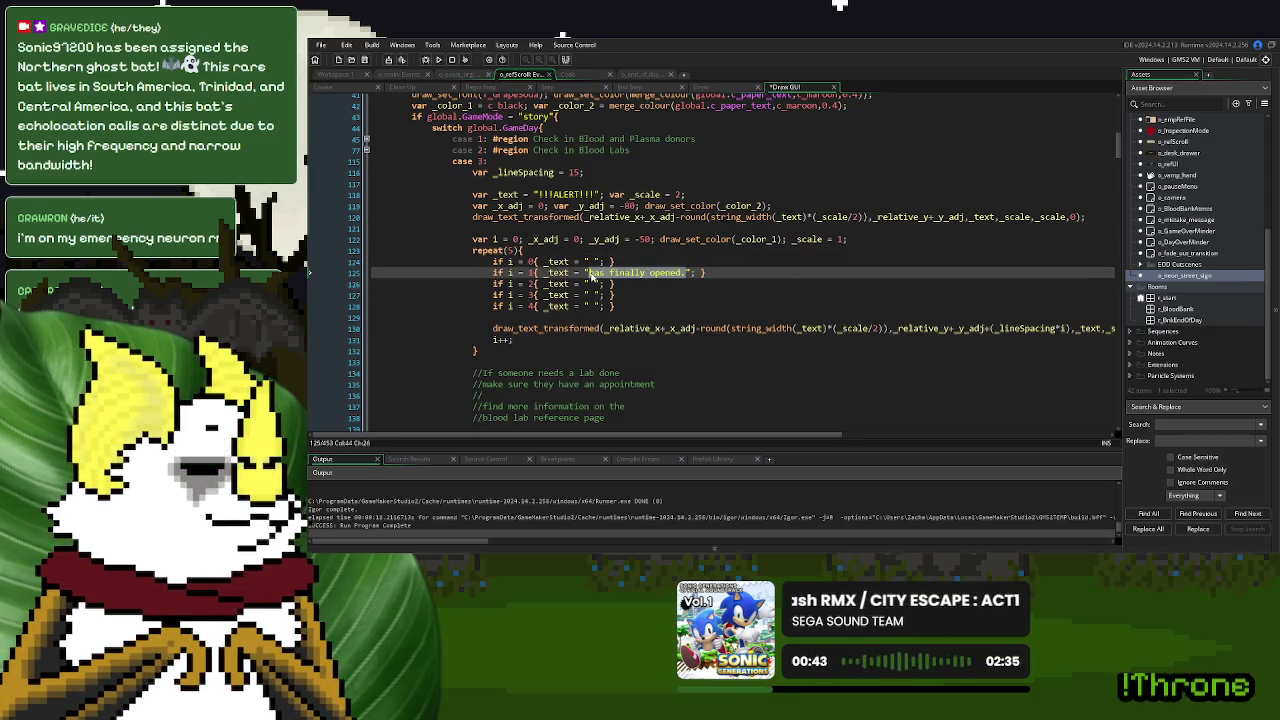
key("BackSpace")
Empty the arrows, 'your REFERENCE scroll' and pillow put-away prompt strings on lines 140, 144, 148
scroll(634, 296, "down", 6)
left_click_drag(642, 238, 516, 238)
key("BackSpace")
left_click_drag(626, 282, 516, 282)
key("BackSpace")
left_click_drag(697, 326, 516, 326)
key("BackSpace")
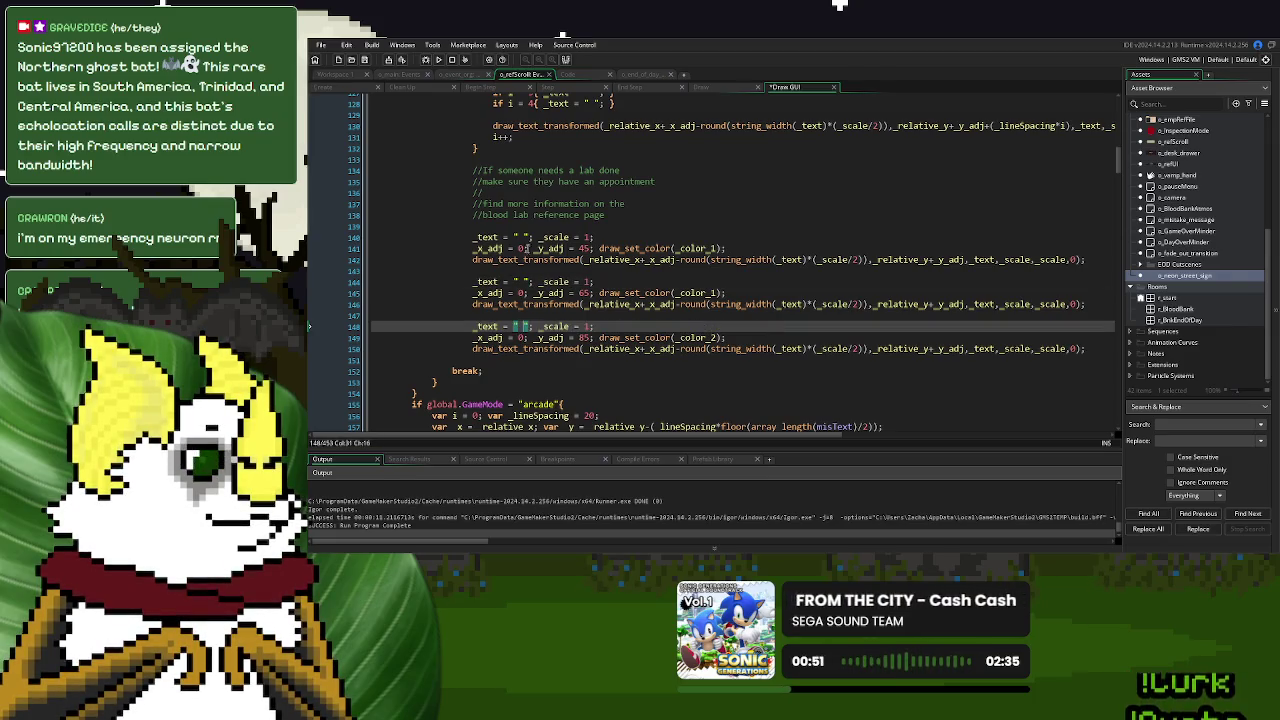
scroll(578, 302, "down", 20)
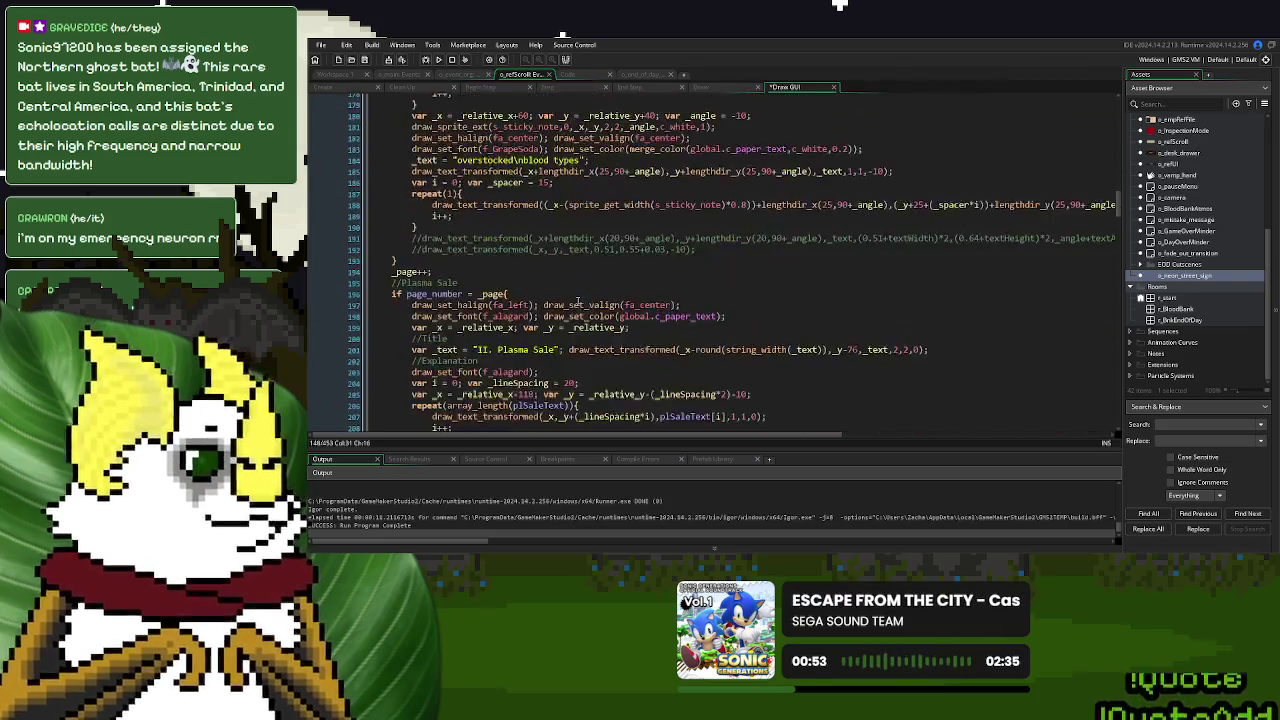
scroll(578, 302, "down", 12)
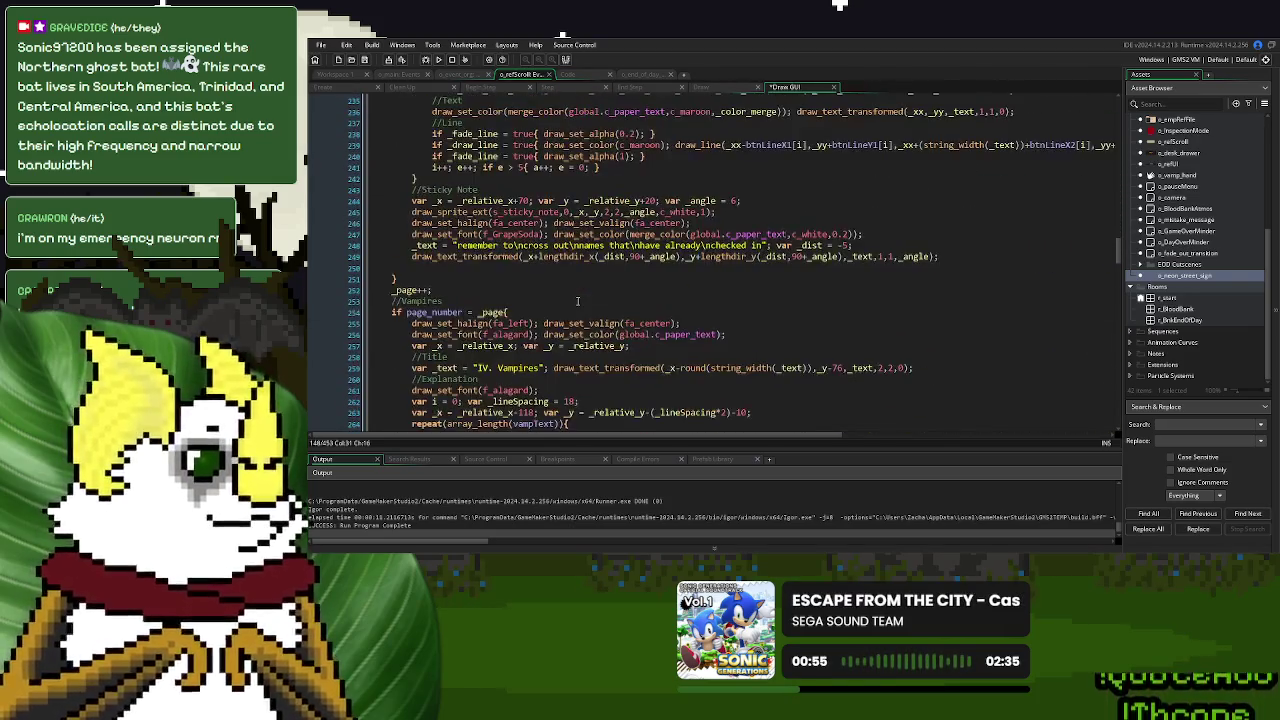
scroll(578, 301, "down", 3)
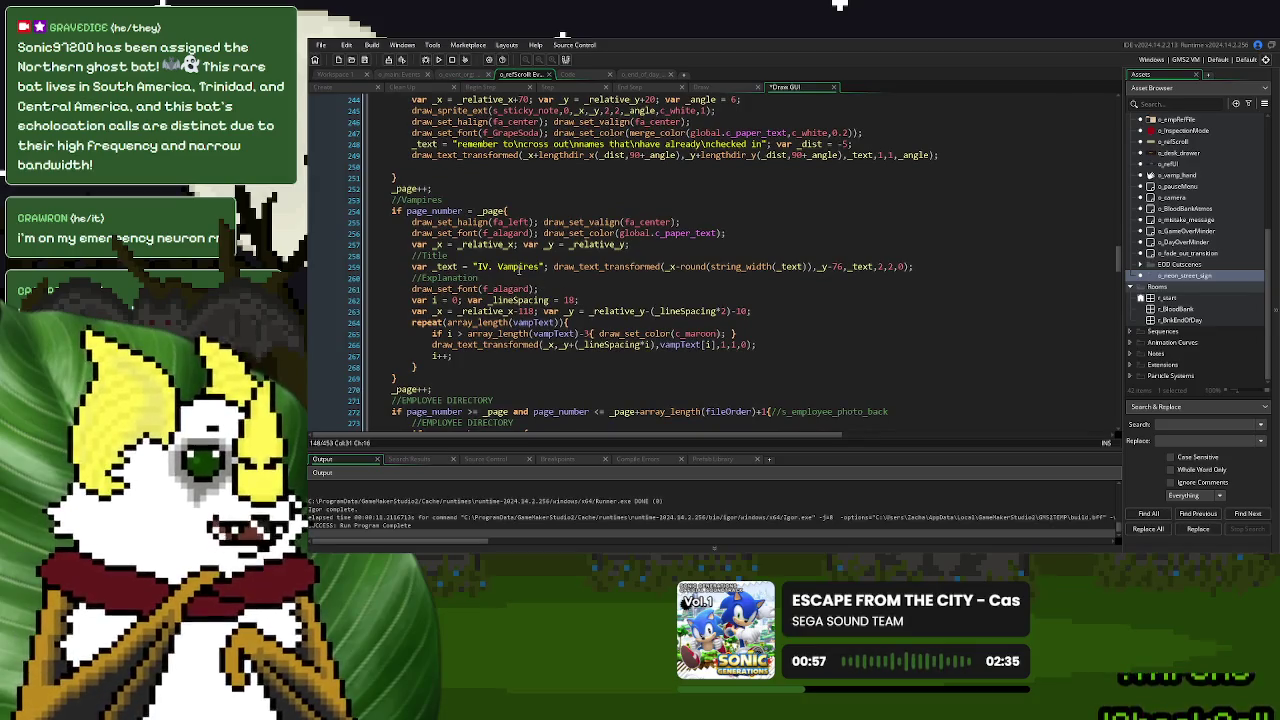
left_click(346, 90)
scroll(486, 334, "down", 10)
scroll(486, 334, "down", 18)
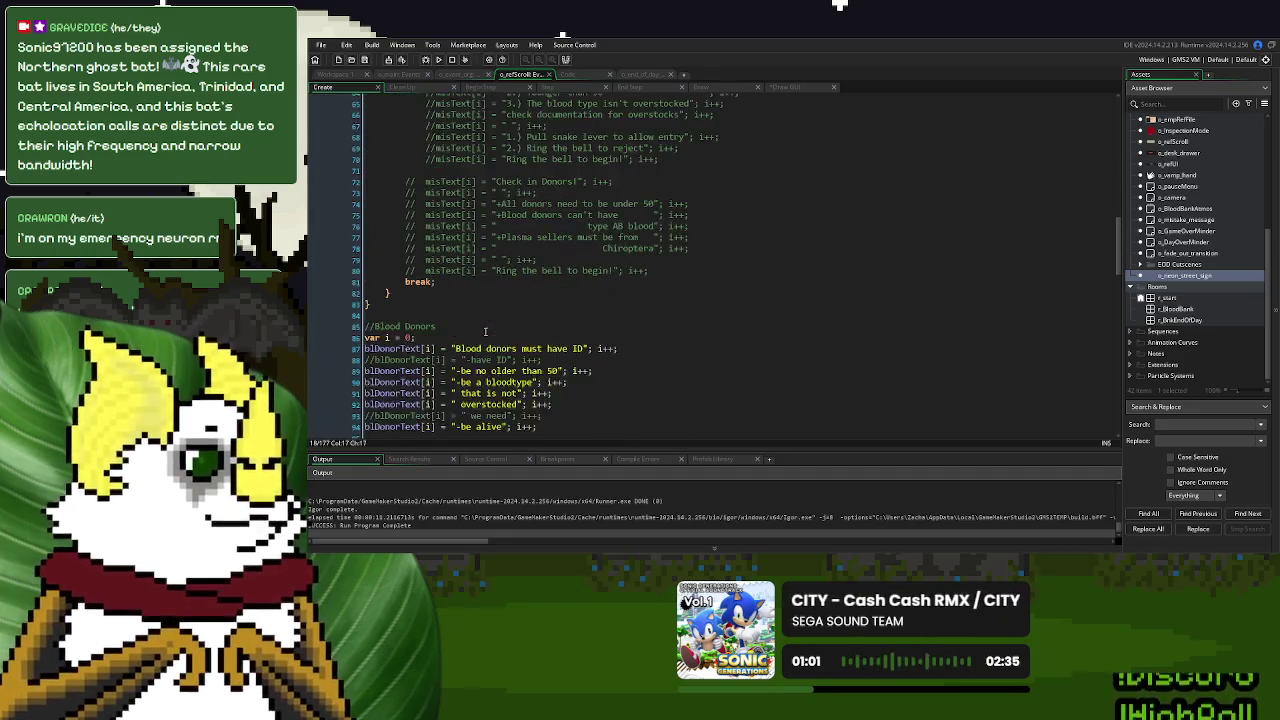
scroll(482, 336, "down", 7)
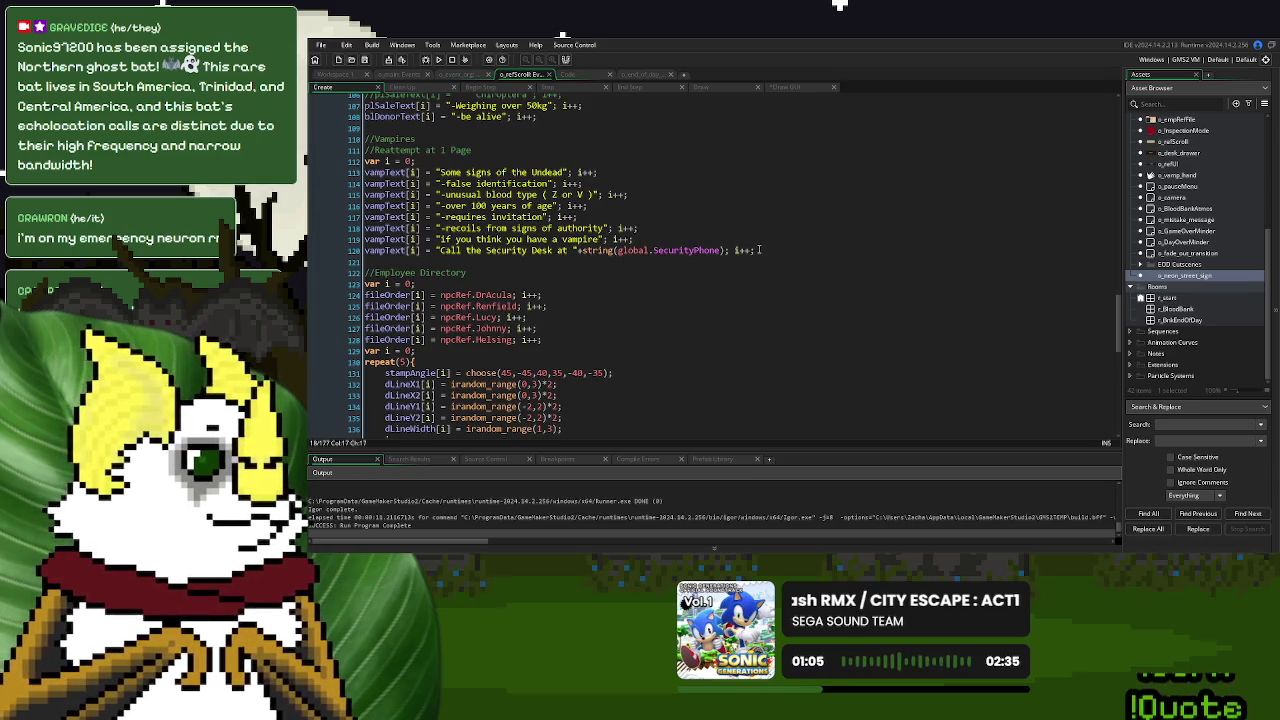
left_click_drag(728, 250, 437, 251)
key("ctrl+c")
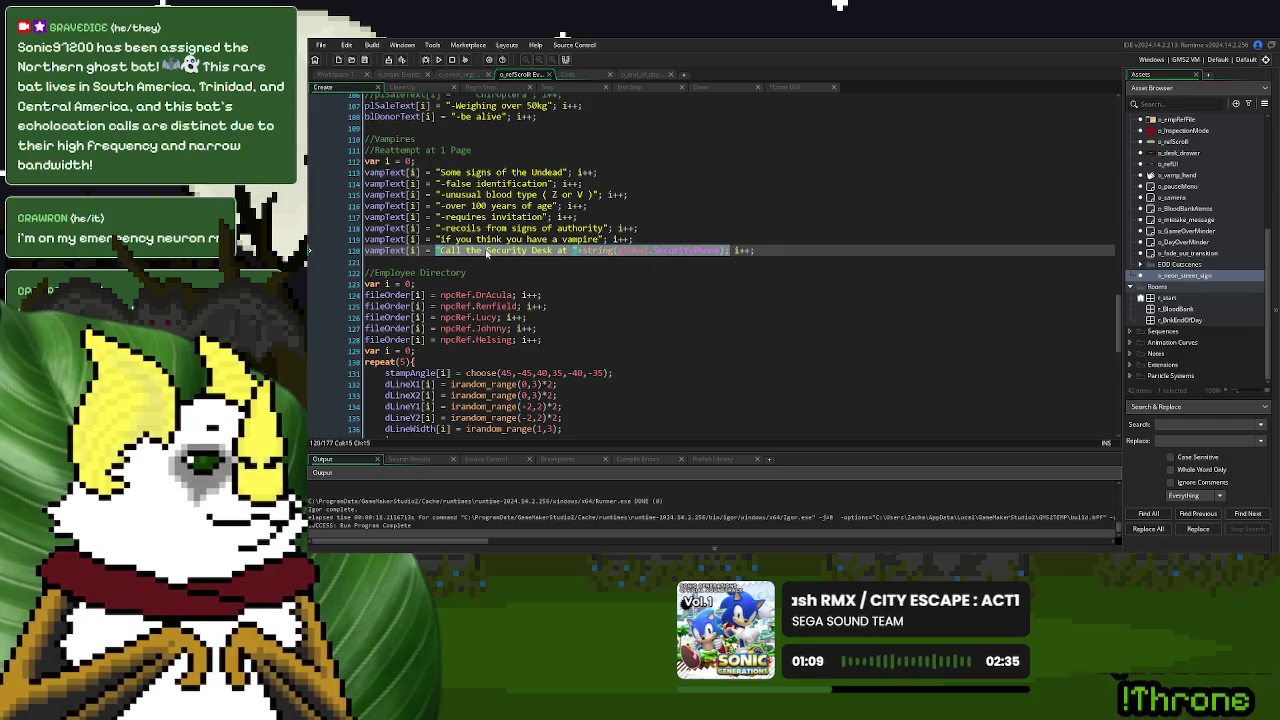
left_click(788, 88)
scroll(536, 327, "down", 10)
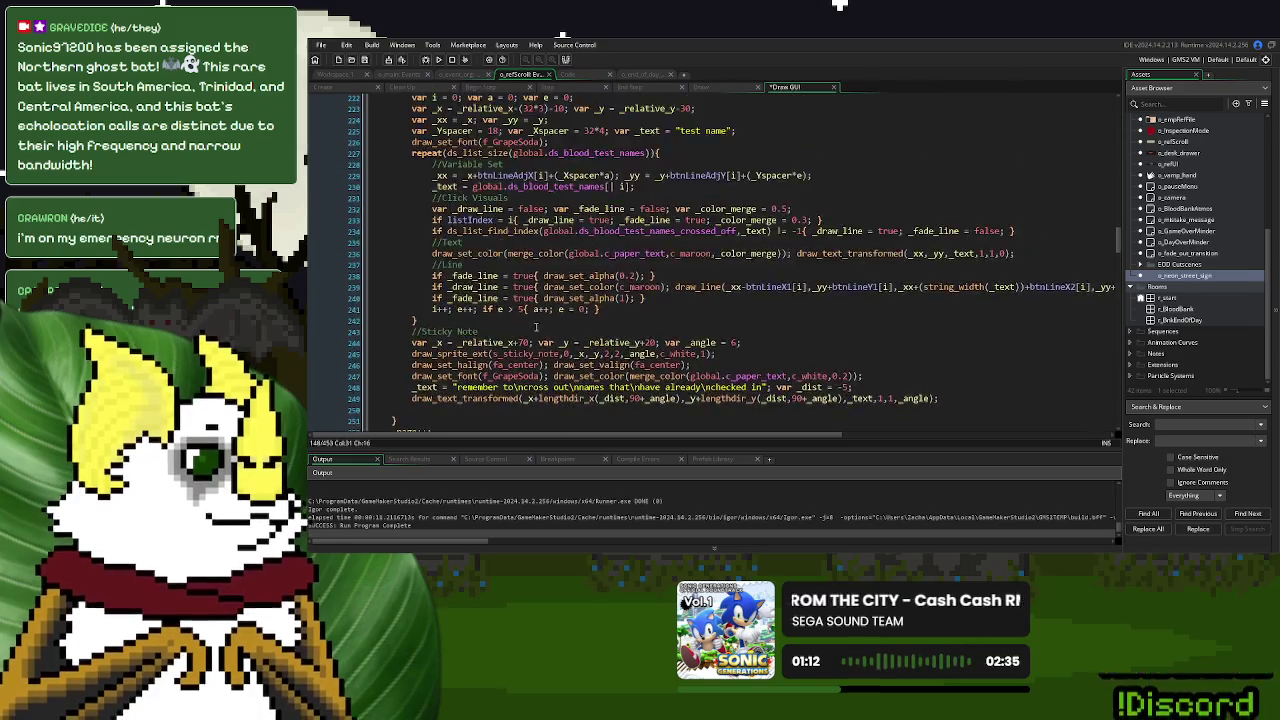
scroll(536, 327, "up", 20)
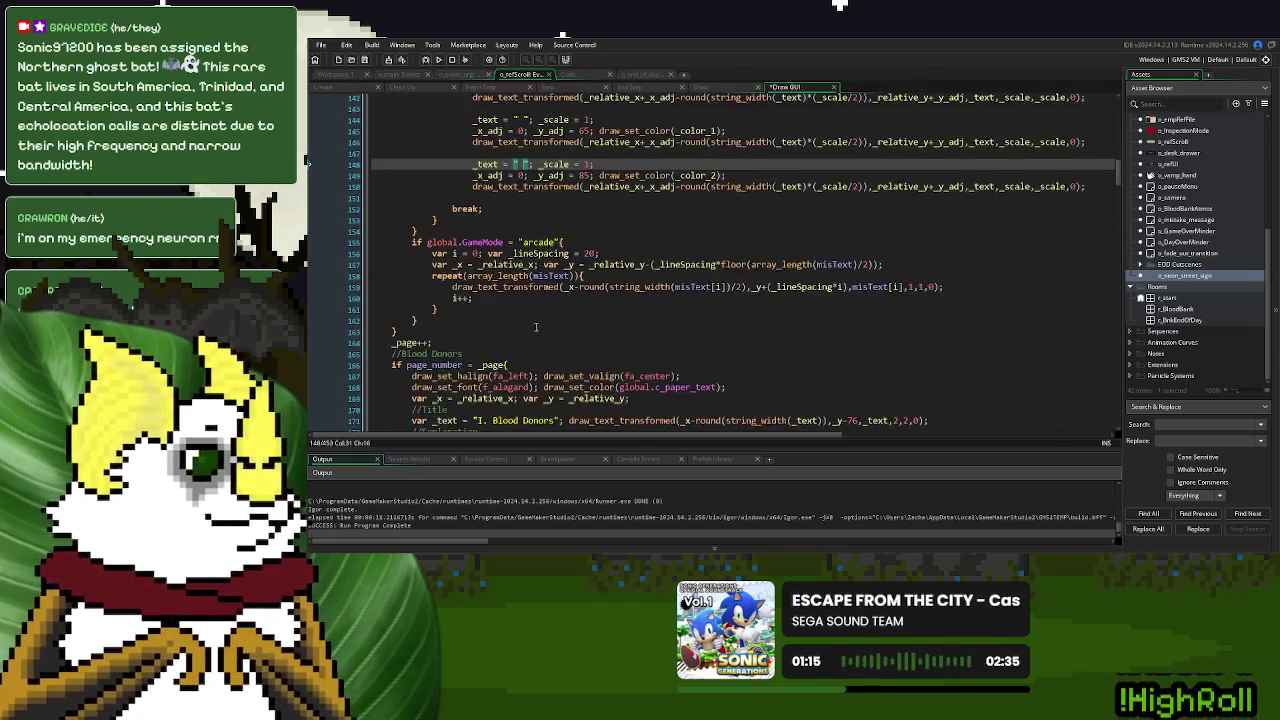
Paste the Security Desk phone text into line 148 and remove the doubled semicolon
scroll(536, 327, "up", 4)
scroll(536, 327, "down", 4)
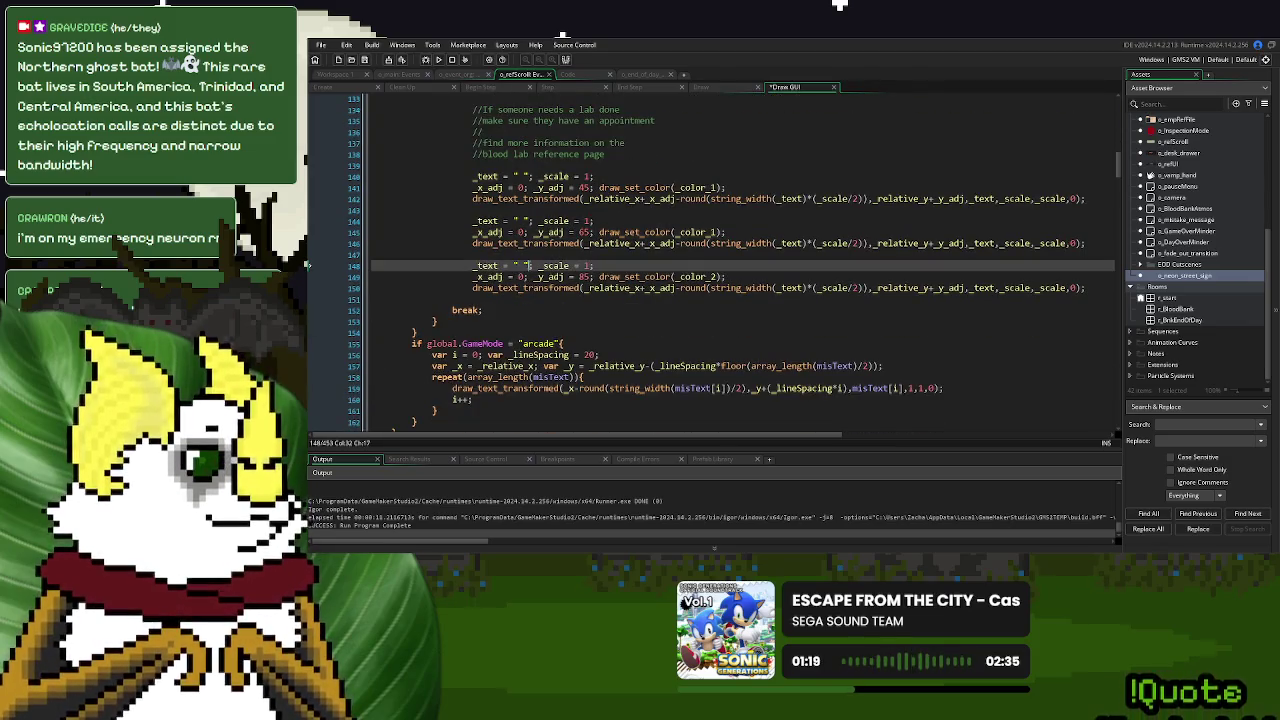
key("ctrl+v")
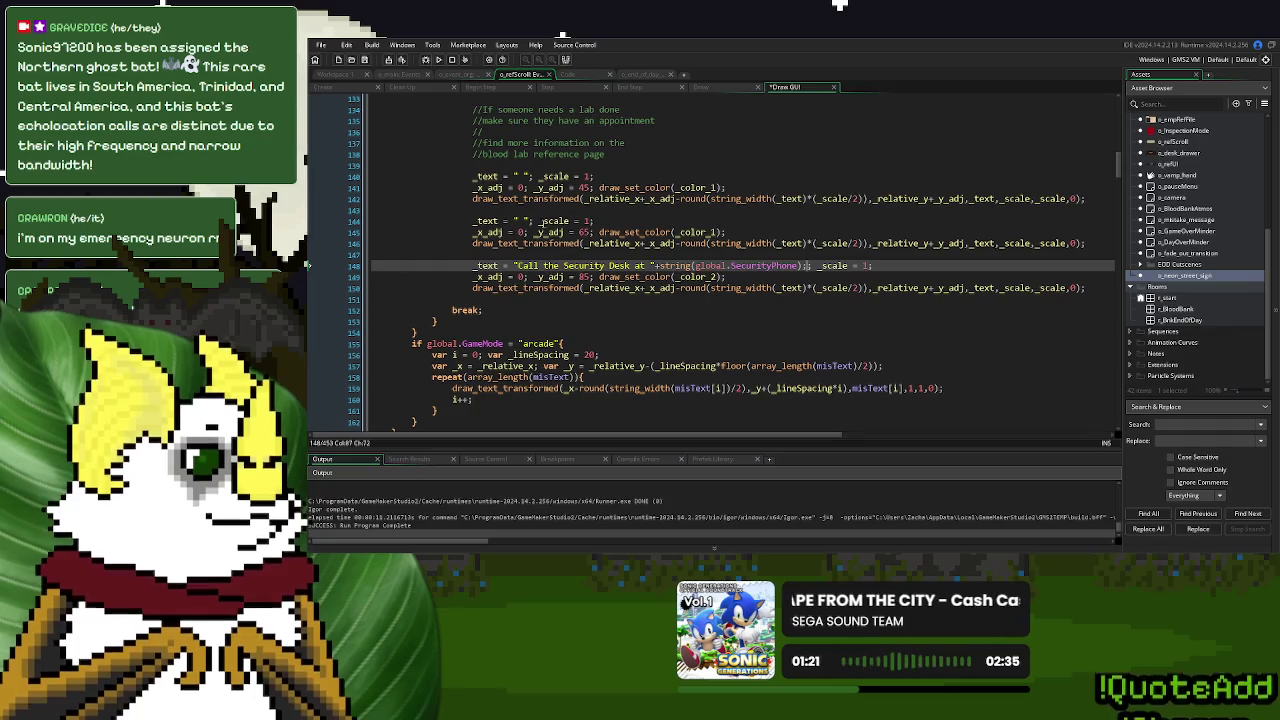
key("Delete")
Type 'If you discover a vampire' into the empty string on line 144
left_click(516, 221)
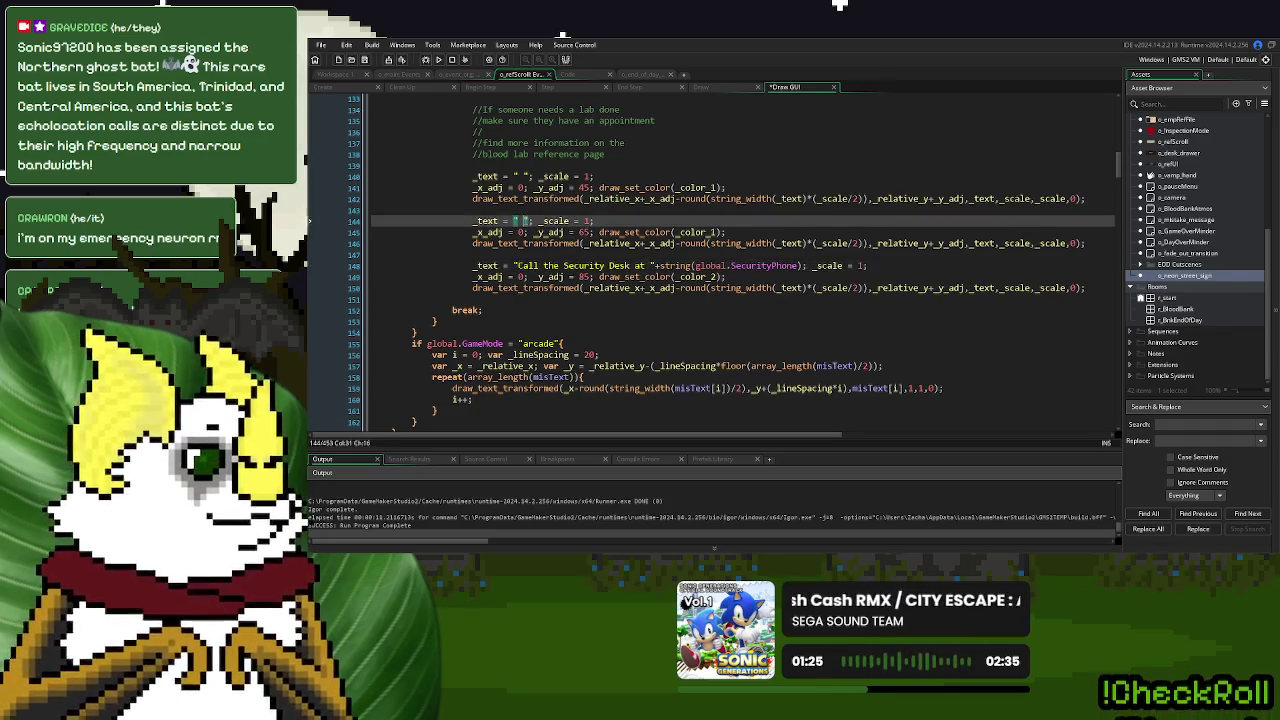
type("If you fe")
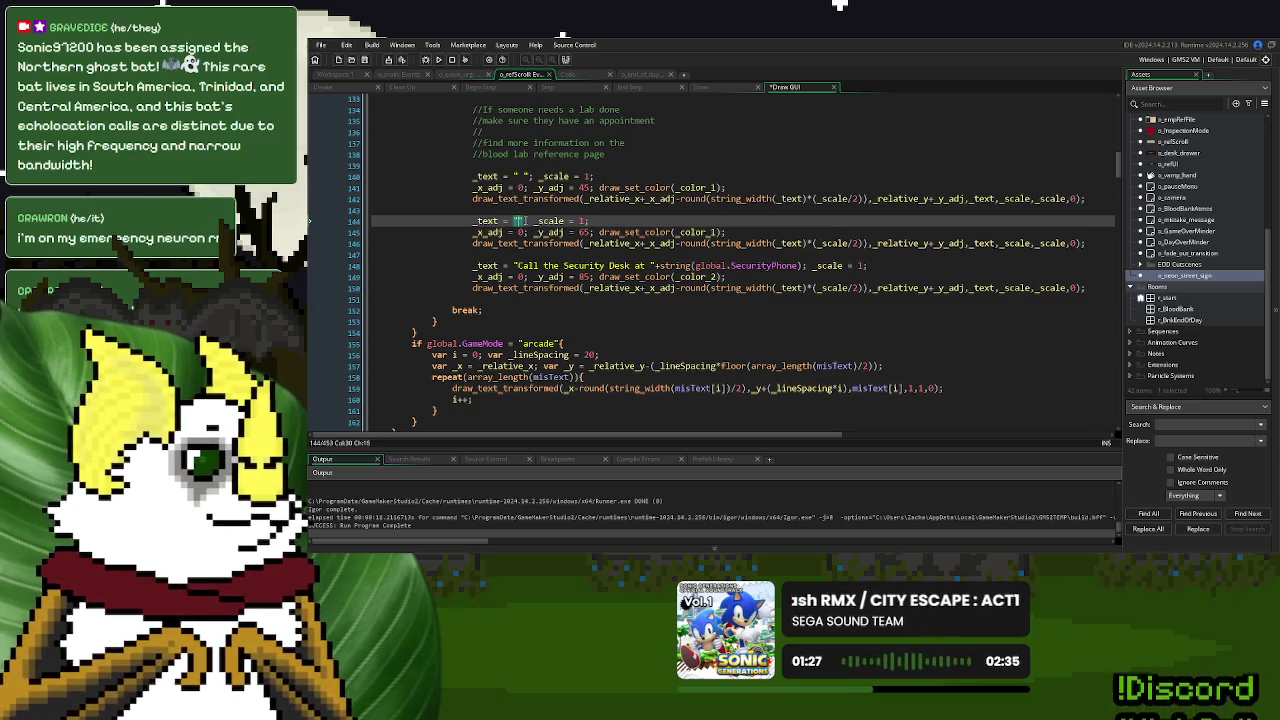
type("ar")
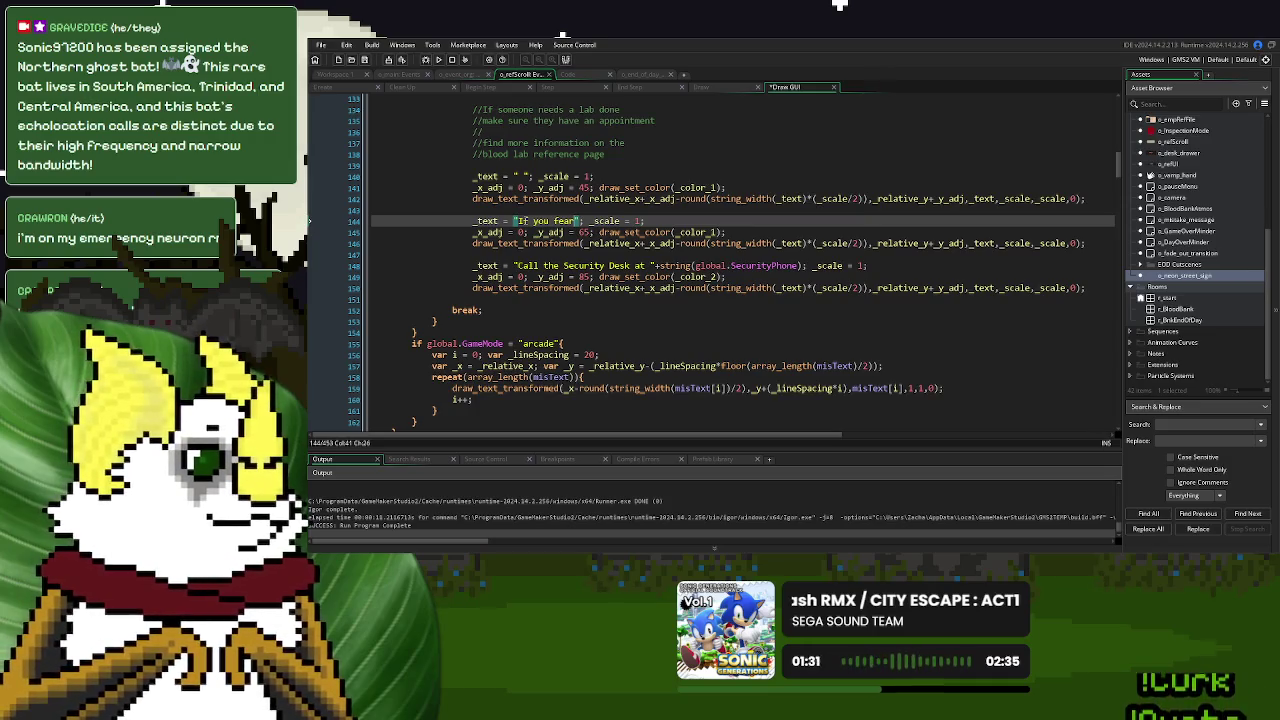
key("BackSpace")
key("BackSpace")
key("BackSpace")
type("have a")
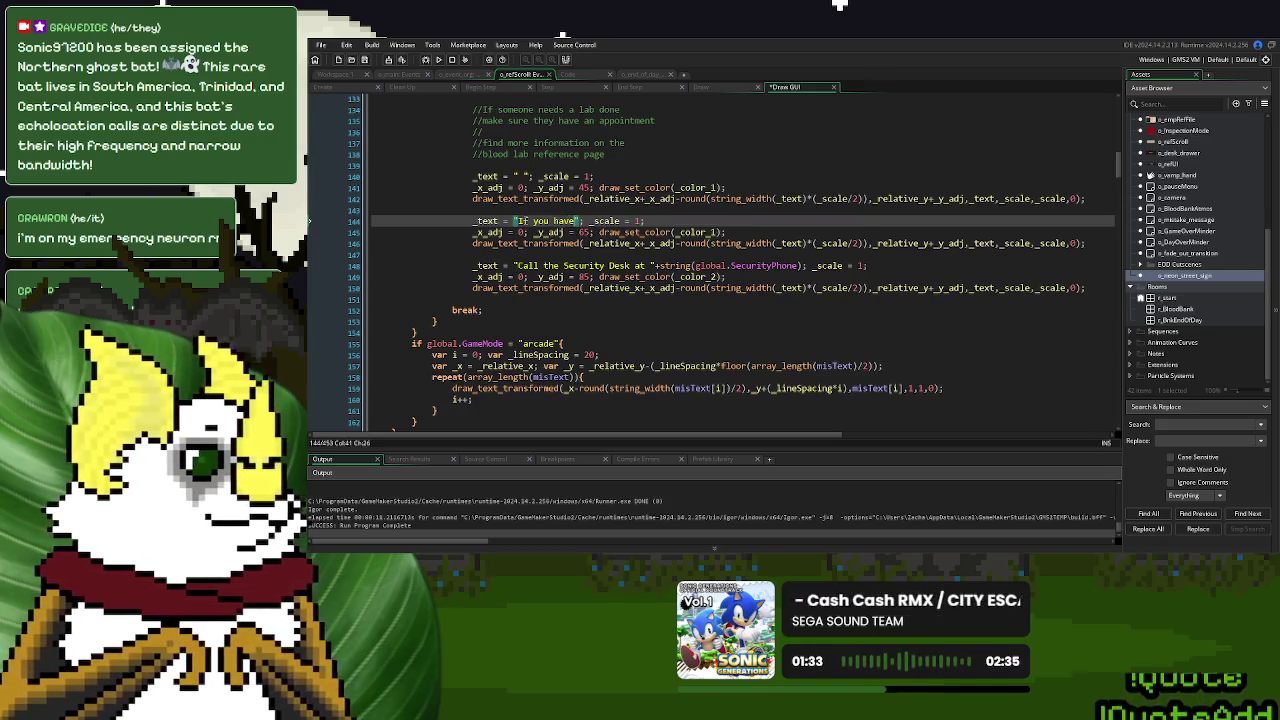
type(" vampire")
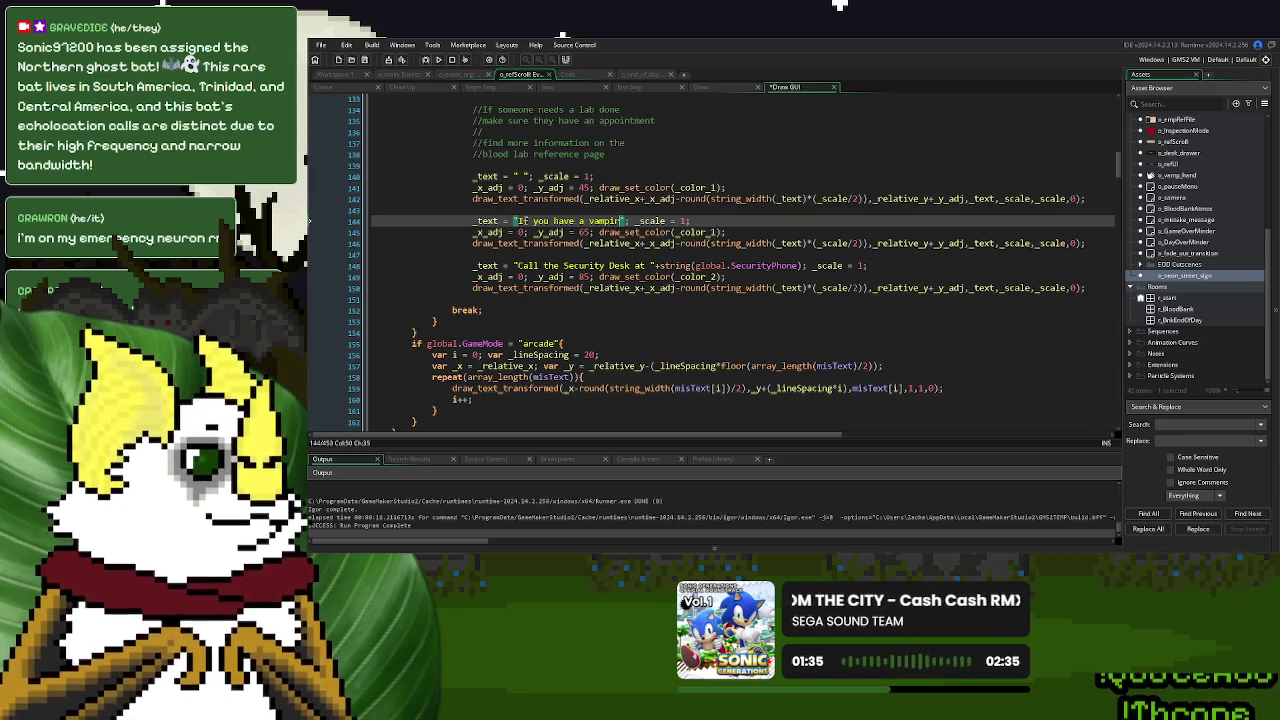
key("BackSpace")
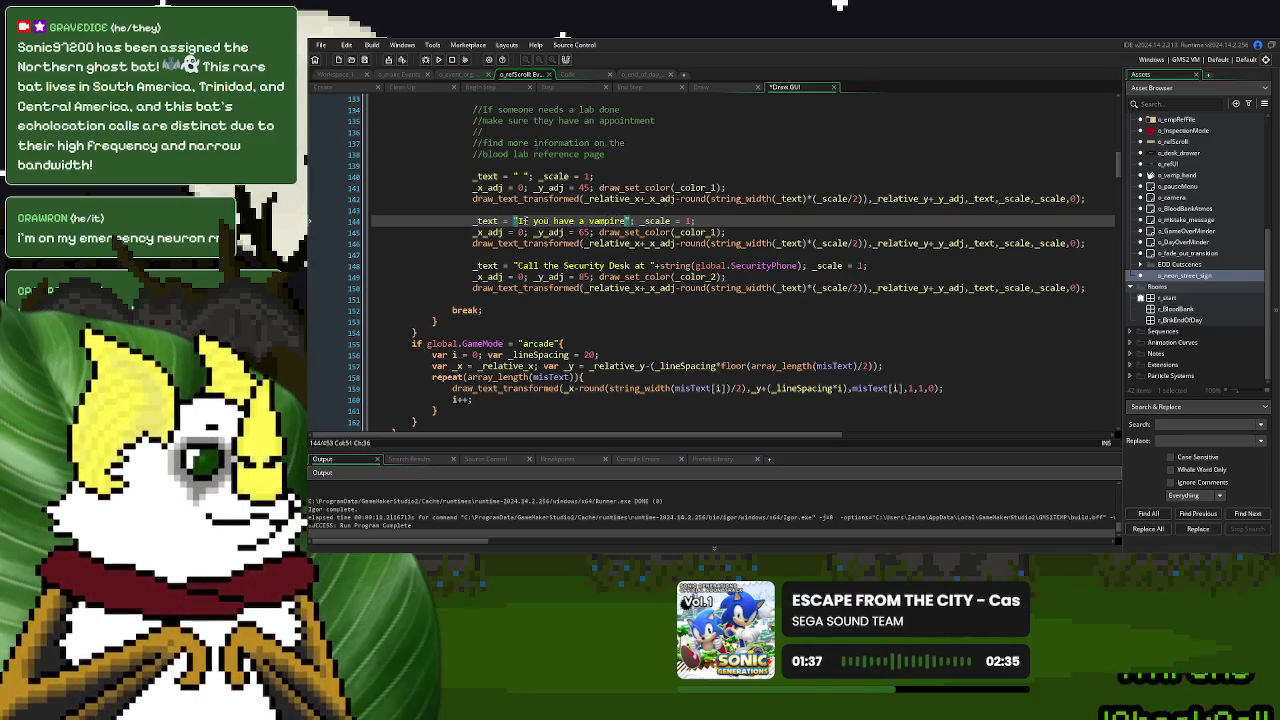
key("BackSpace")
key("BackSpace")
key("BackSpace")
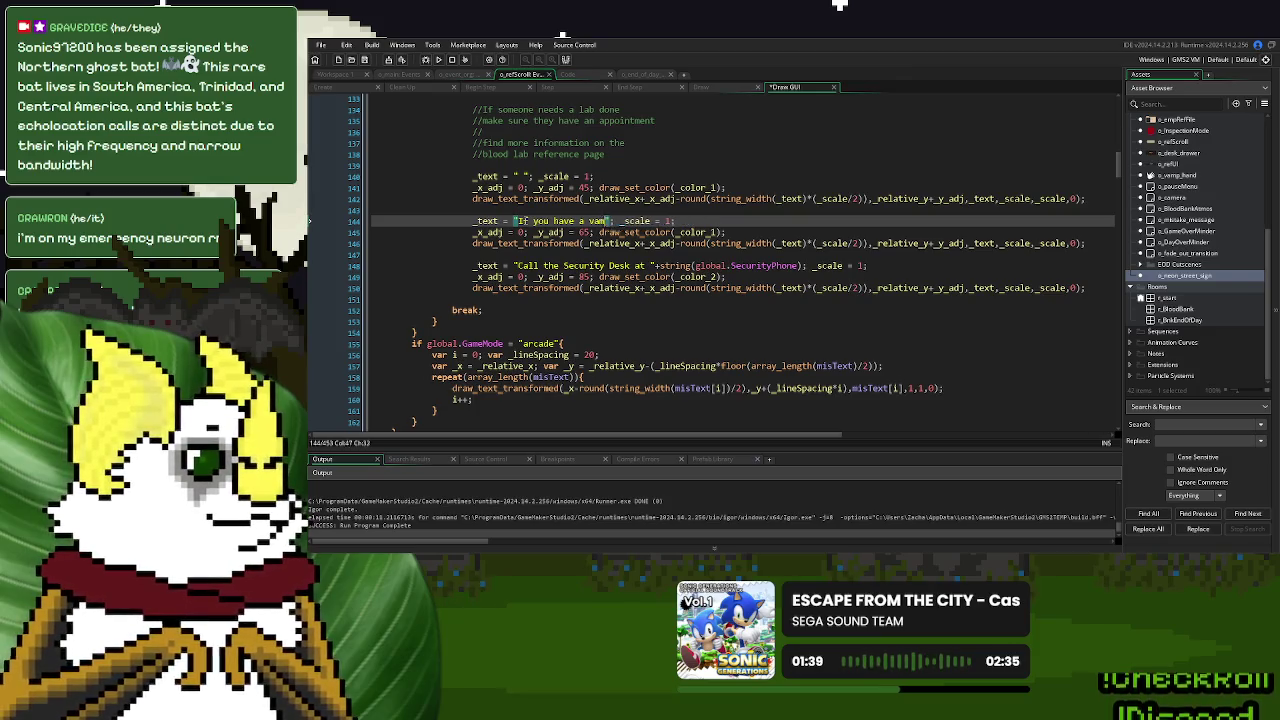
type("discover a vampire")
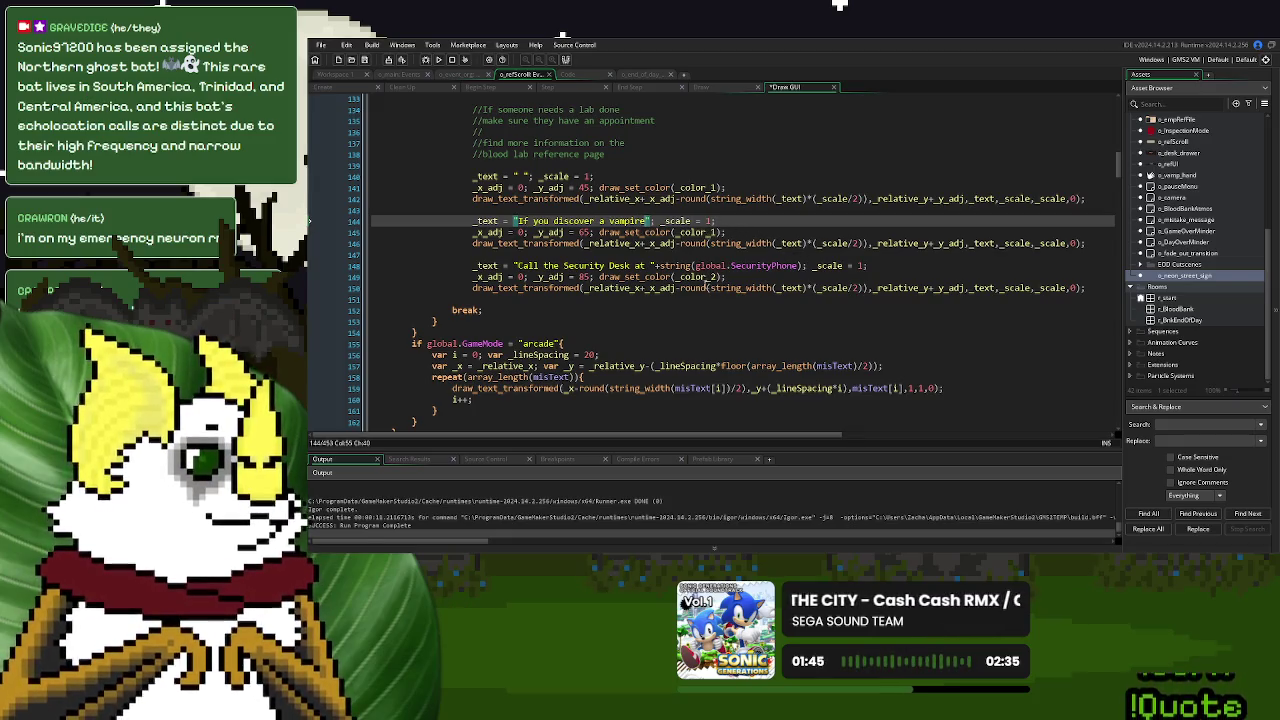
scroll(697, 275, "up", 4)
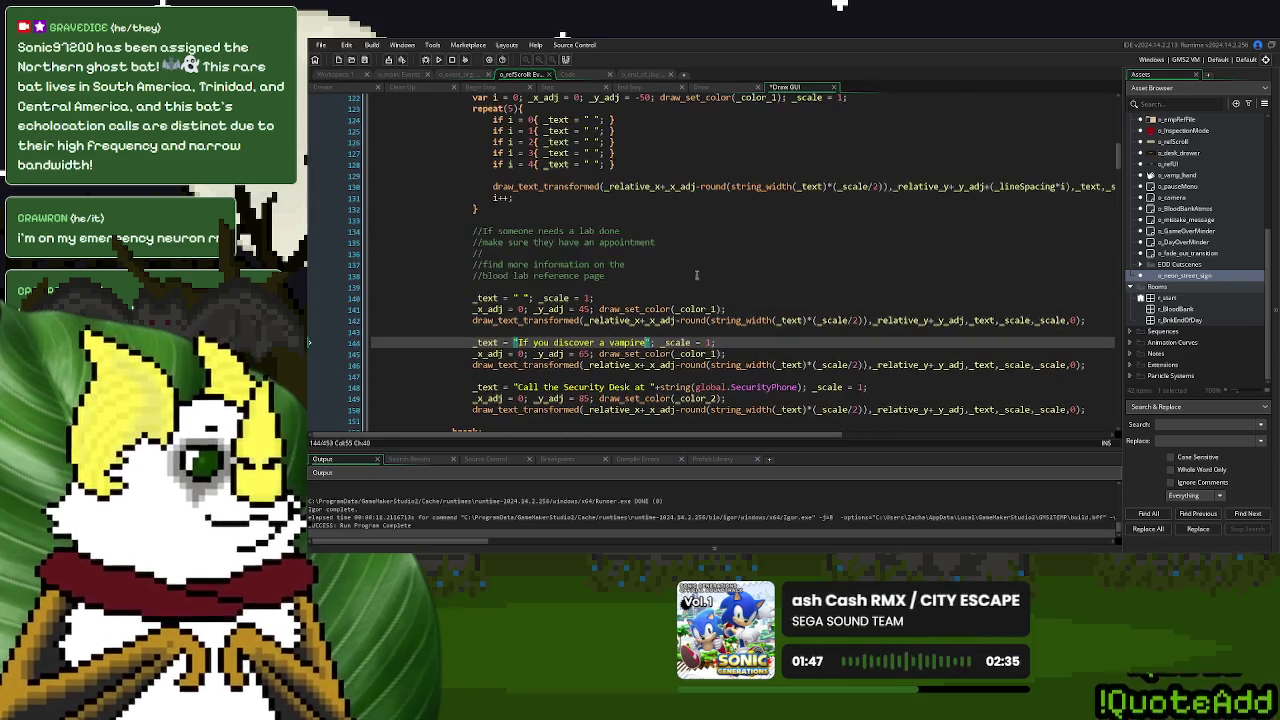
Fill lines 124 and 126 with 'Undead activity has risen' and 'Check all IDs match'
scroll(697, 275, "up", 4)
scroll(697, 275, "down", 5)
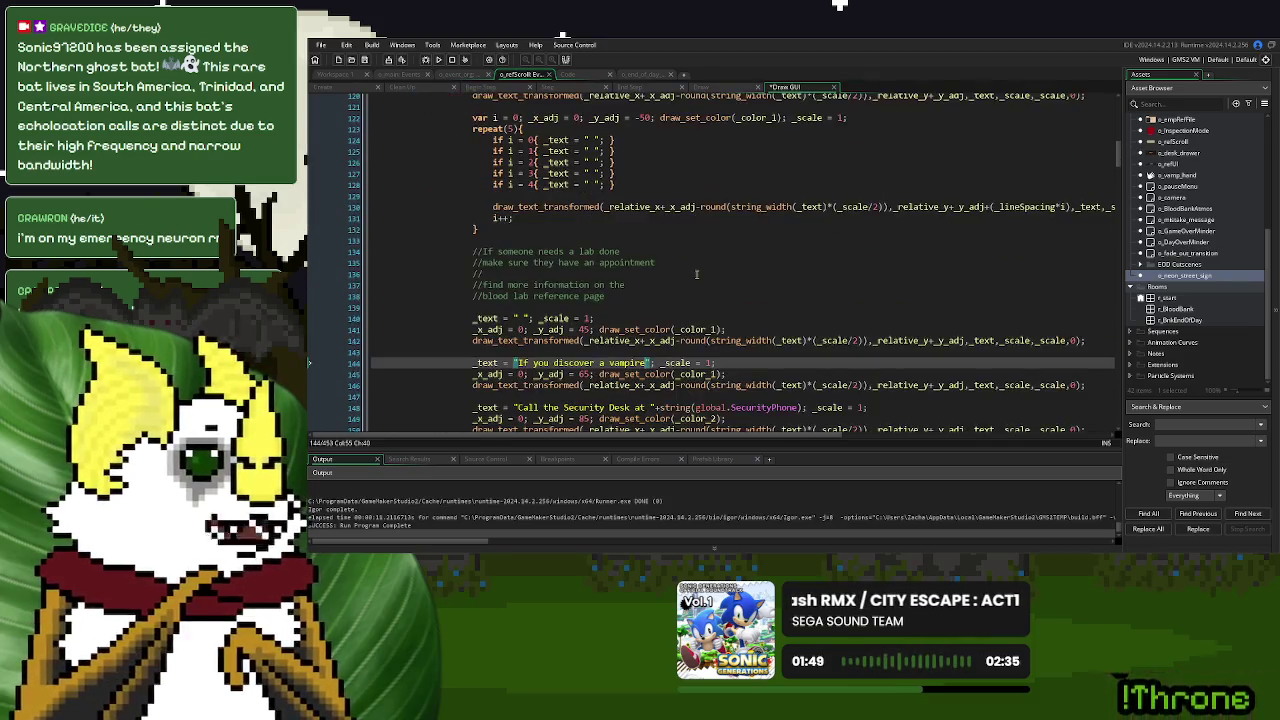
scroll(697, 275, "up", 3)
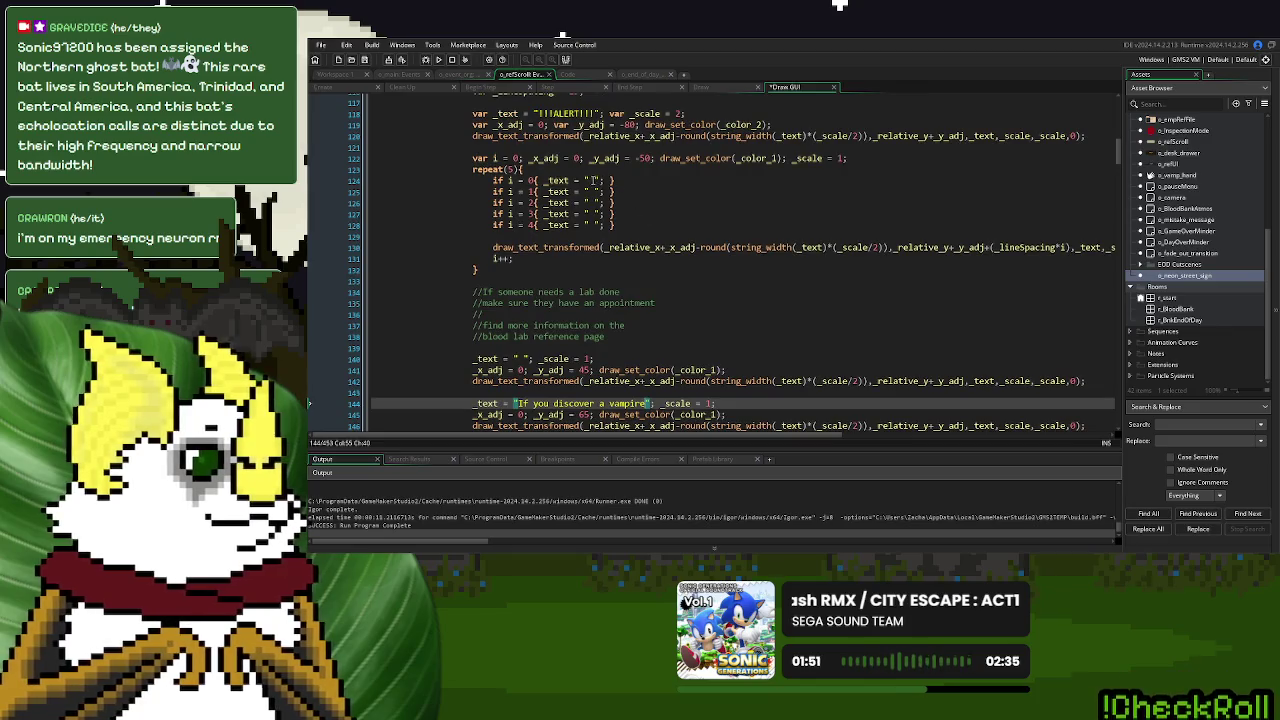
left_click(592, 181)
key("Left")
type("Undead activity has risen")
left_click(590, 191)
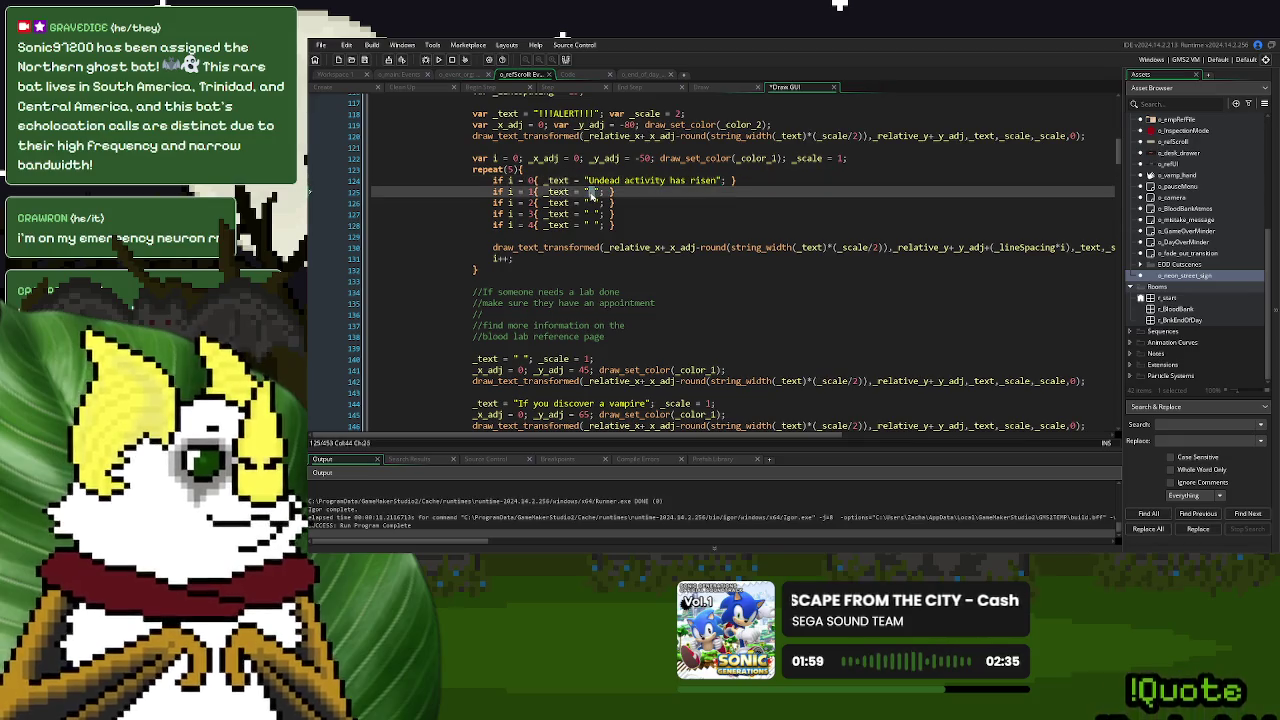
left_click(592, 203)
type("Check all IDs match")
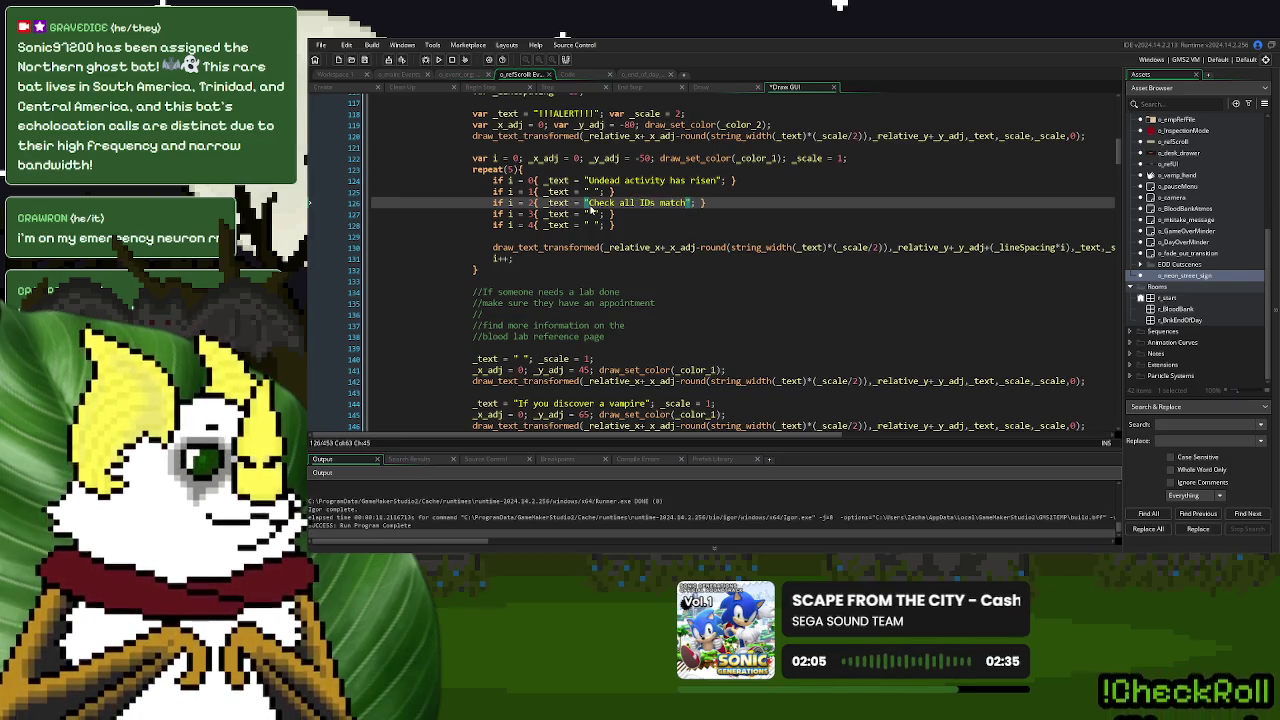
Fill lines 127 and 128 with 'Check for unatural ages' and 'Check for unnatural blood types'
left_click(591, 214)
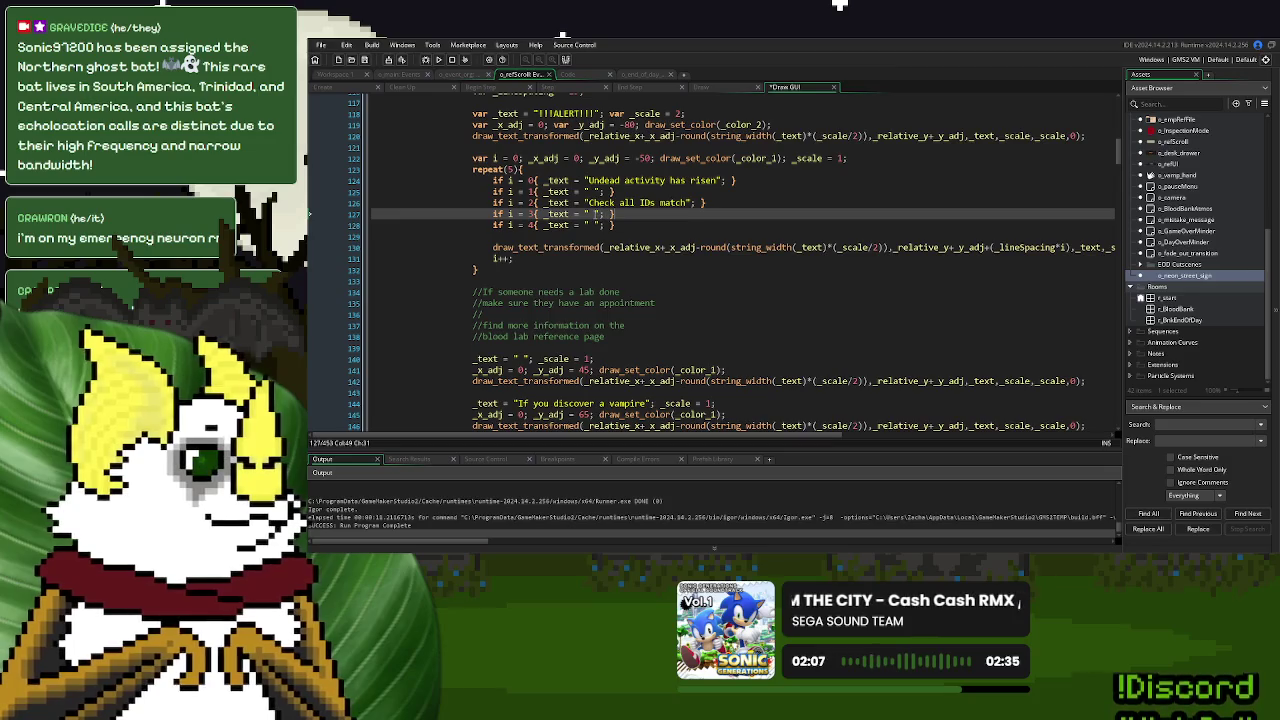
type("Check for")
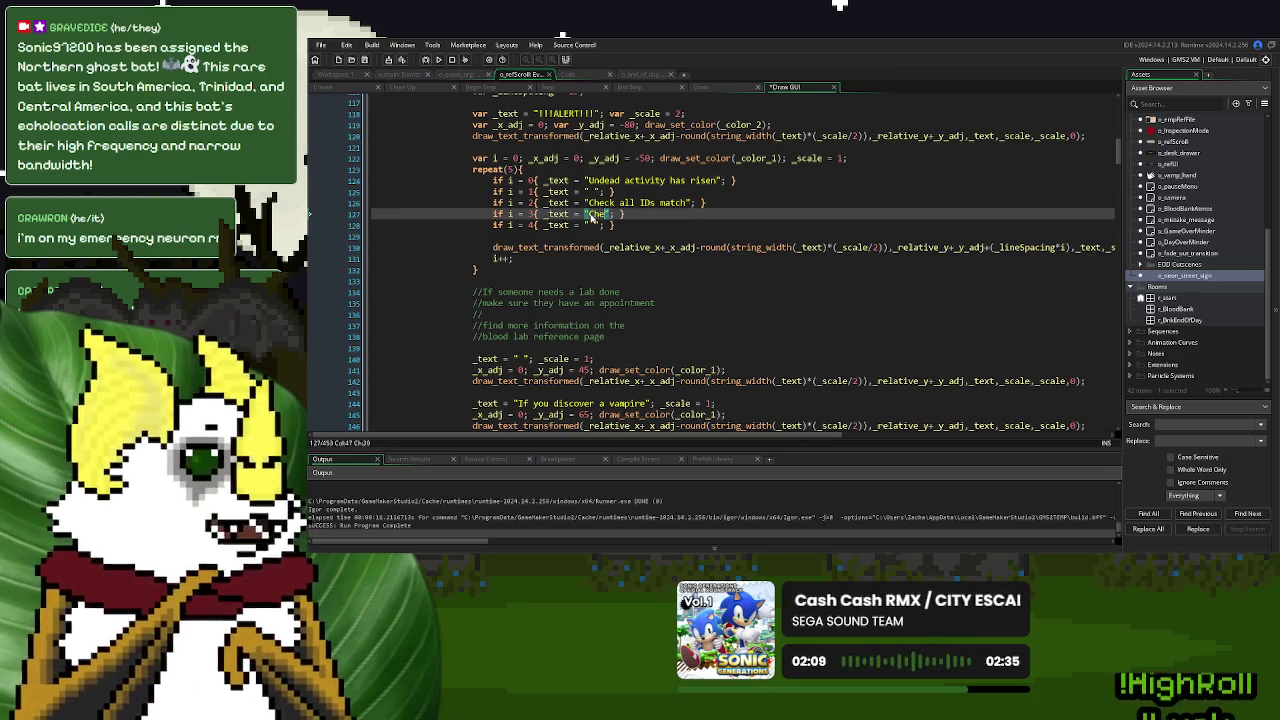
type(" ancient")
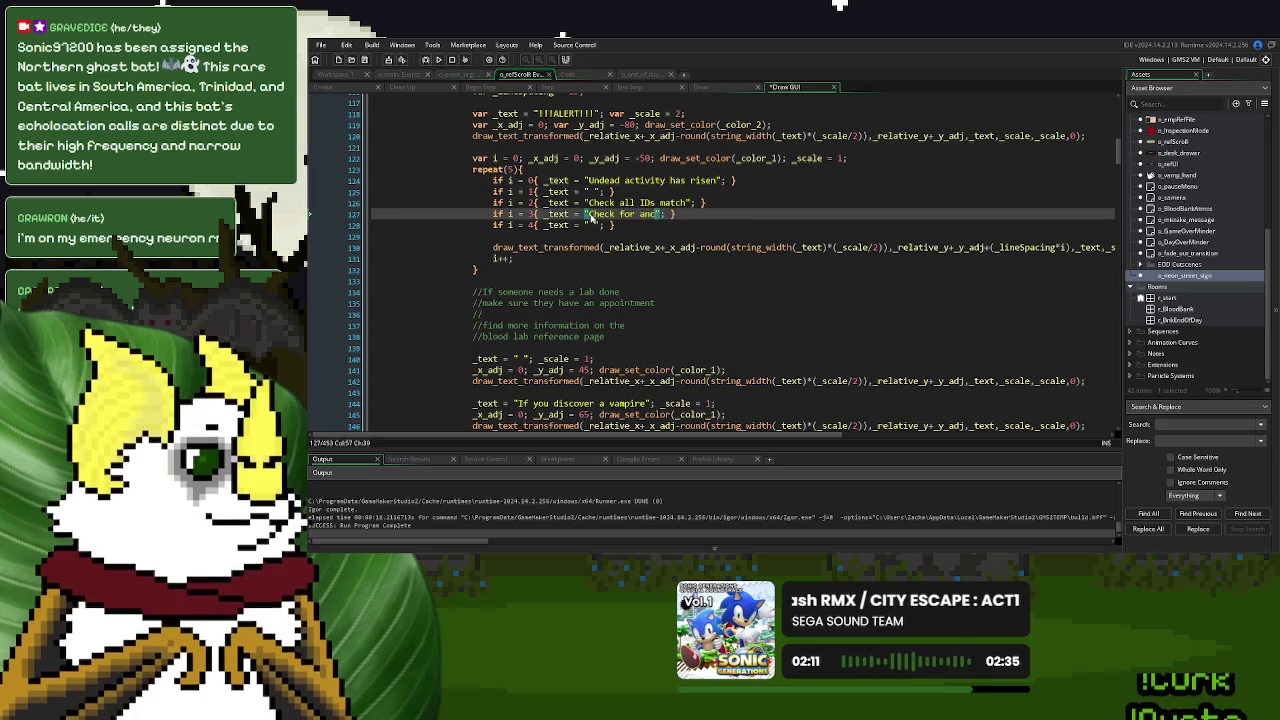
key("BackSpace")
key("BackSpace")
key("BackSpace")
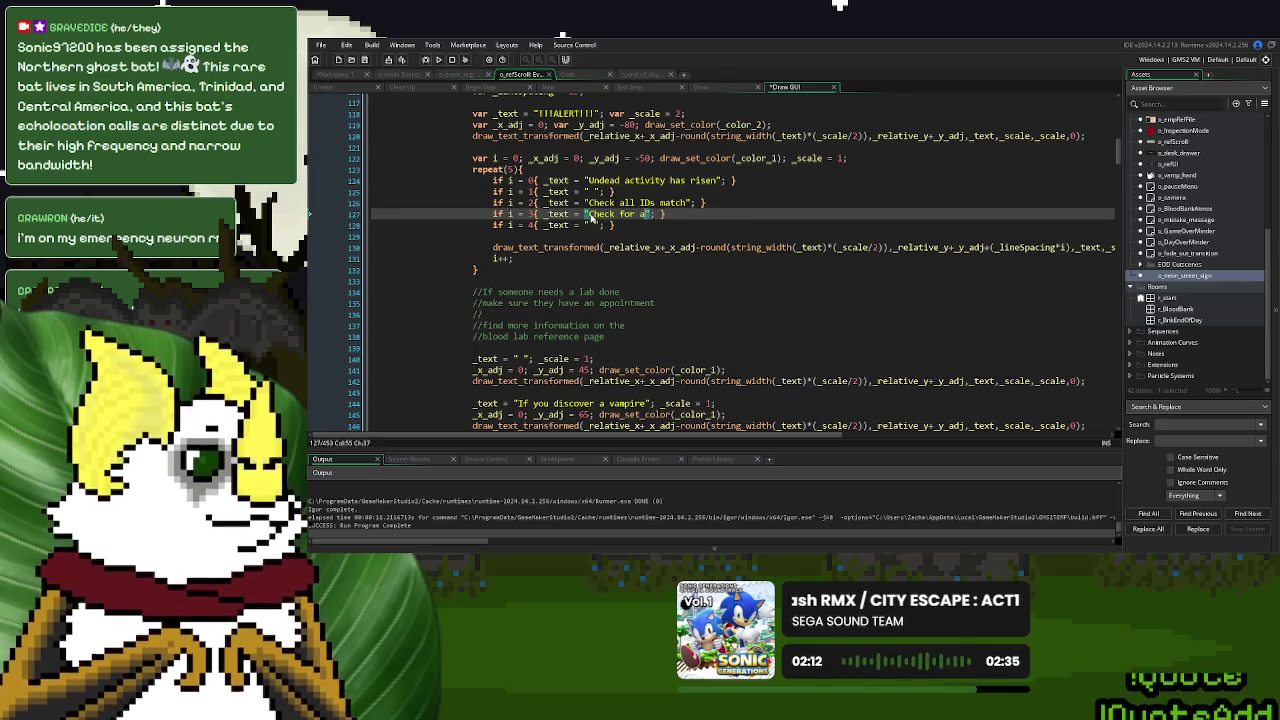
type("oru")
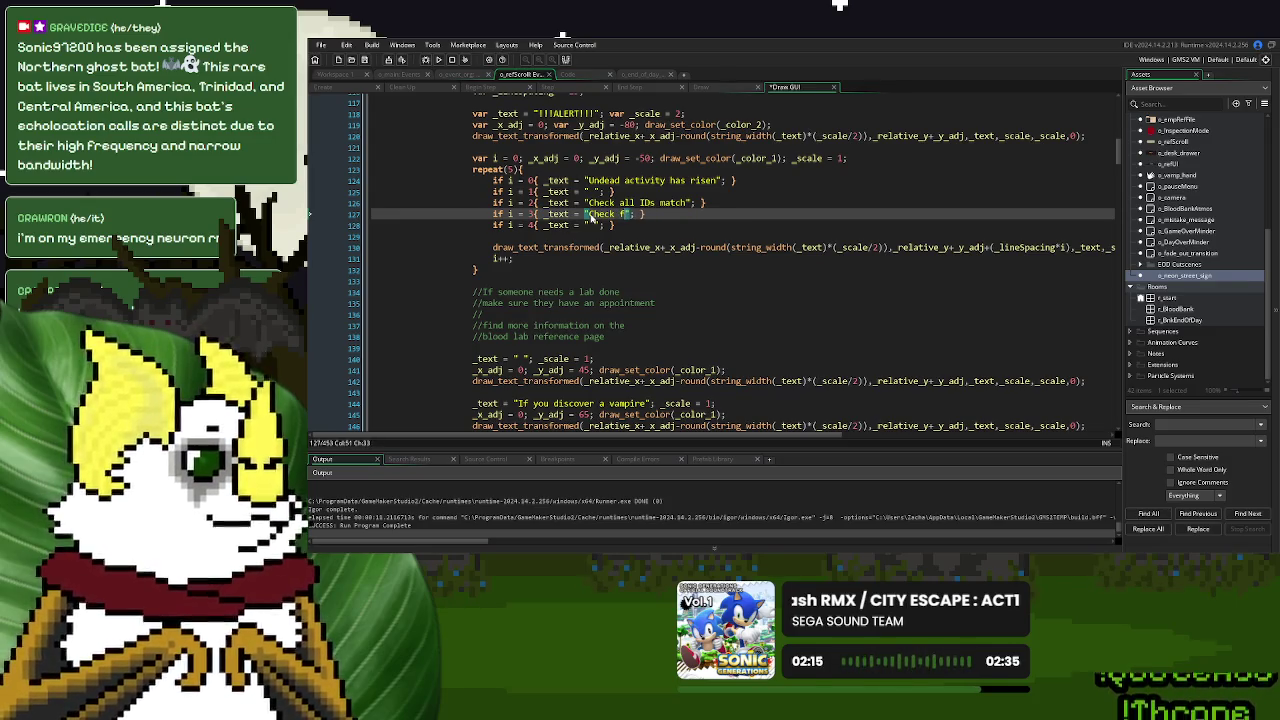
key("BackSpace")
type("unatural ")
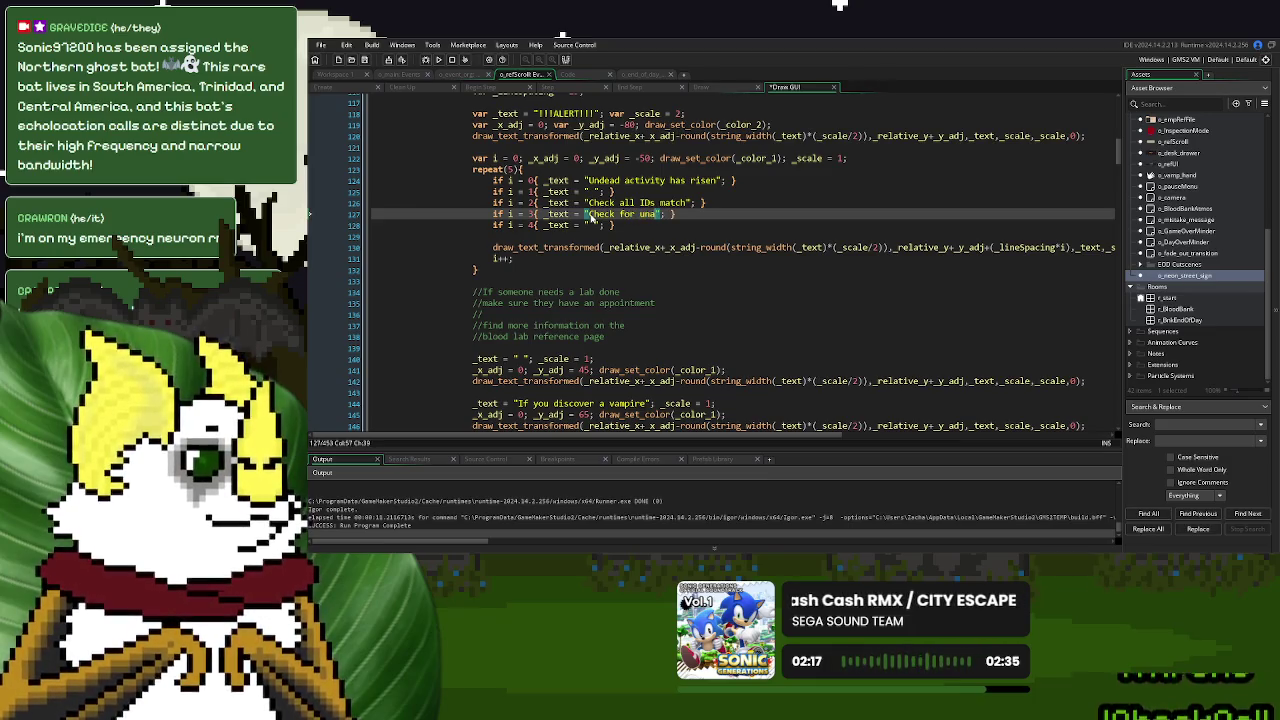
type("ages")
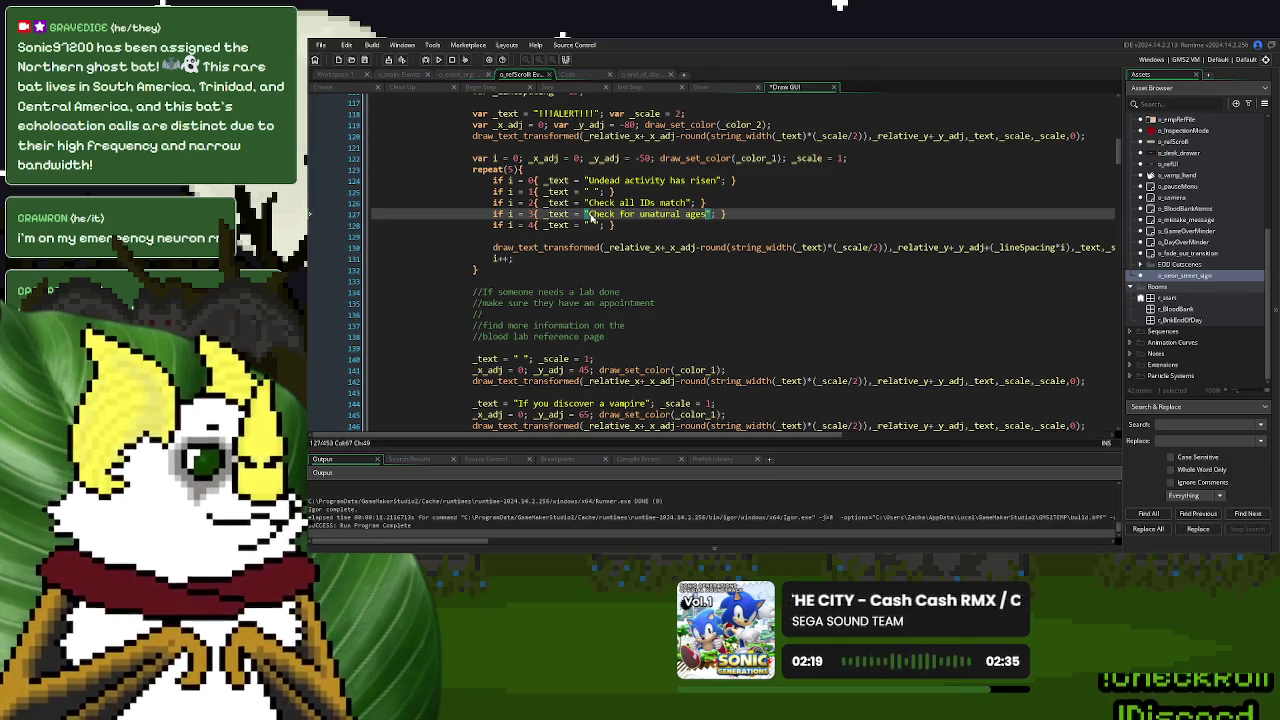
double_click(591, 225)
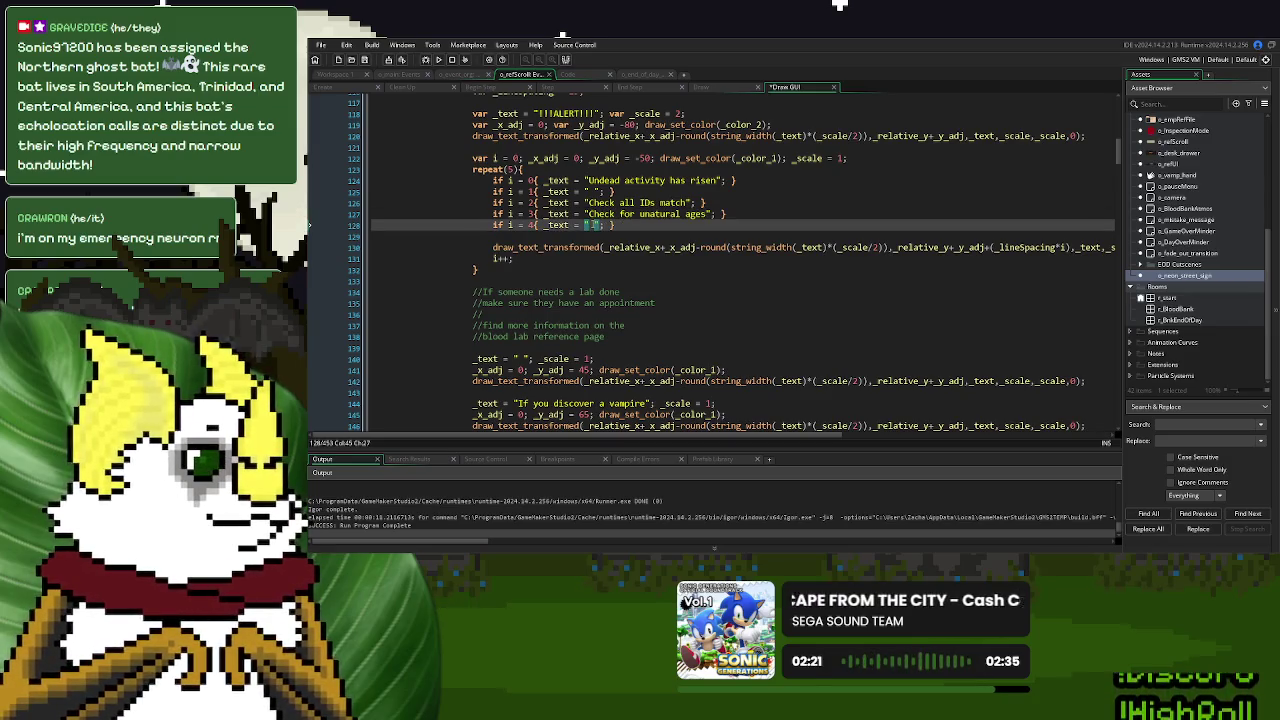
type("Check for un")
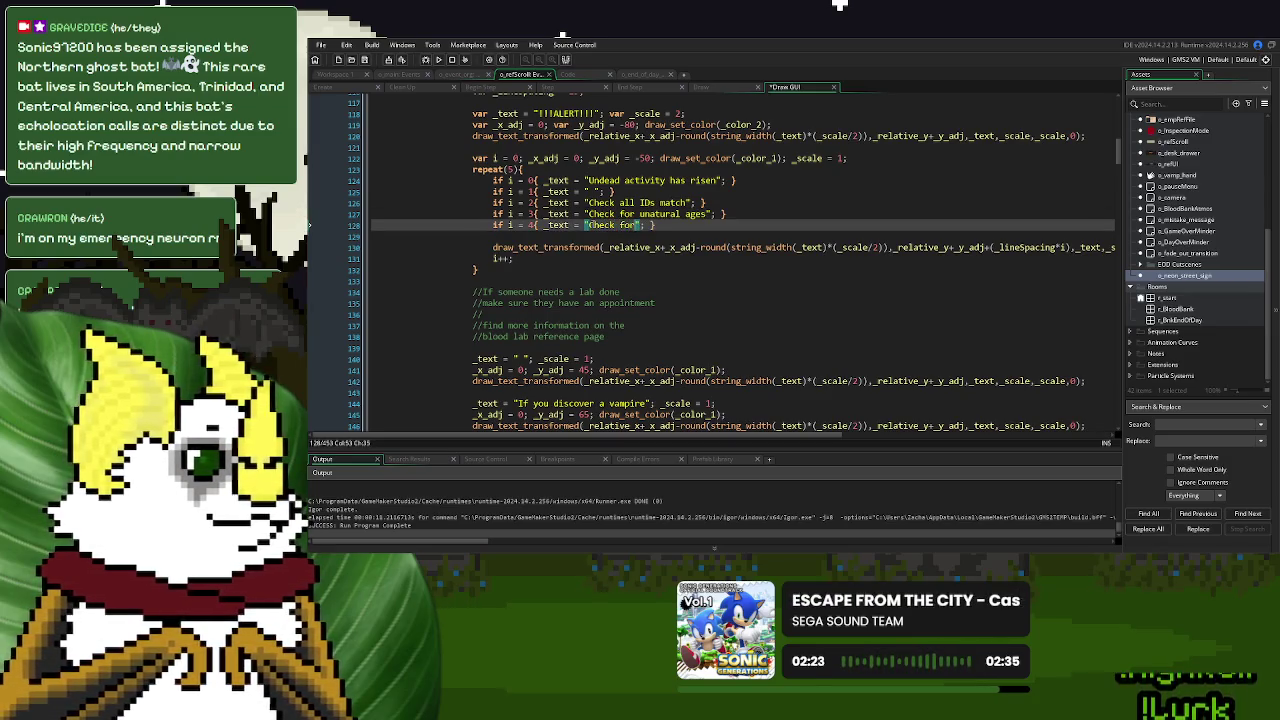
type("natural b")
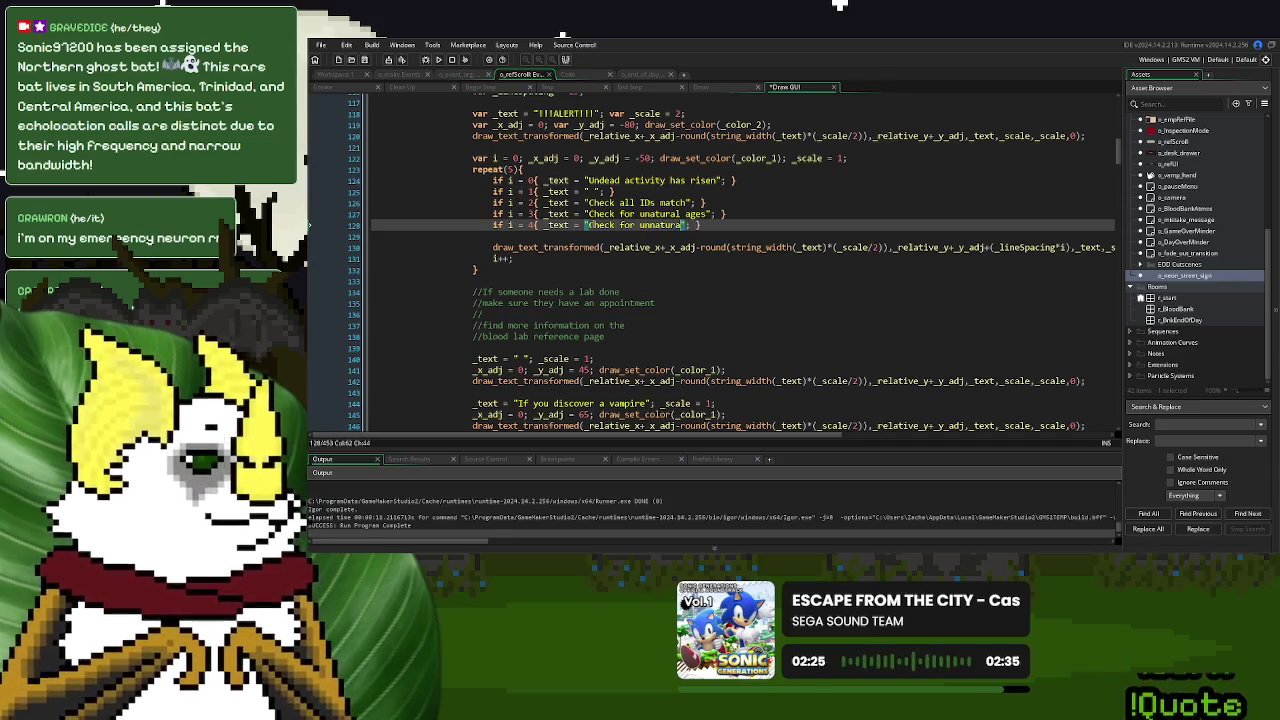
type("lood types")
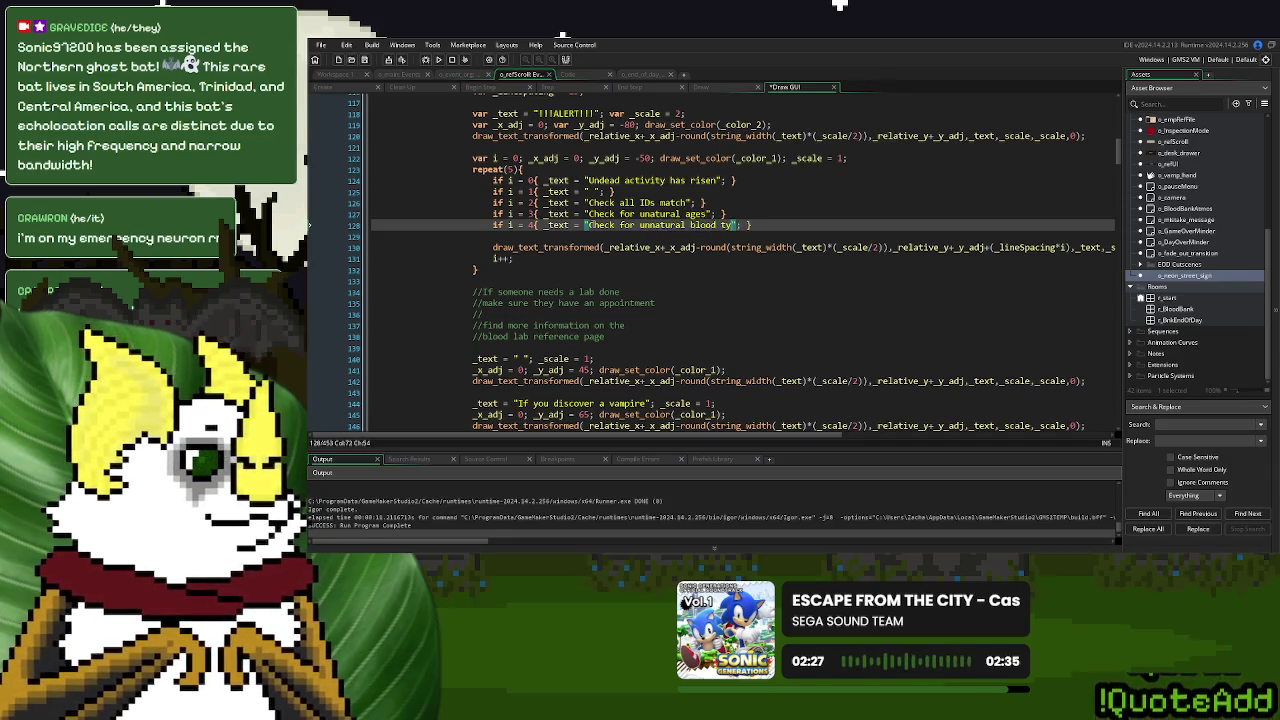
left_click(646, 213)
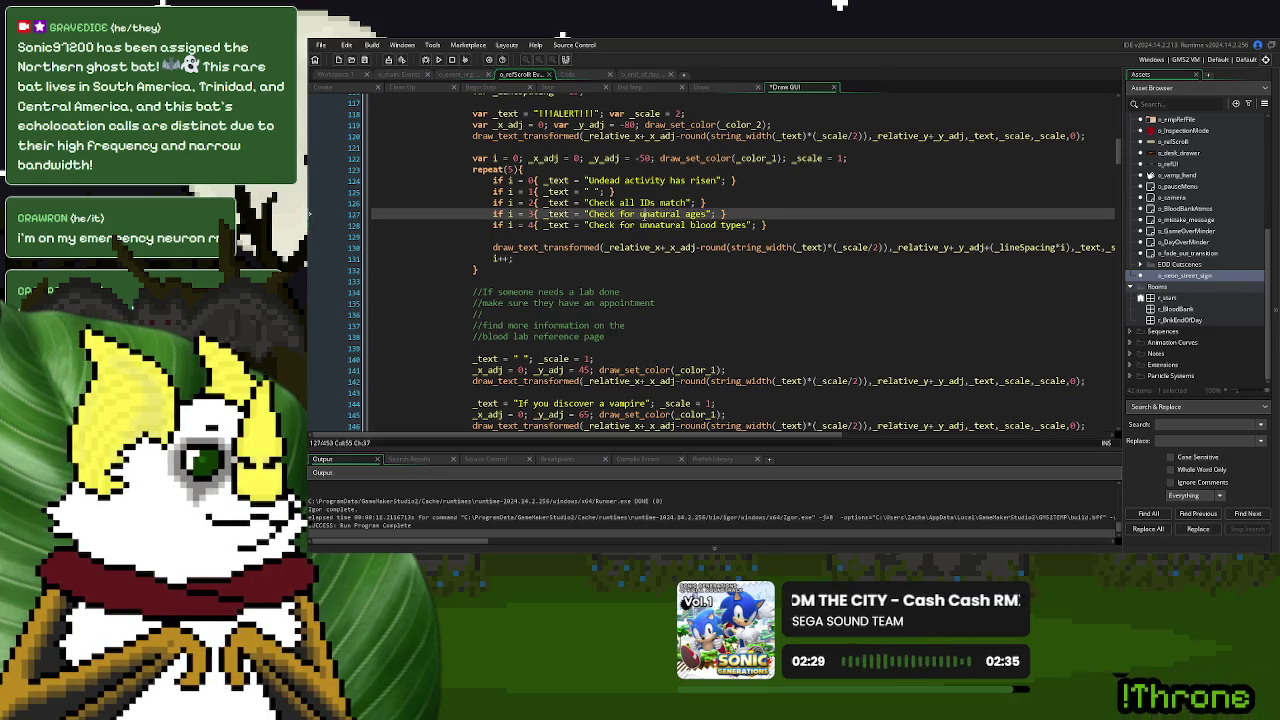
Blank the blood types entry on line 128 and change line 127's 'ages' to 'information'
double_click(660, 213)
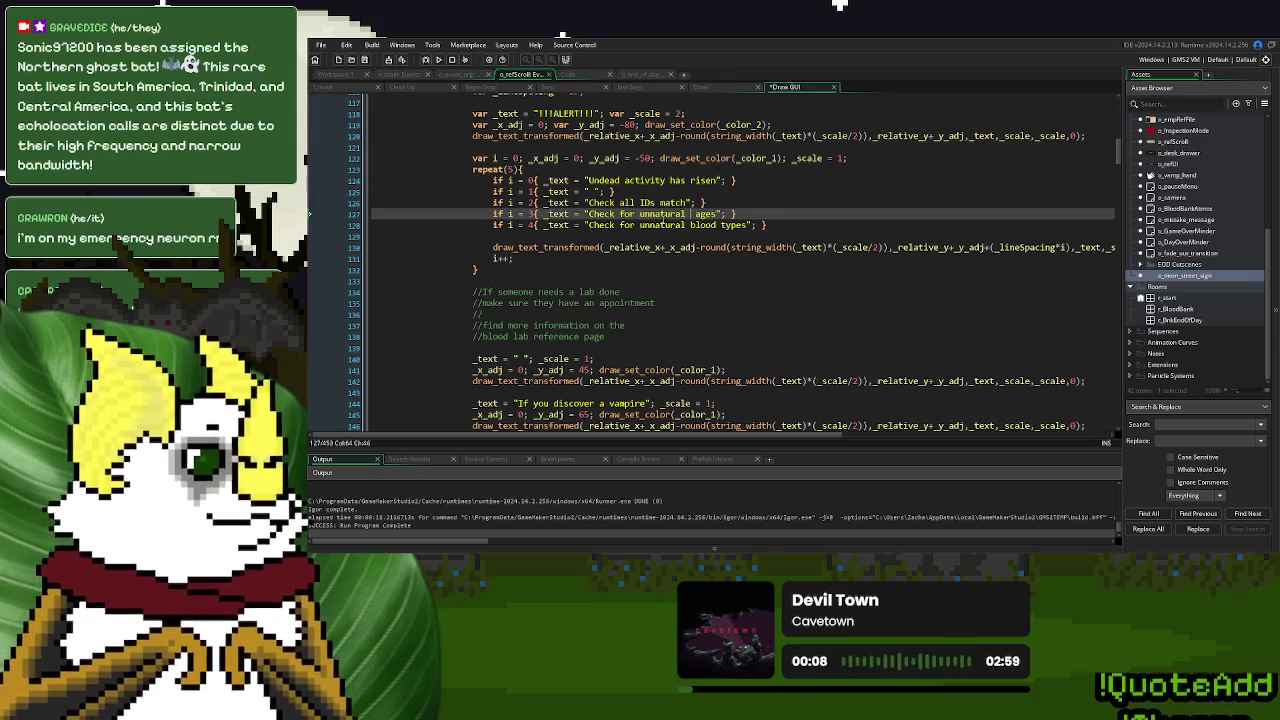
key("BackSpace")
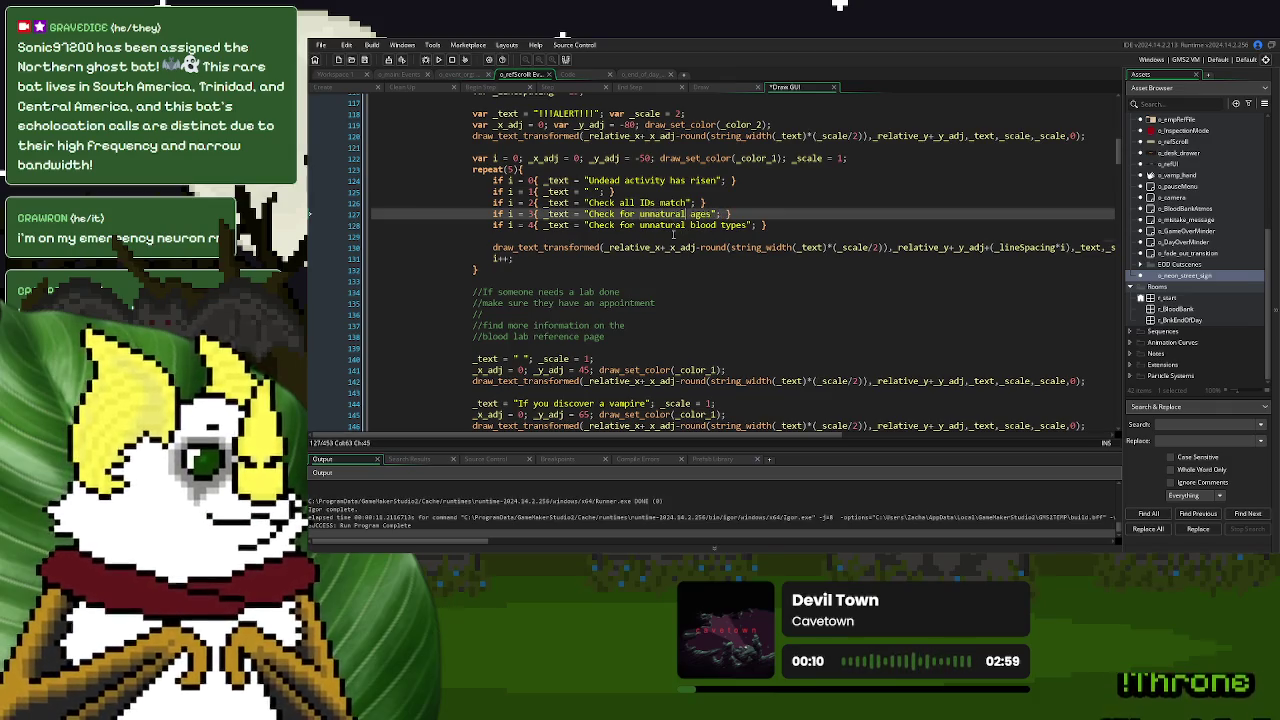
key("Down")
key("Down")
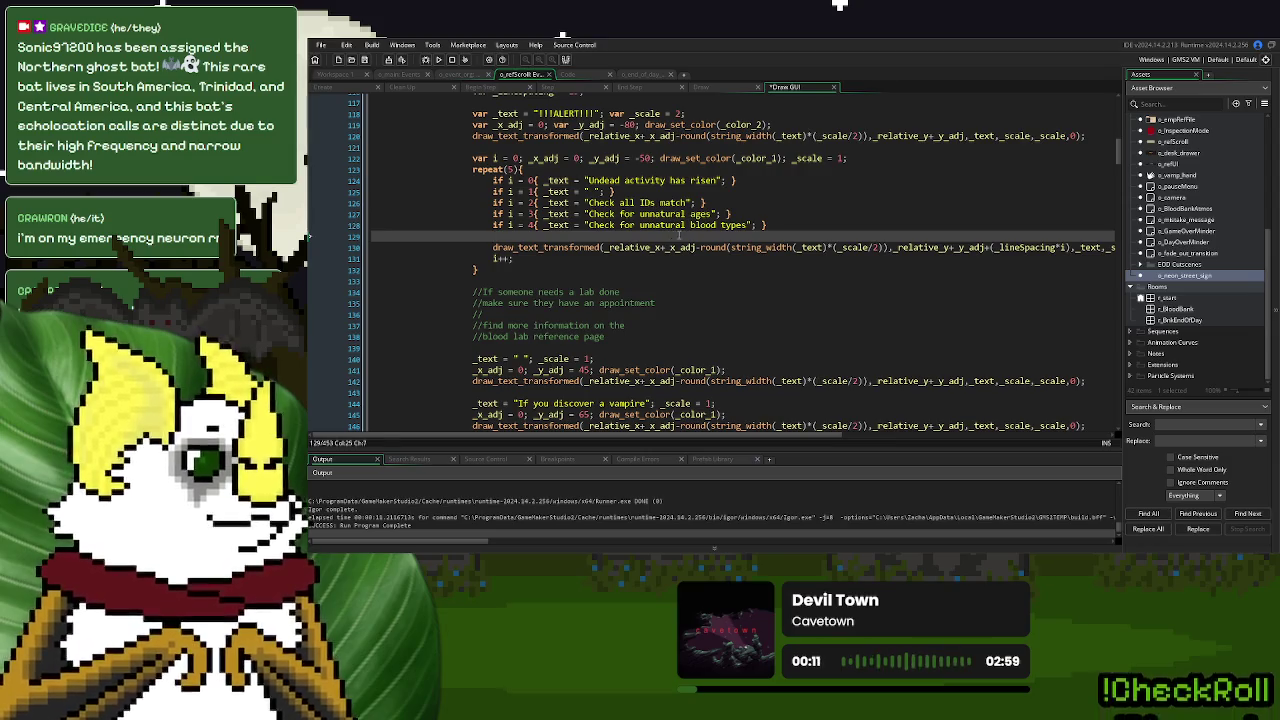
left_click(773, 224)
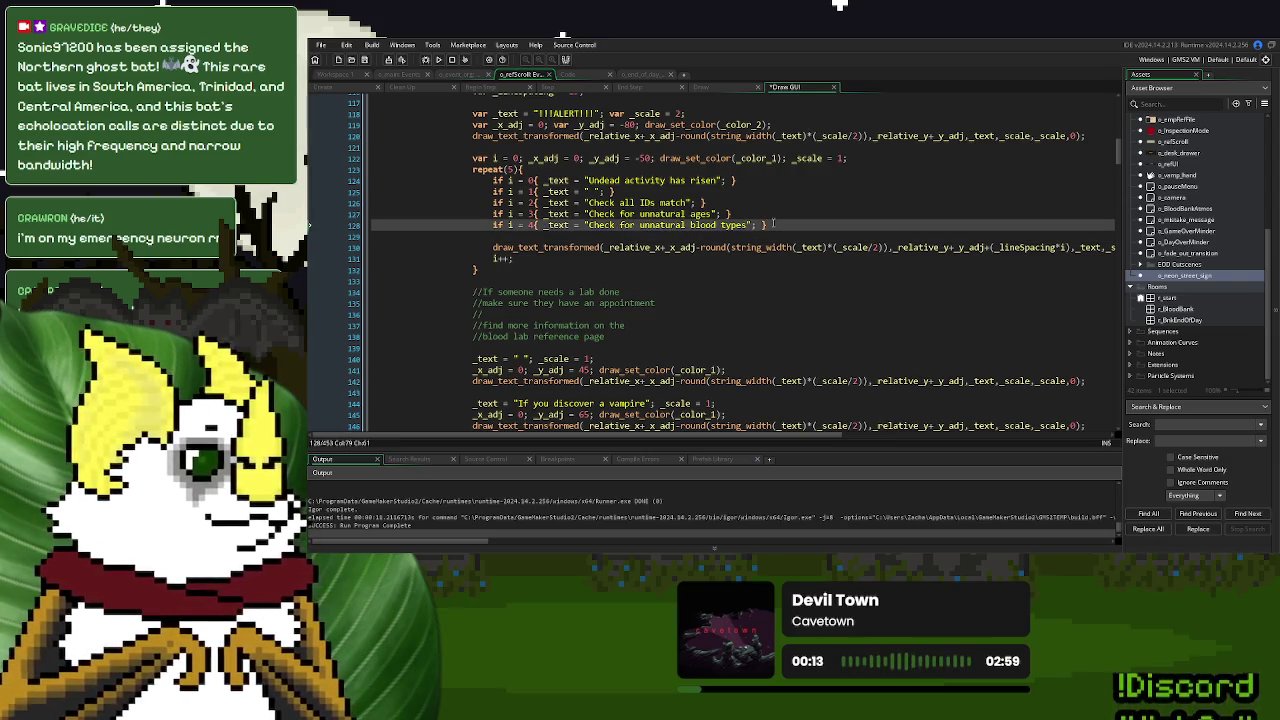
left_click_drag(750, 225, 588, 225)
key("BackSpace")
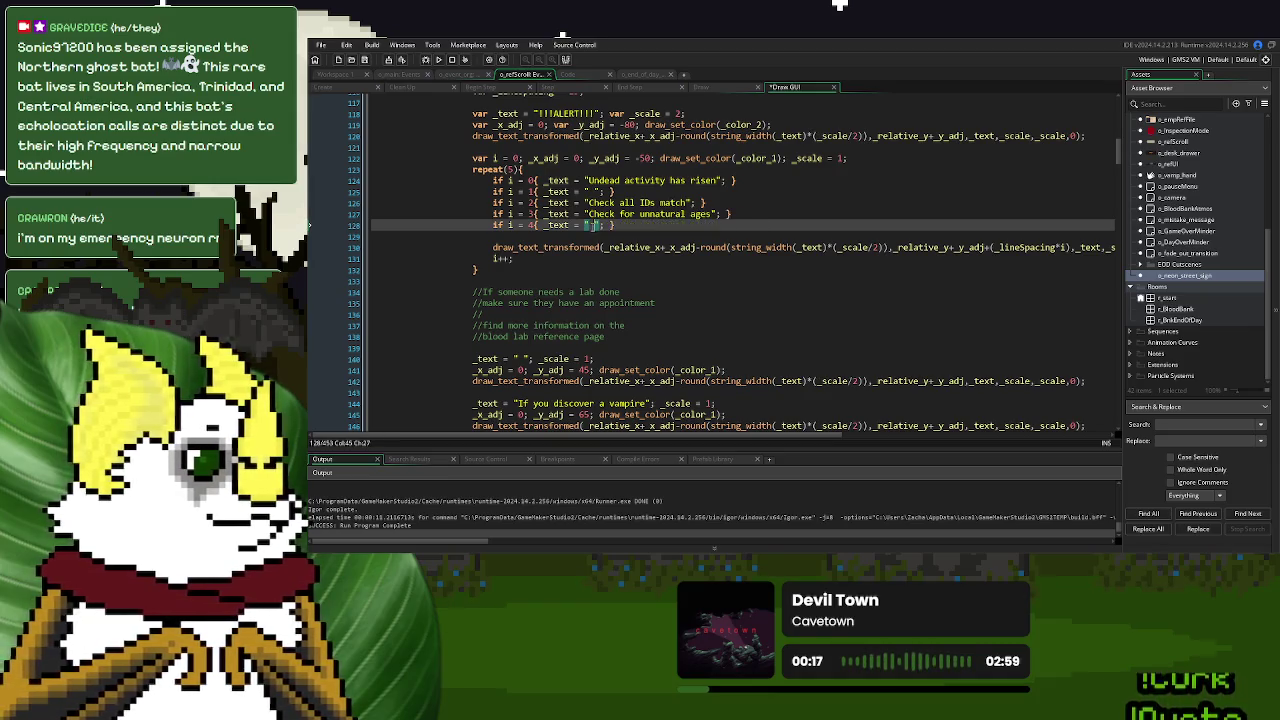
double_click(700, 213)
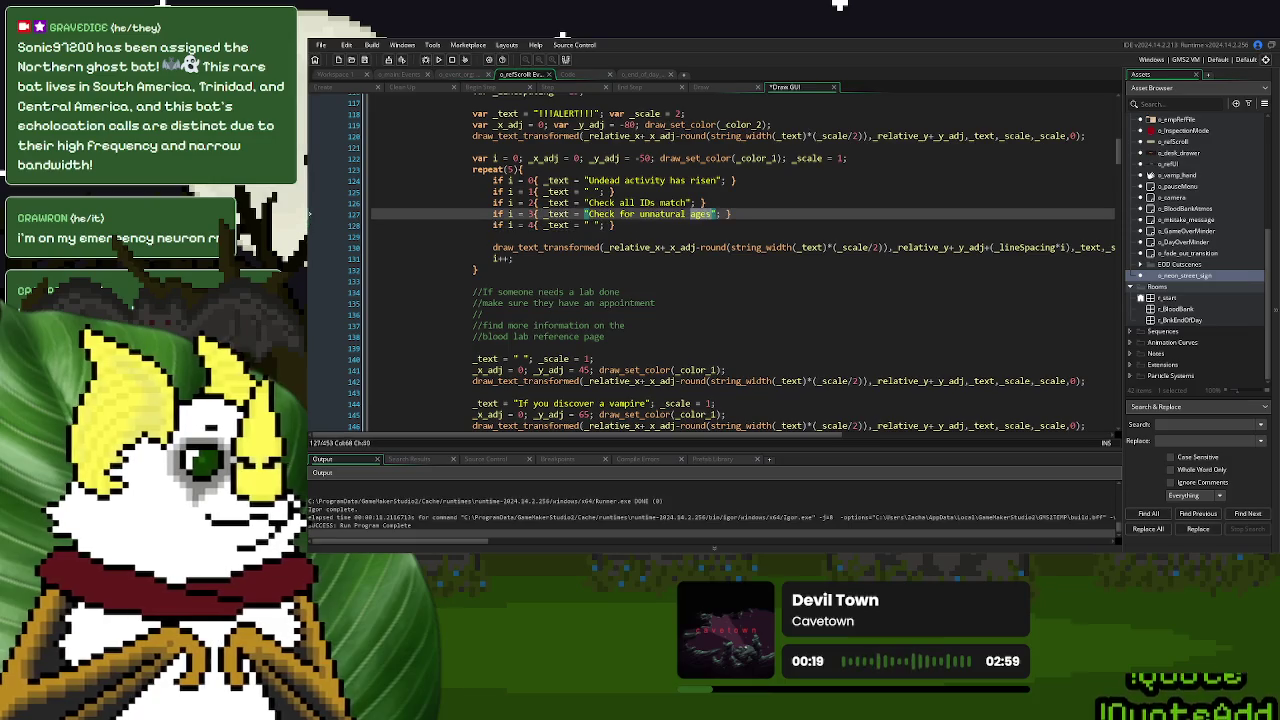
type("informatio")
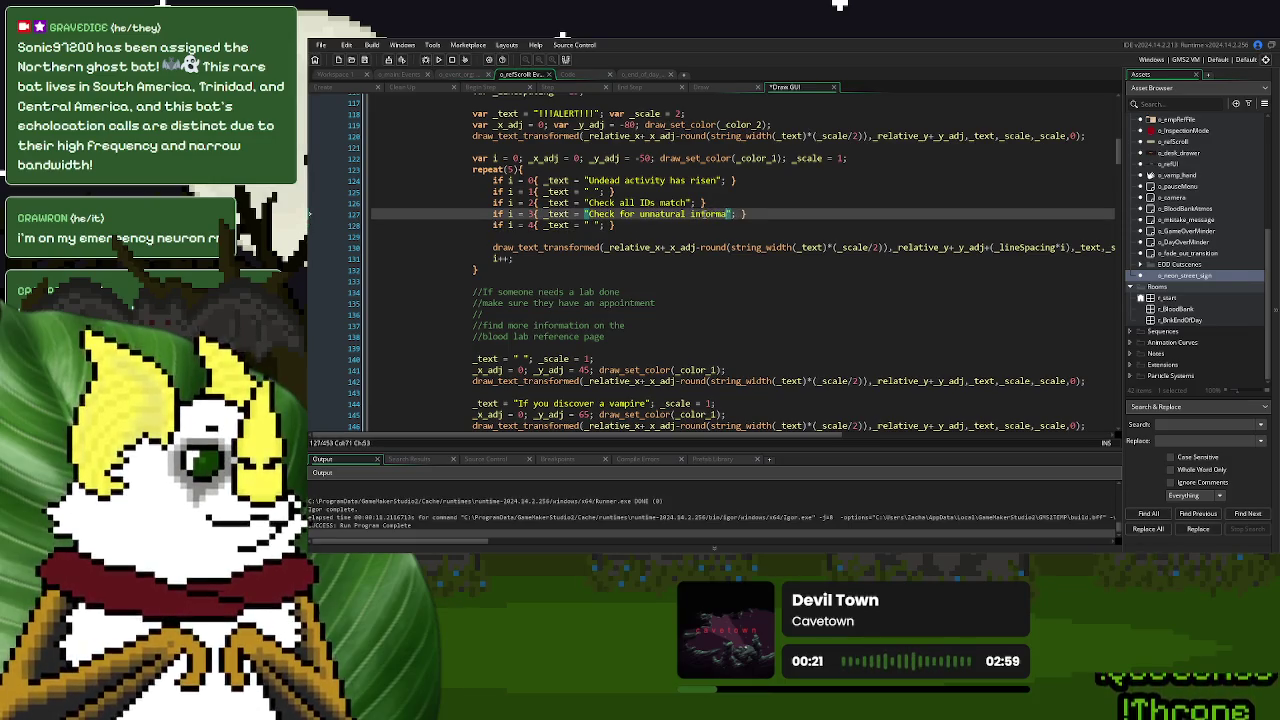
type("n")
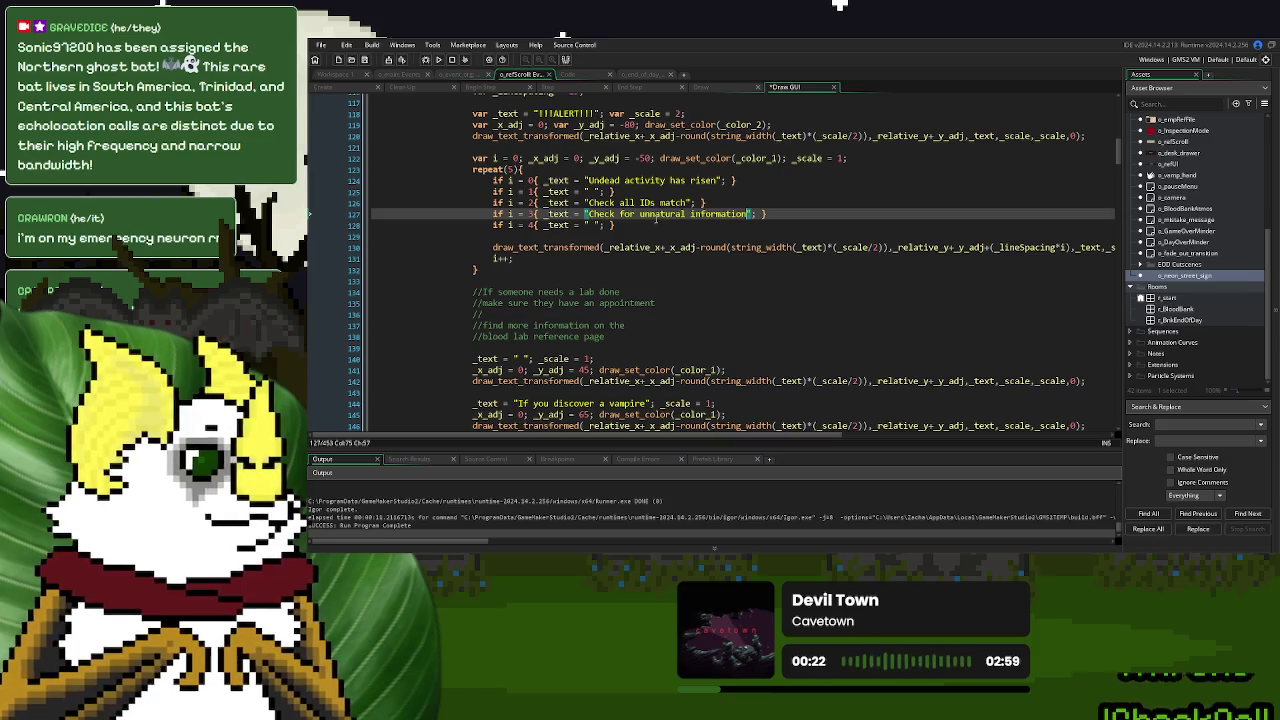
left_click(657, 224)
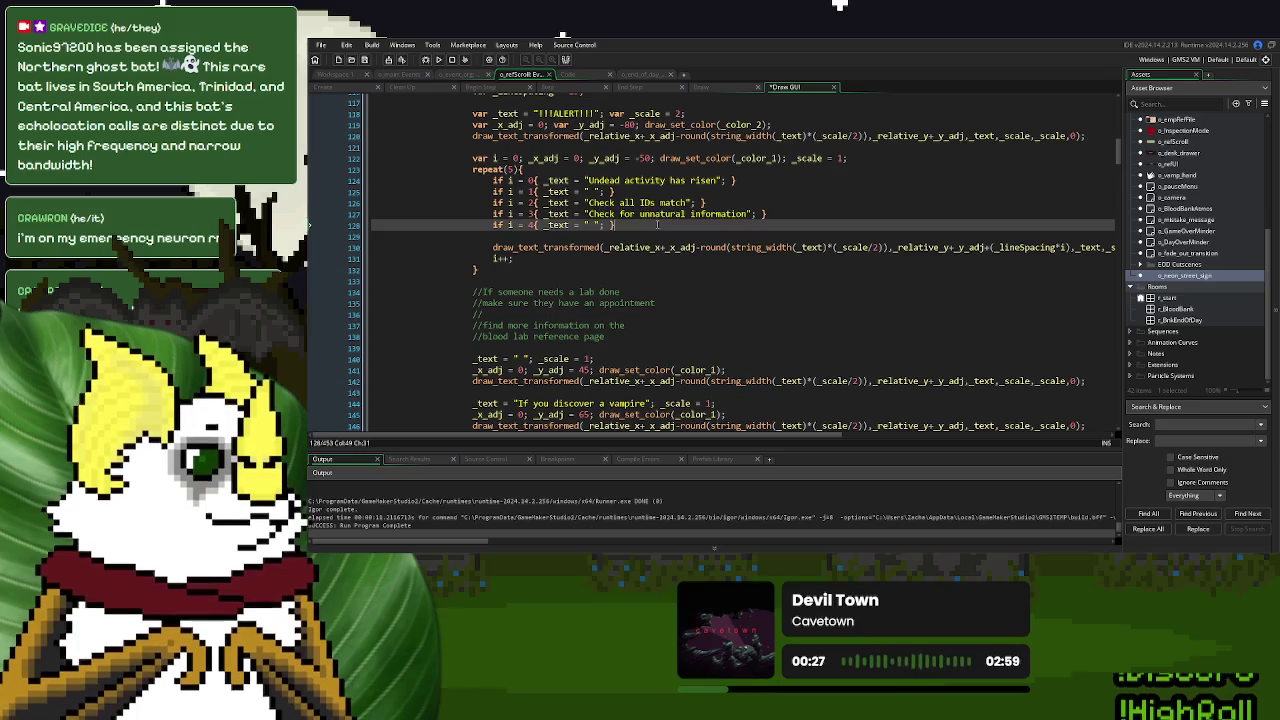
Type 'Check CIty is spelled right' on line 127 and 'Check City logo is correct' on line 128
left_click_drag(751, 214, 590, 215)
type("Check CI")
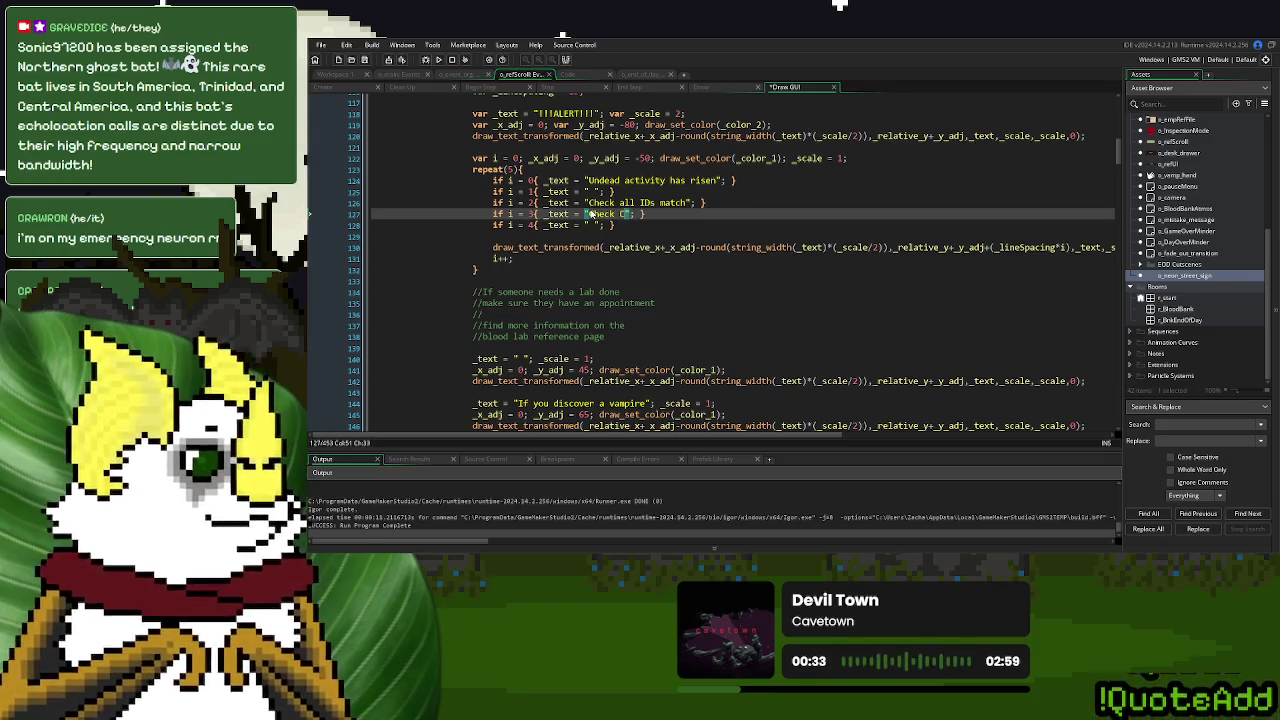
type("t")
type("y is sp")
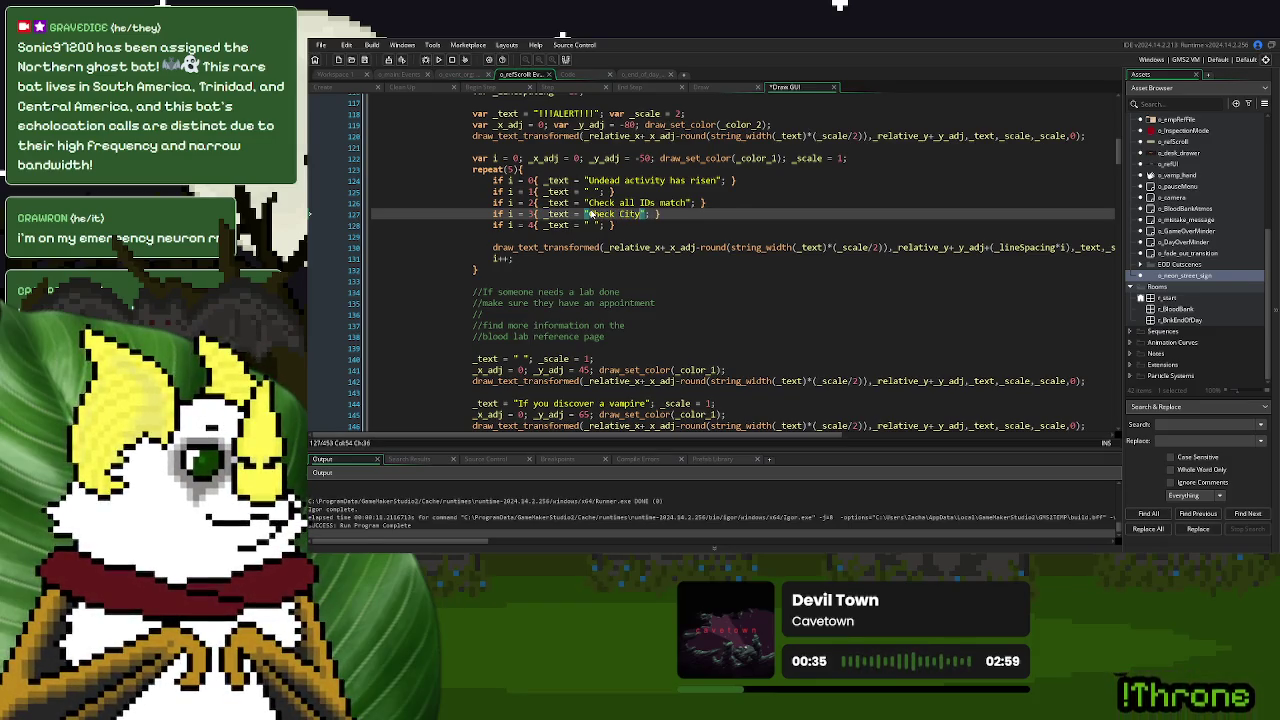
type("elled right")
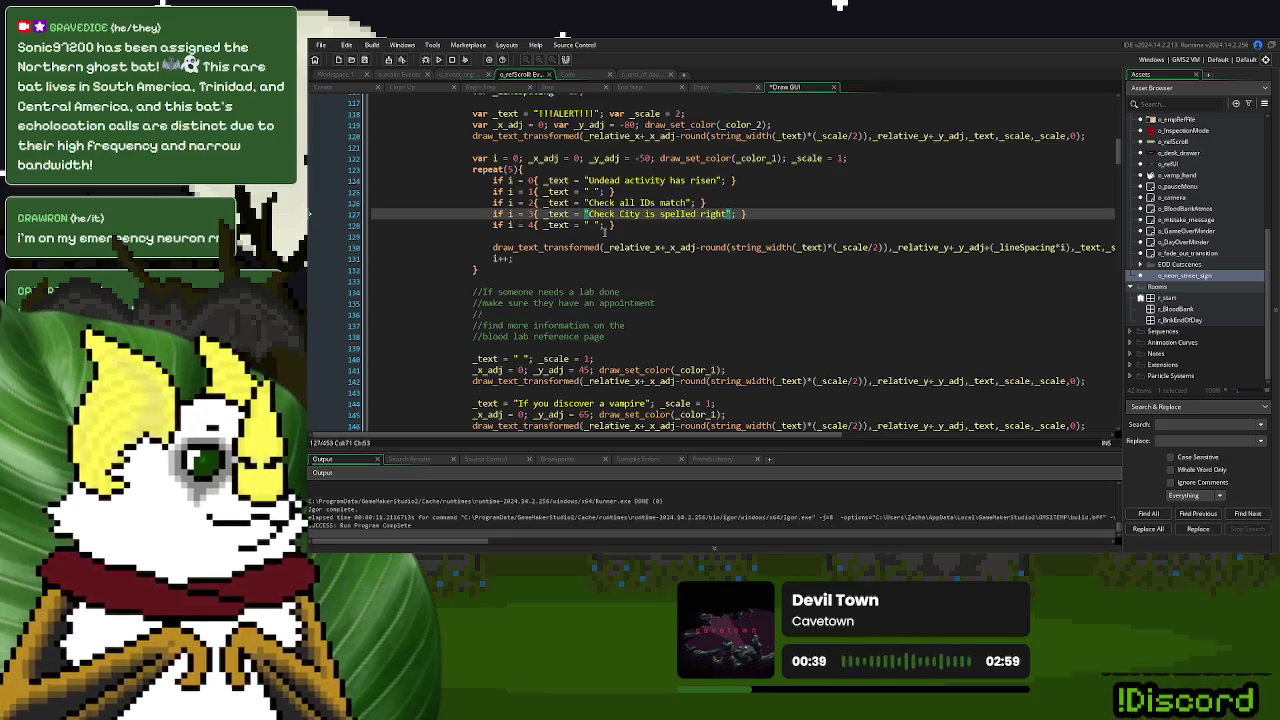
left_click(597, 225)
type("Chec")
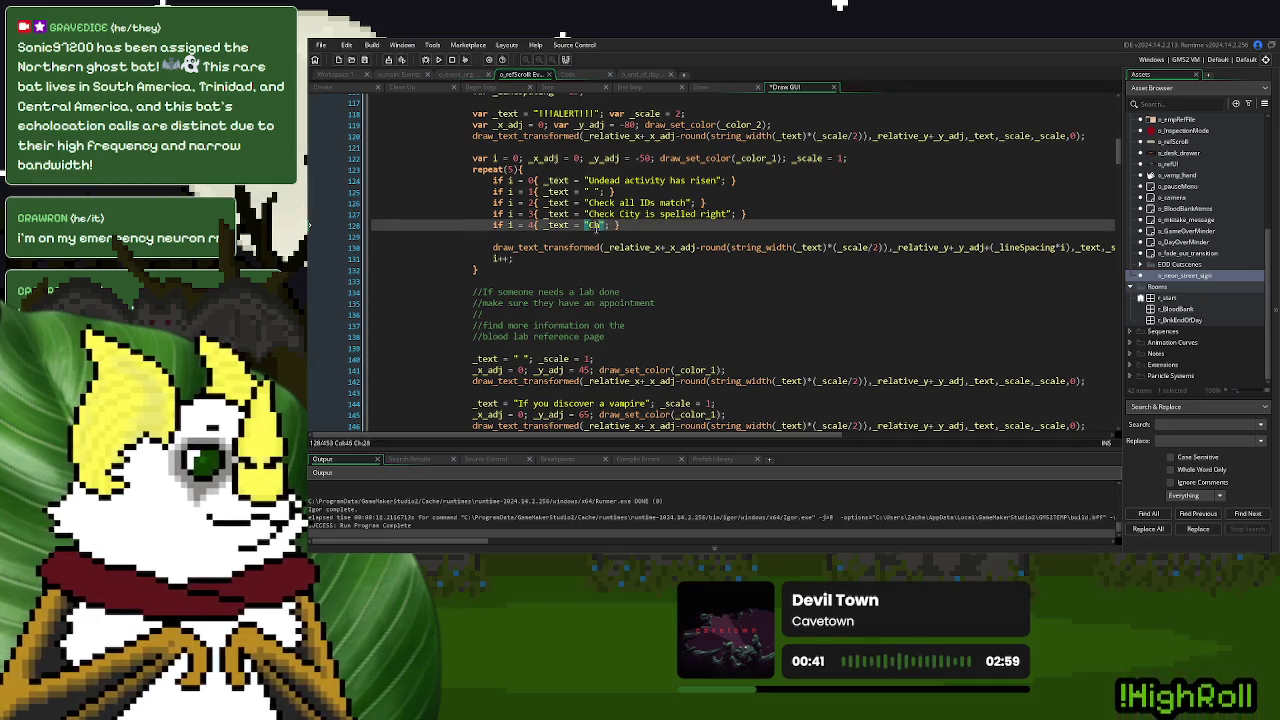
type("k City l")
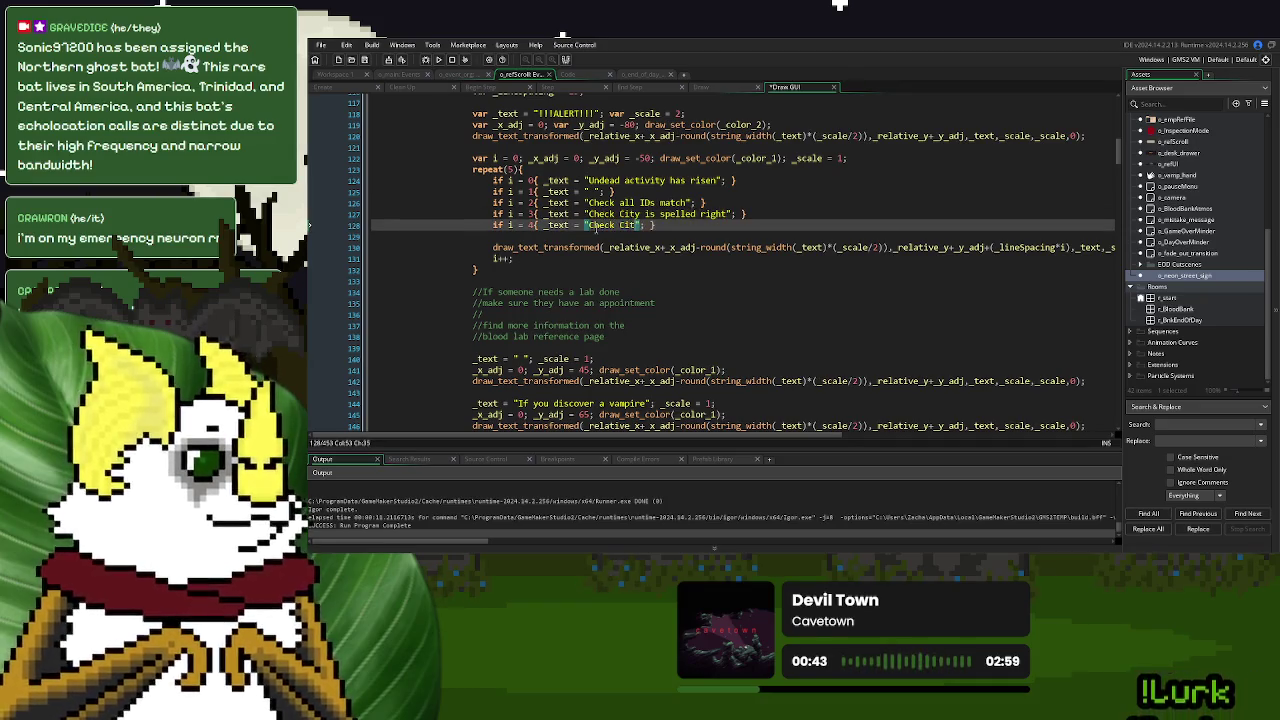
type("ogo is correct")
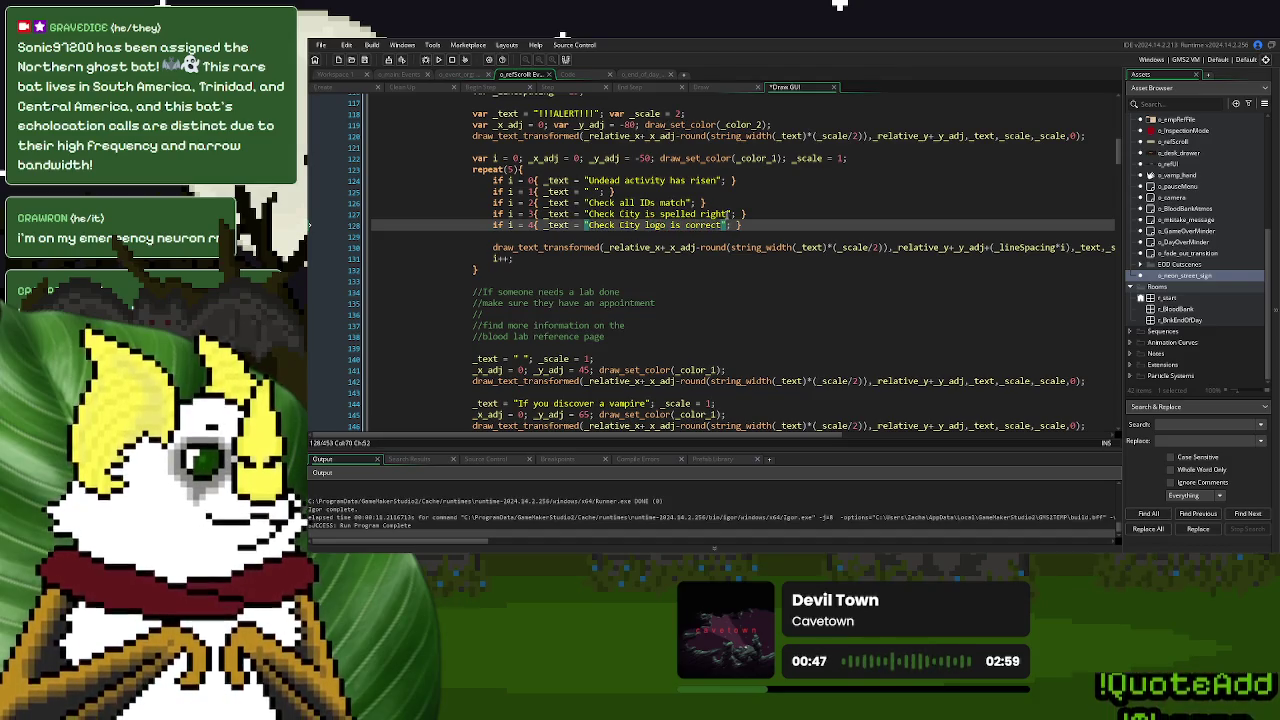
Reword line 127 to 'Check City name is correct', fixing the typing mistakes
left_click_drag(725, 213, 648, 217)
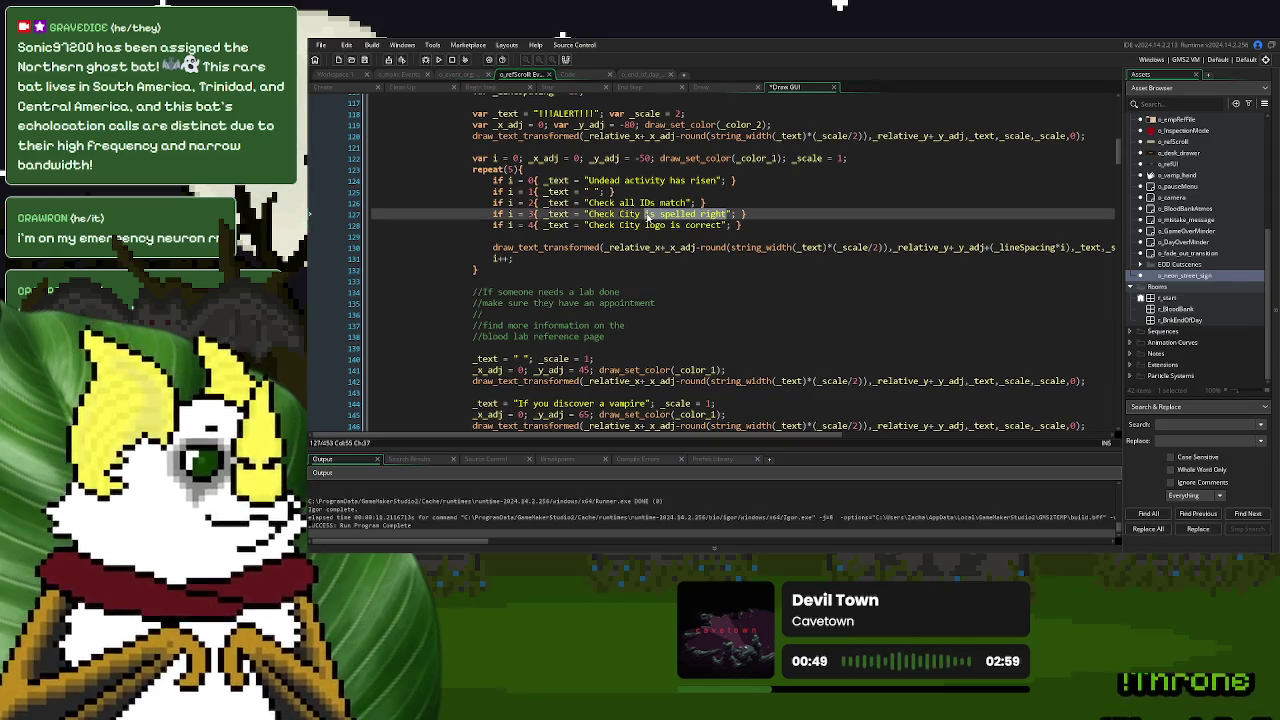
type("name u")
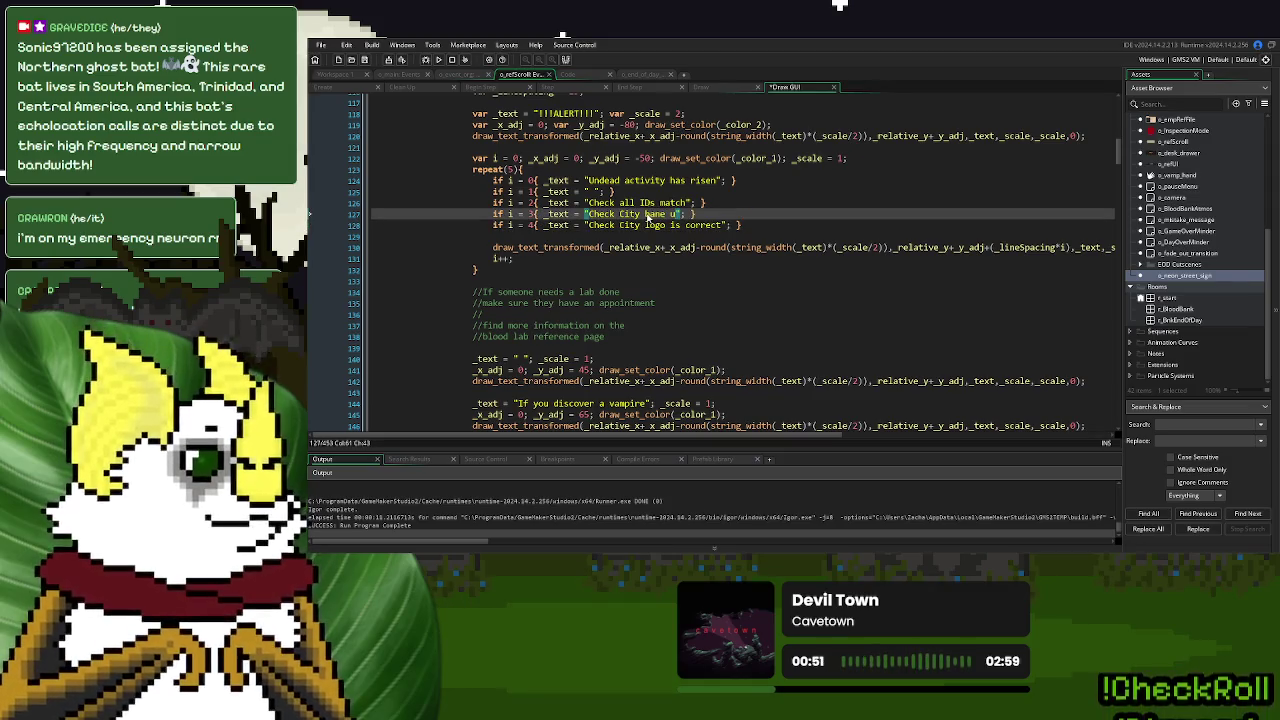
left_click(652, 217)
key("BackSpace")
type("n")
left_click(677, 214)
key("BackSpace")
type("is correct")
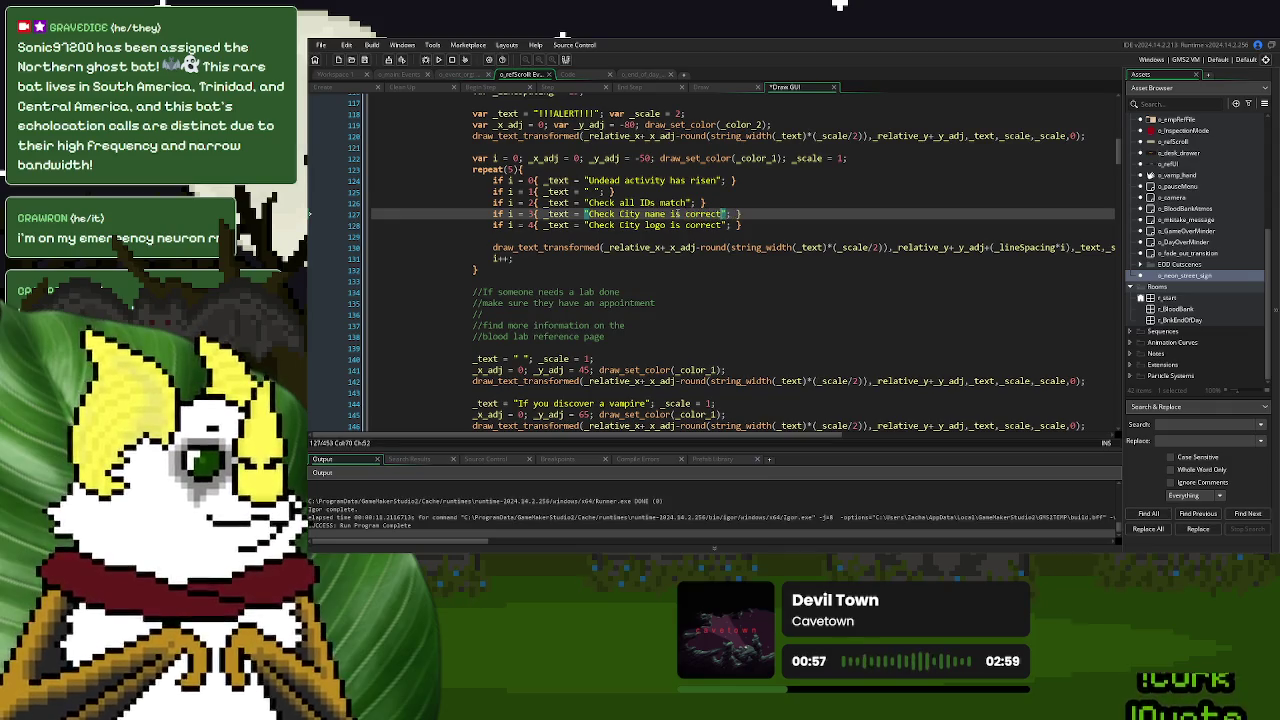
left_click(775, 224)
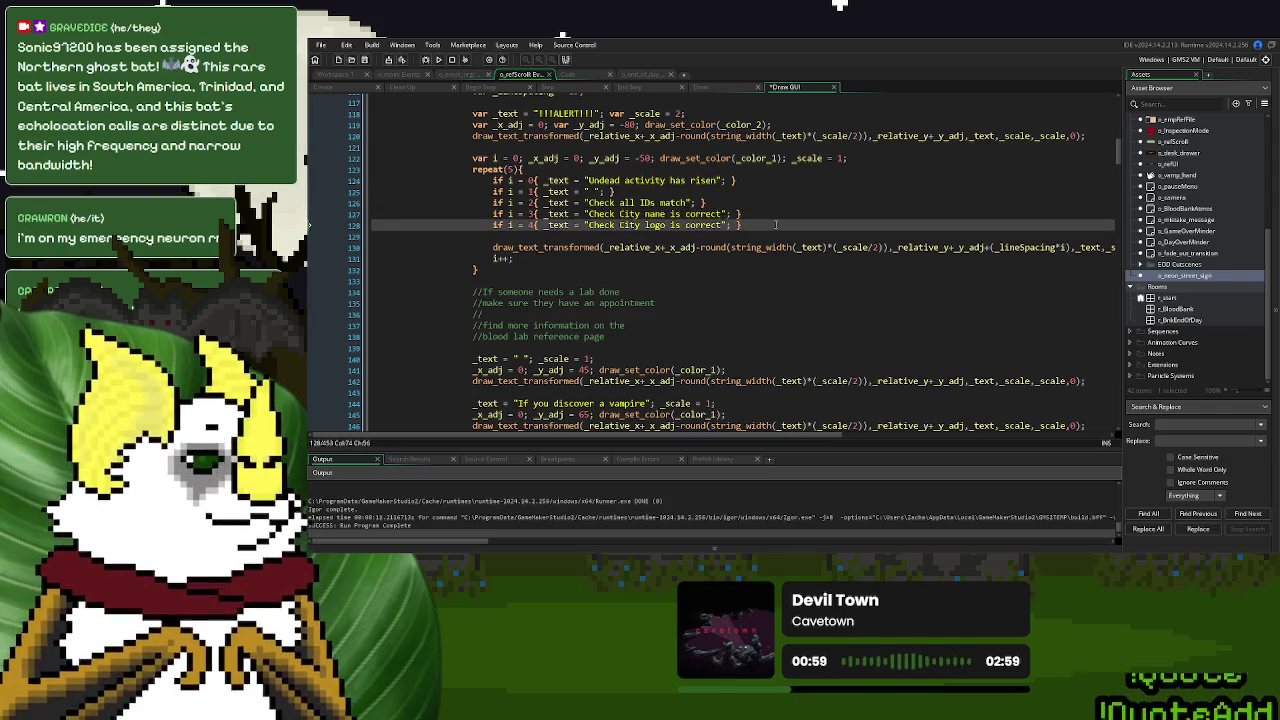
left_click(658, 214)
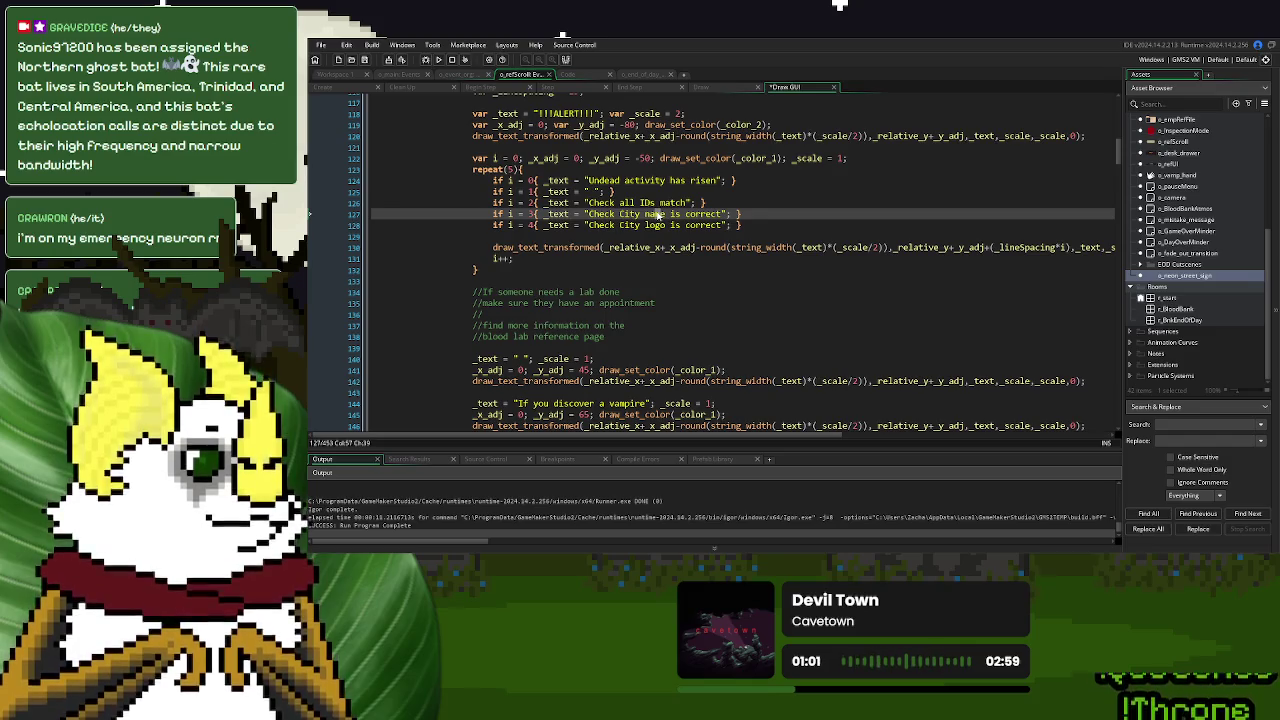
left_click(757, 225)
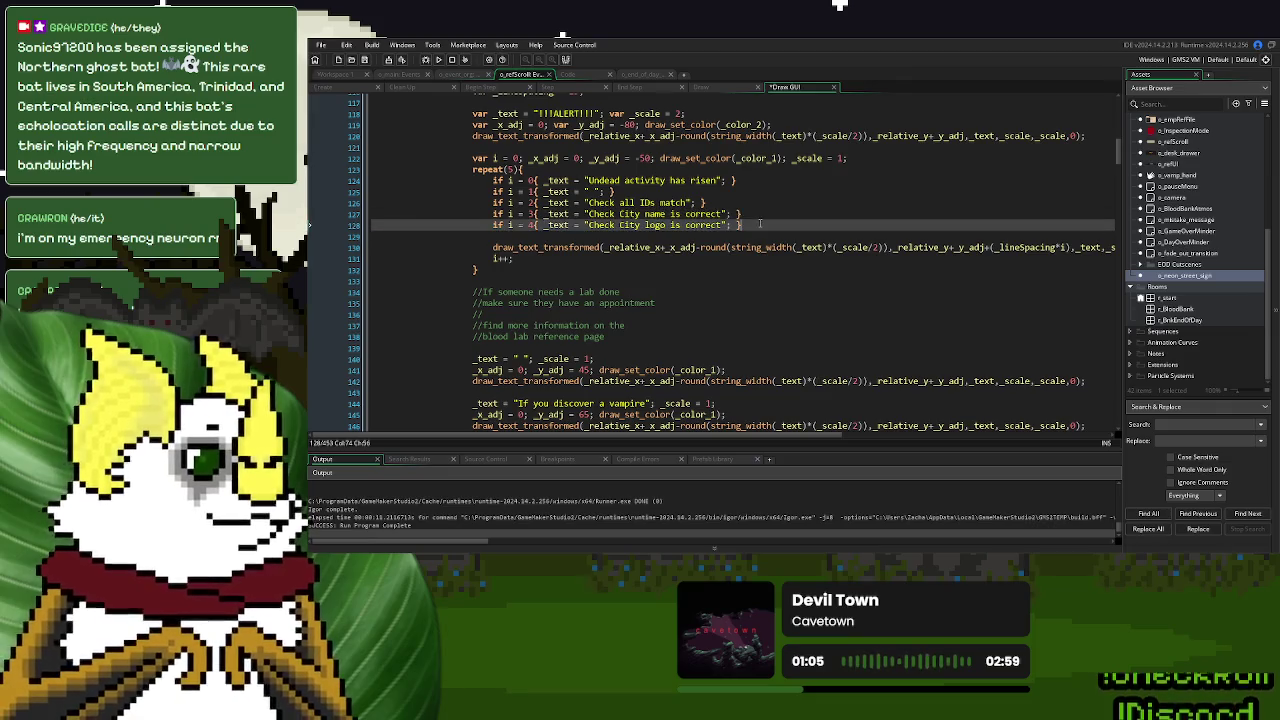
Duplicate the City logo line with Ctrl+D and turn a copy into 'Look for unnatural details'
key("ctrl+d")
key("ctrl+d")
key("ctrl+d")
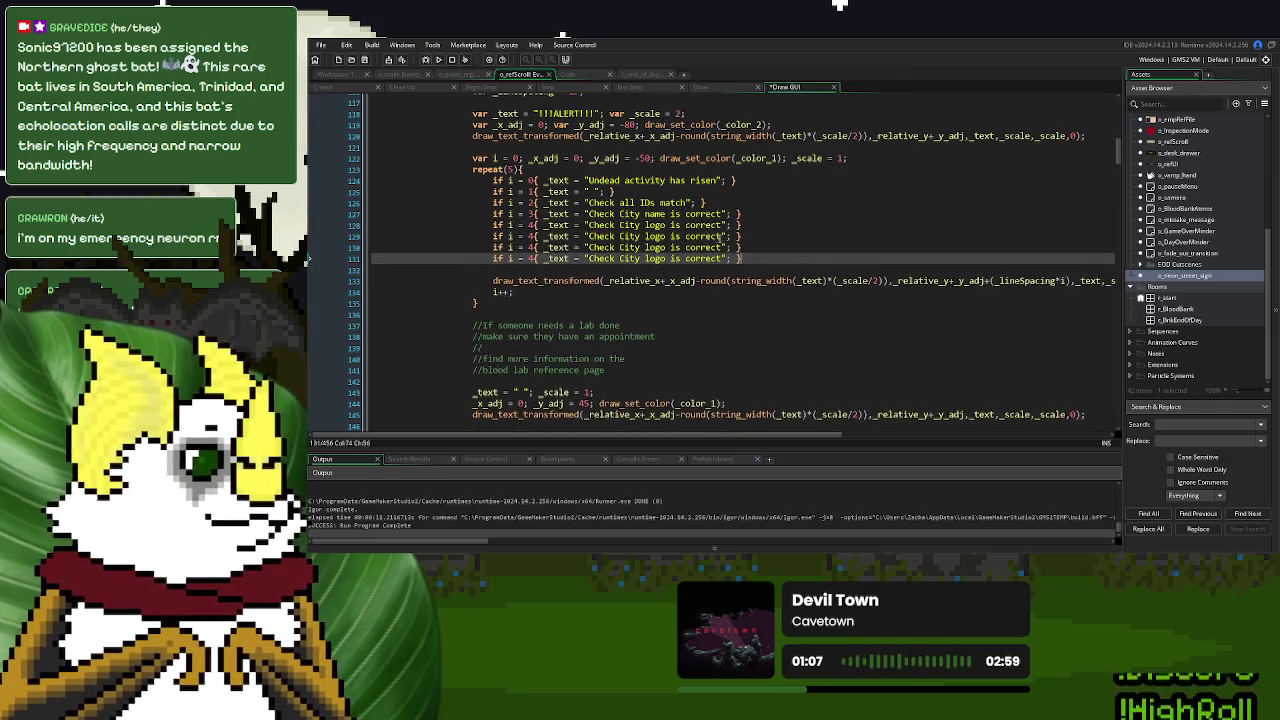
left_click(722, 236)
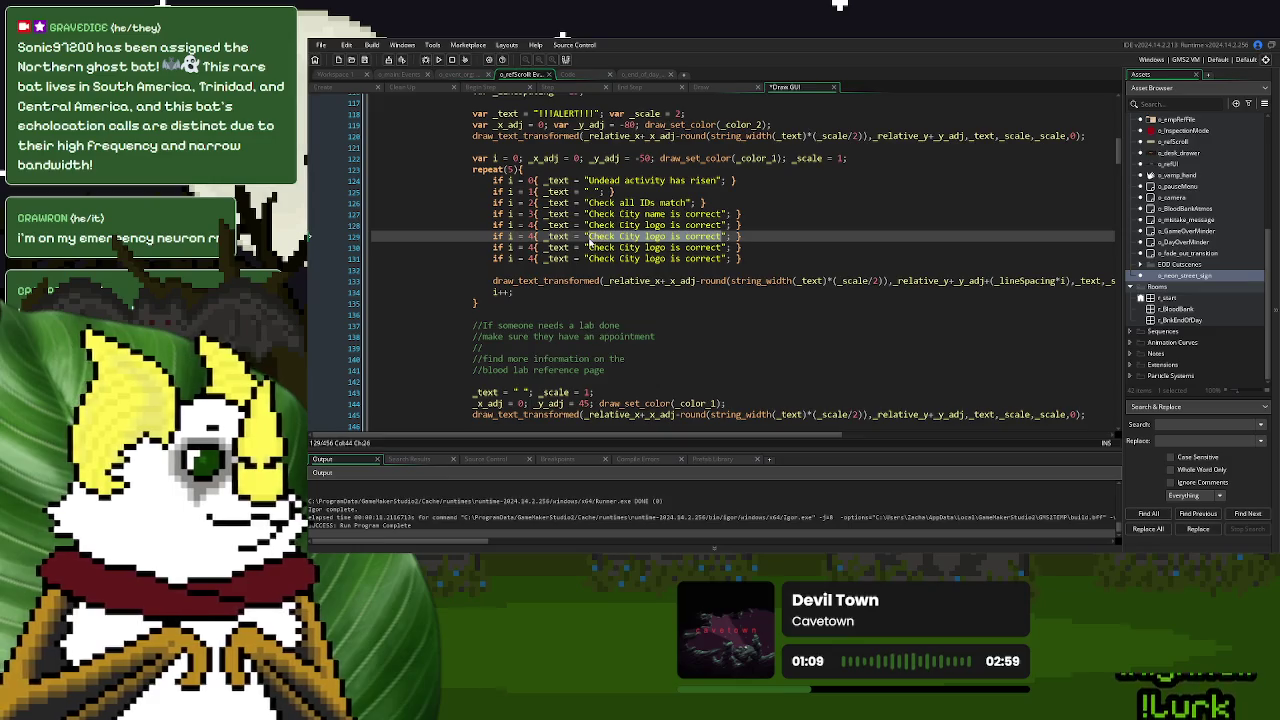
left_click(718, 247)
left_click_drag(718, 247, 588, 248)
type("Look for u")
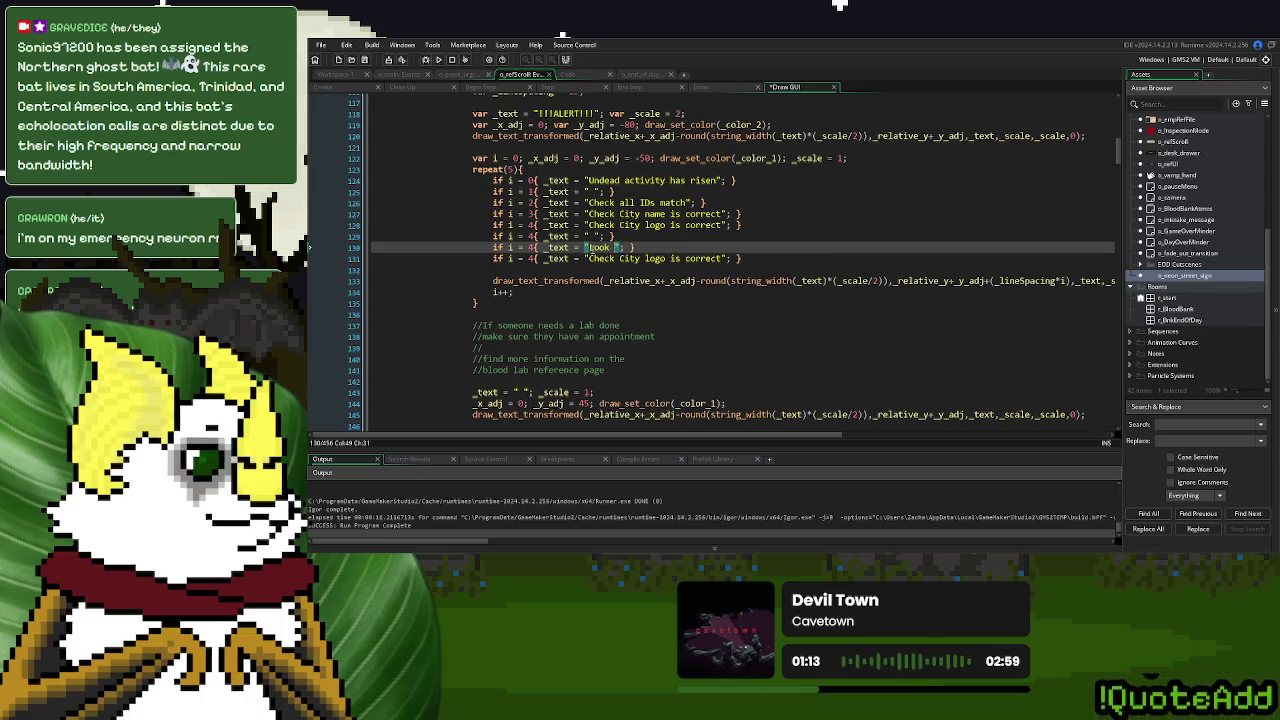
type("nnatural")
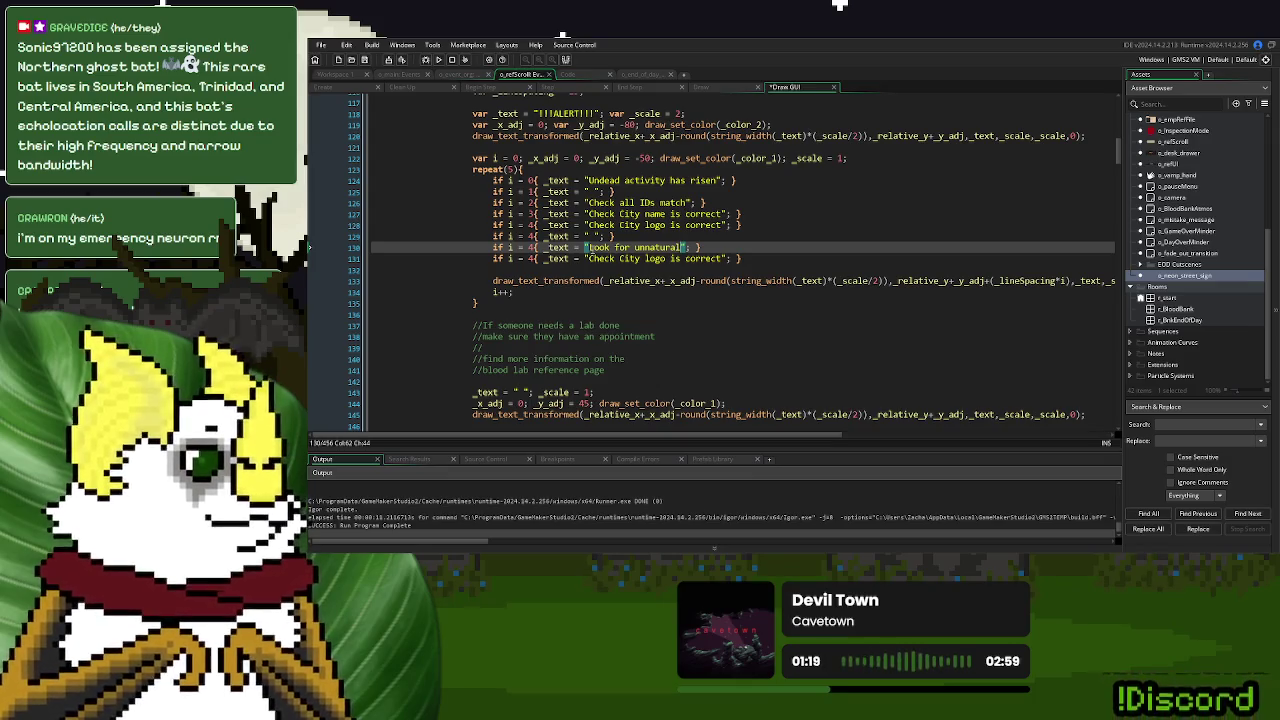
type(" de")
key("BackSpace")
key("BackSpace")
type("ages")
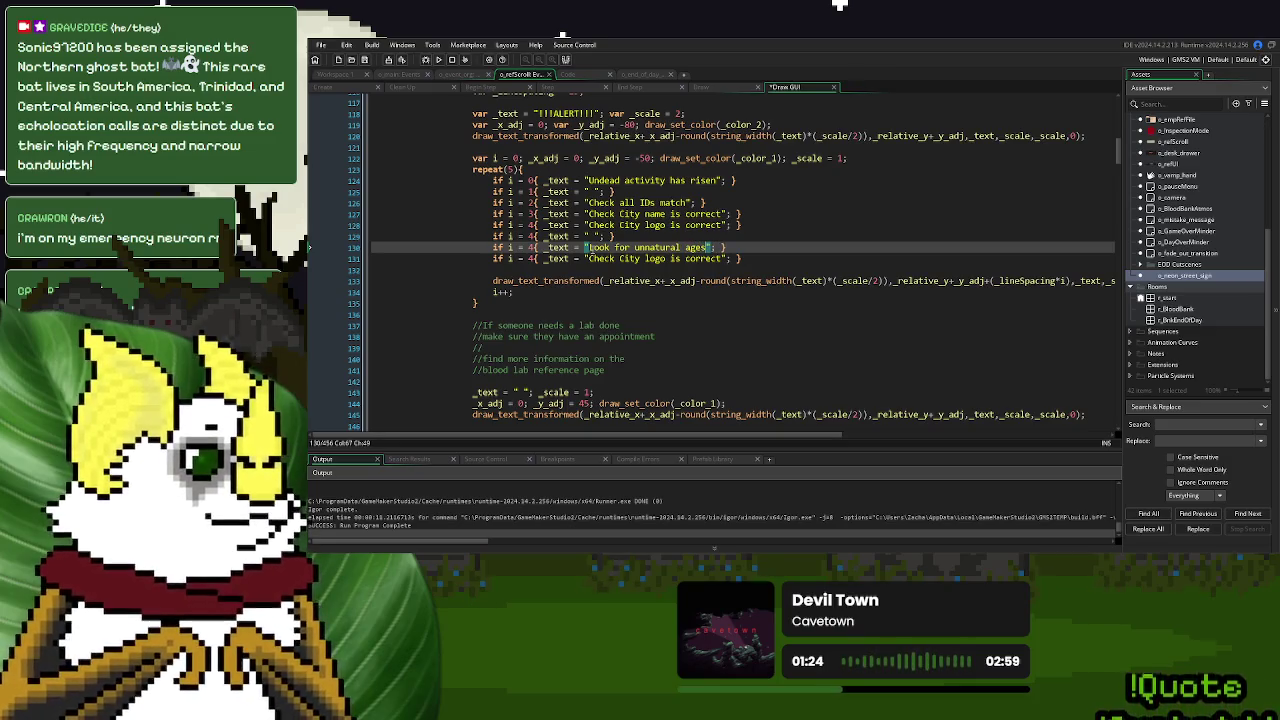
left_click(724, 258)
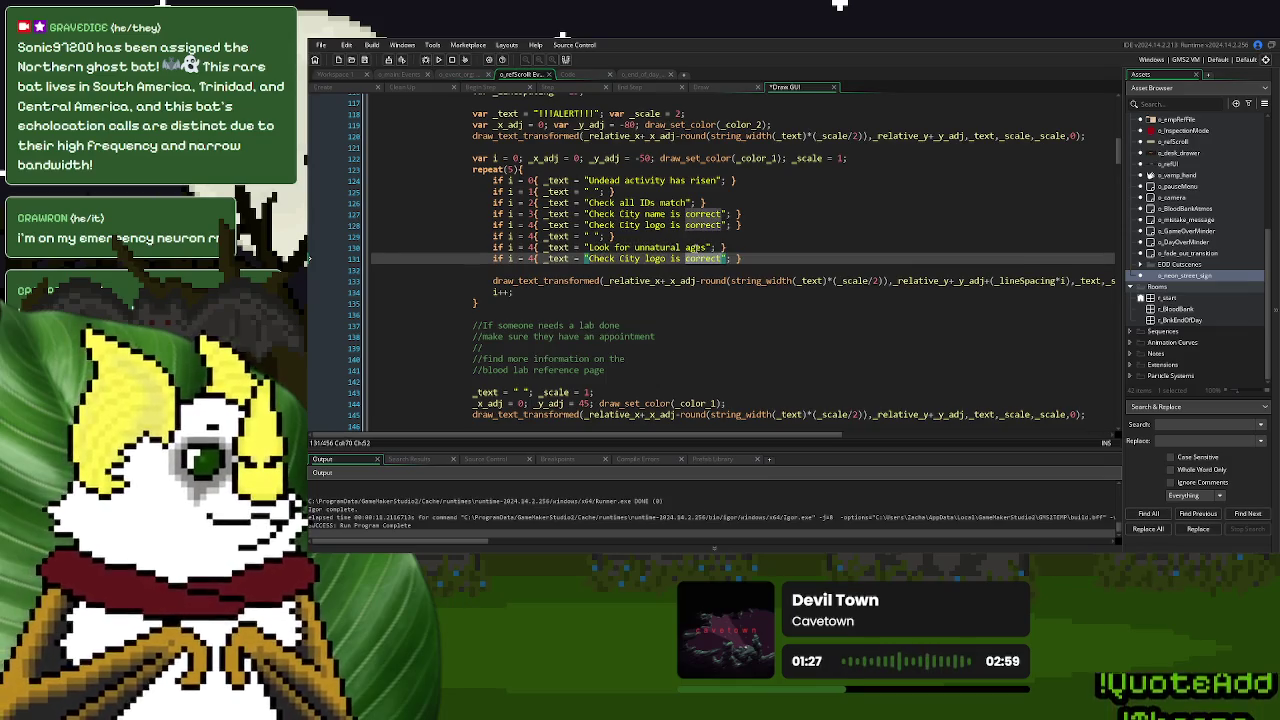
double_click(694, 248)
type("details")
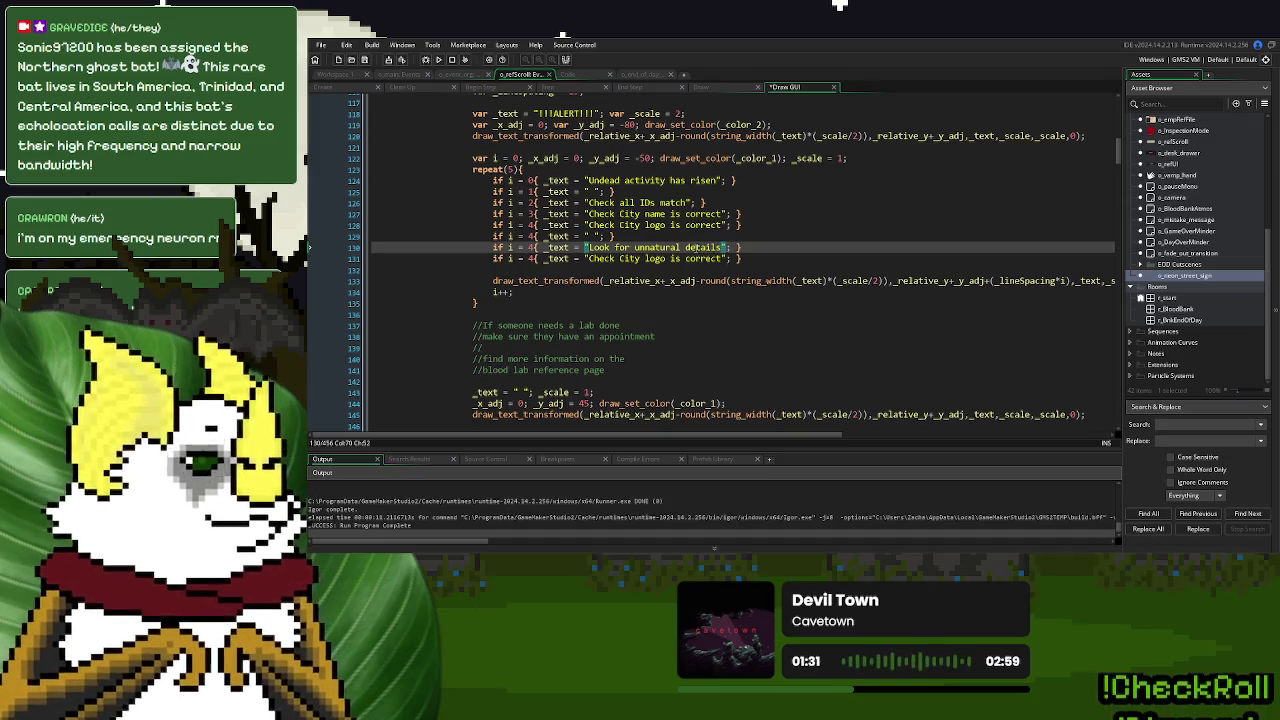
Replace the last copy with 'Look at vampire reference for more info'
left_click_drag(724, 258, 589, 260)
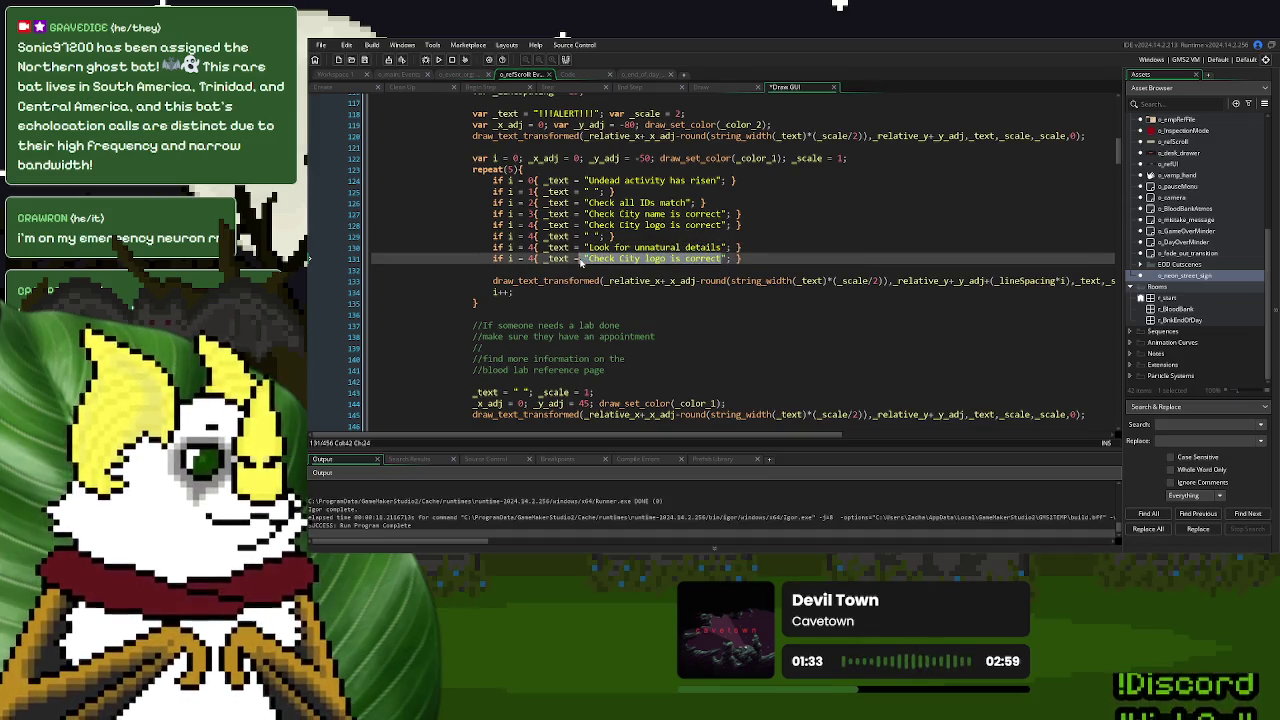
type("Look a")
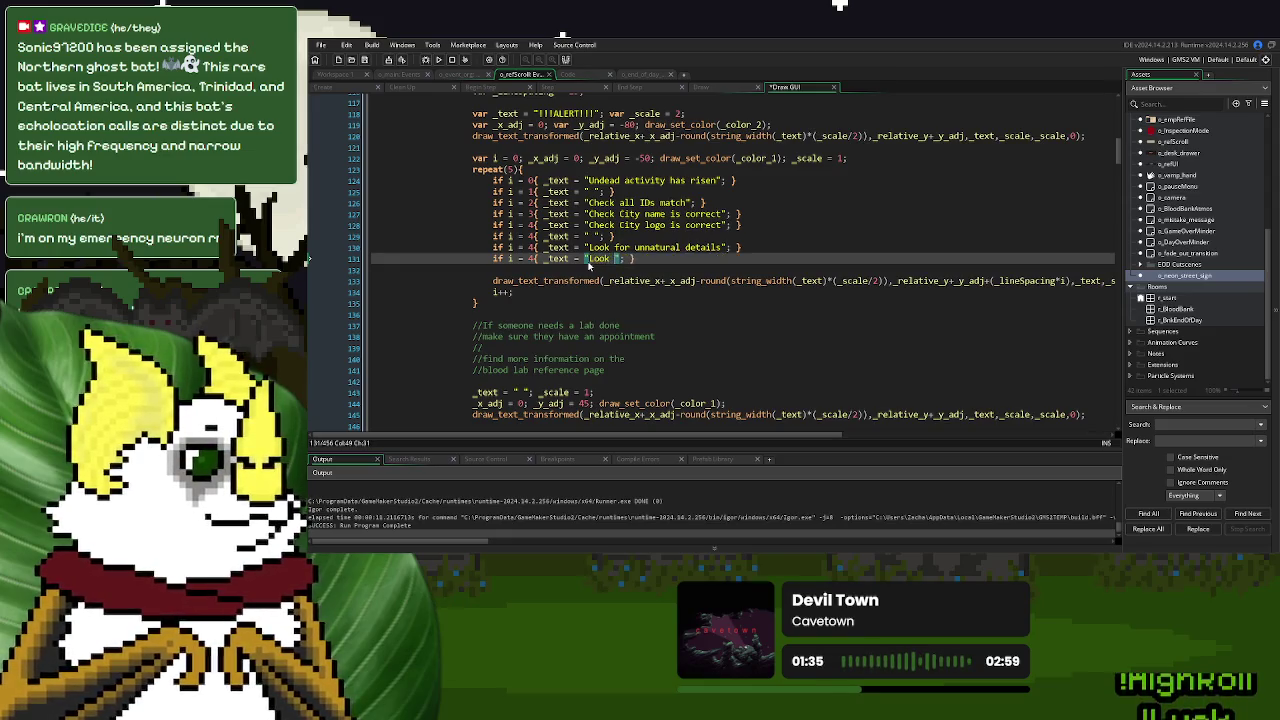
type("t vampire re")
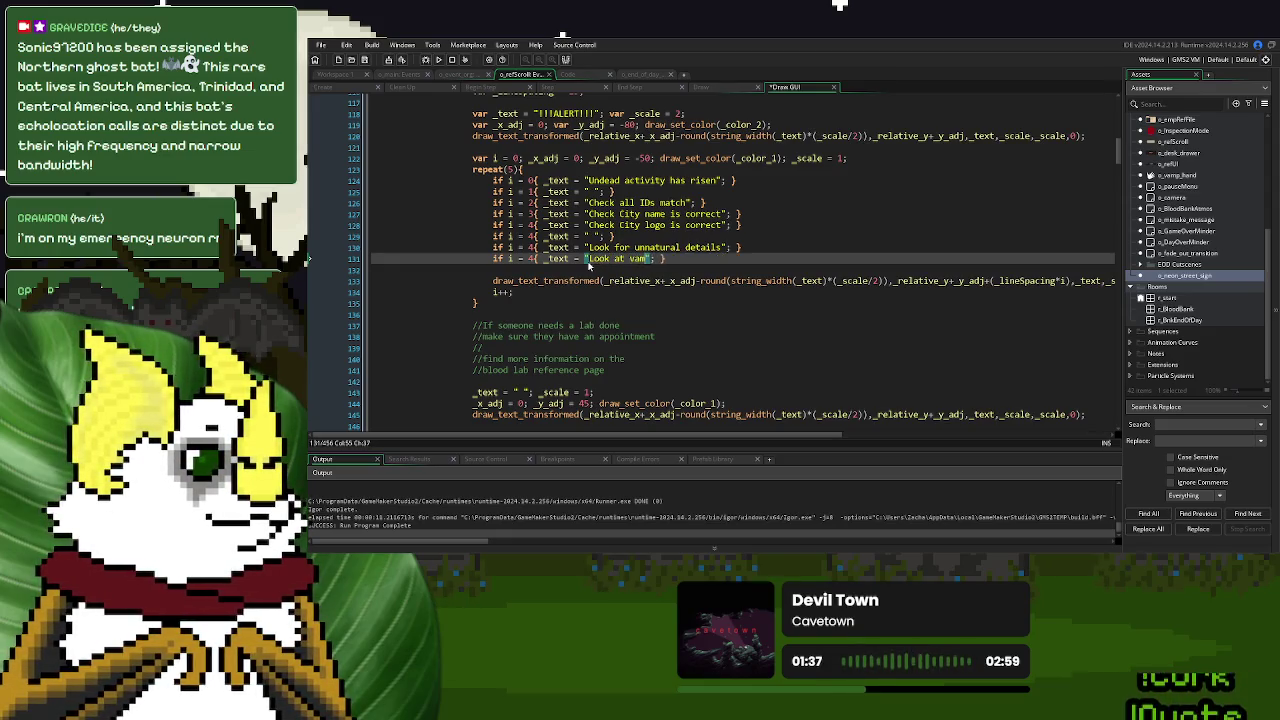
type("ference for")
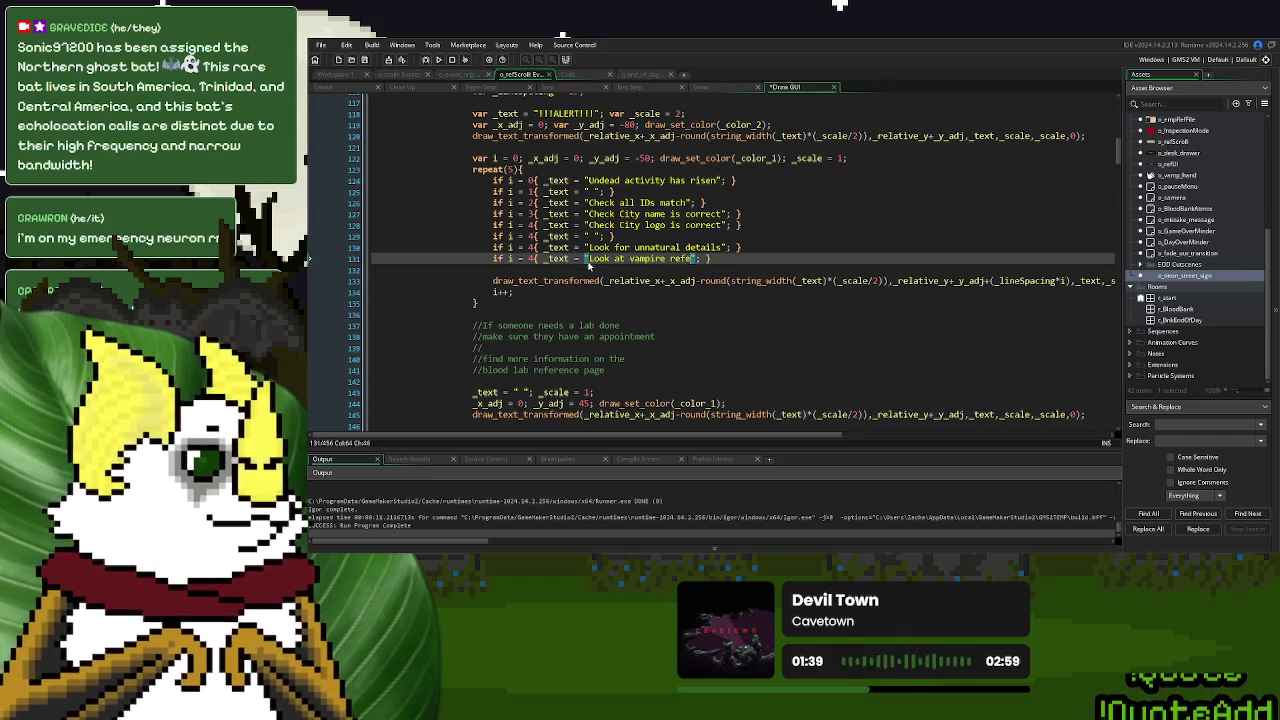
type(" more infor")
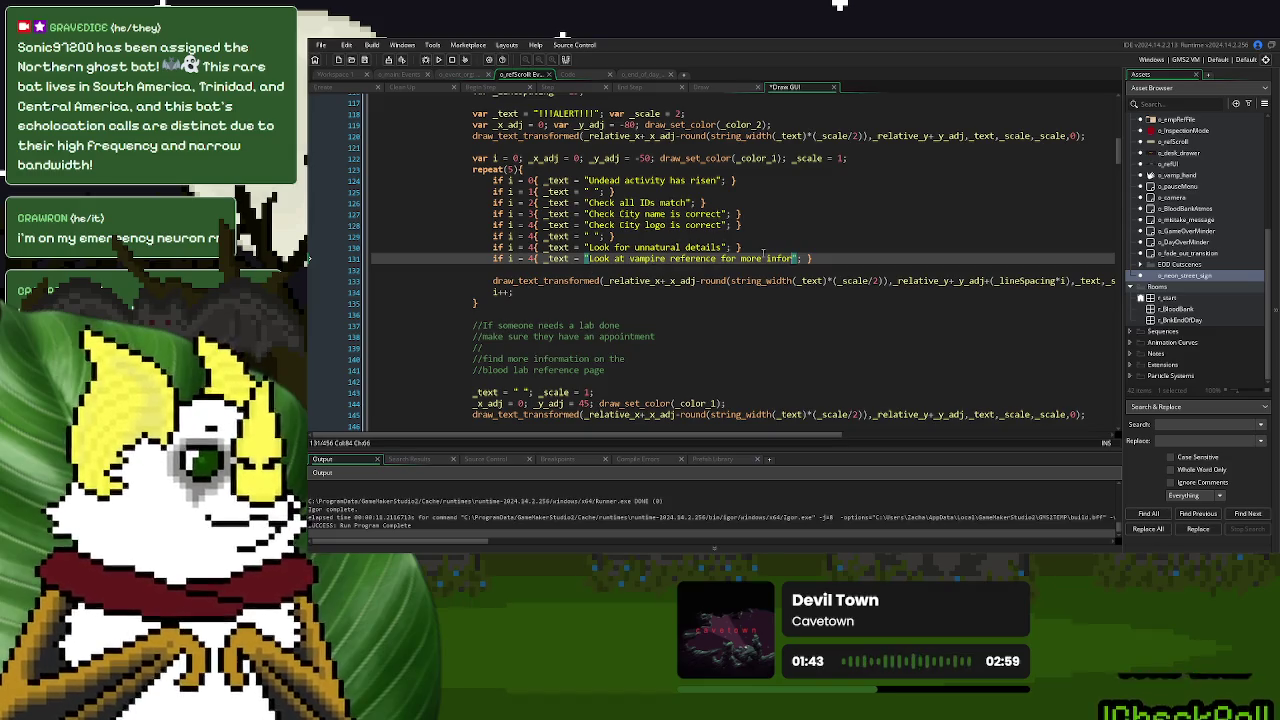
key("BackSpace")
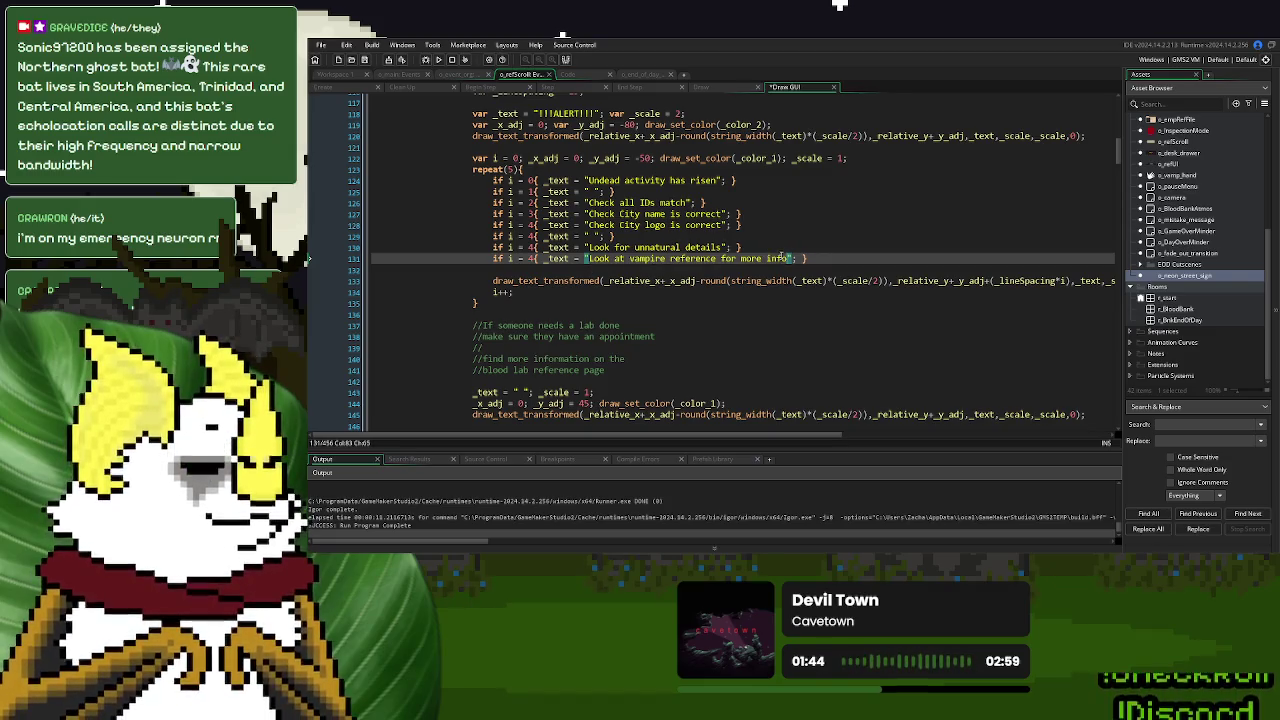
scroll(743, 265, "down", 3)
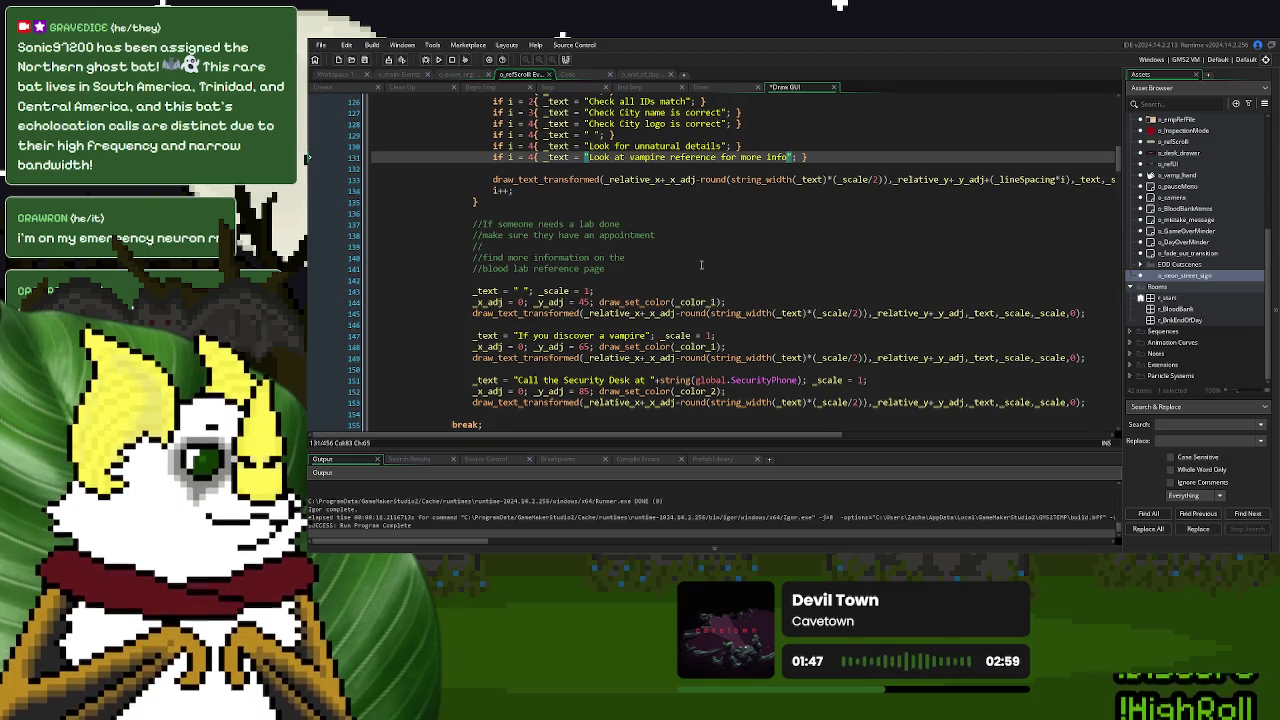
scroll(701, 265, "down", 3)
scroll(384, 222, "up", 12)
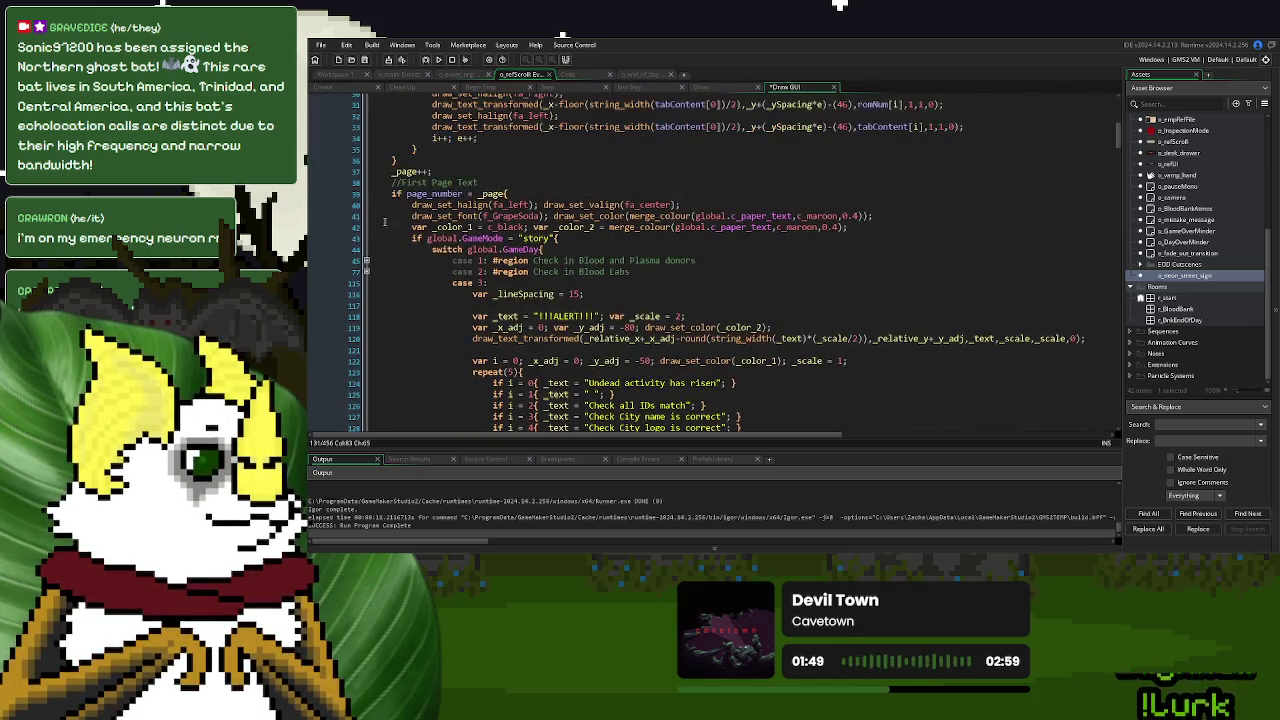
left_click(368, 271)
scroll(712, 296, "down", 10)
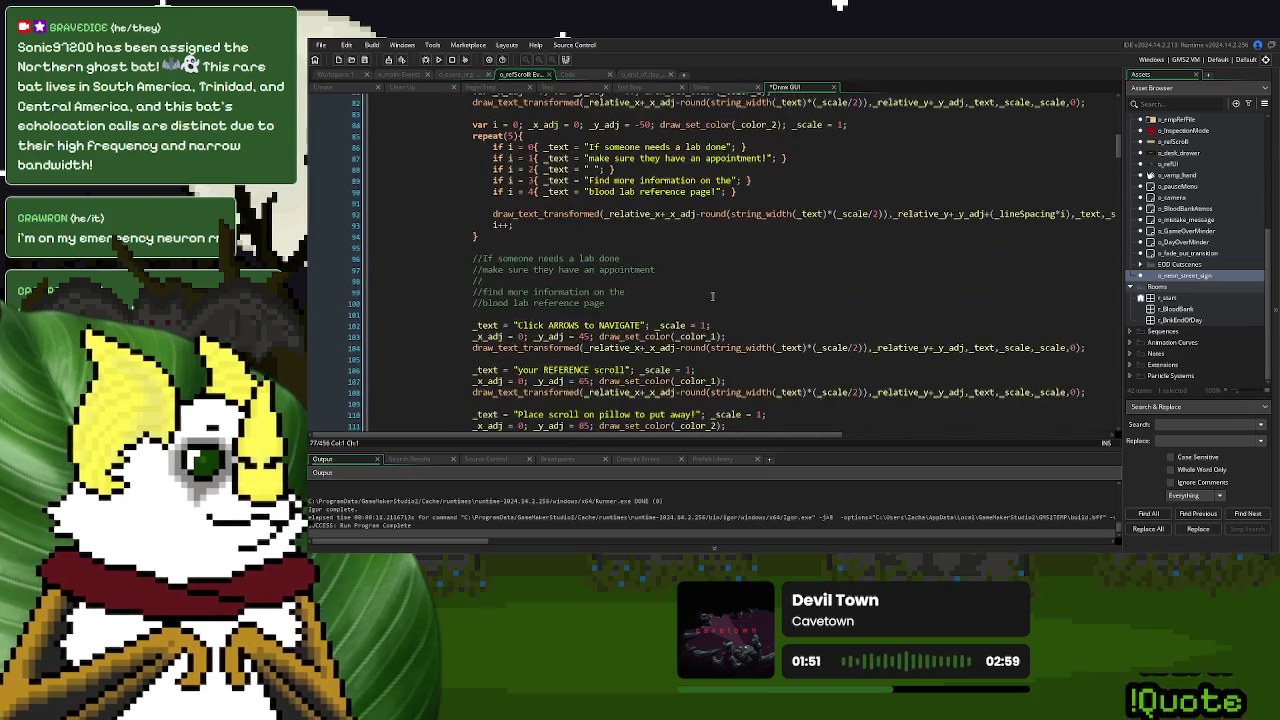
scroll(712, 296, "down", 3)
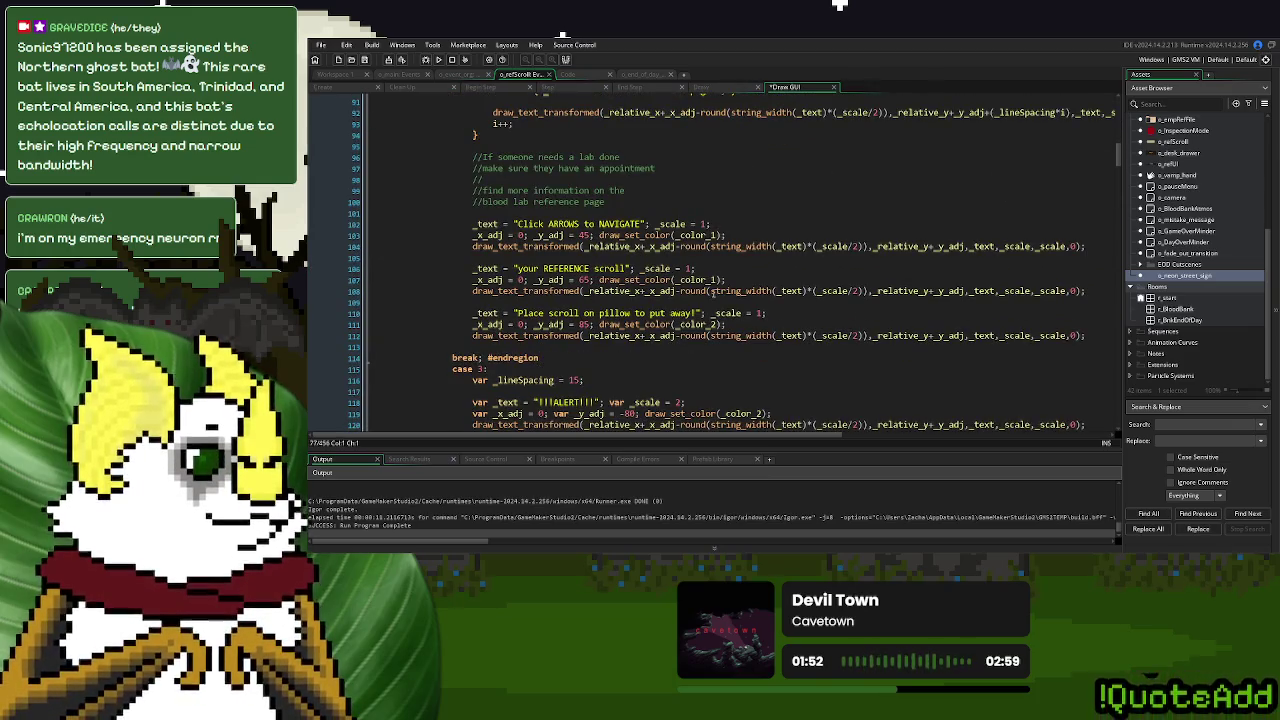
scroll(713, 290, "up", 4)
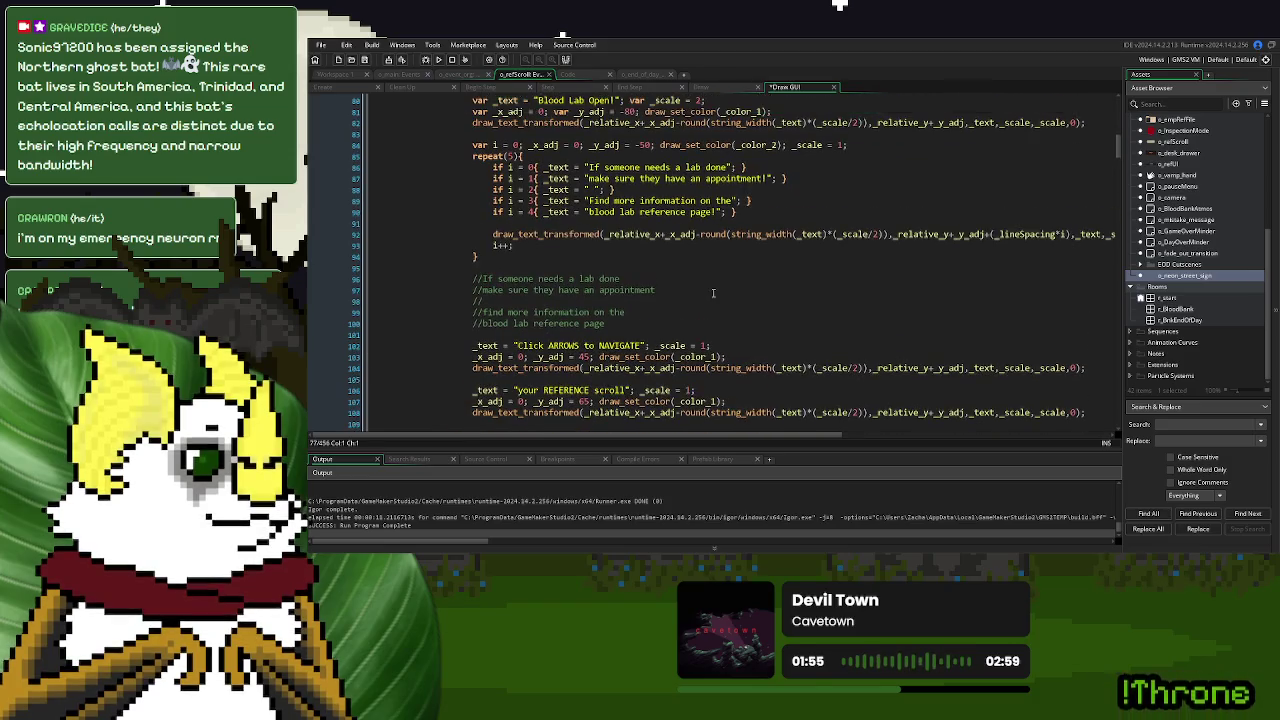
scroll(713, 292, "up", 14)
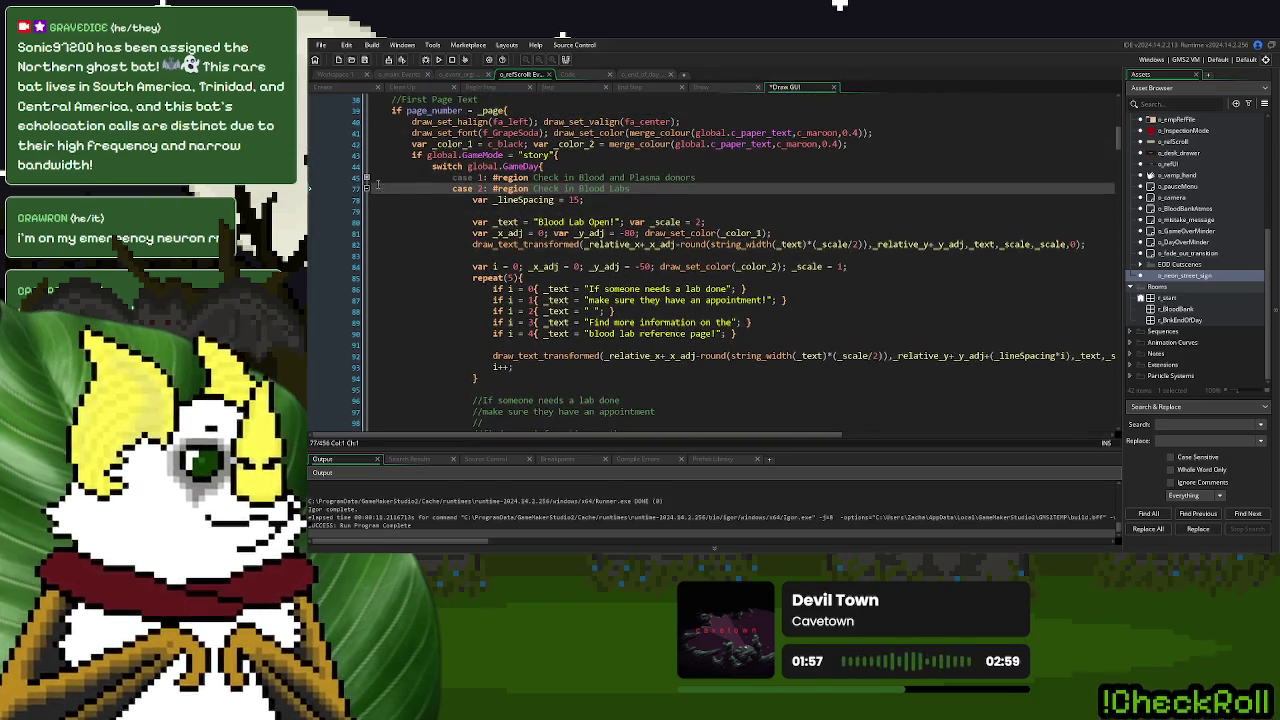
left_click(367, 188)
scroll(700, 320, "down", 2)
left_click_drag(722, 286, 588, 288)
key("BackSpace")
Reword lines 130–131 to 'For more information on' and 'VAMPIRES check your reference', then run the game
type("For more information on")
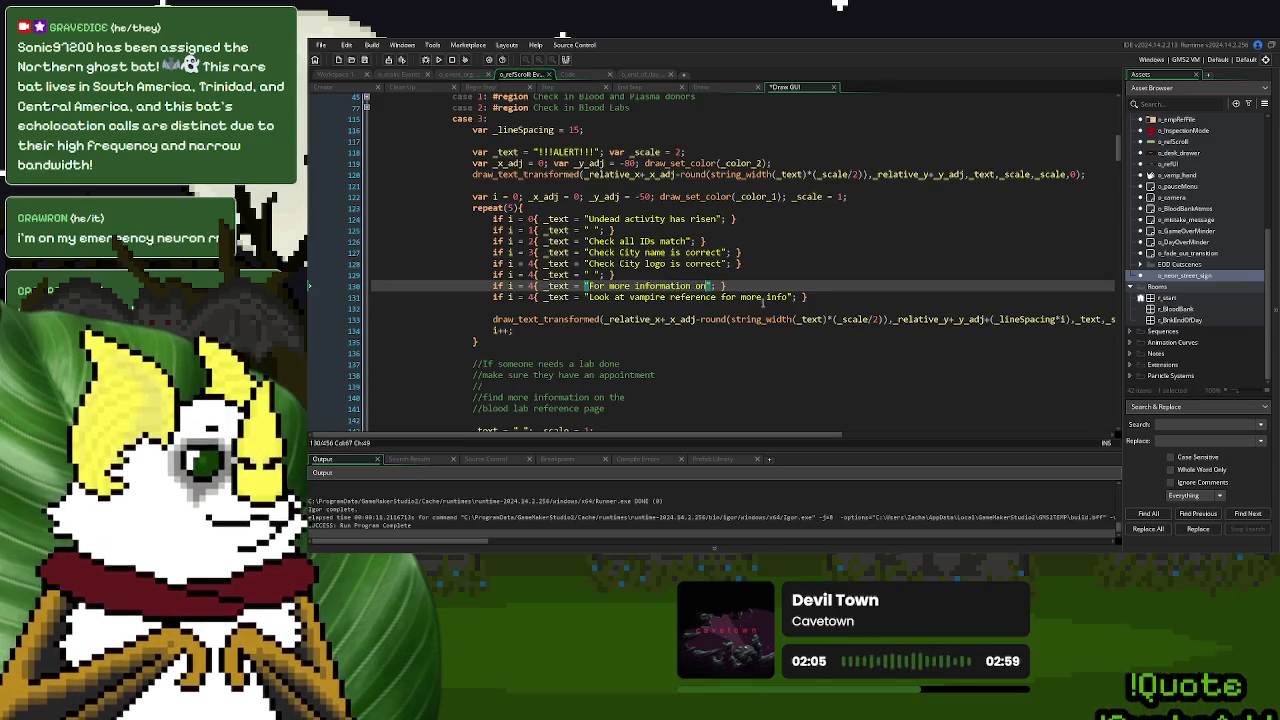
left_click_drag(791, 298, 589, 300)
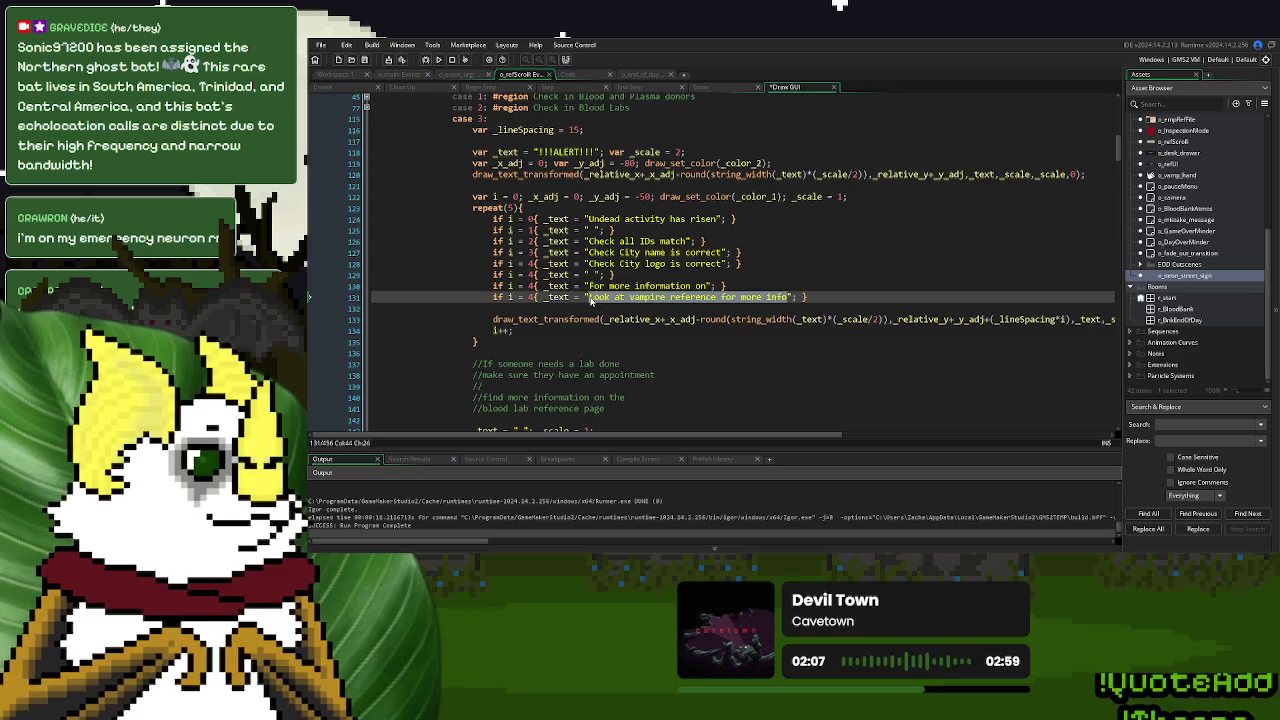
type("VAMPIRES che")
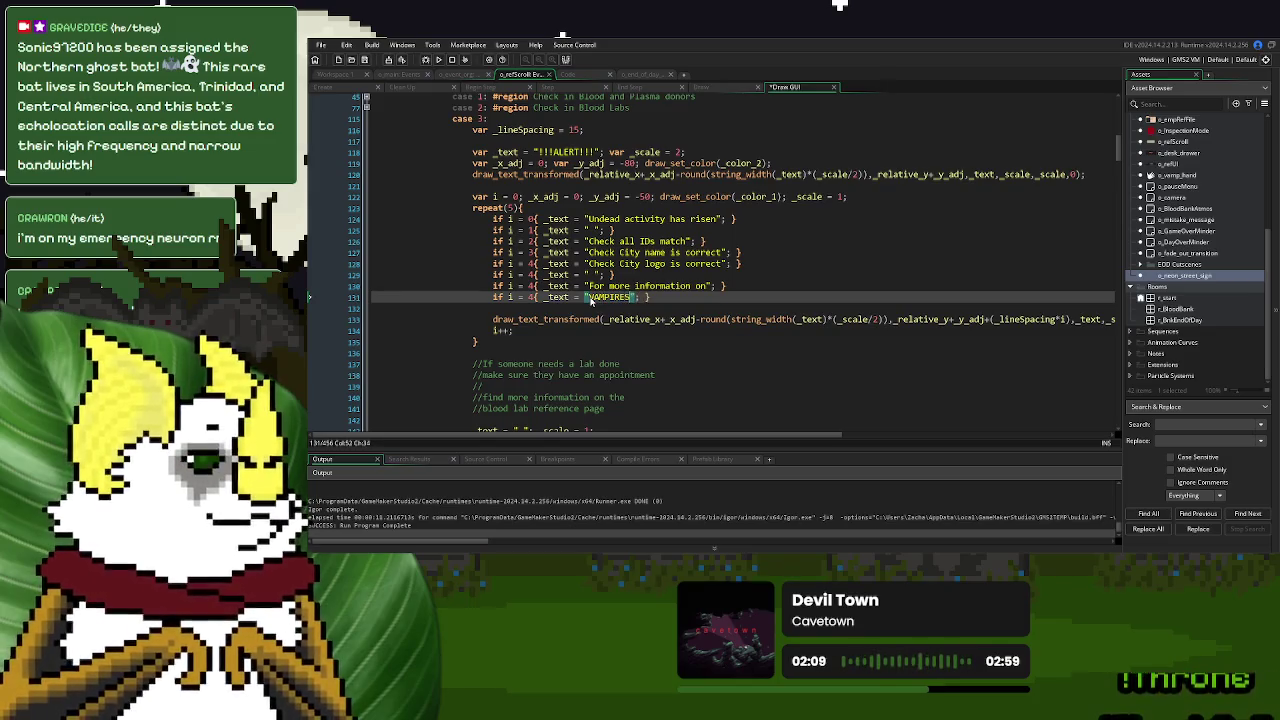
type("ck your ref")
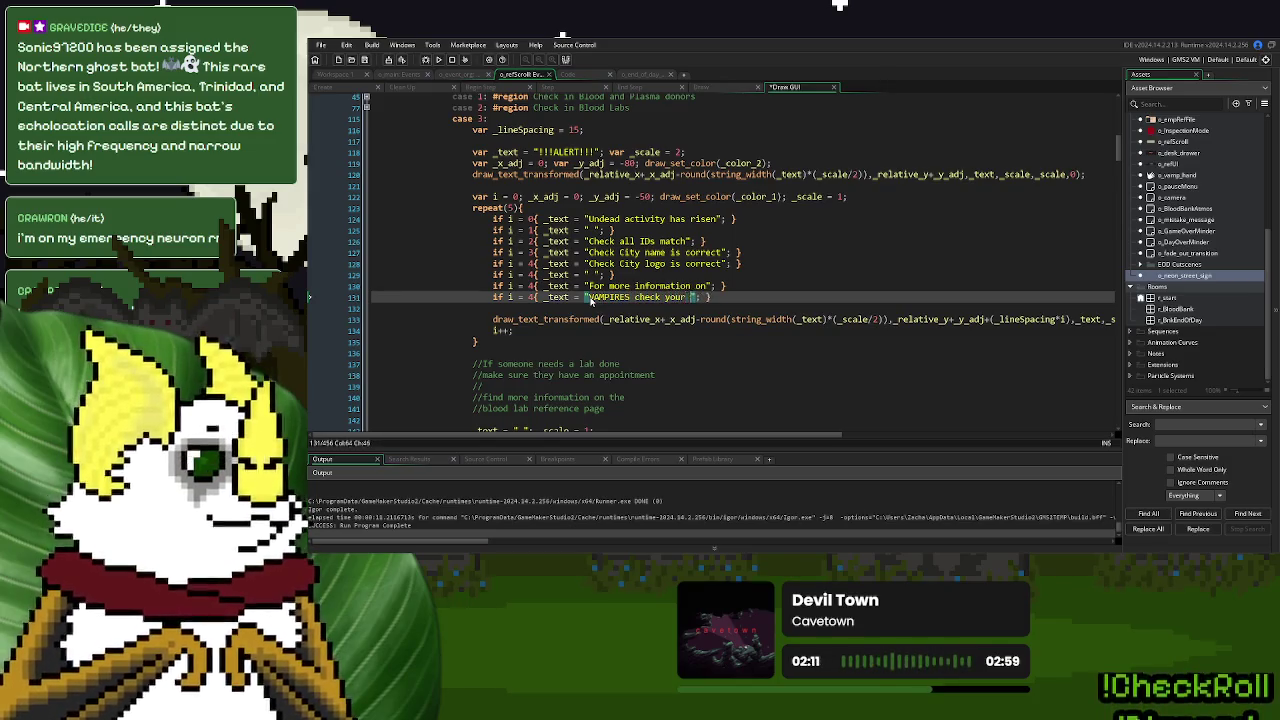
type("erence")
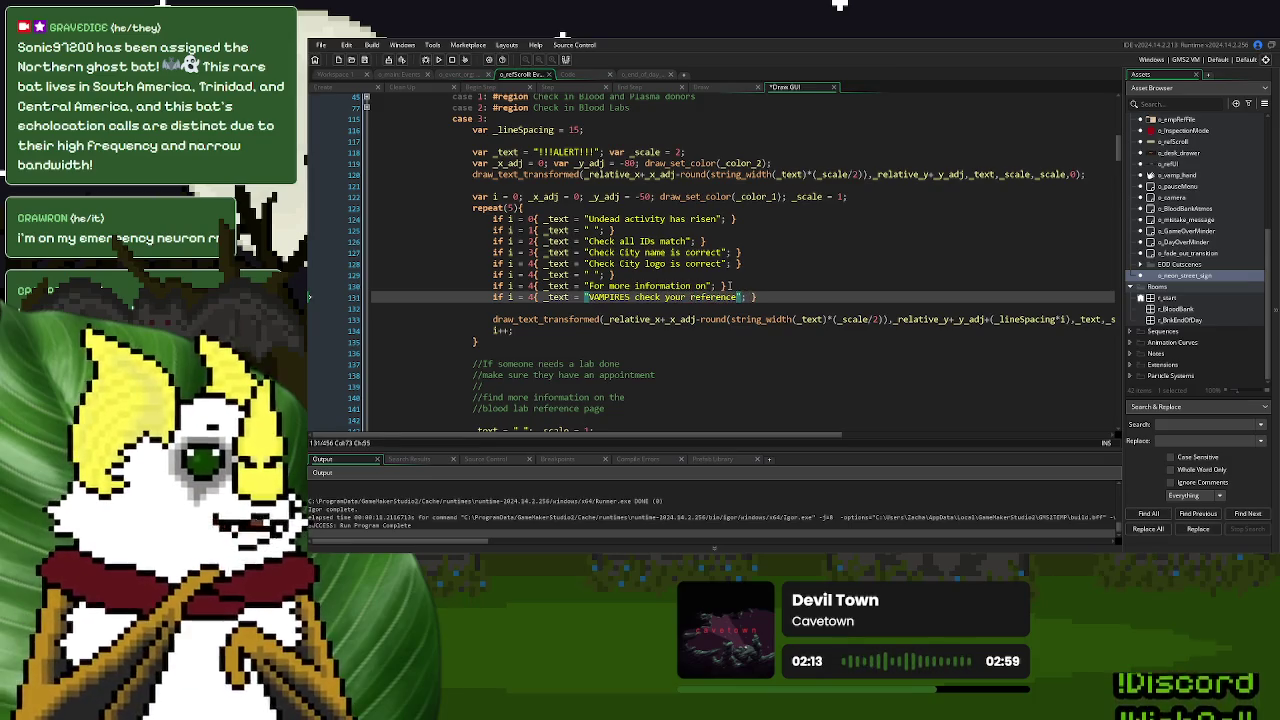
left_click(734, 285)
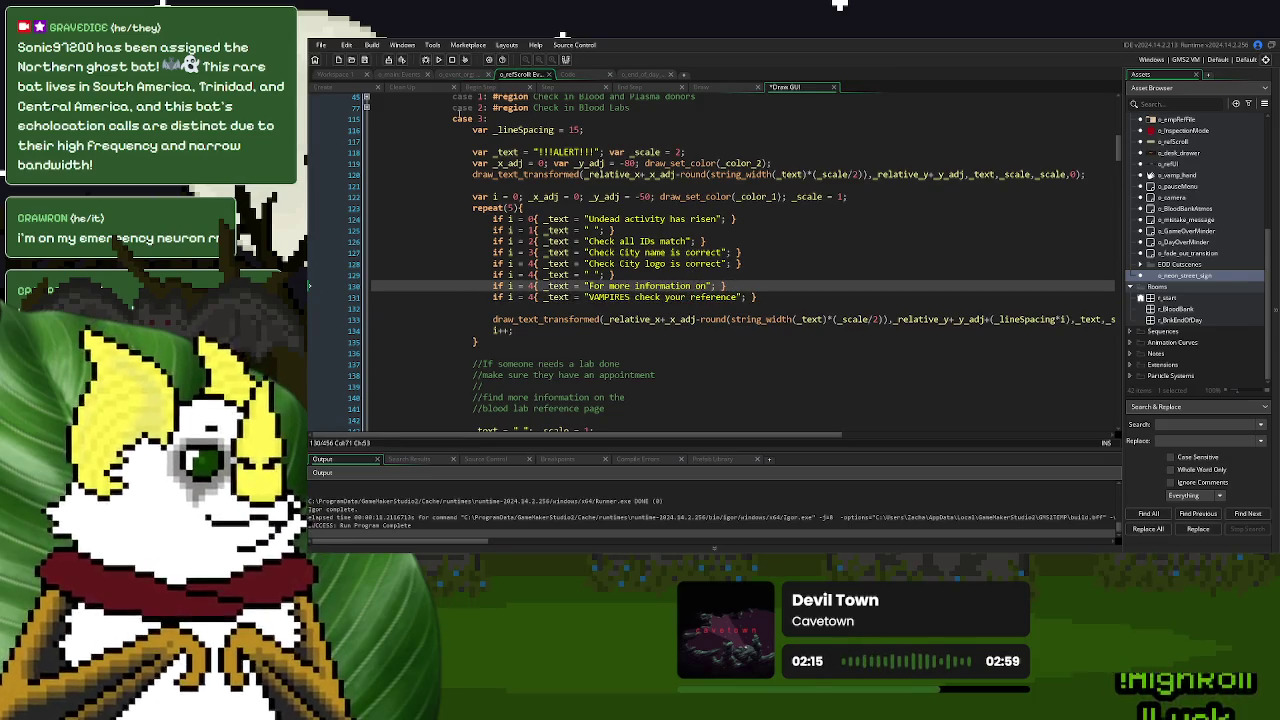
left_click(438, 59)
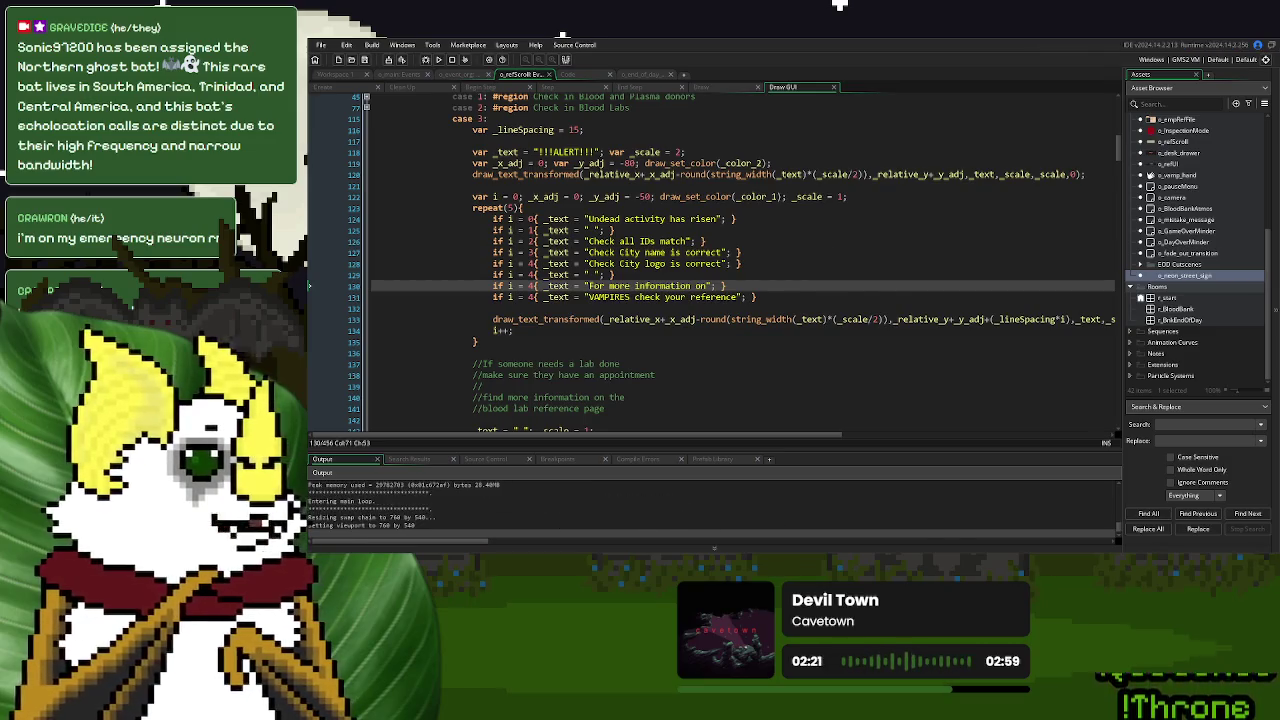
left_click(840, 210)
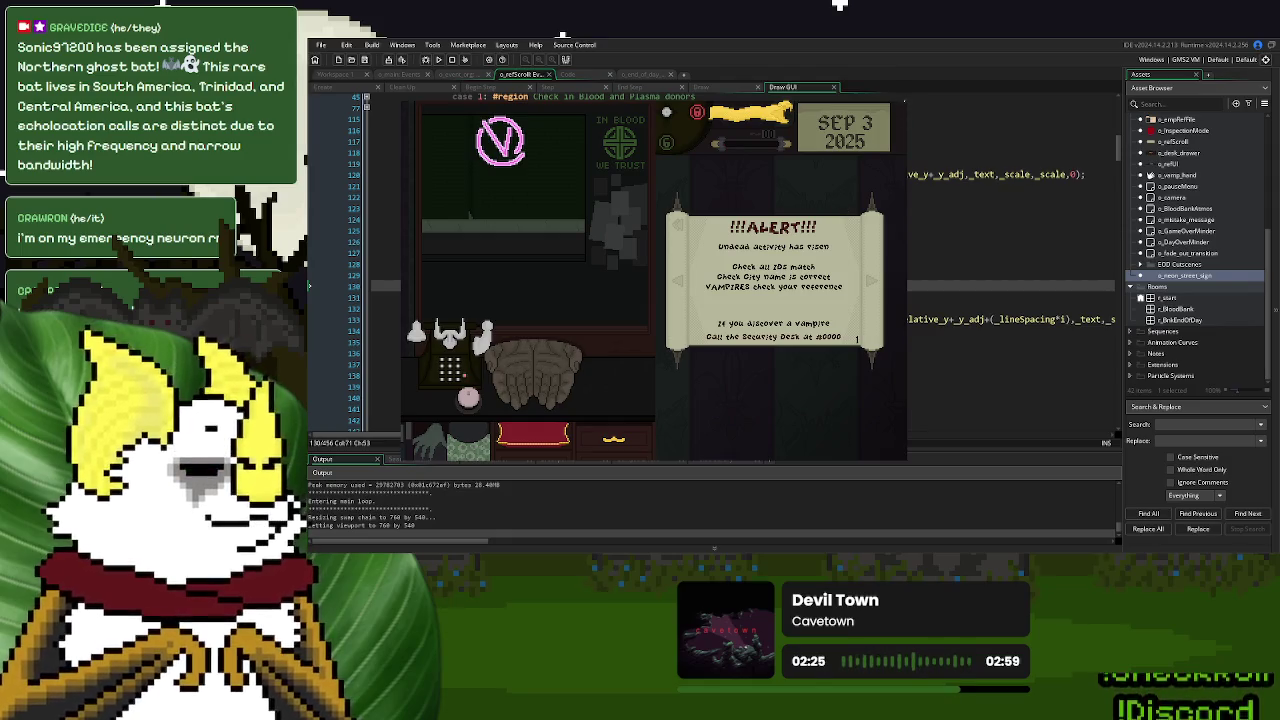
key("Escape")
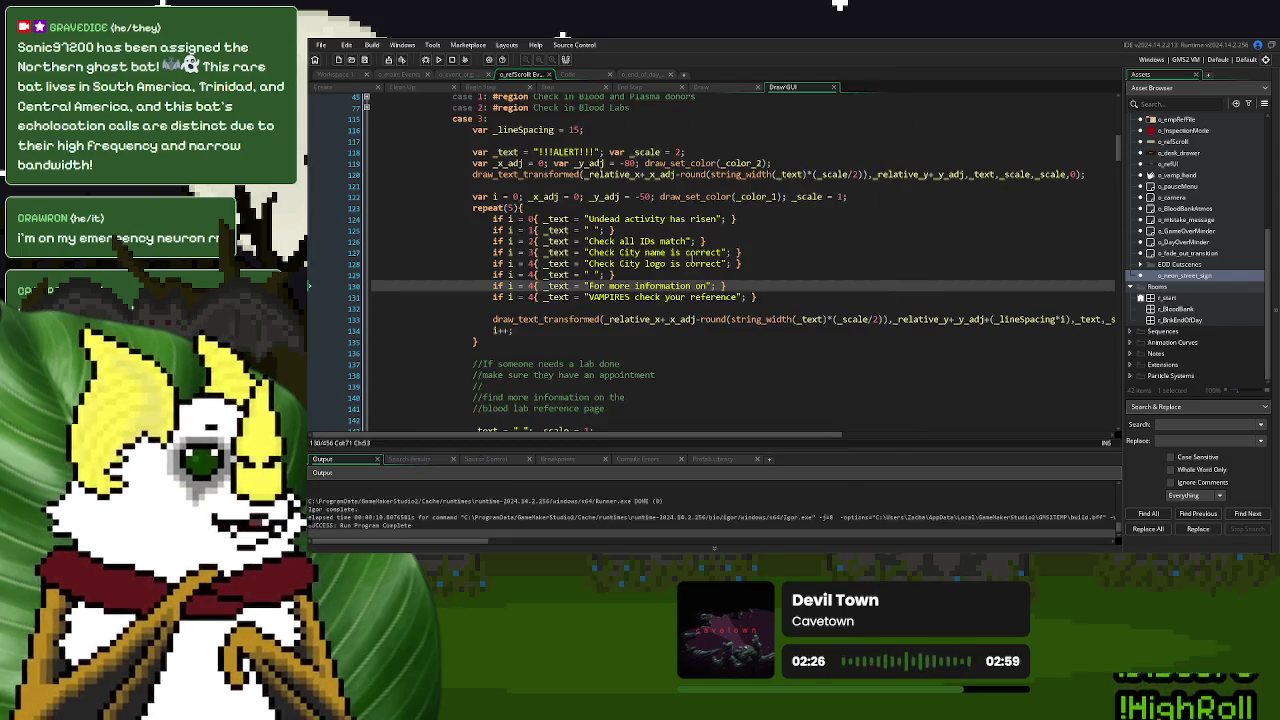
left_click(689, 264)
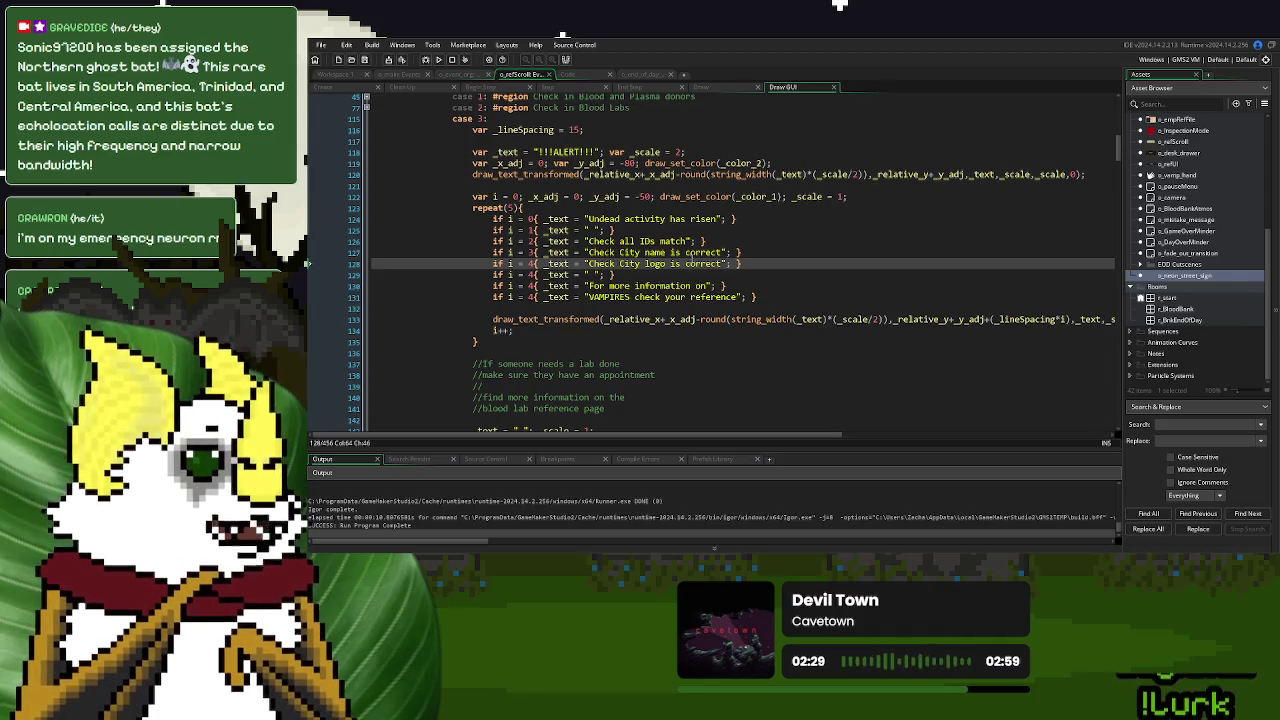
left_click(438, 60)
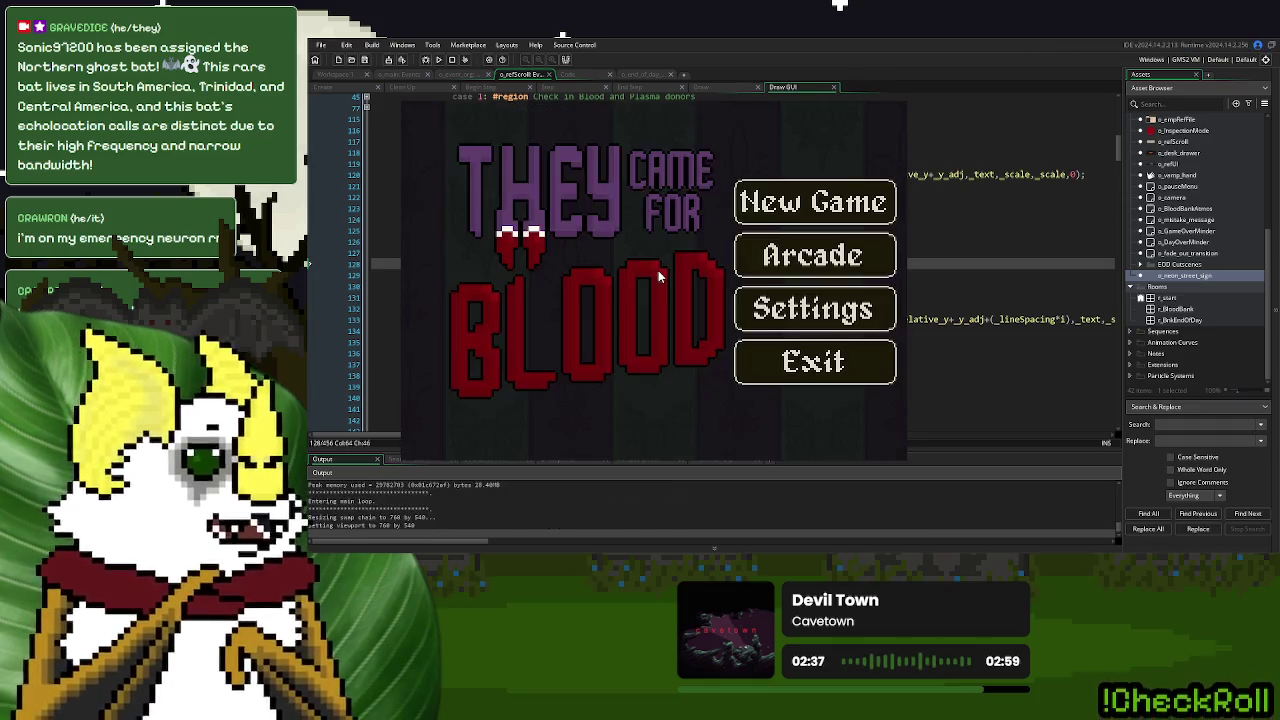
key("Escape")
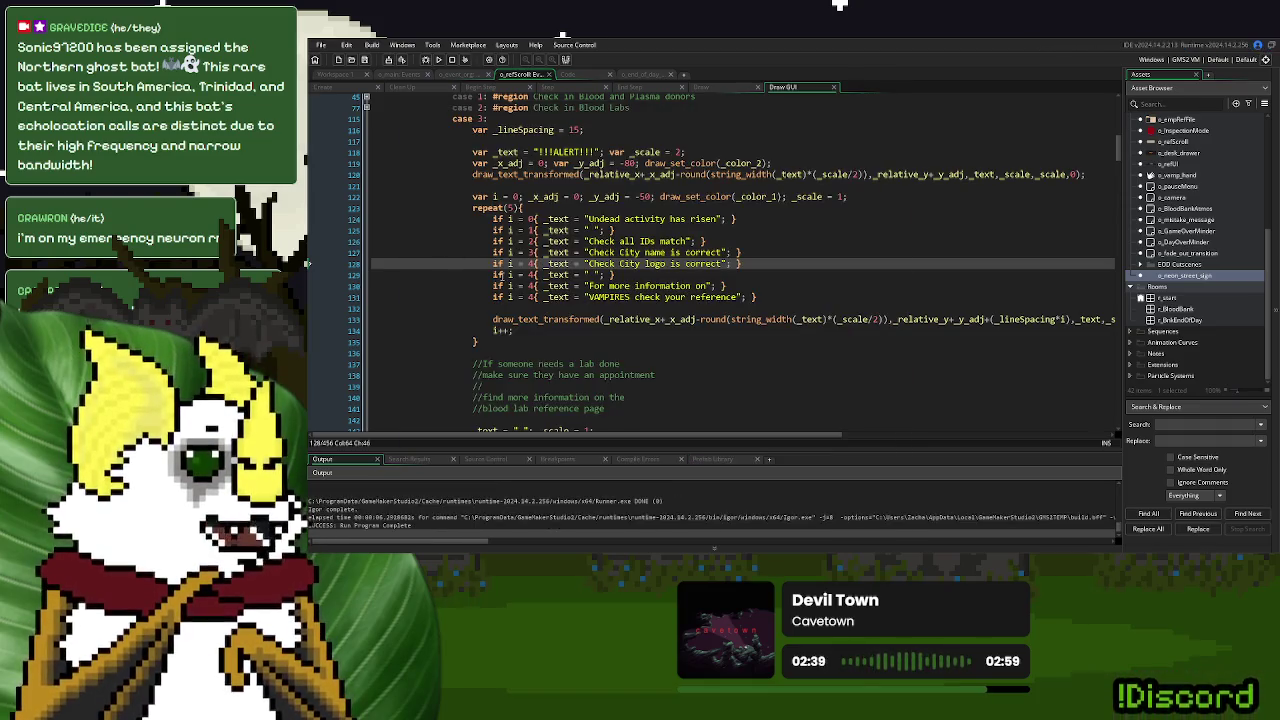
left_click(532, 274)
Set the checklist indexes on lines 129–131 to 5, 6, 7, change repeat to 8, and run with F5
type("5")
key("Down")
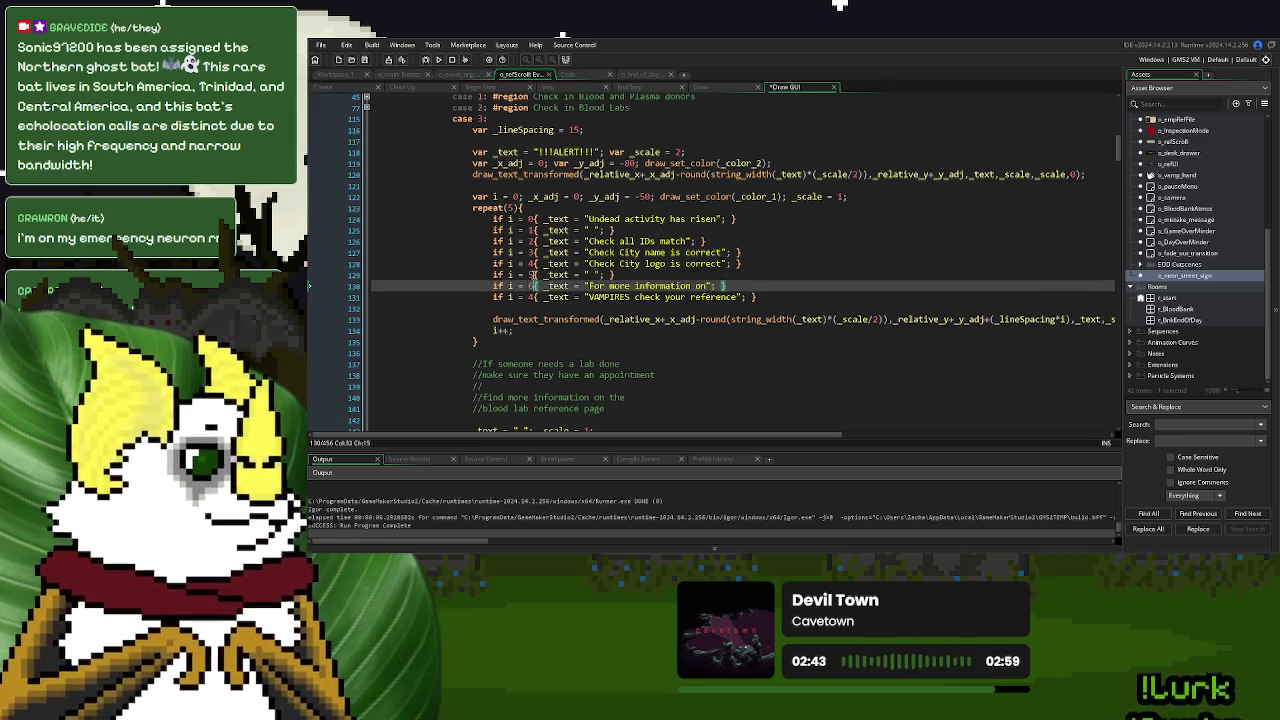
key("Down")
key("Delete")
type("7")
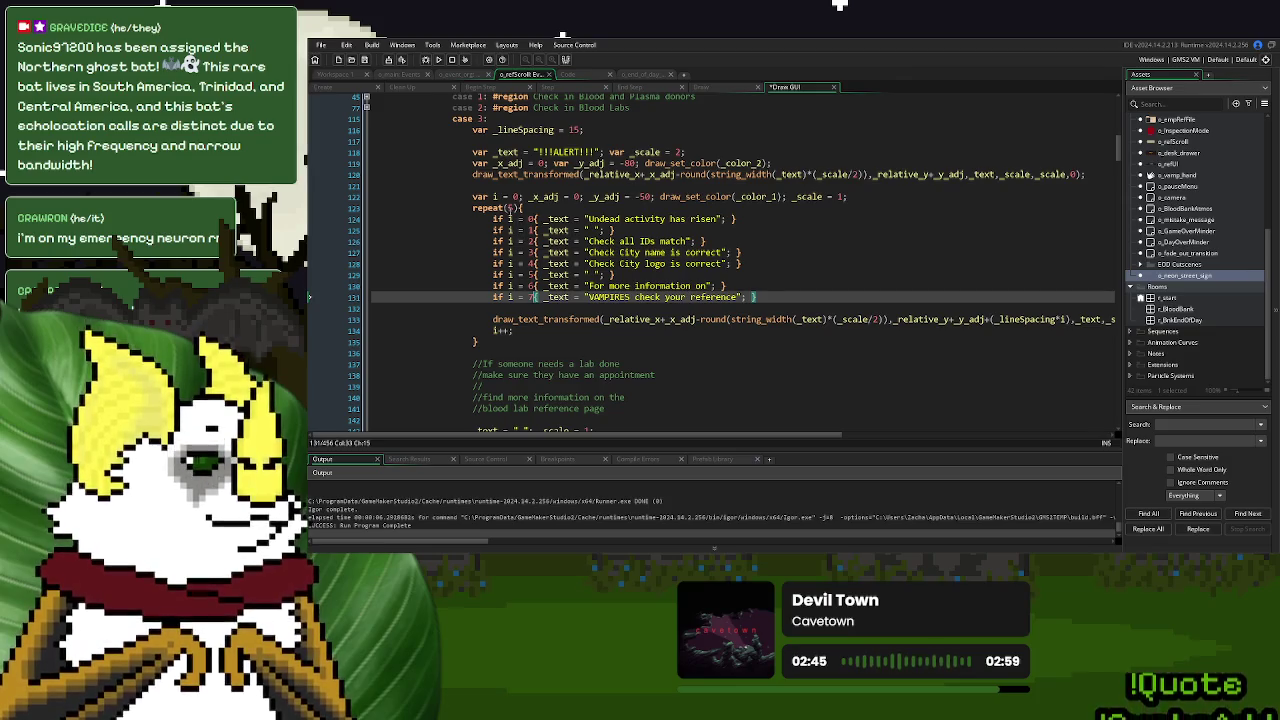
left_click(510, 208)
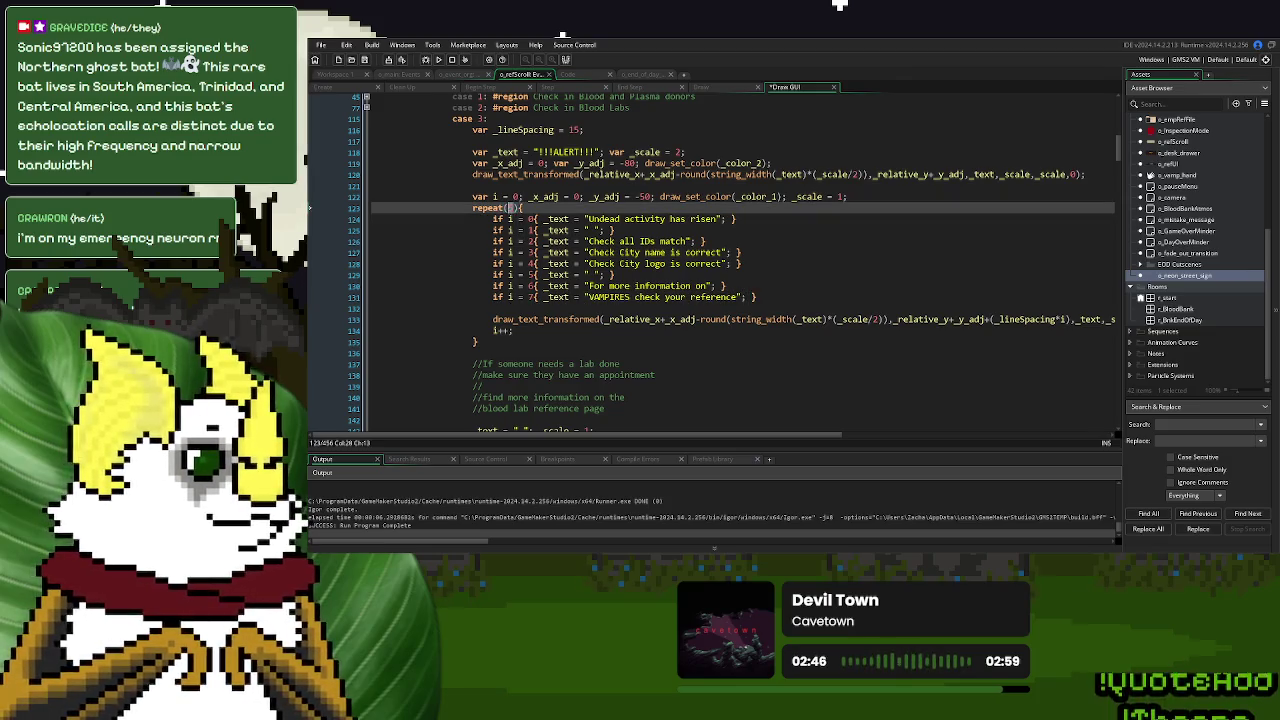
key("Delete")
type("8")
key("F5")
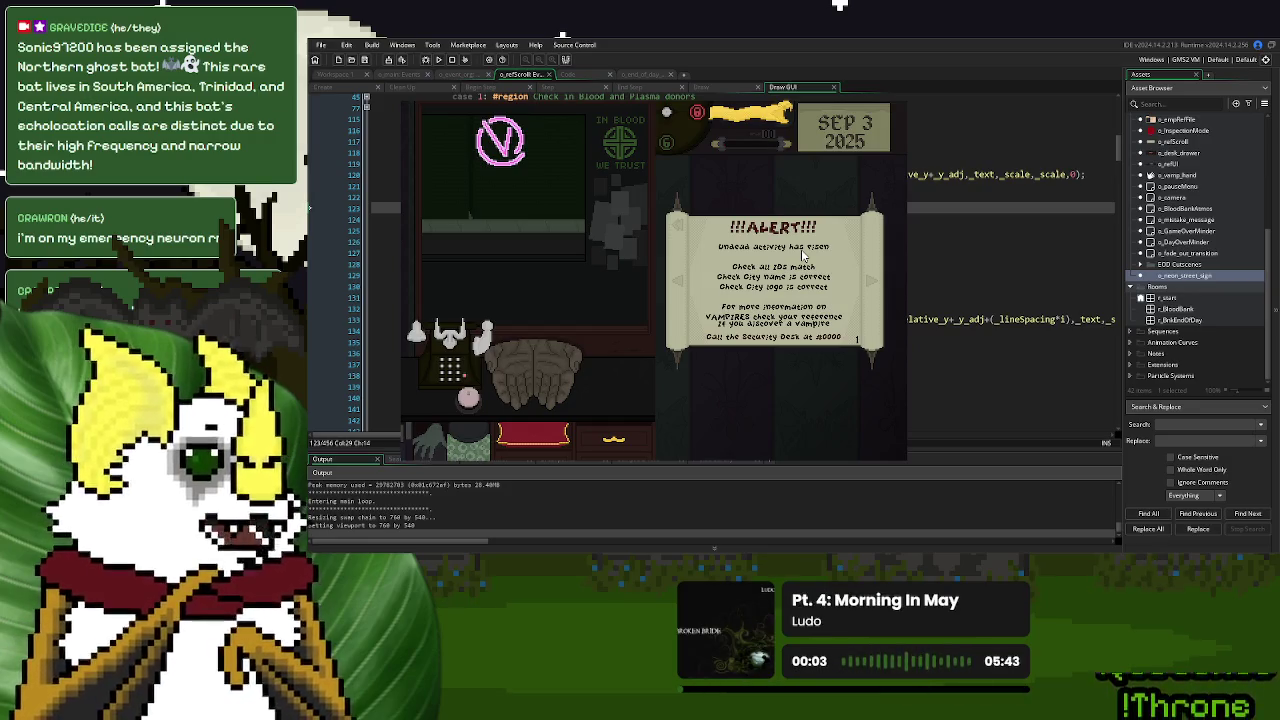
Close the running game window to get back to the Draw GUI code
left_click(897, 103)
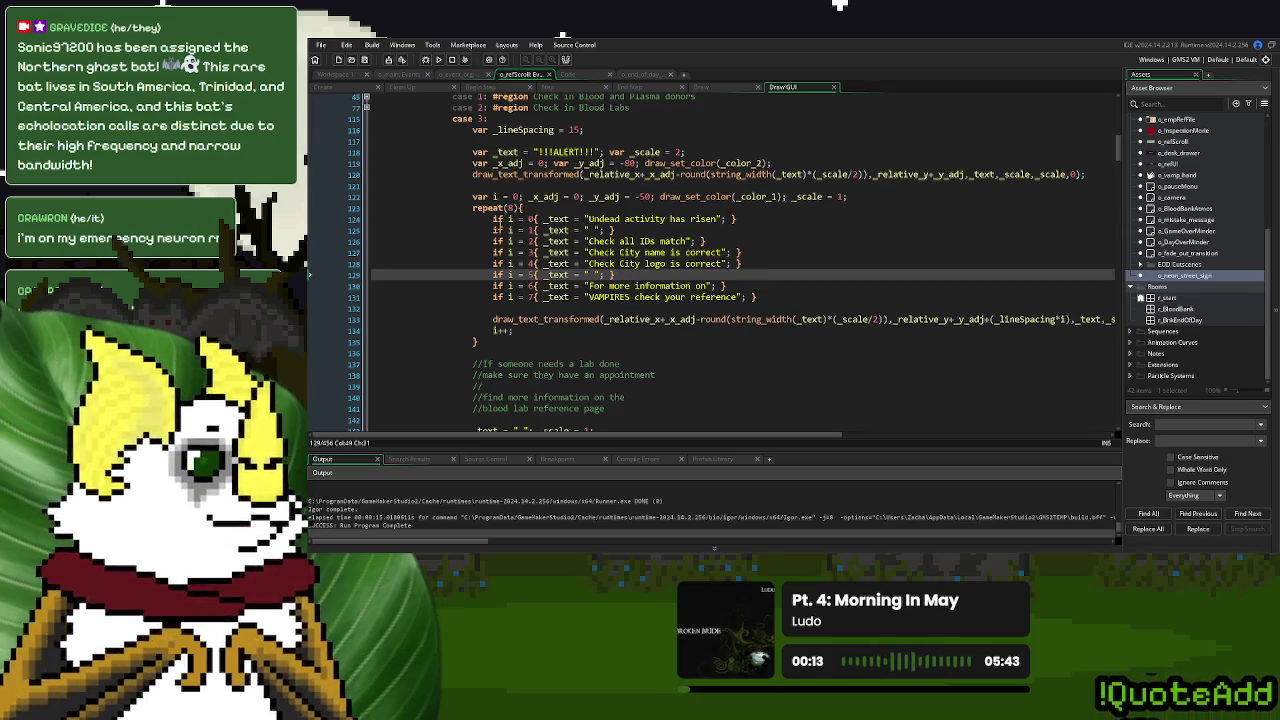
Delete the blank spacer line 125 after 'Undead activity has risen'
left_click_drag(638, 229, 808, 225)
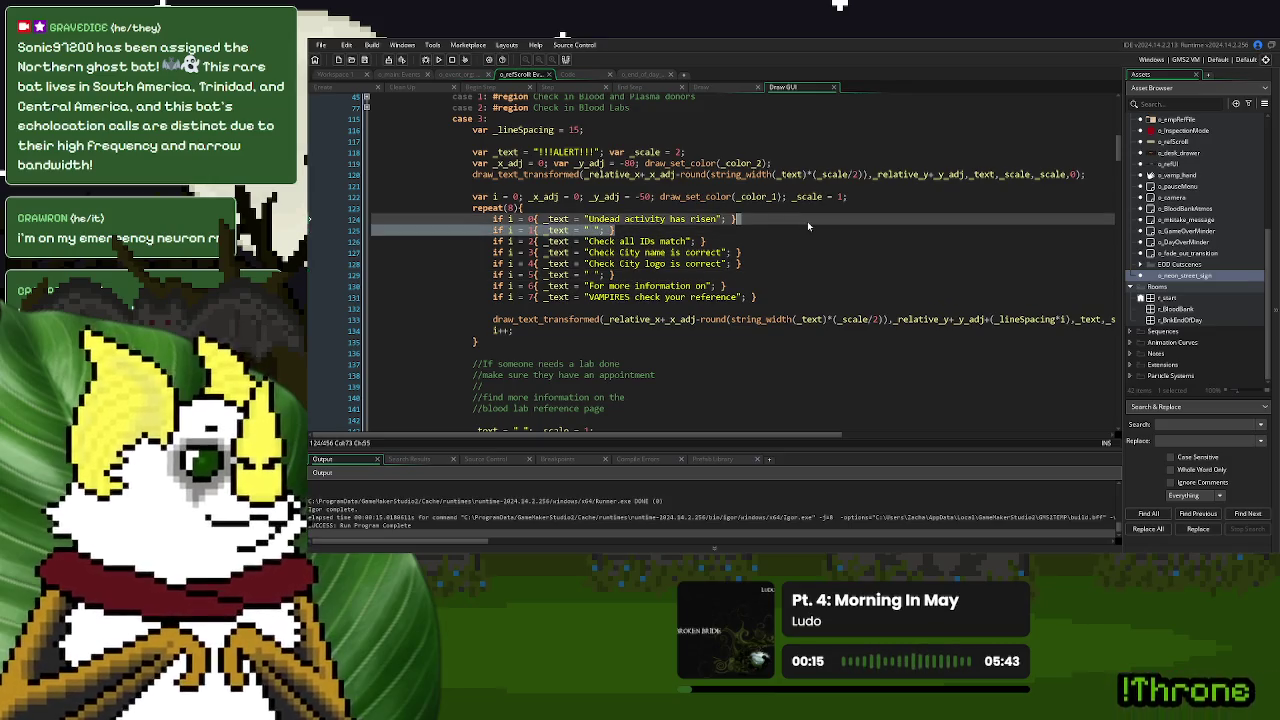
left_click(494, 231)
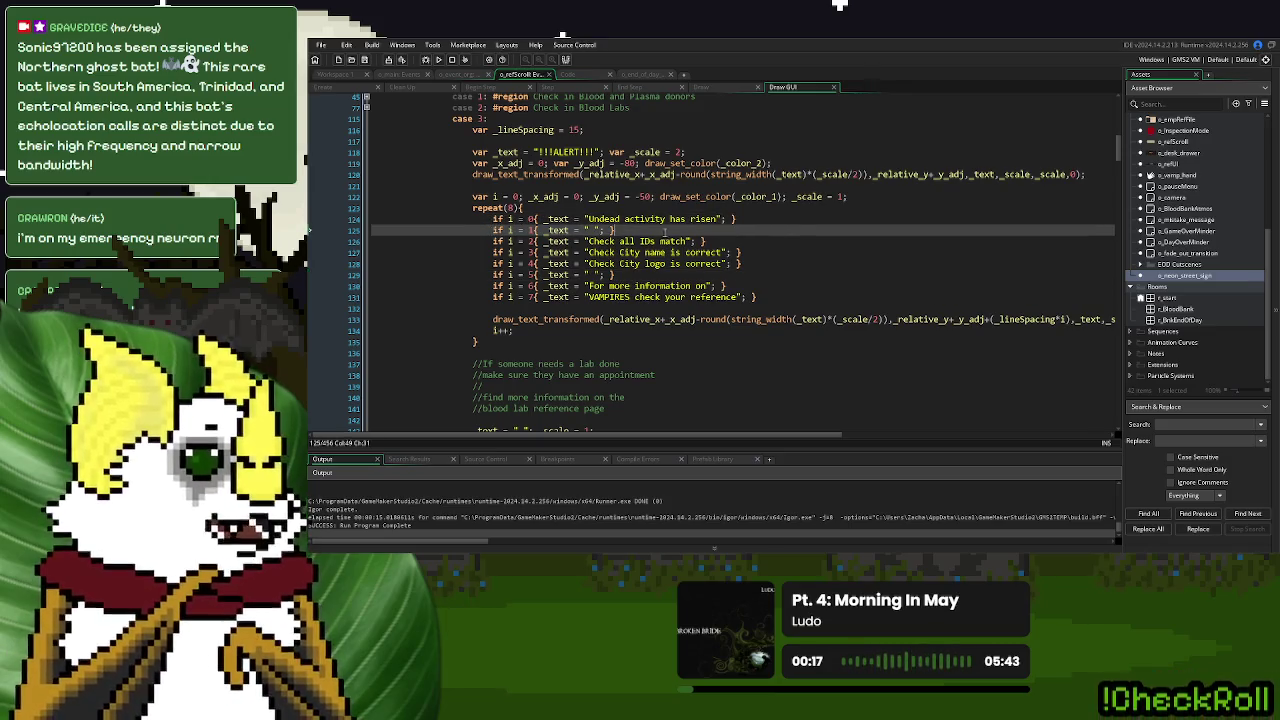
left_click_drag(664, 232, 800, 225)
key("Delete")
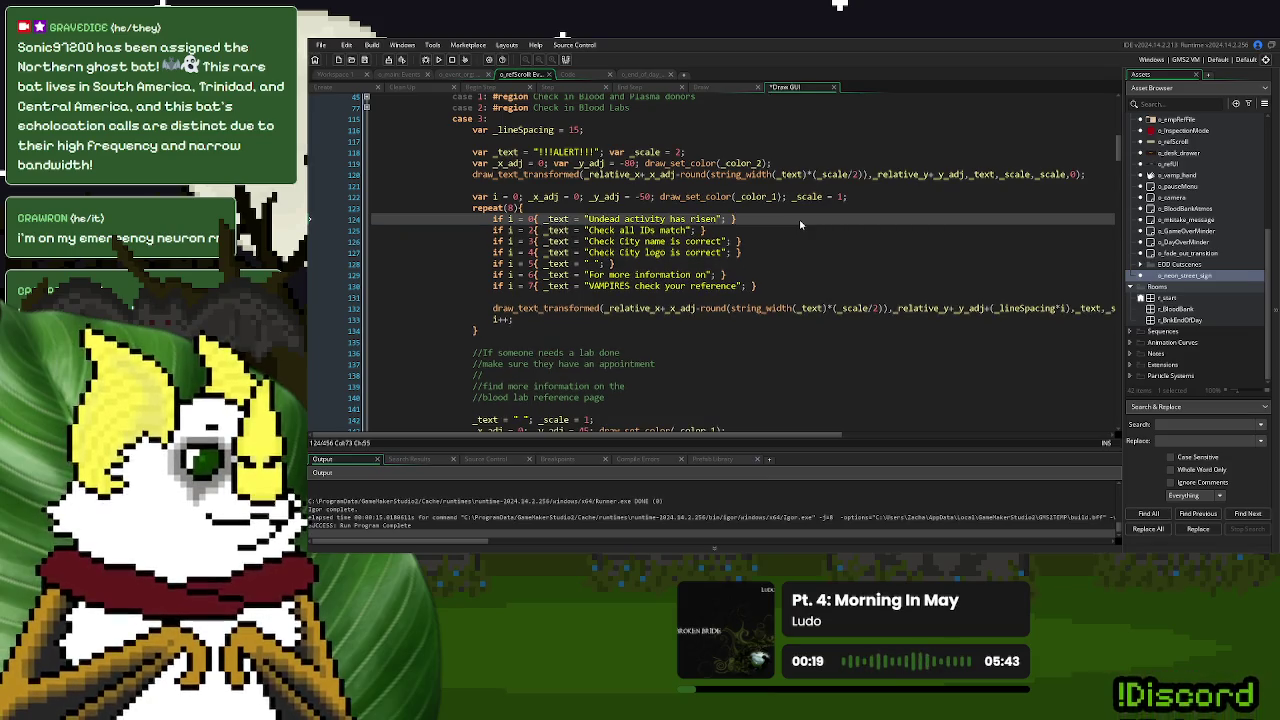
Fill line 128's empty string with 'Look for unnatural ages and blood types' and test-run with F5
left_click(634, 254)
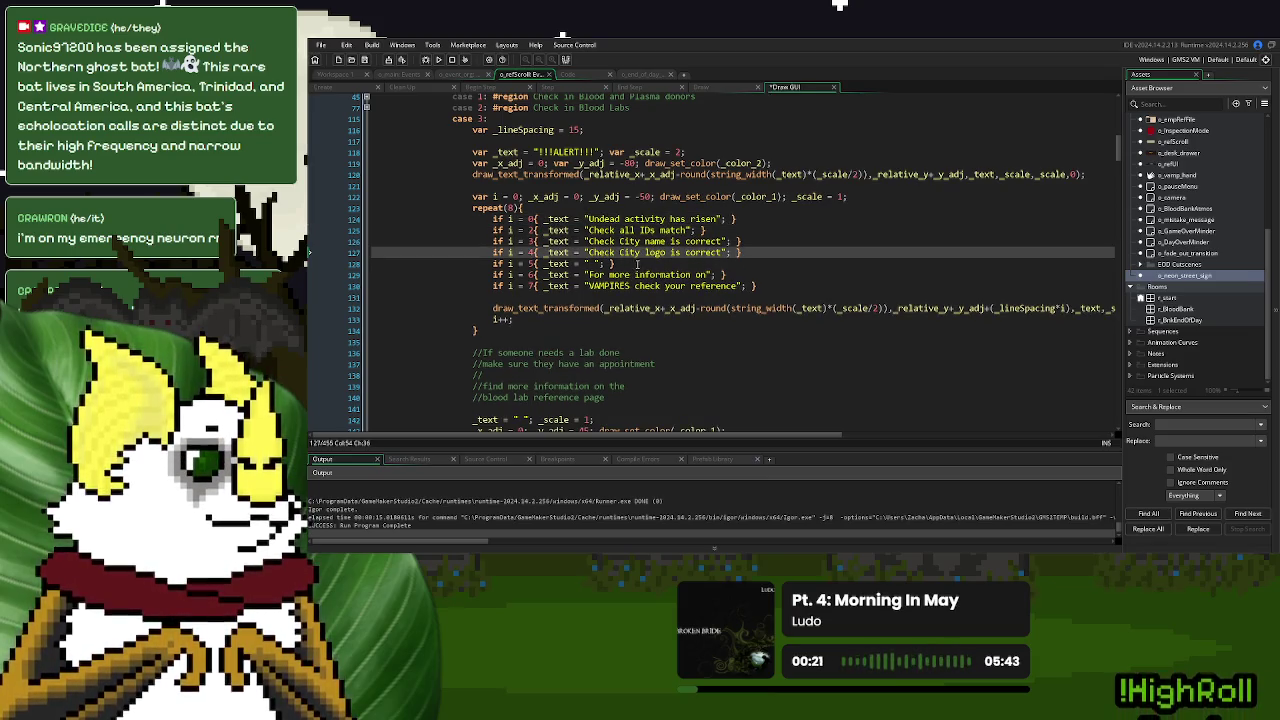
left_click(637, 264)
left_click(597, 263)
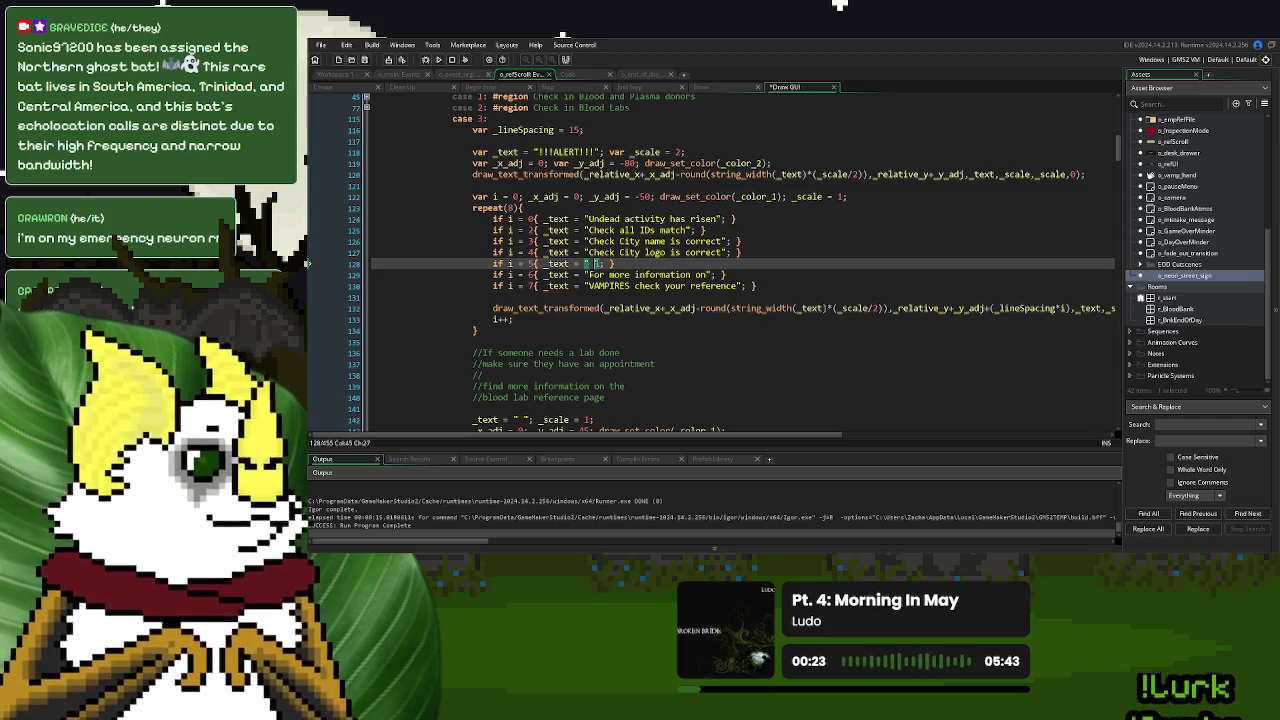
key("BackSpace")
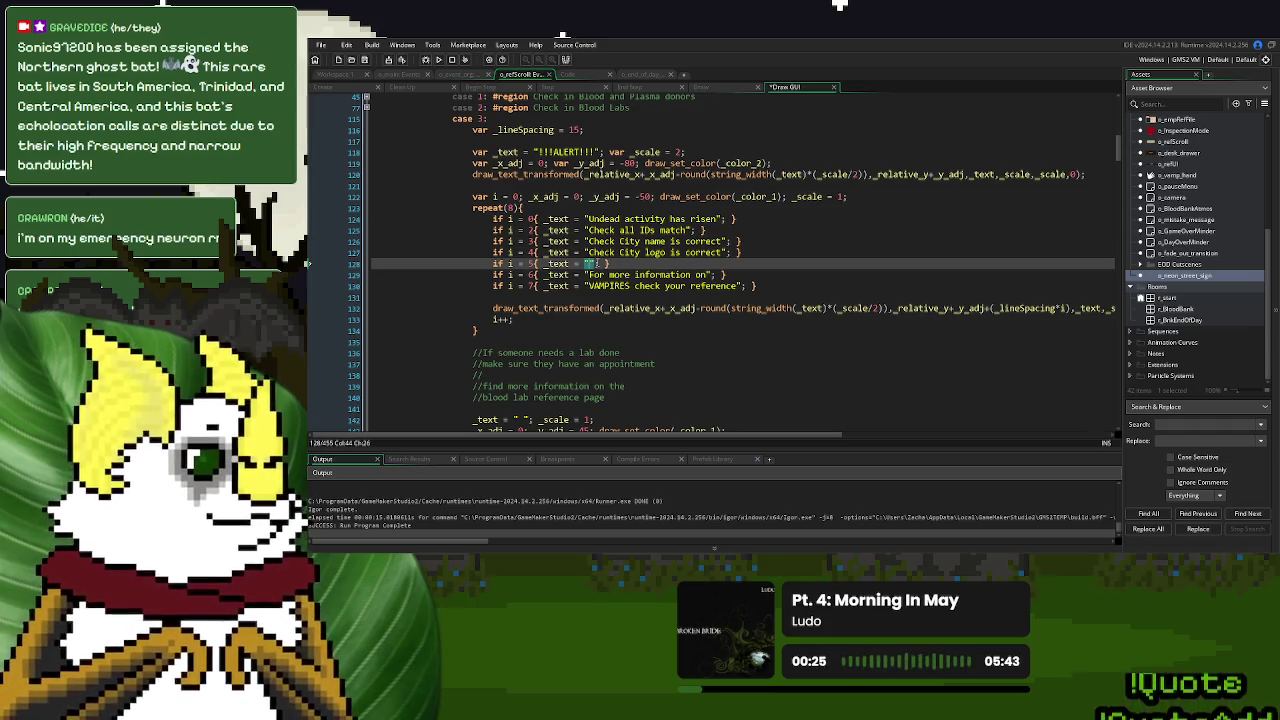
type("Look for U")
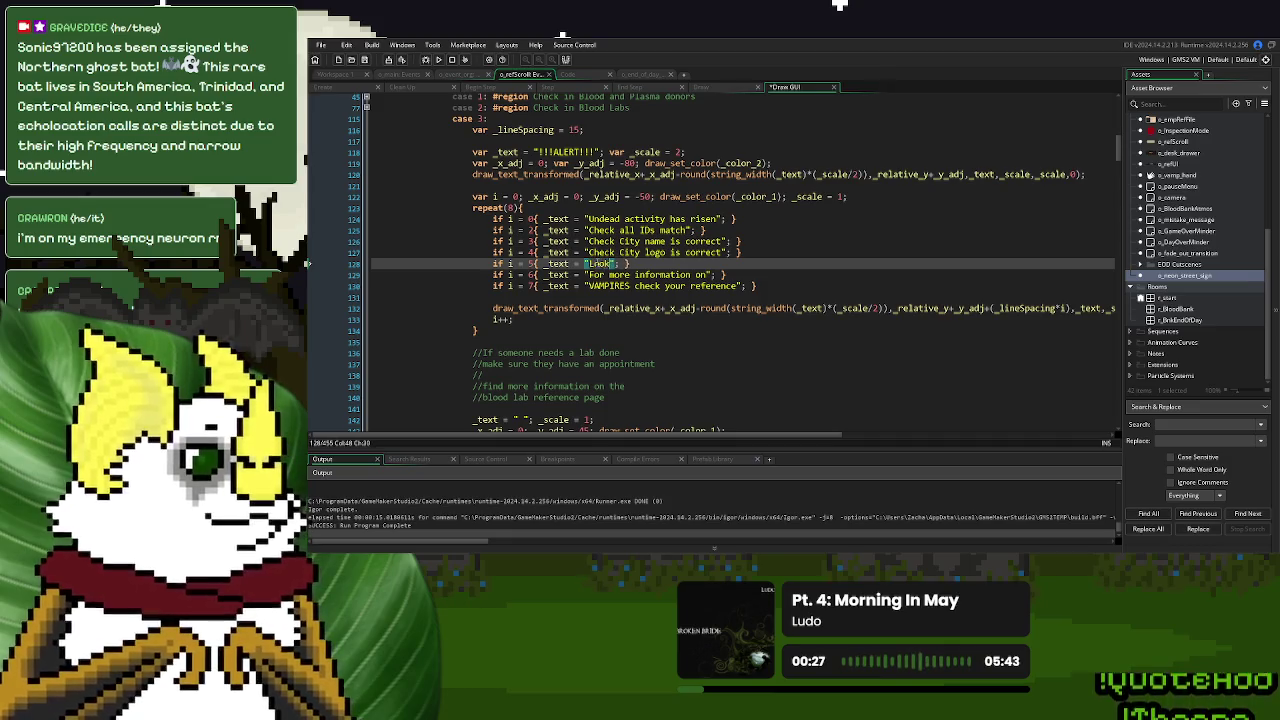
type("NNATURAL ")
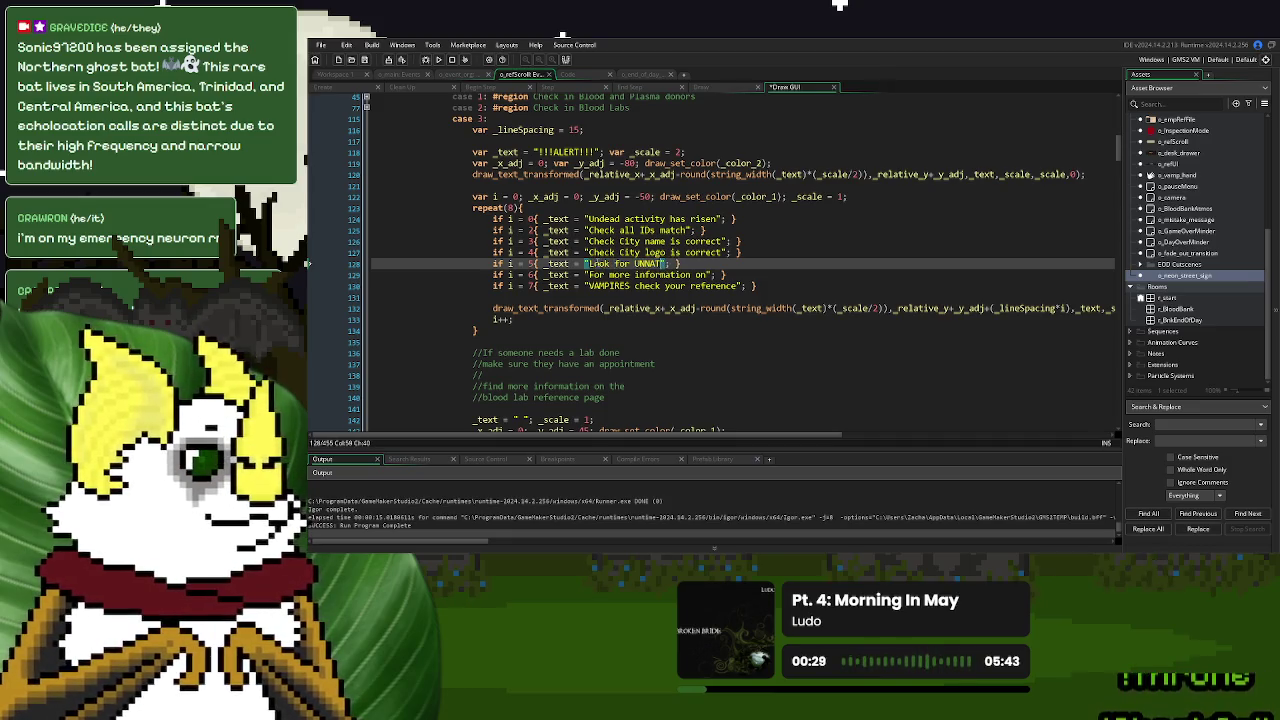
type("ages and")
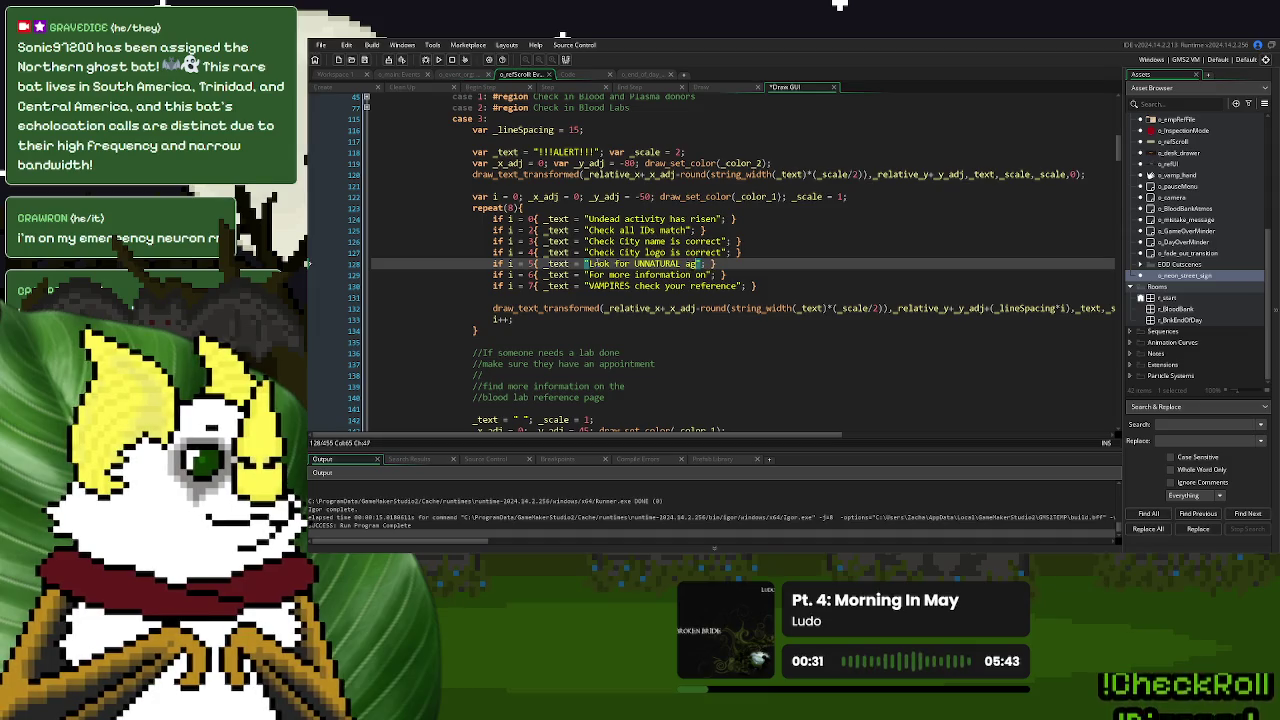
key("BackSpace")
key("BackSpace")
key("BackSpace")
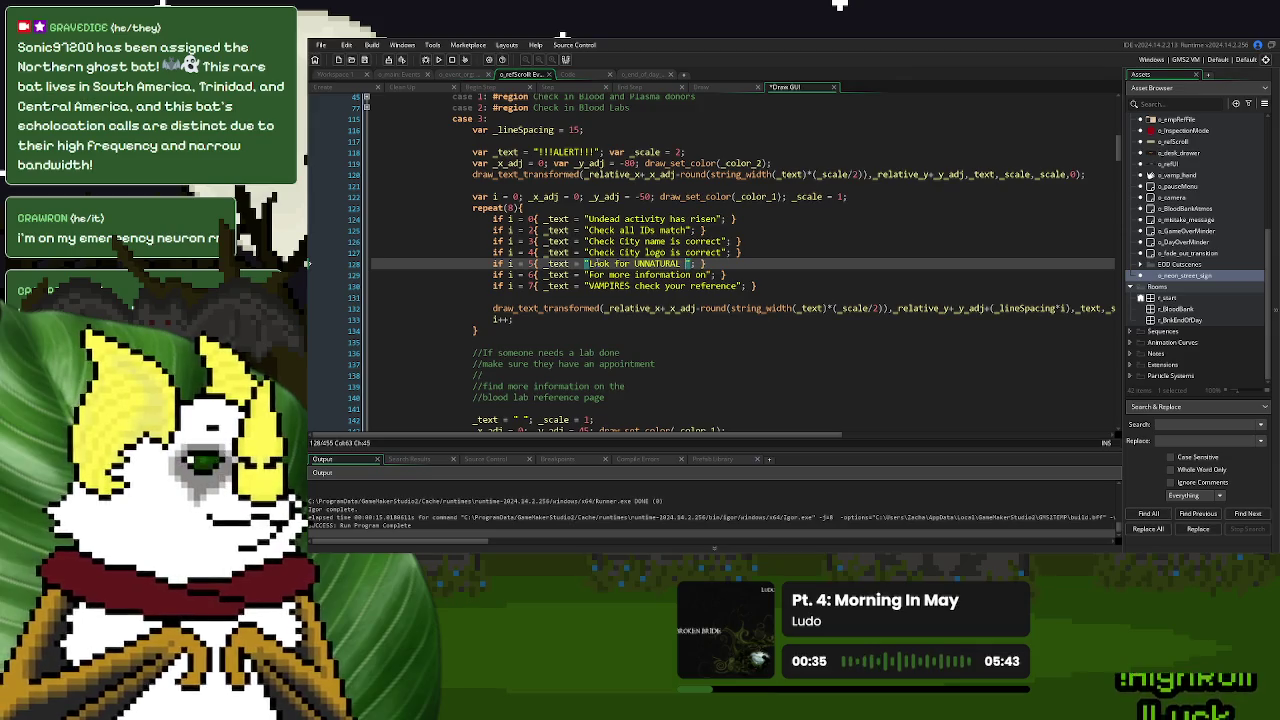
key("BackSpace")
key("BackSpace")
key("BackSpace")
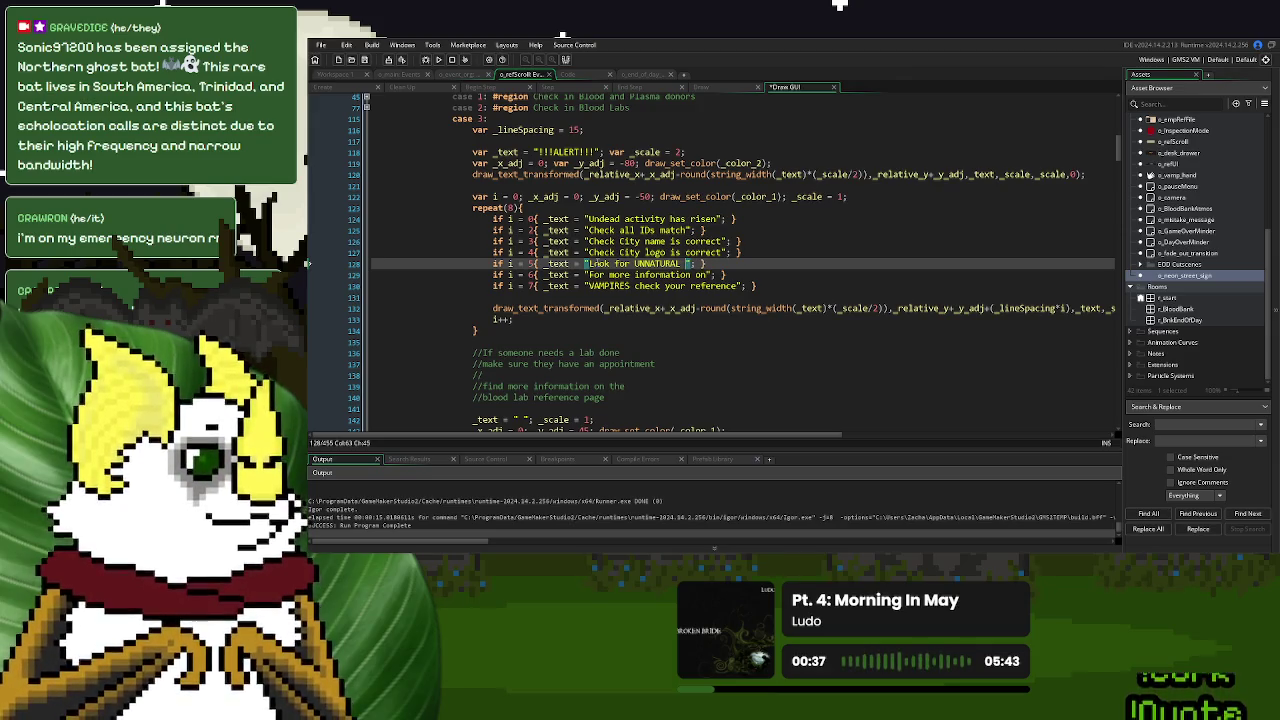
key("BackSpace")
type("ancient ages")
type(" and ba")
key("BackSpace")
key("BackSpace")
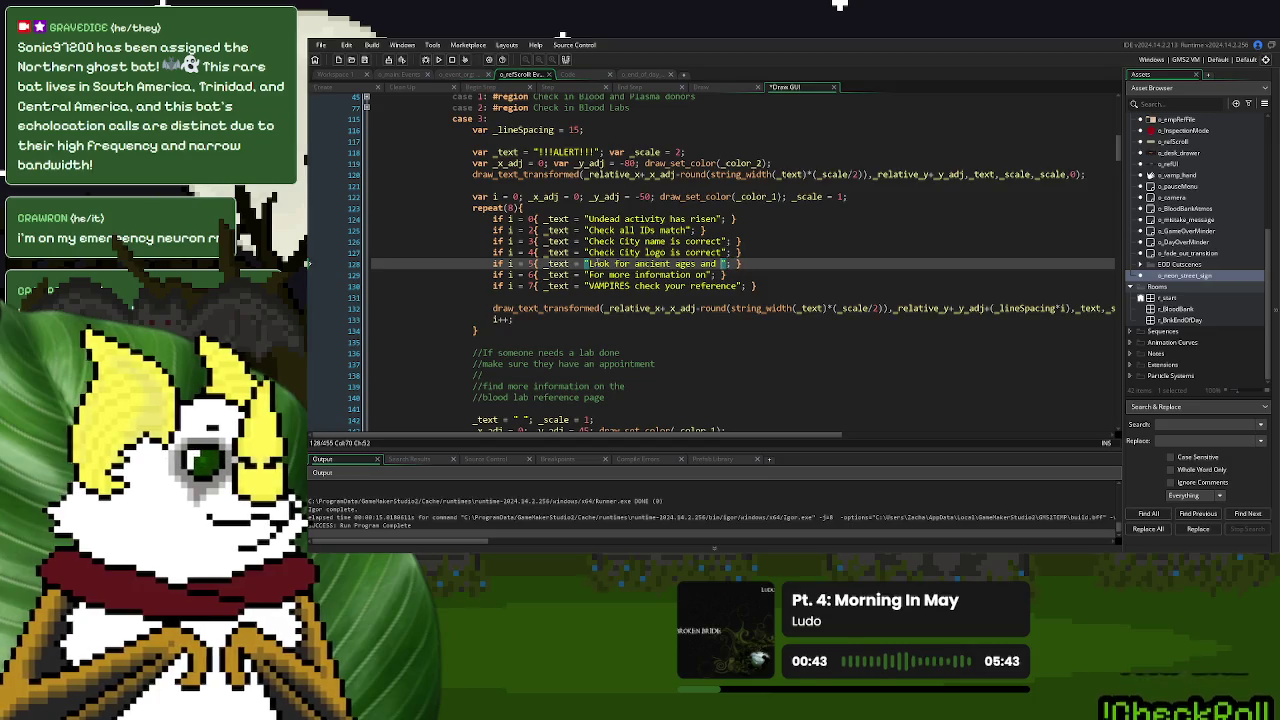
key("BackSpace")
key("BackSpace")
key("BackSpace")
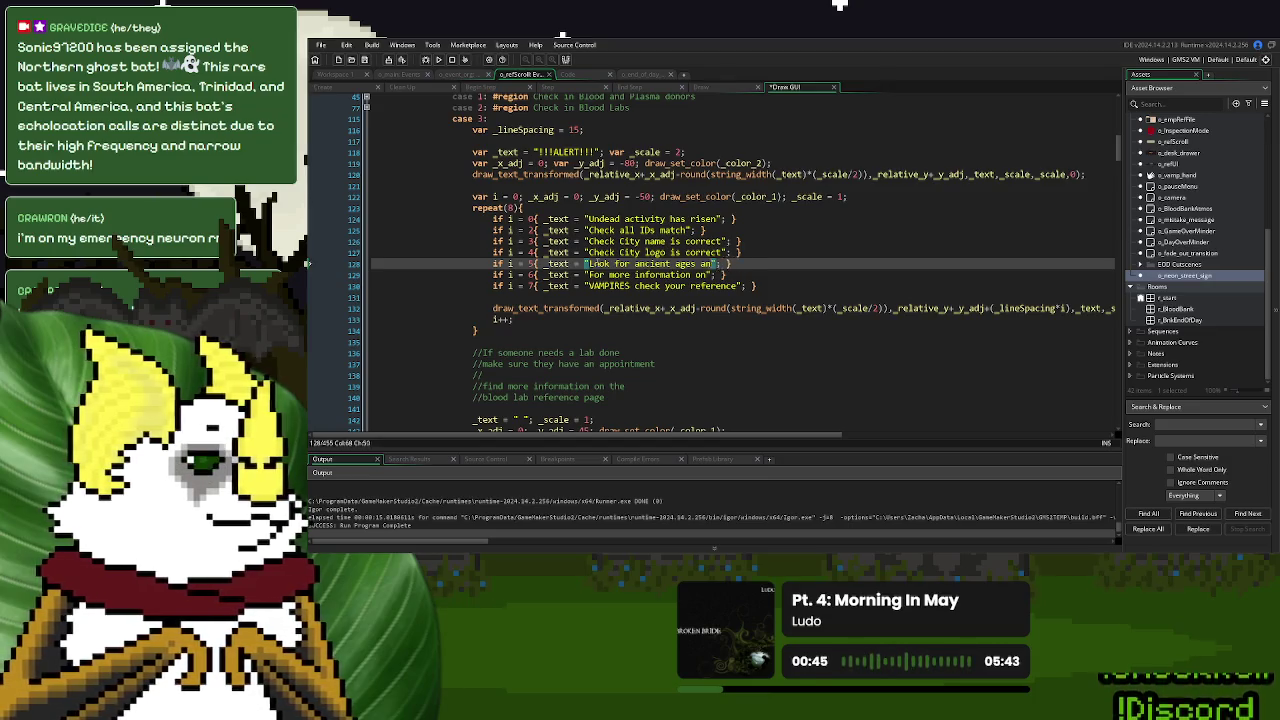
type("unnatural ages")
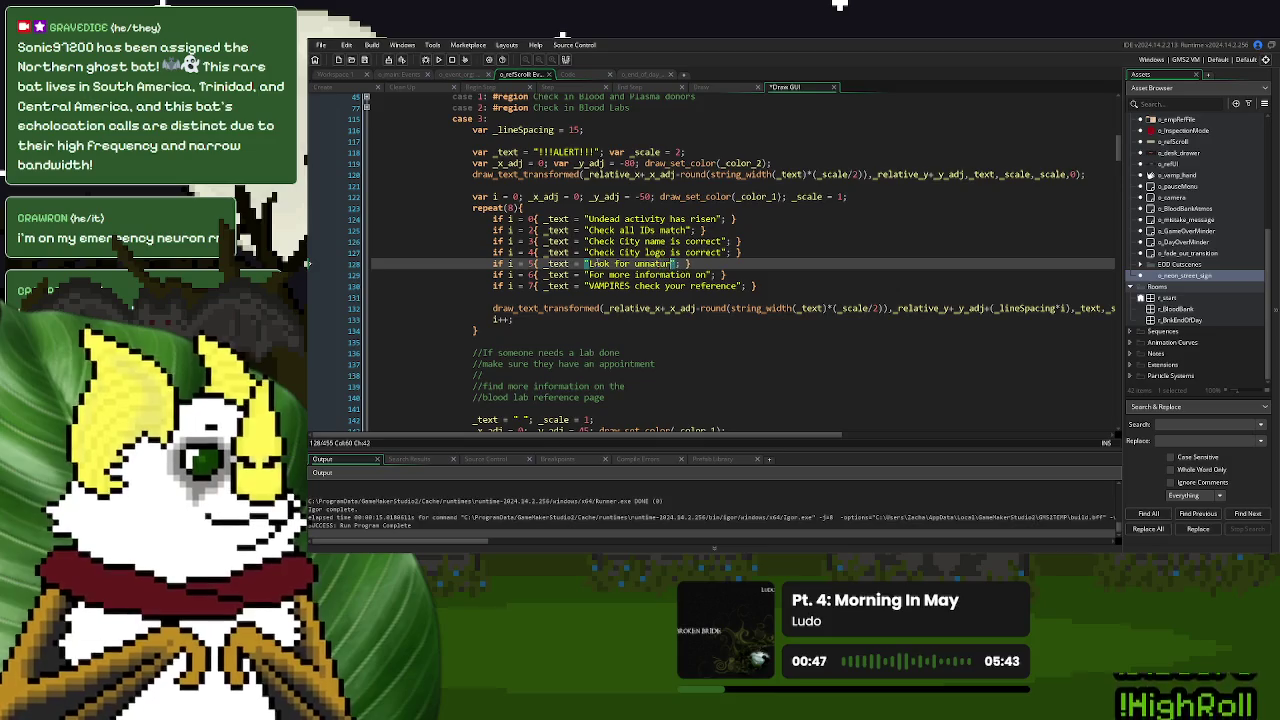
type(" and blood")
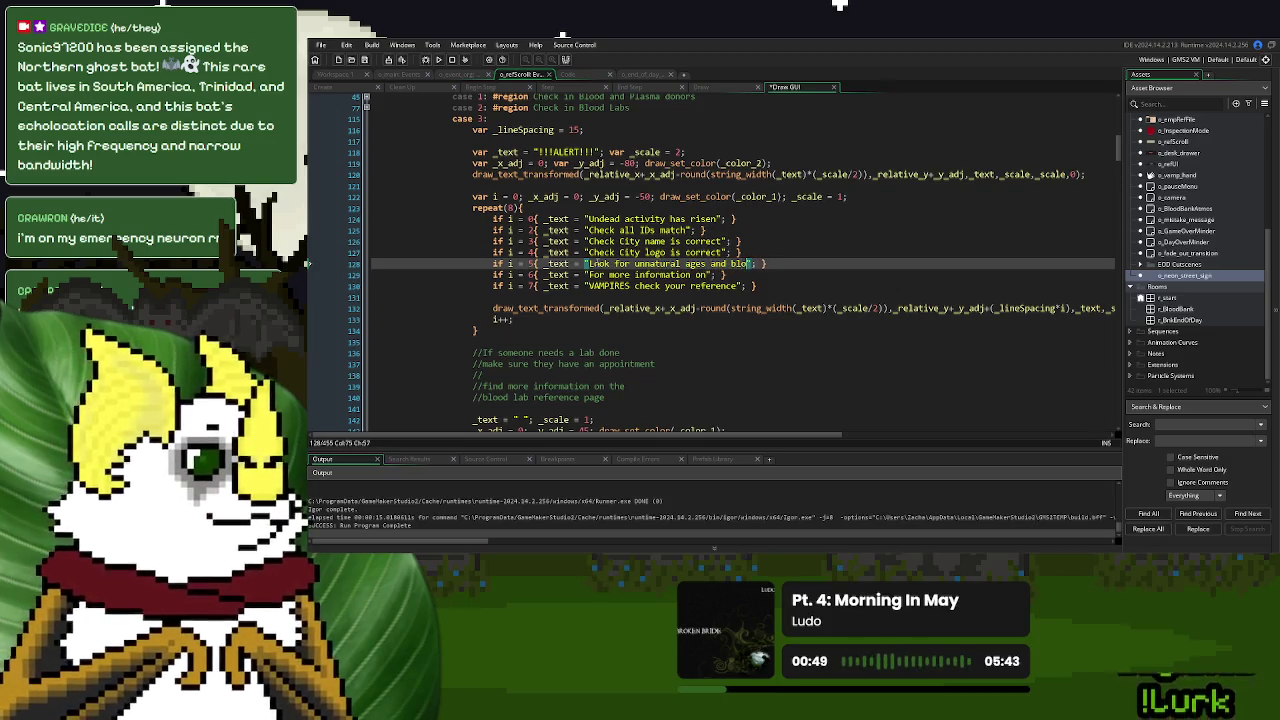
type(" types")
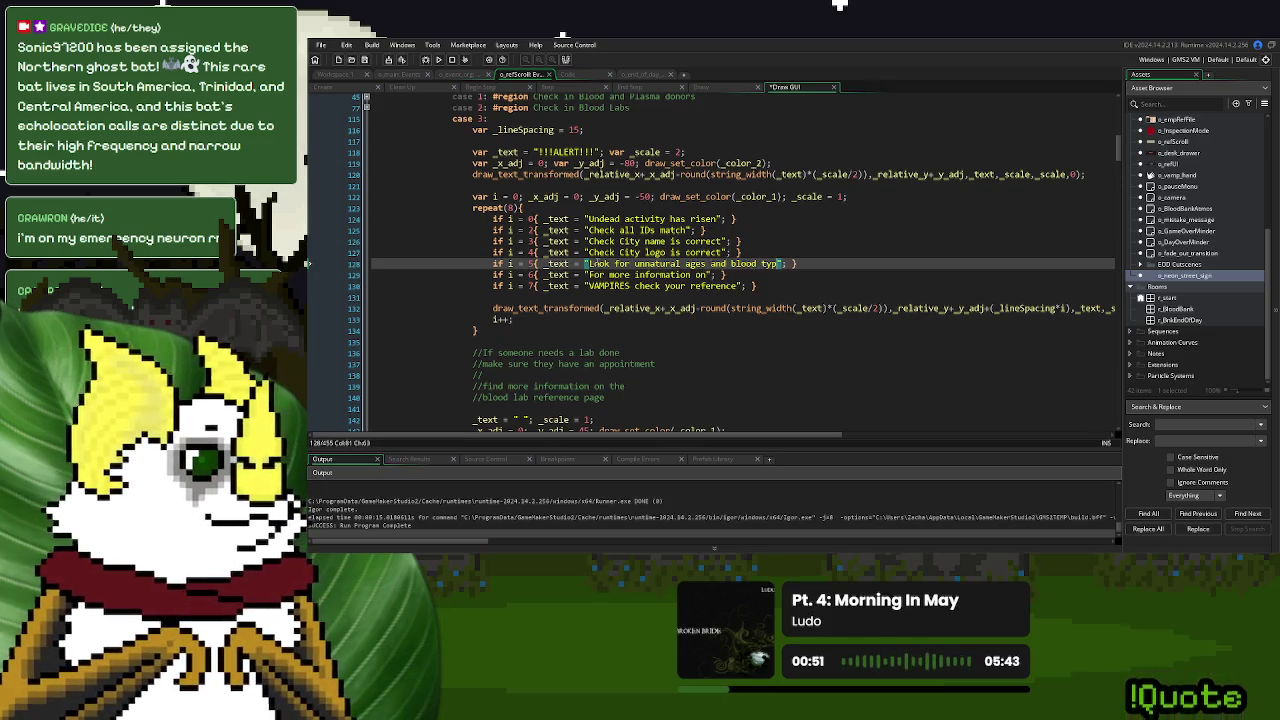
key("F5")
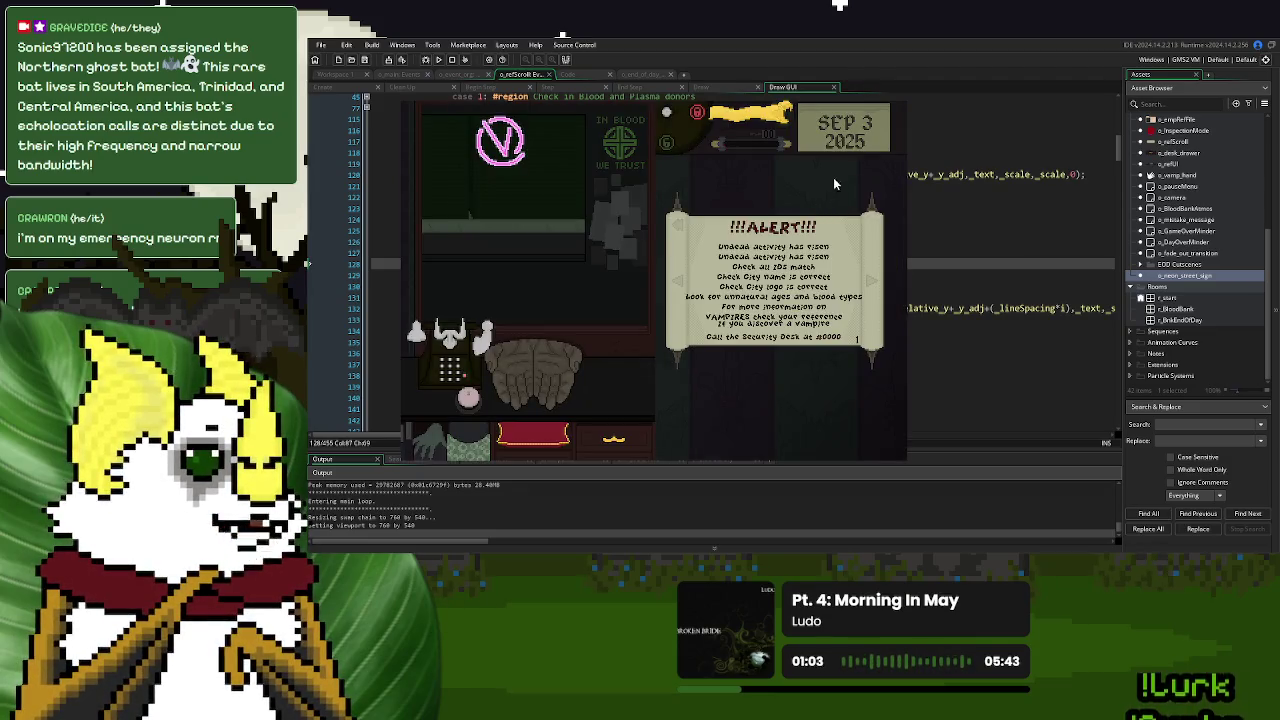
Close the running game window to return to the Draw GUI code
left_click(545, 285)
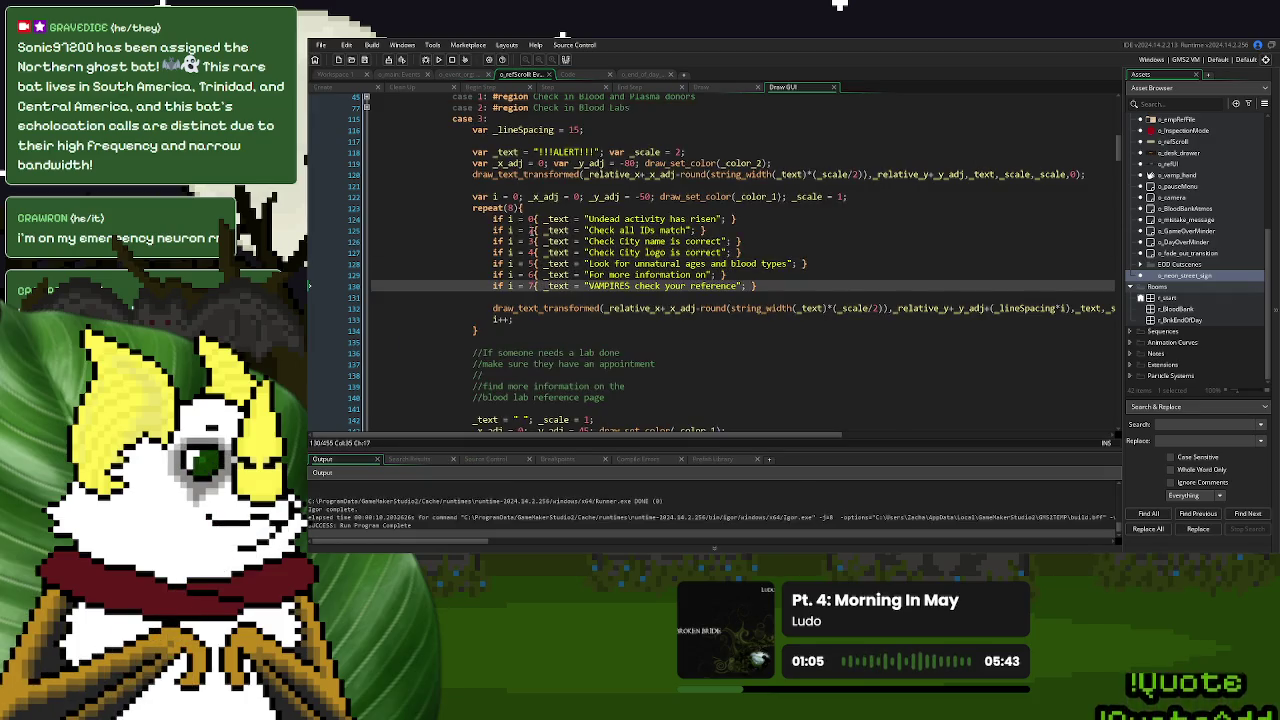
Renumber the checklist item indices after the first to 1 through 6, closing the gap
left_click(529, 230)
key("BackSpace")
type("1")
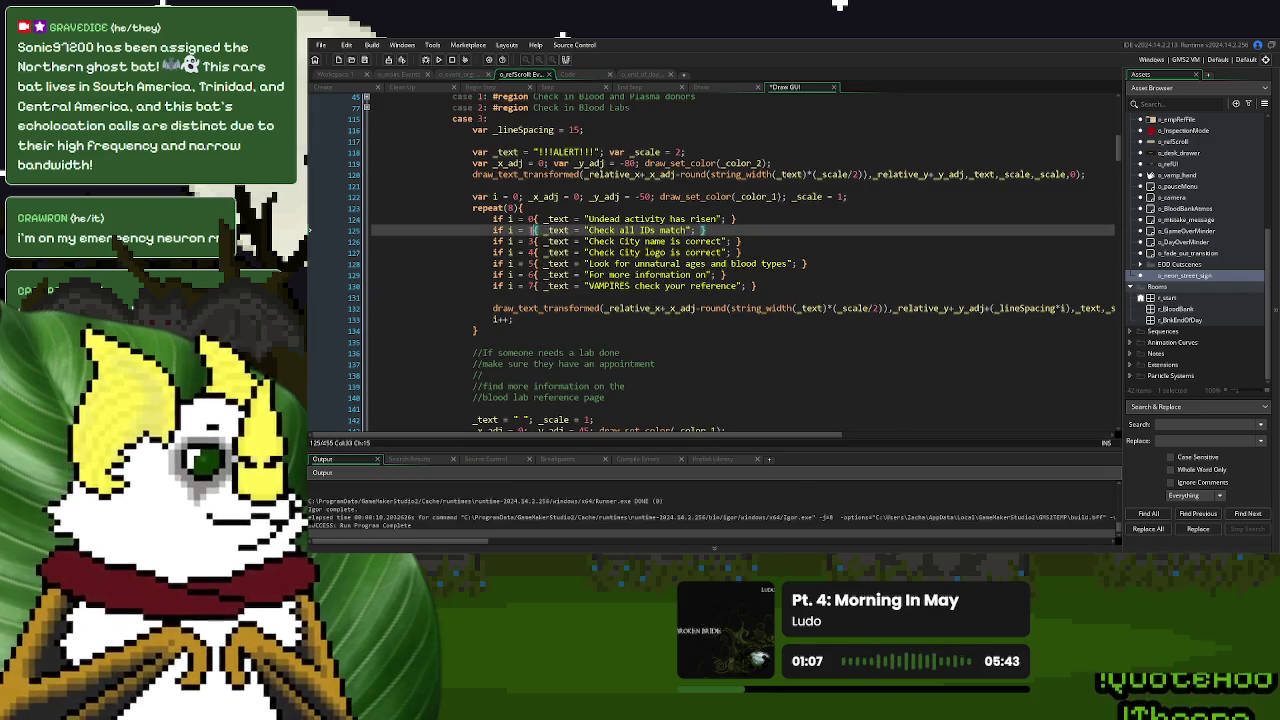
key("Down")
key("BackSpace")
type("2")
key("Down")
key("BackSpace")
type("3")
key("Down")
key("BackSpace")
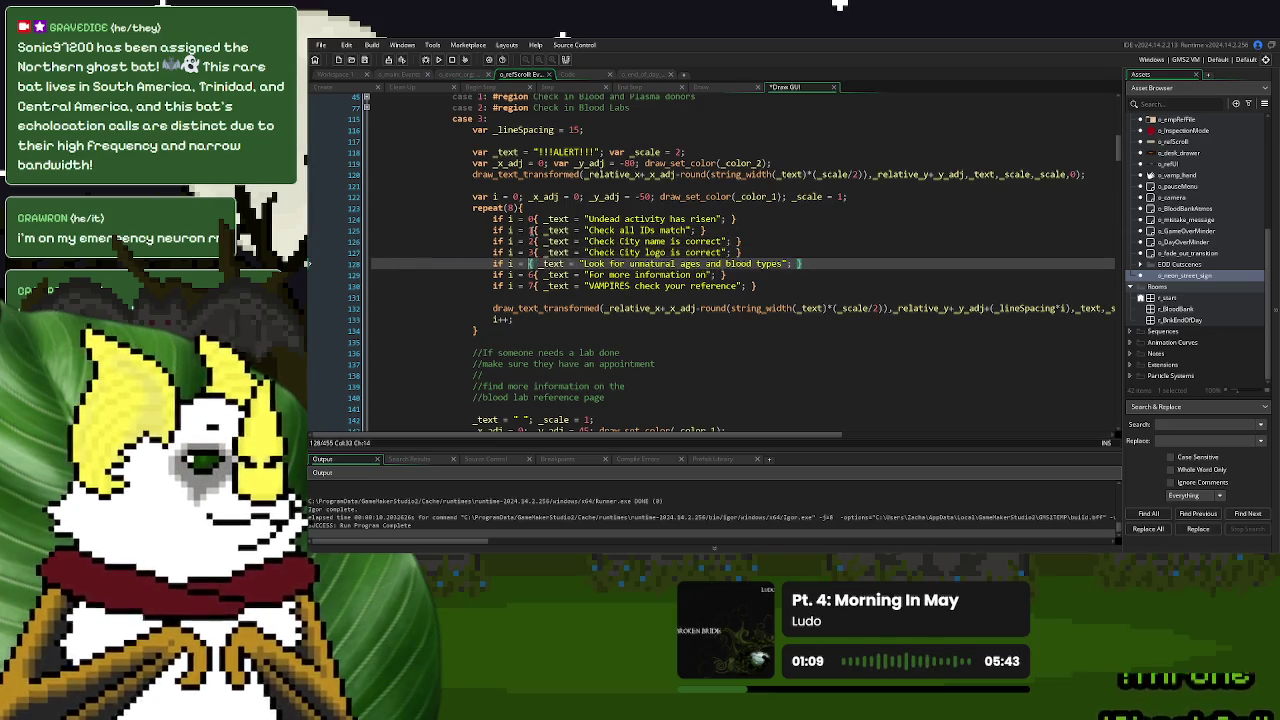
type("4")
key("Down")
key("BackSpace")
type("5")
key("Down")
key("BackSpace")
type("6")
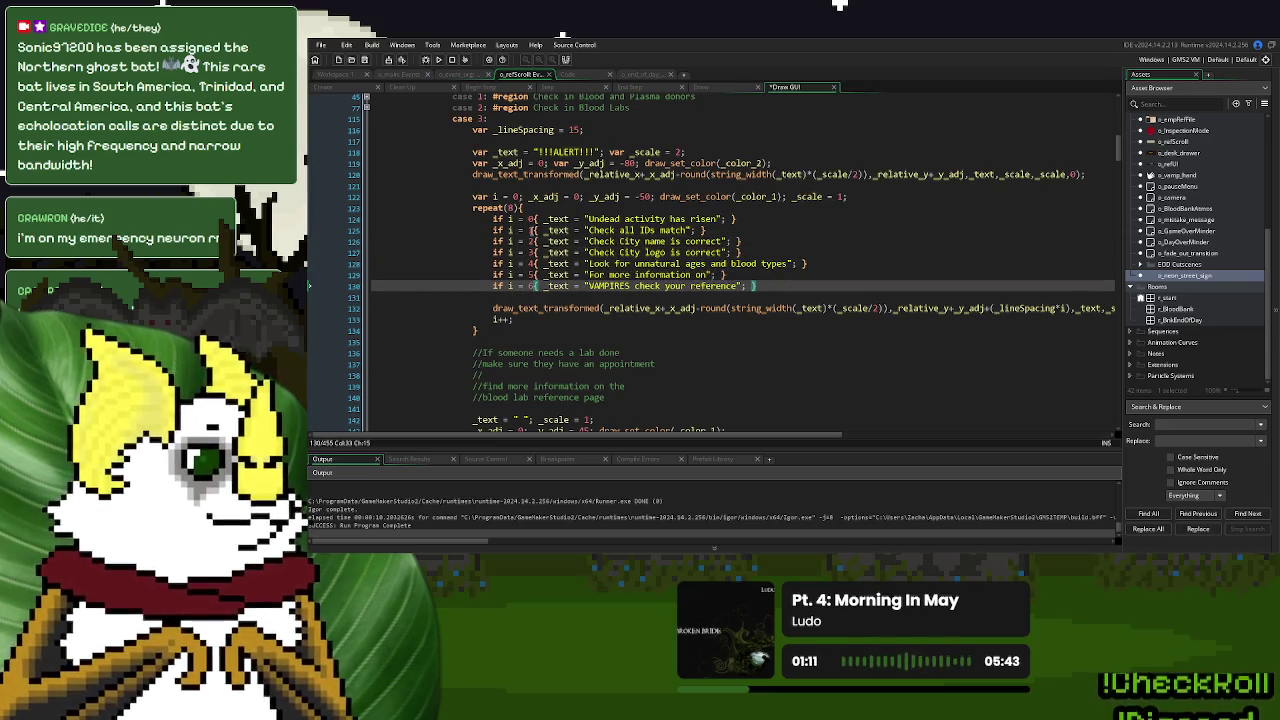
Change the checklist loop's repeat(8) to repeat(7)
left_click(512, 208)
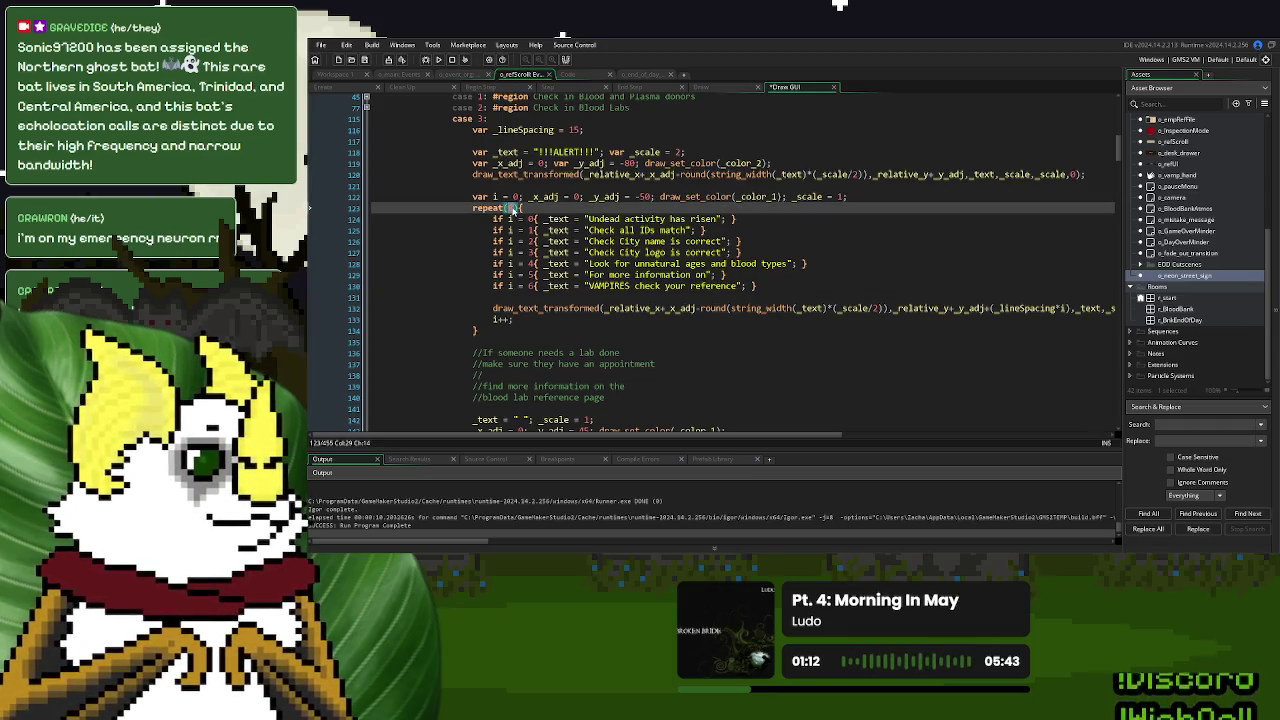
key("BackSpace")
type("7")
left_click(685, 276)
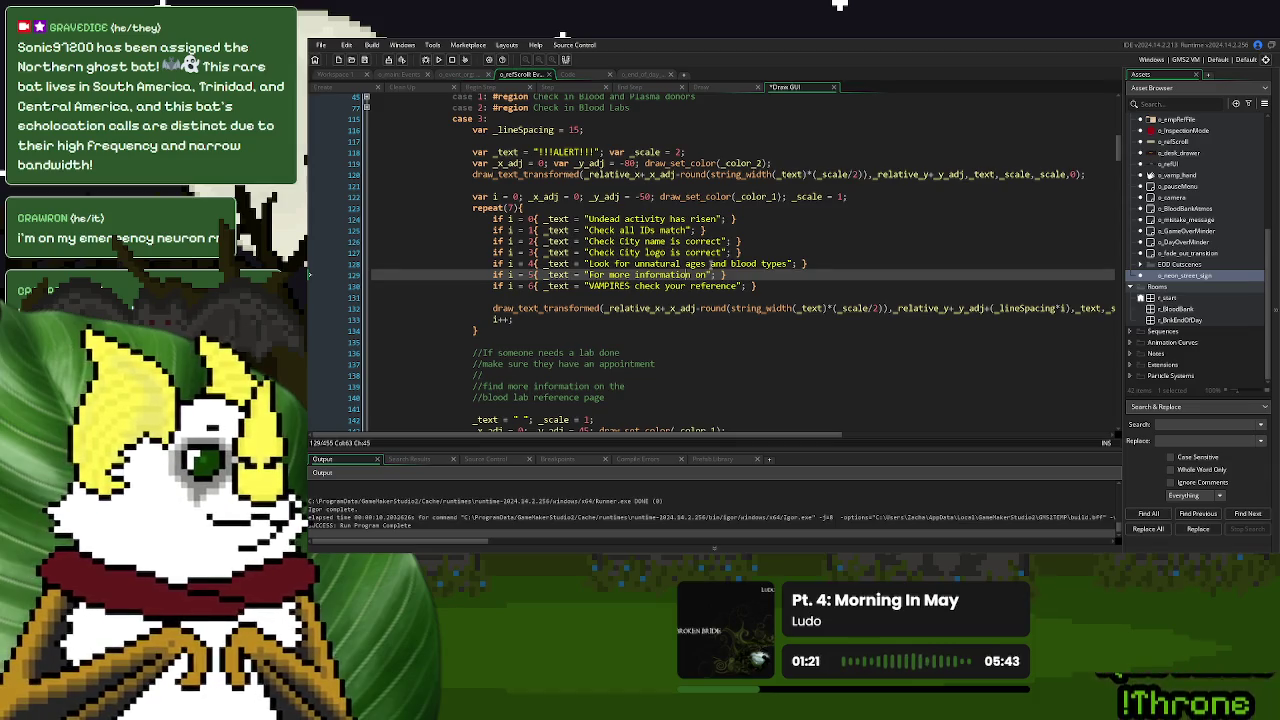
scroll(716, 277, "down", 3)
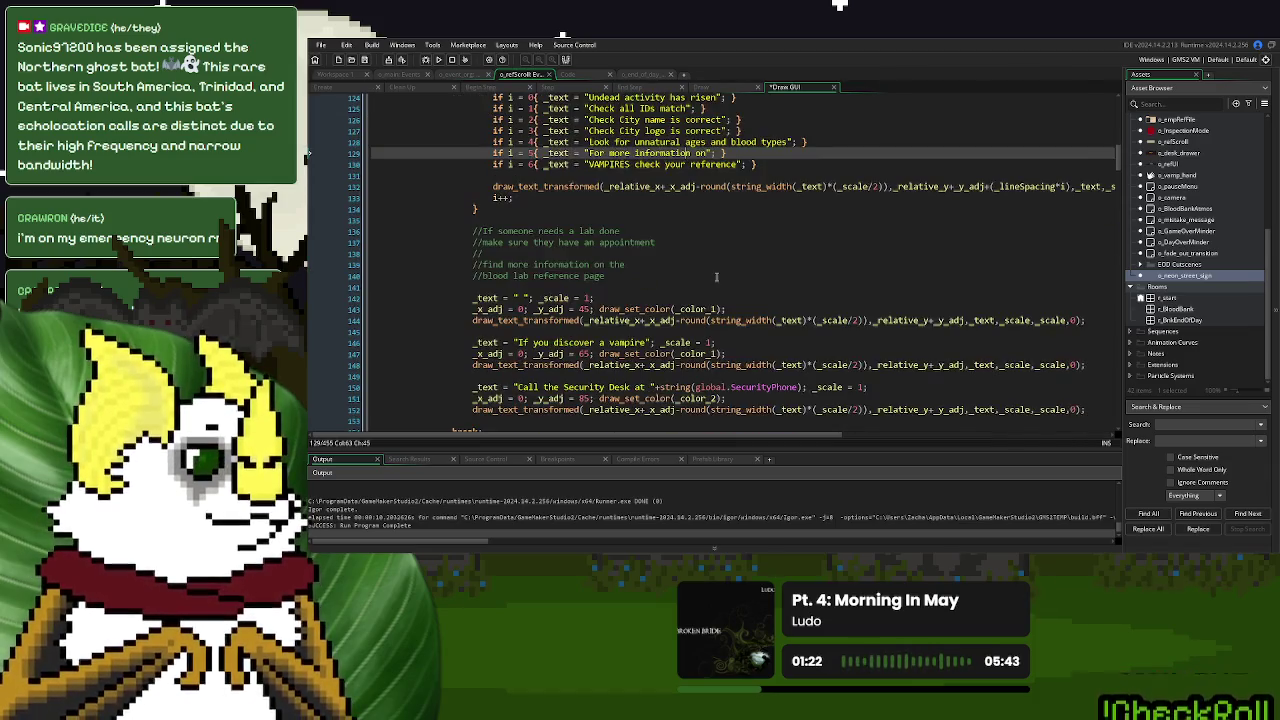
scroll(716, 277, "up", 2)
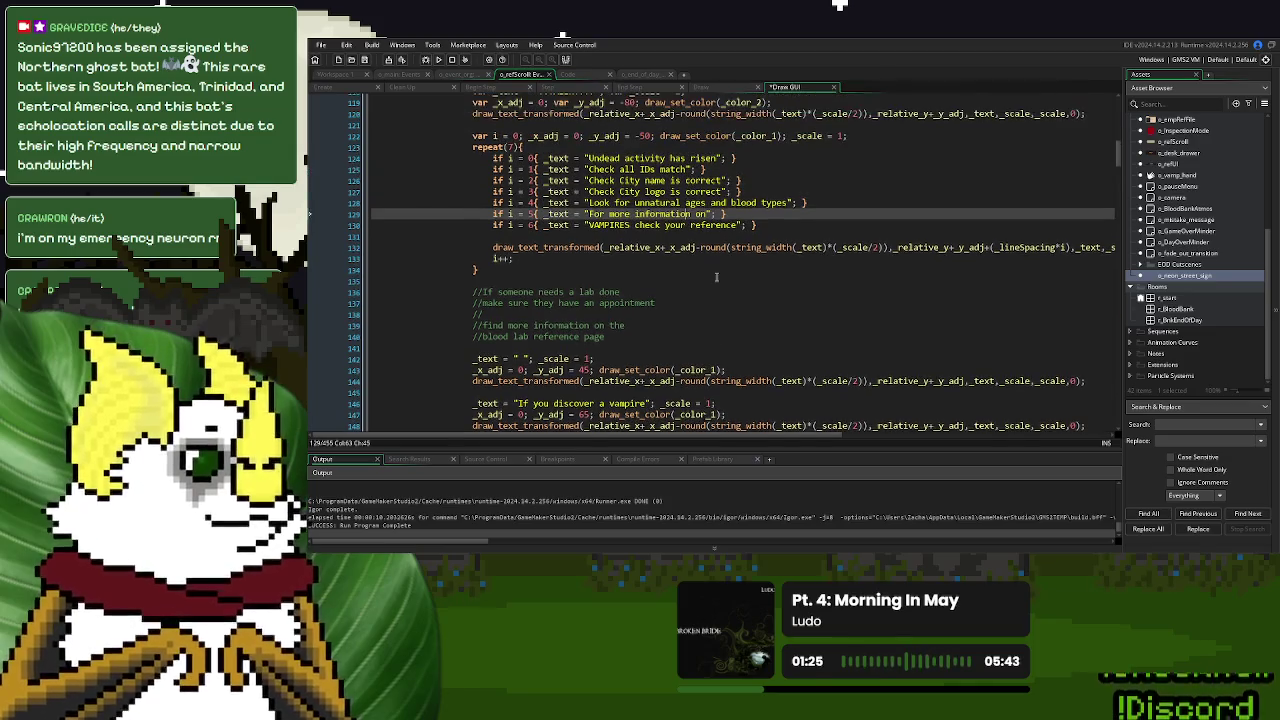
scroll(716, 277, "down", 1)
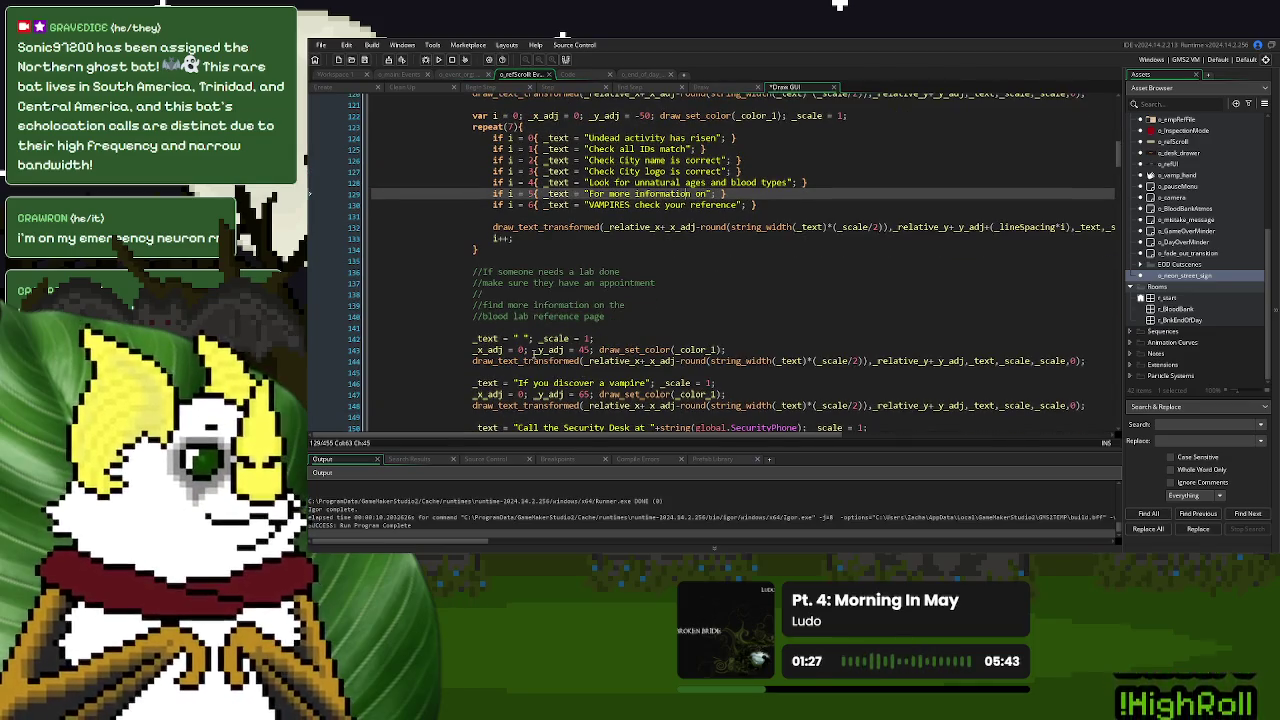
Type 'STUDY your VAMPIRE REFERENCE' into the reference line and change 'For more information on' to 'Look for UNNATURAL'
left_click(520, 340)
type("STUDY your V")
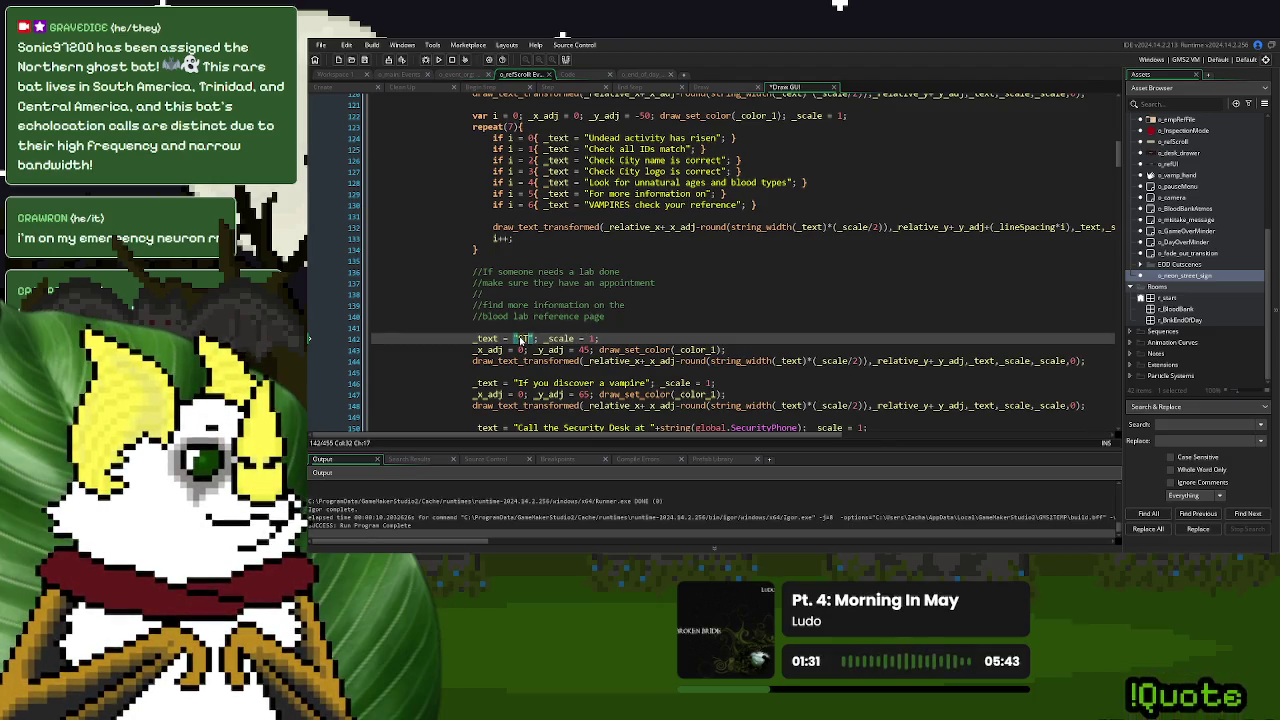
type("AMPIRE REFE")
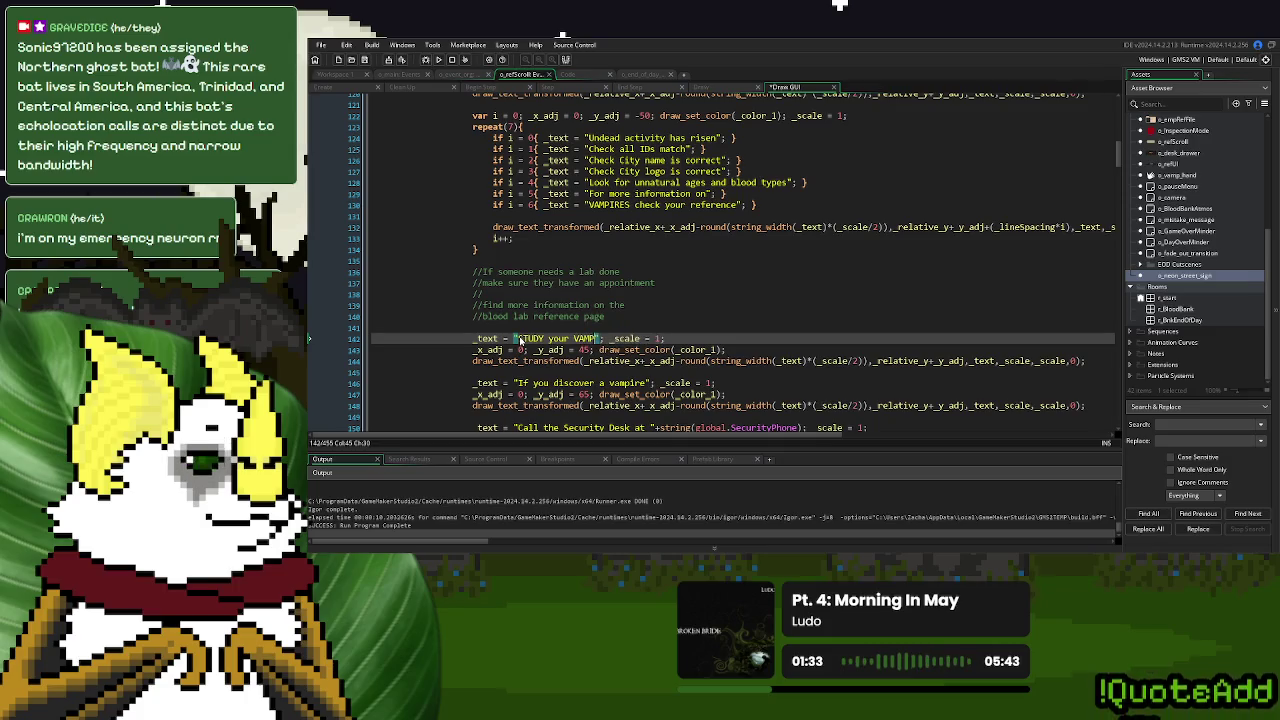
type("RENCE")
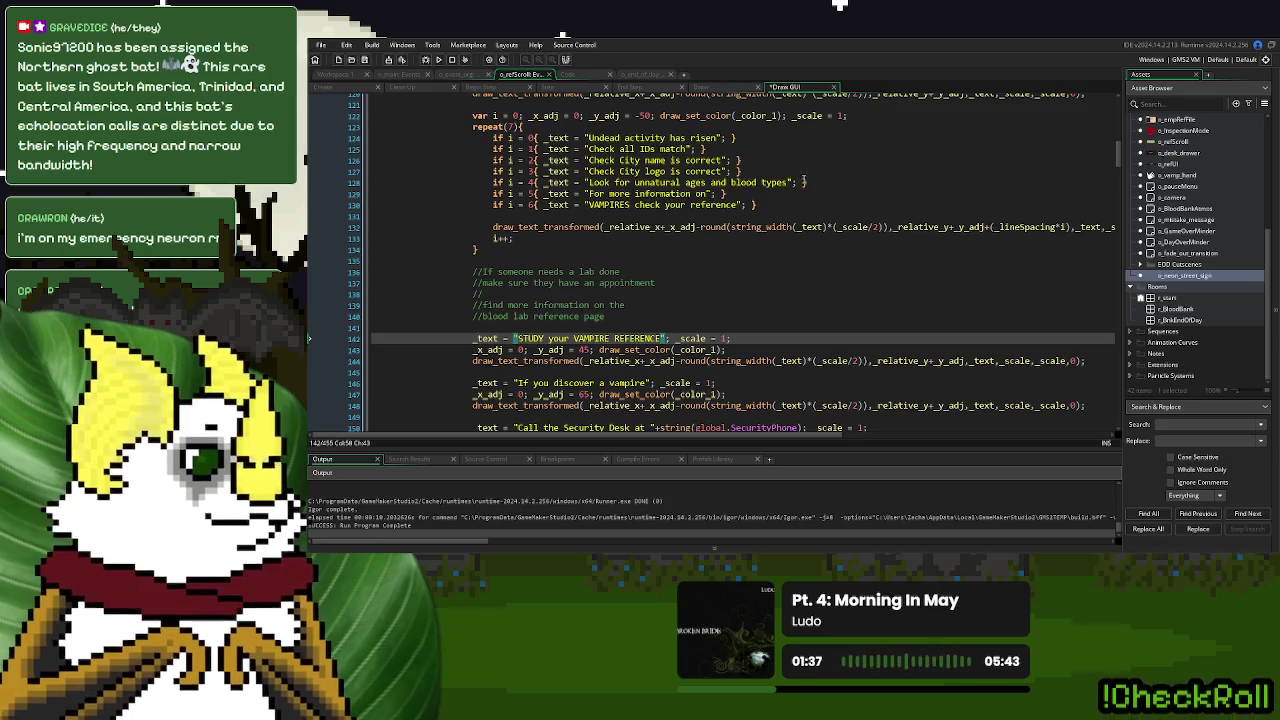
left_click_drag(707, 194, 589, 197)
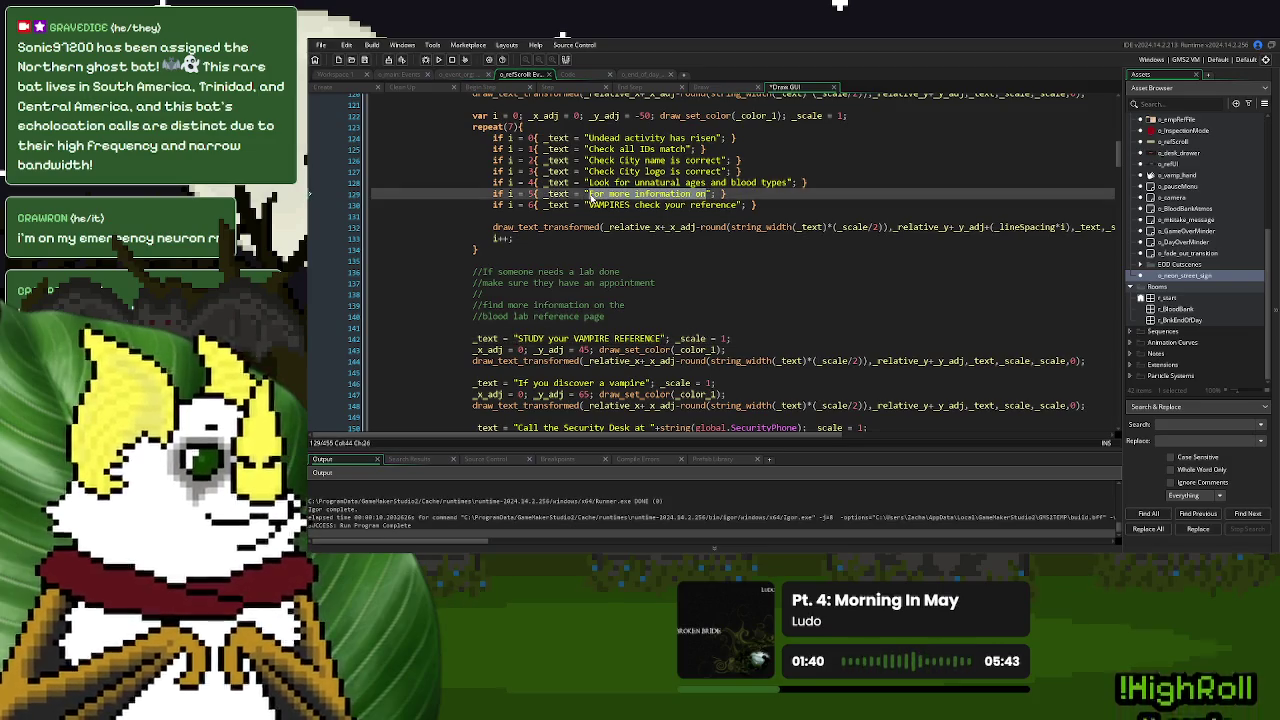
type("Look for UNNATURAL")
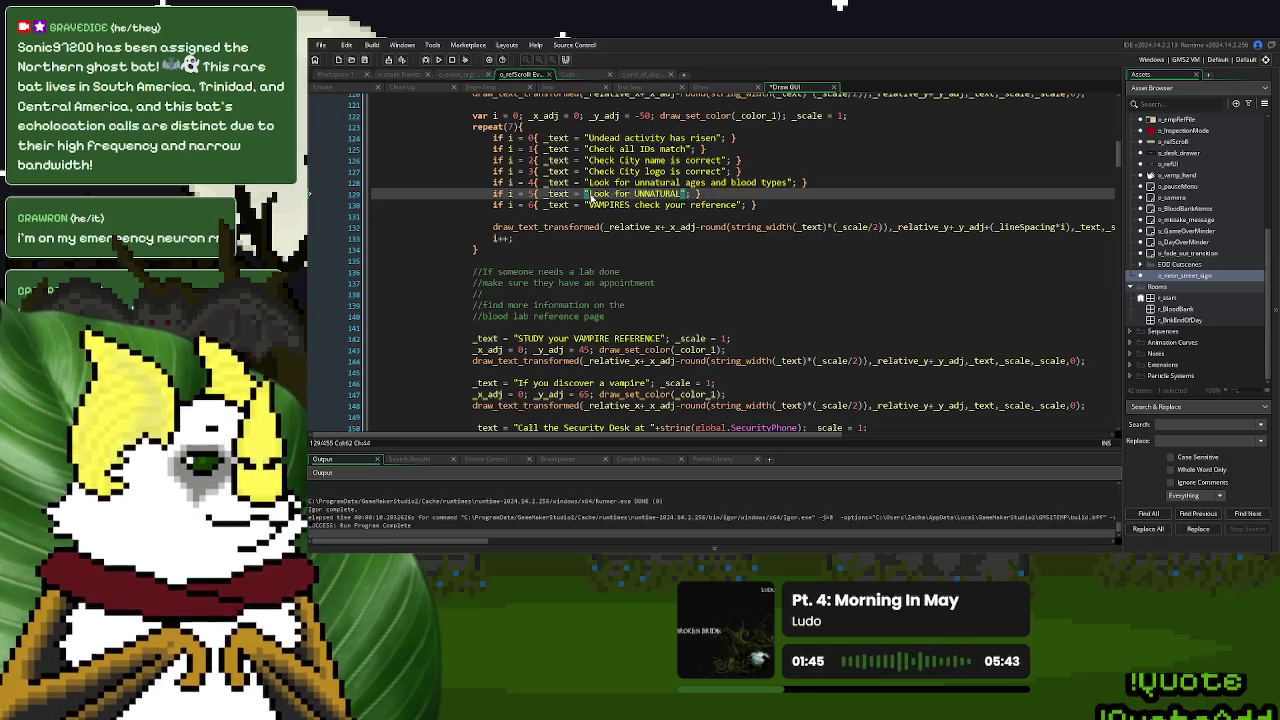
Replace 'VAMPIRES check your reference' with 'AGES and BLOOD TYPES' and blank out the older ages line
left_click_drag(740, 206, 589, 207)
type("A")
type("GES and BLOOD")
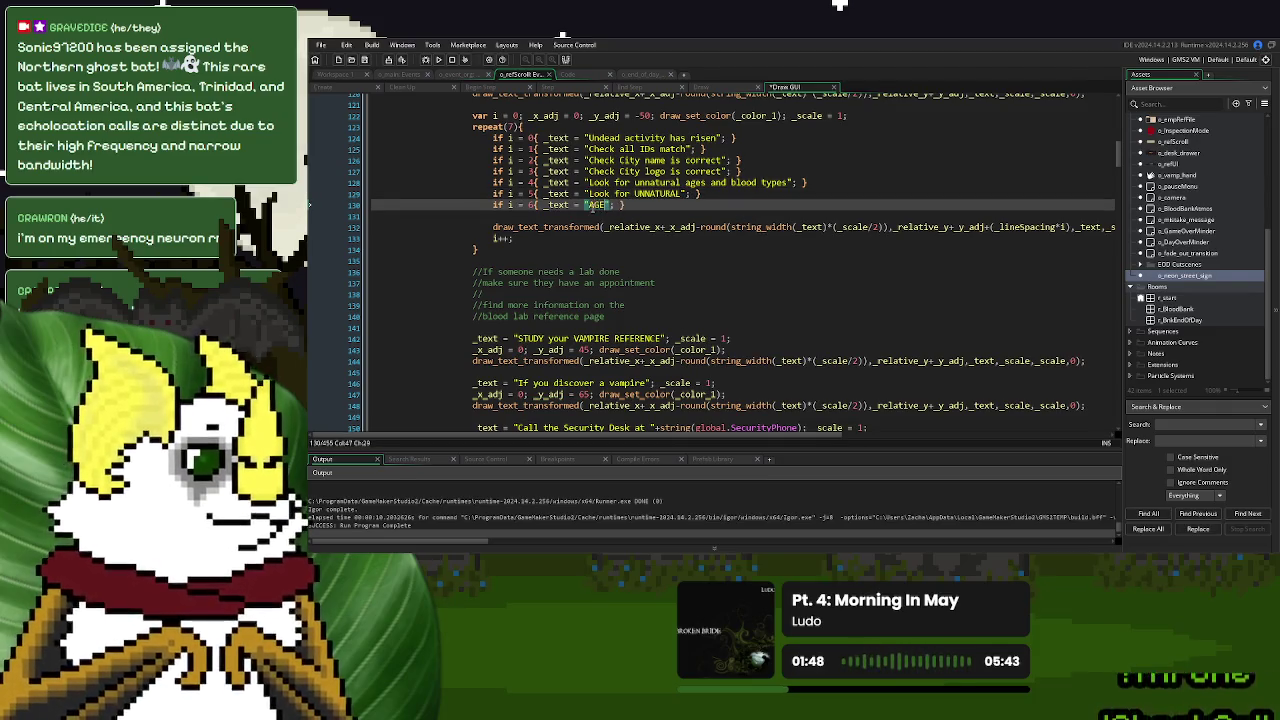
type(" TYPES")
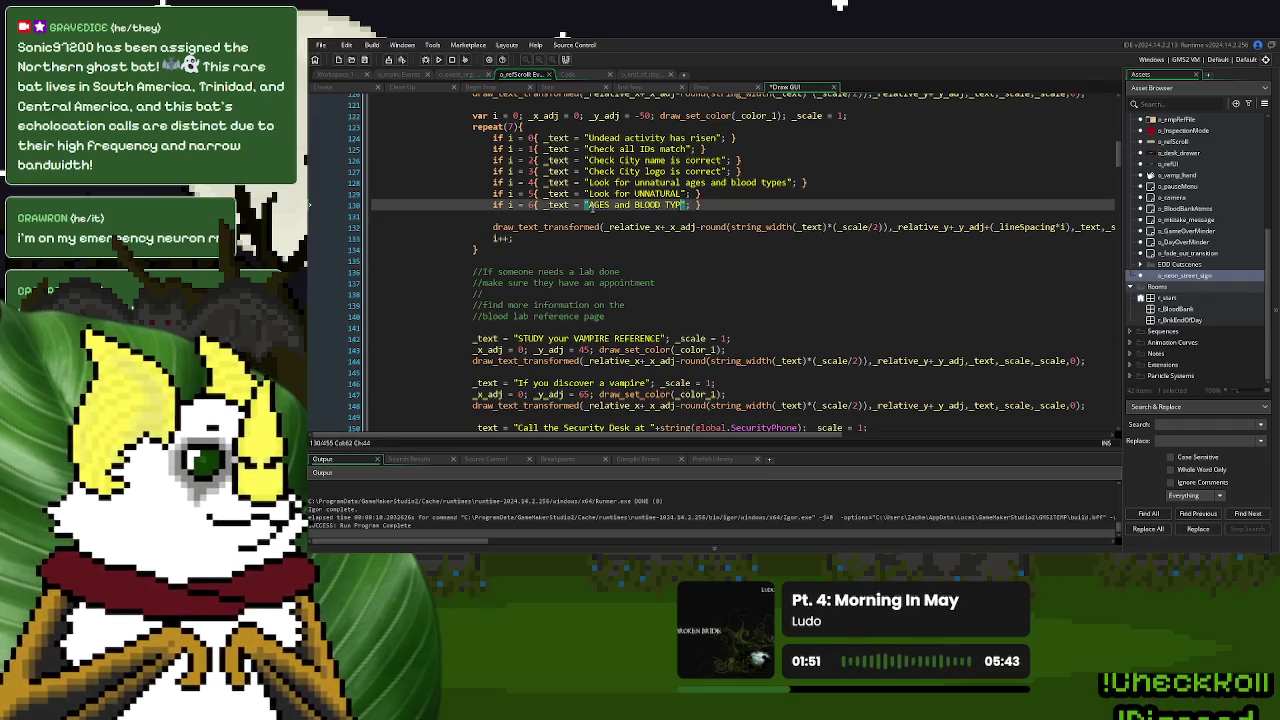
mouse_move(797, 182)
left_mouse_down()
mouse_move(588, 182)
mouse_move(797, 177)
left_mouse_up()
key("BackSpace")
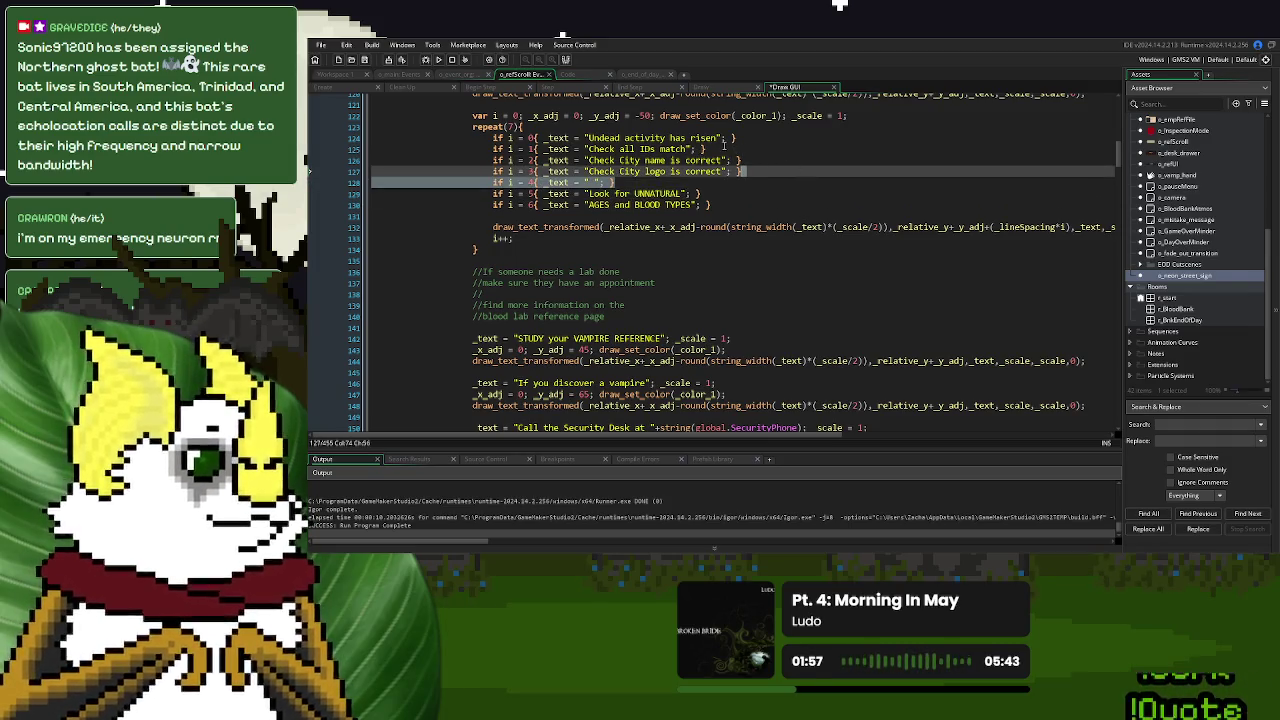
Duplicate the blank checklist item right after 'Undead activity has risen'
key("ctrl+c")
left_click(749, 138)
key("ctrl+v")
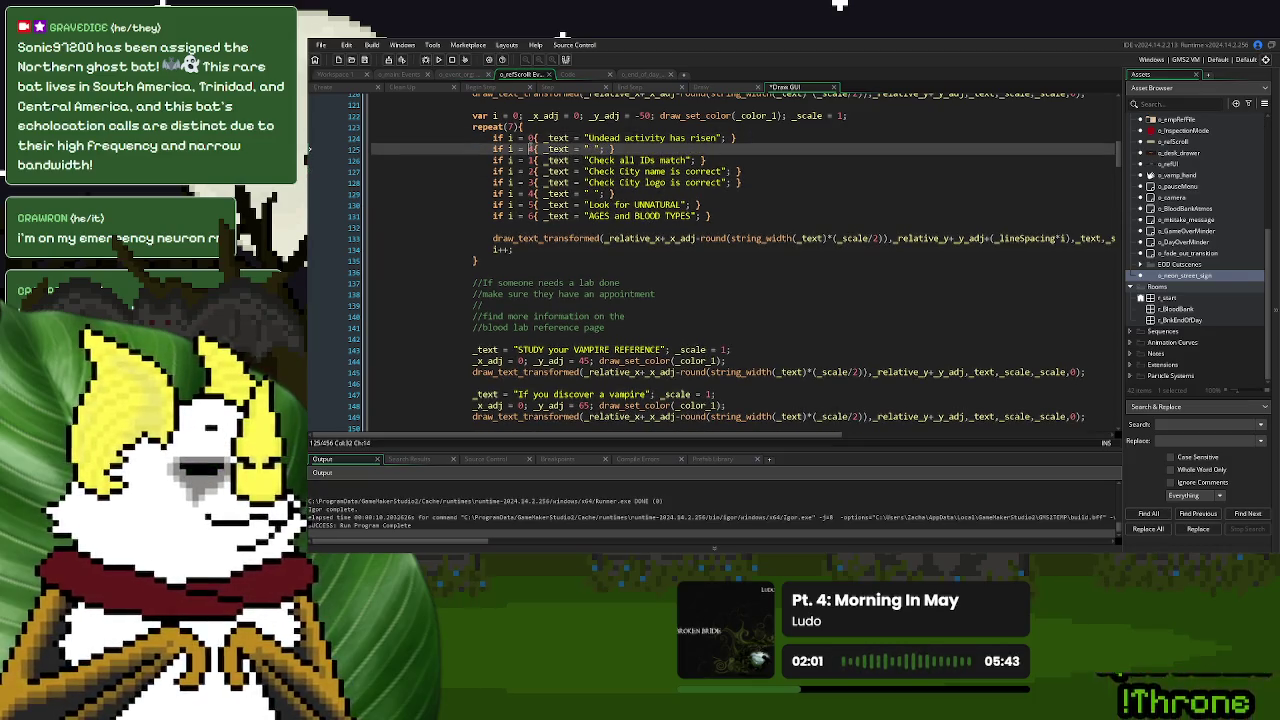
key("Right")
Renumber the following checklist entries 2 through 6 and set the loop to repeat(8)
key("Down")
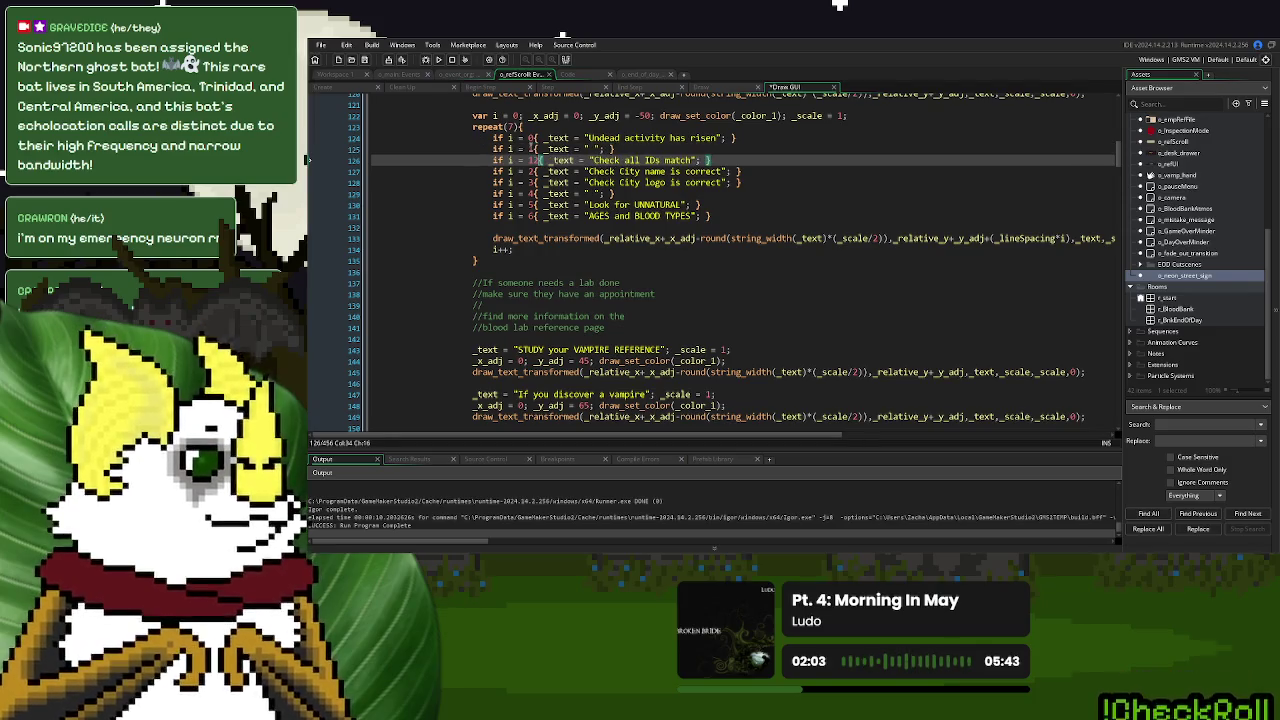
key("BackSpace")
key("BackSpace")
type("2")
key("Down")
key("BackSpace")
type("3")
key("Down")
key("BackSpace")
type("4")
key("Down")
key("BackSpace")
type("5")
key("Down")
key("BackSpace")
type("6")
key("Down")
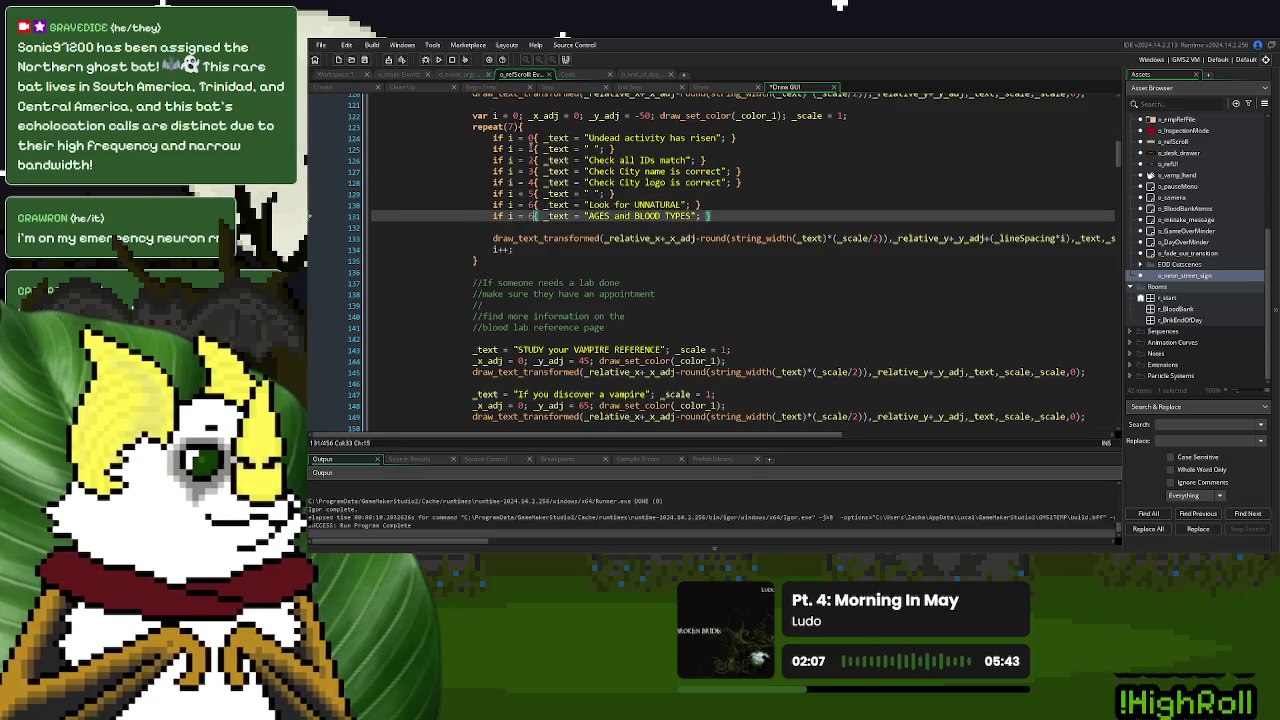
type("7")
left_click(512, 128)
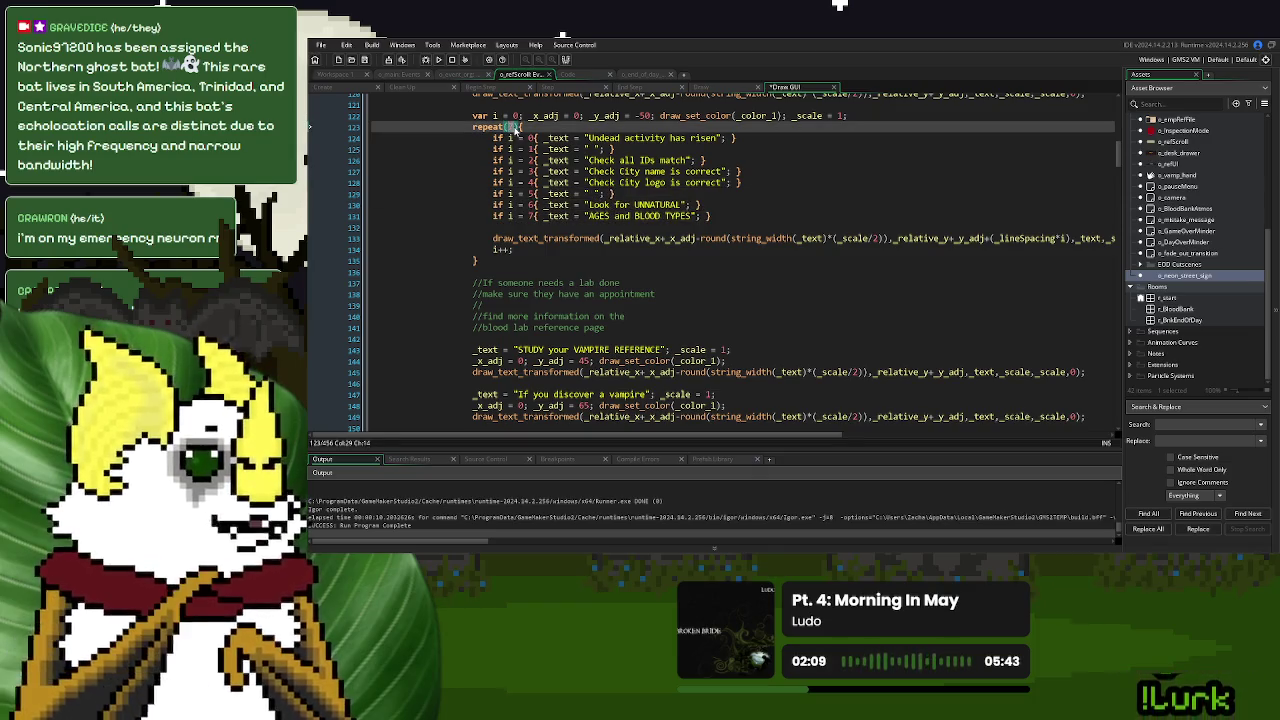
type("8")
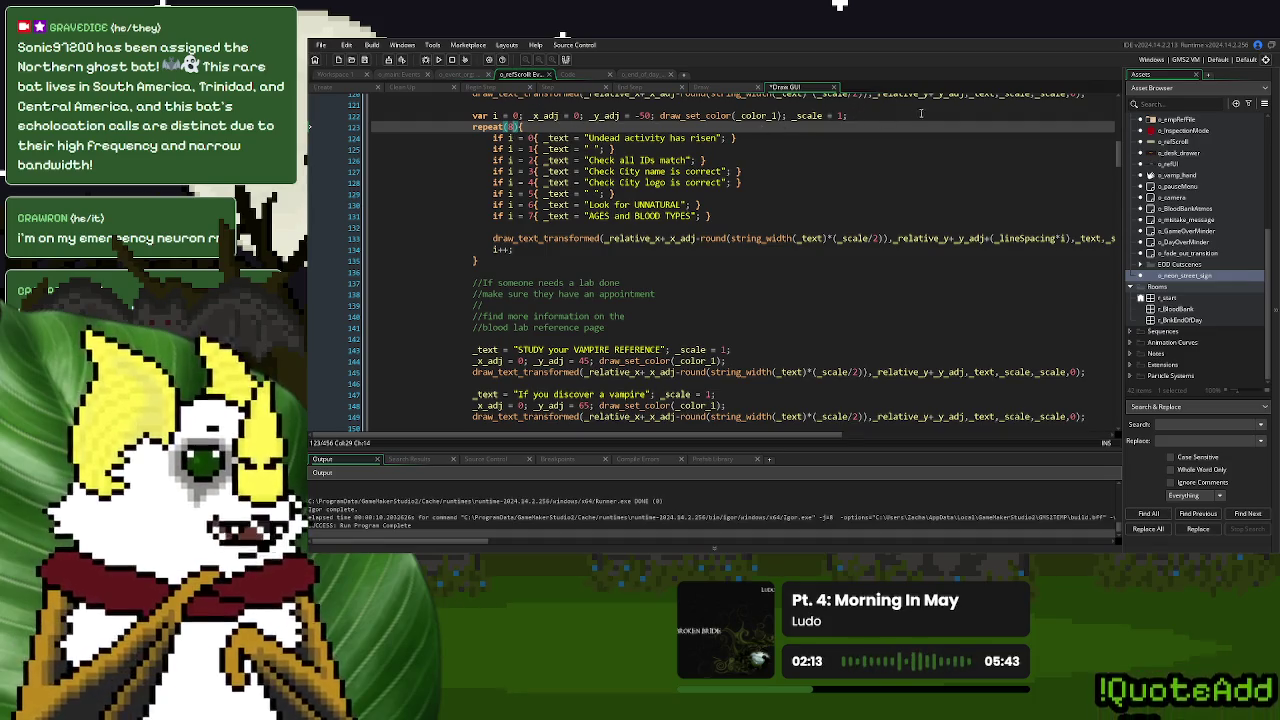
Declare var u = 0 on the setup line and insert u = 0 at the loop start
left_click(898, 112)
type("v")
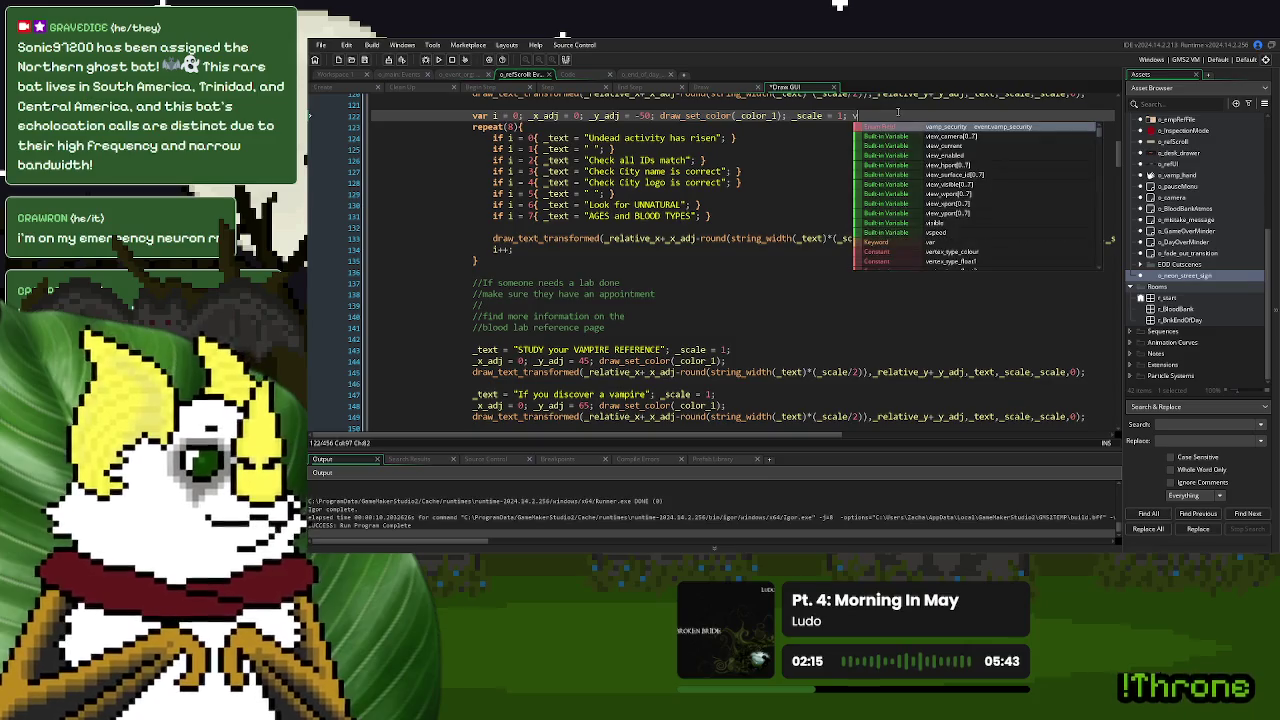
type("ar u = 0;")
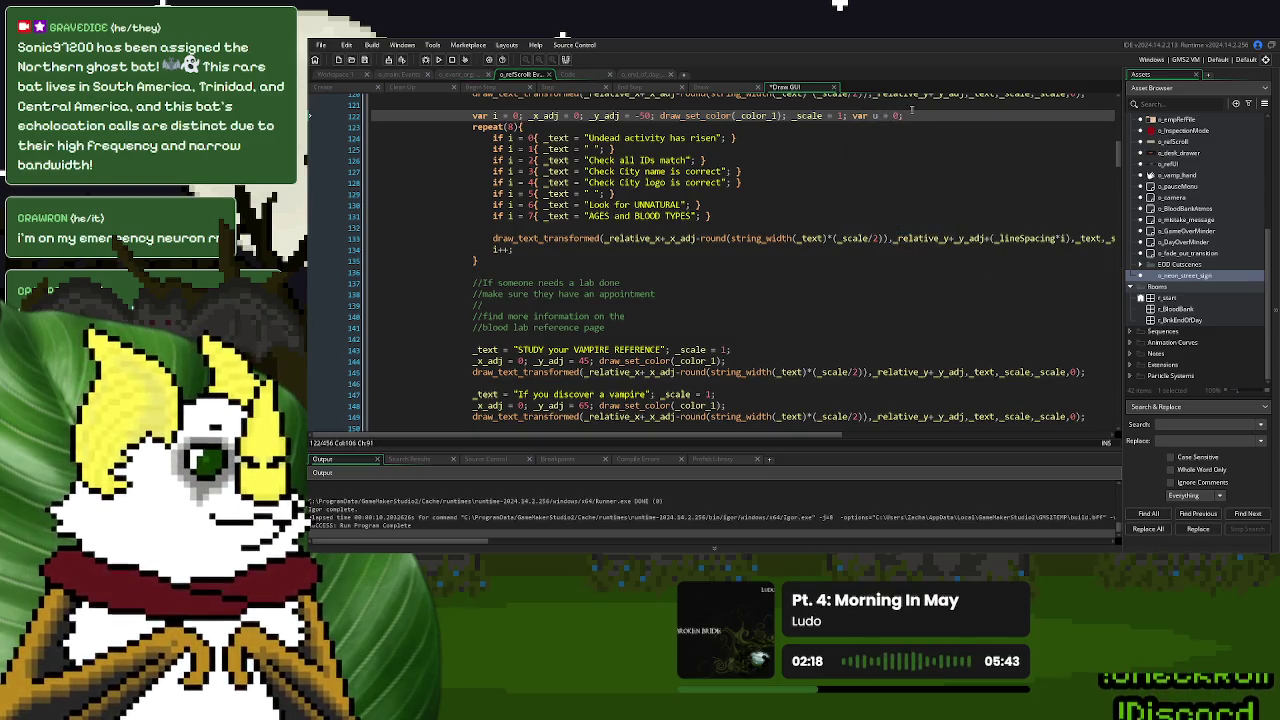
left_click_drag(904, 115, 873, 117)
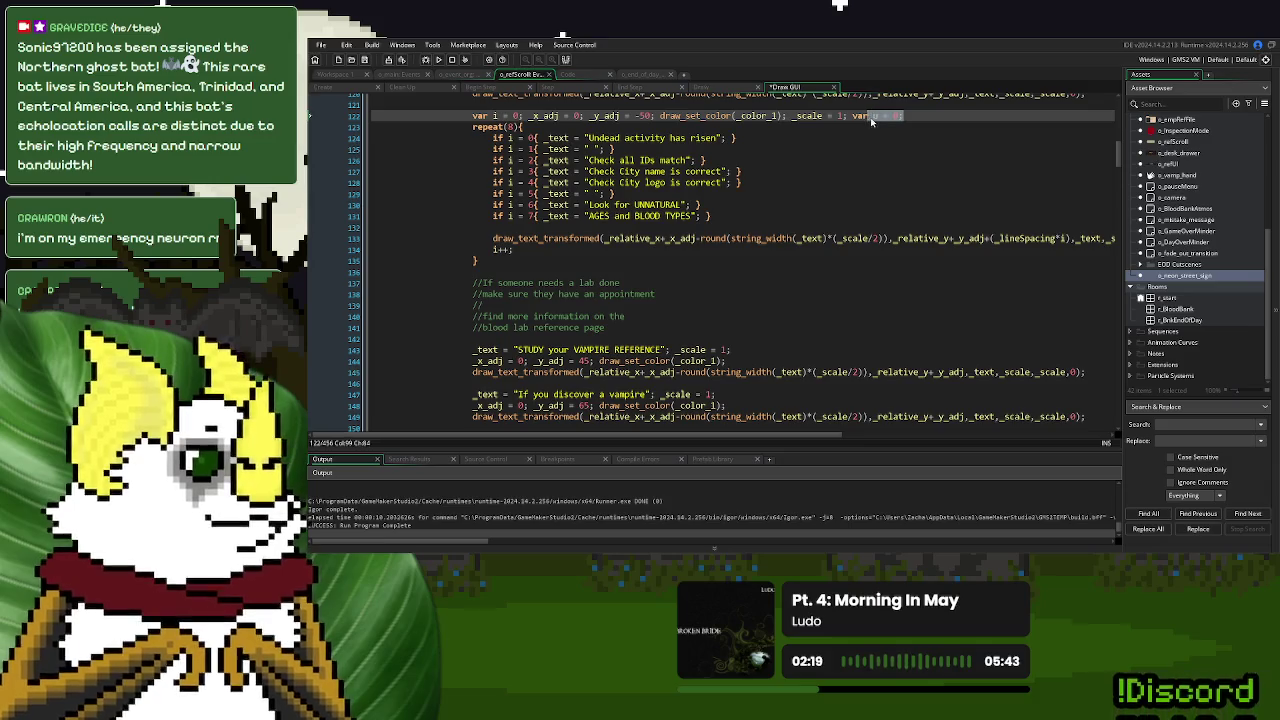
left_click(491, 137)
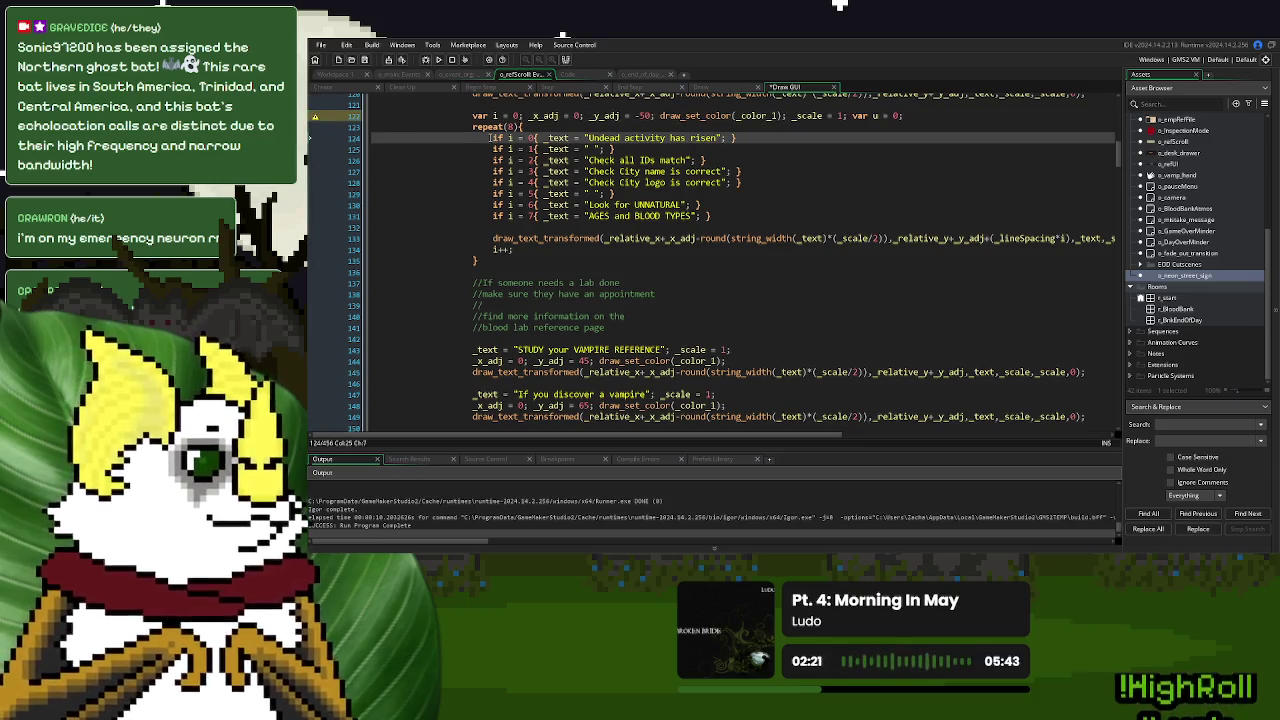
key("Return")
key("Up")
key("ctrl+v")
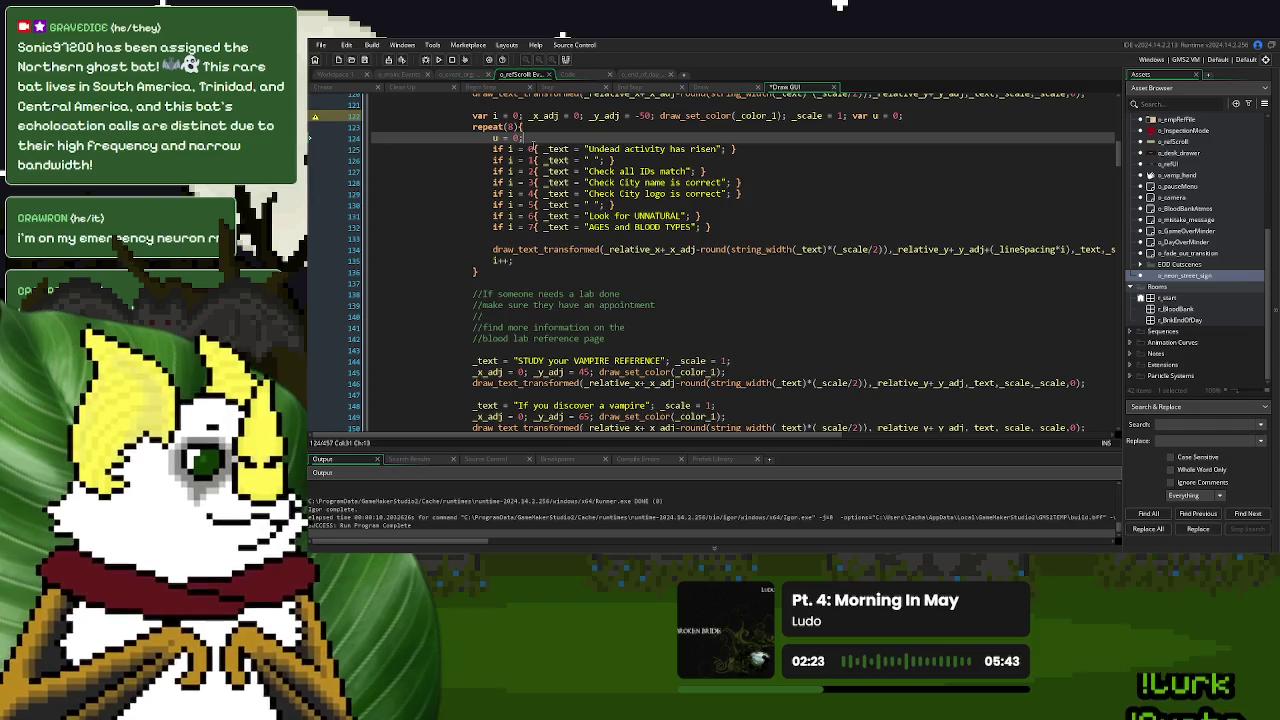
Make the first checklist condition 'if i = u' and end its line with u++
double_click(529, 148)
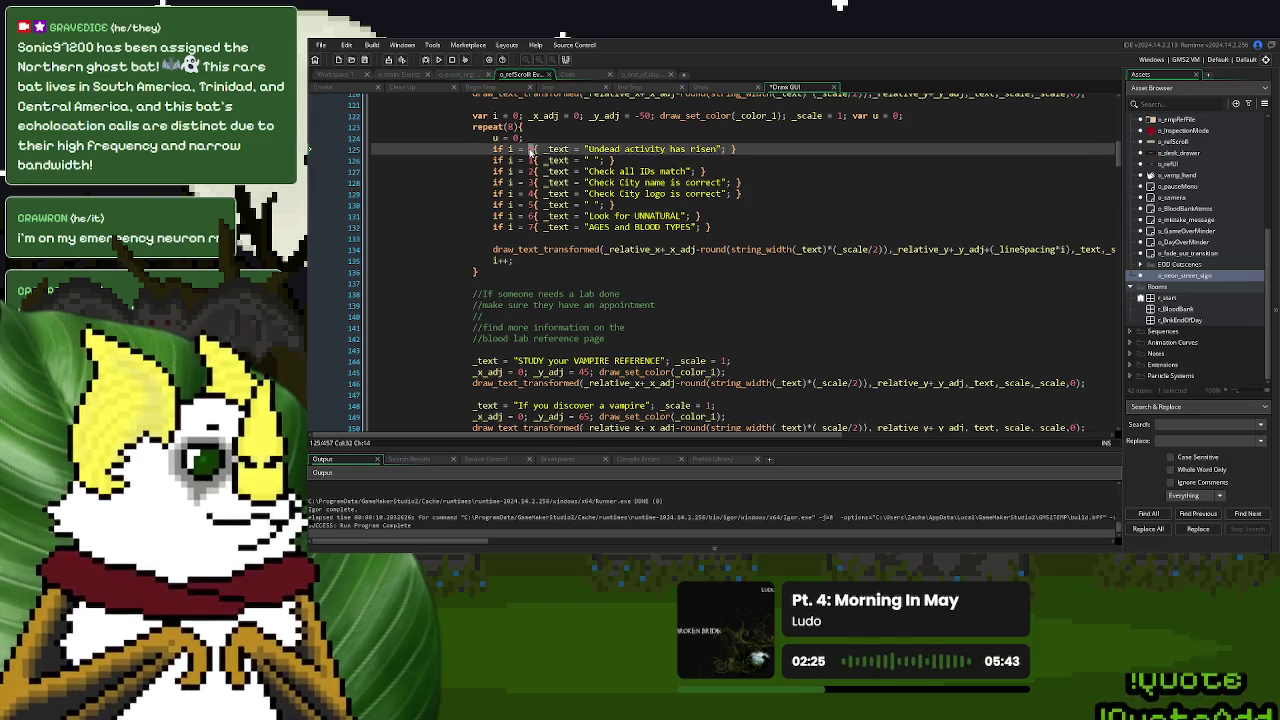
type("u")
left_click(764, 148)
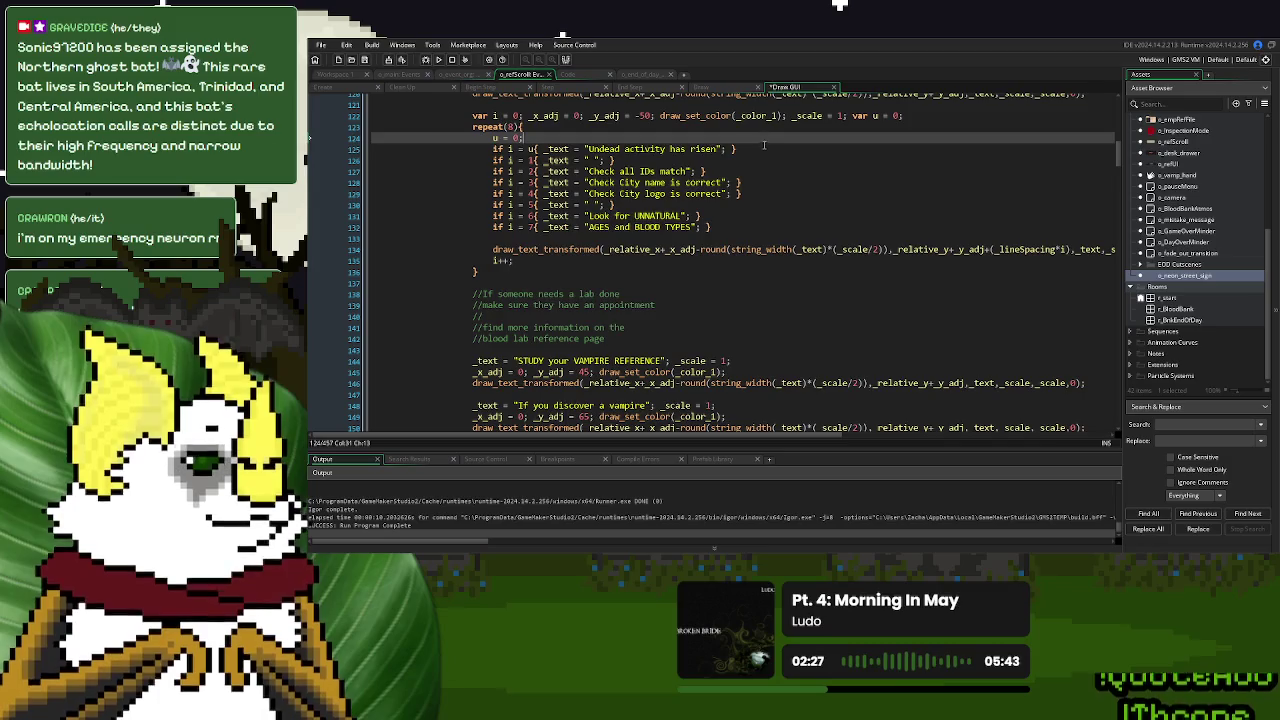
type(" u++;")
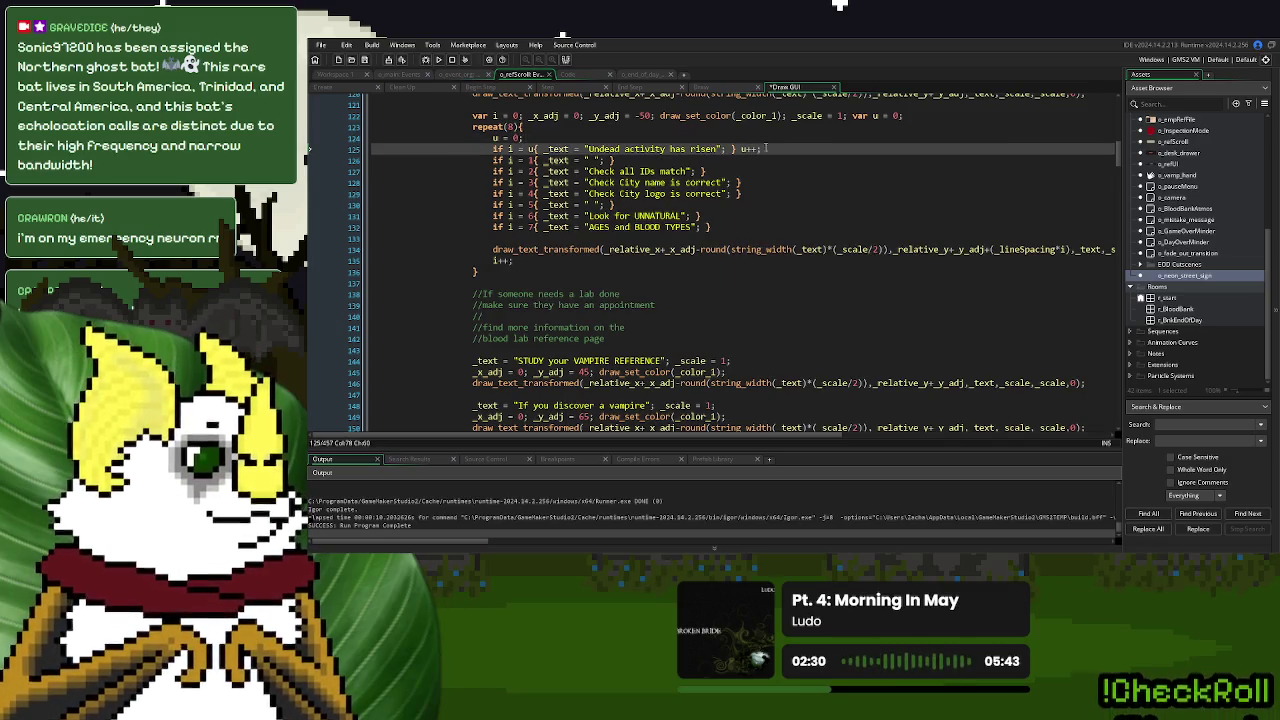
Append u++ to the end of each remaining checklist line
left_click_drag(764, 148, 741, 150)
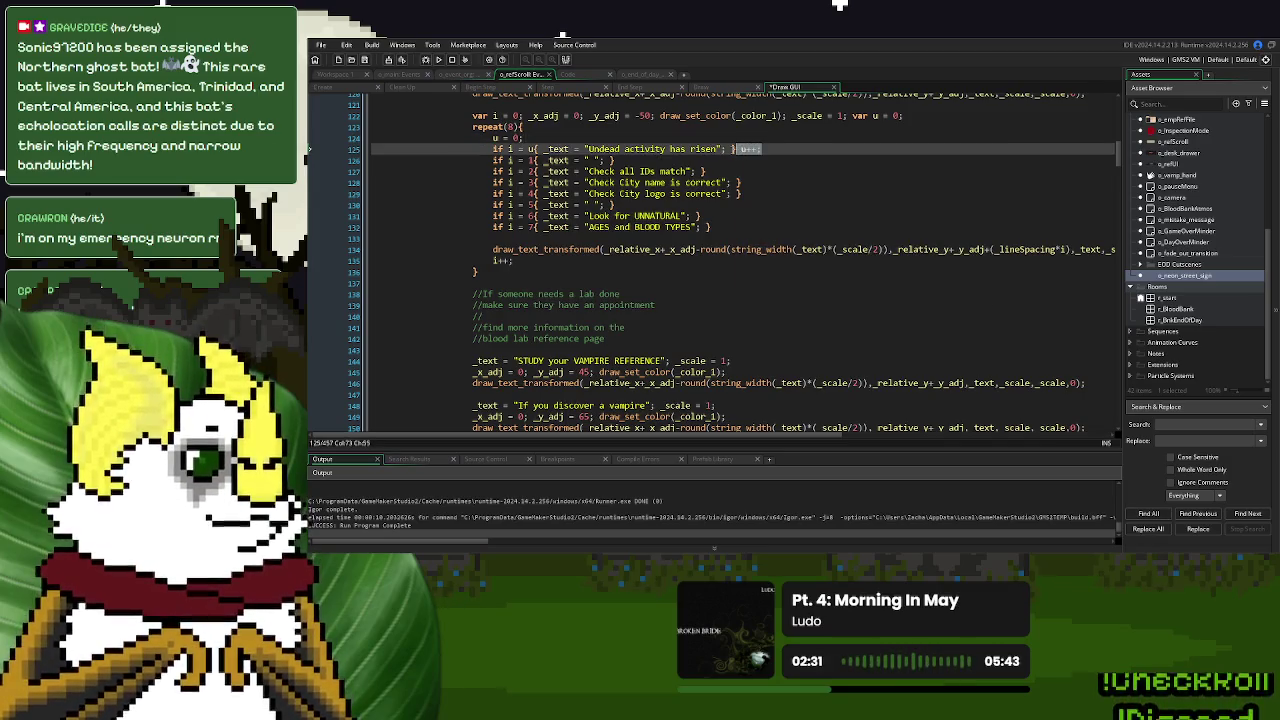
key("ctrl+c")
key("Down")
key("End")
key("ctrl+v")
key("Down")
key("End")
key("ctrl+v")
key("Down")
key("End")
key("ctrl+v")
key("Down")
key("End")
key("ctrl+v")
key("Down")
key("End")
key("ctrl+v")
key("Down")
key("End")
key("ctrl+v")
key("Down")
key("End")
key("ctrl+v")
Replace every remaining condition's index number with u, then run the game
left_click(532, 149)
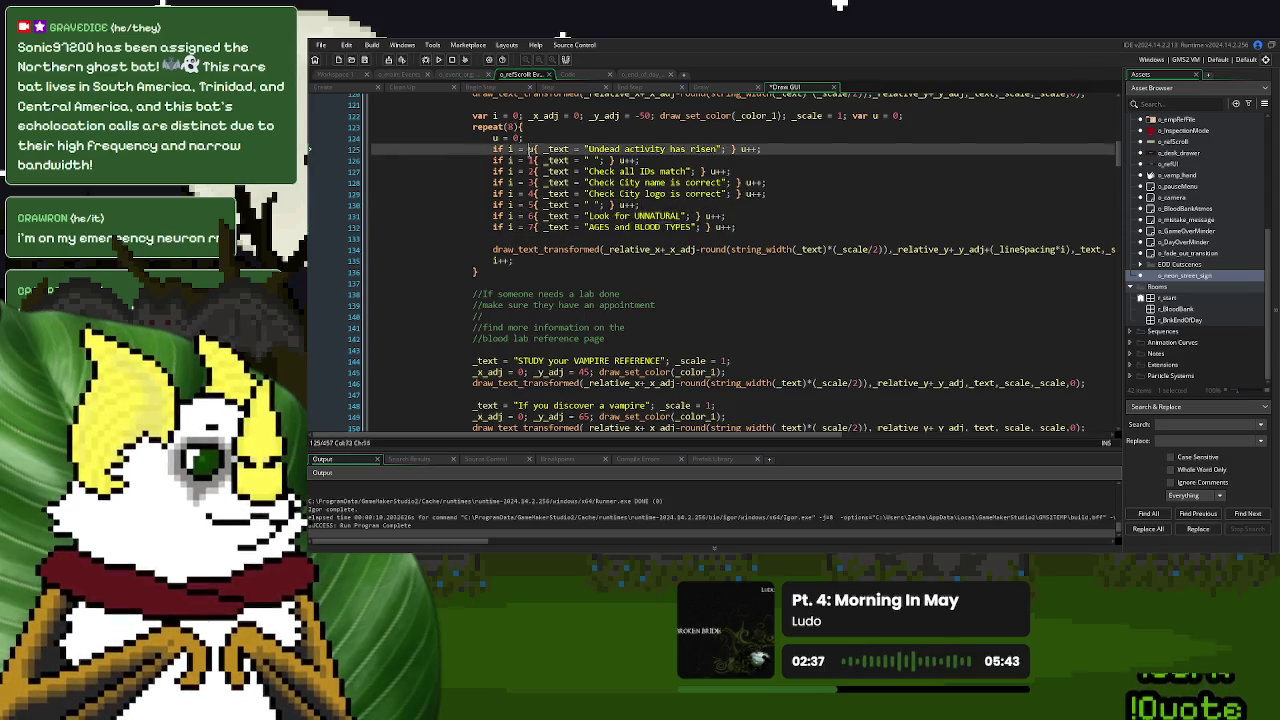
type("u")
key("Down")
key("shift+Left")
type("u")
key("Down")
key("shift+Left")
type("u")
key("Down")
key("shift+Left")
type("u")
key("Down")
key("shift+Left")
type("u")
key("Down")
key("shift+Left")
type("u")
key("Down")
key("shift+Left")
type("u")
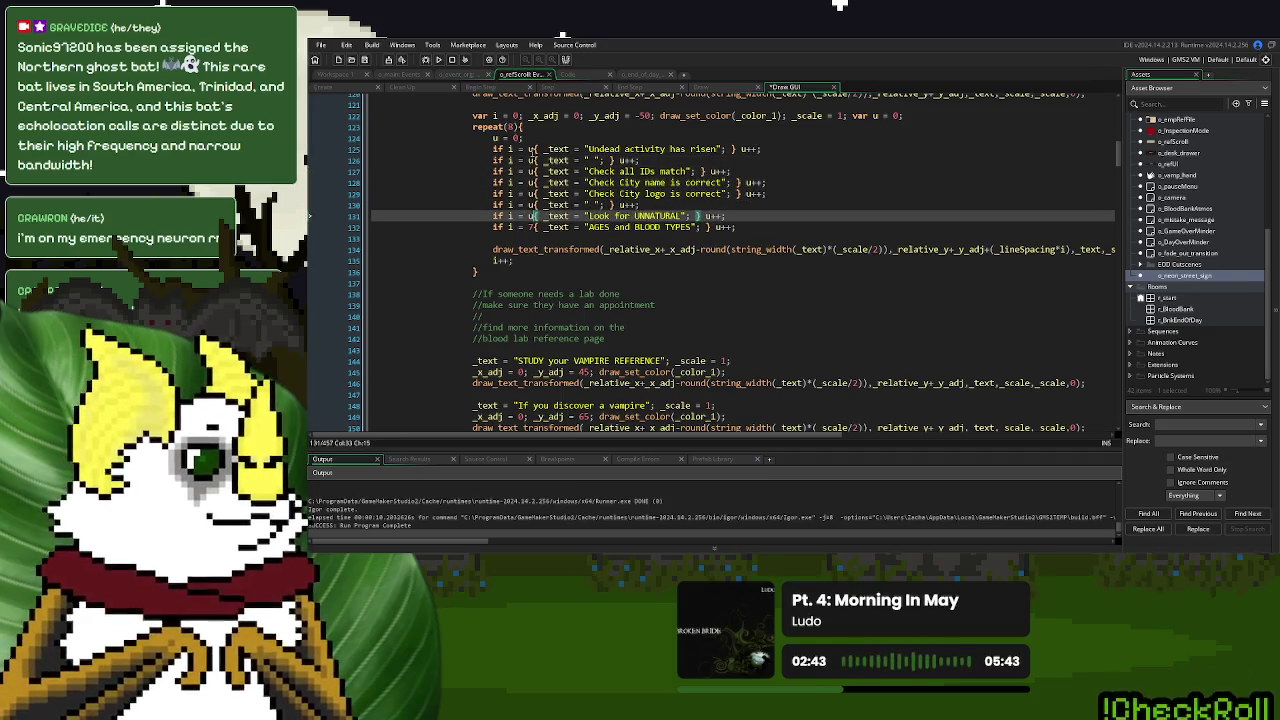
key("Down")
key("shift+Left")
type("u")
left_click(762, 182)
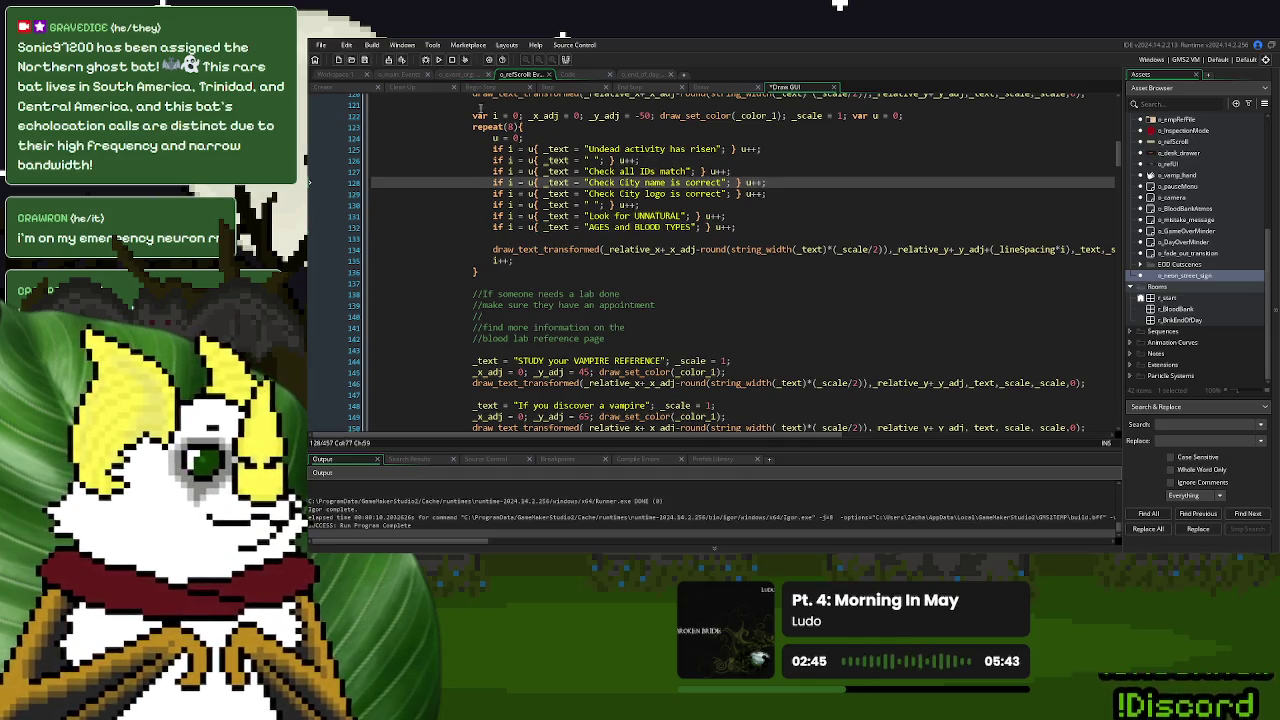
left_click(438, 59)
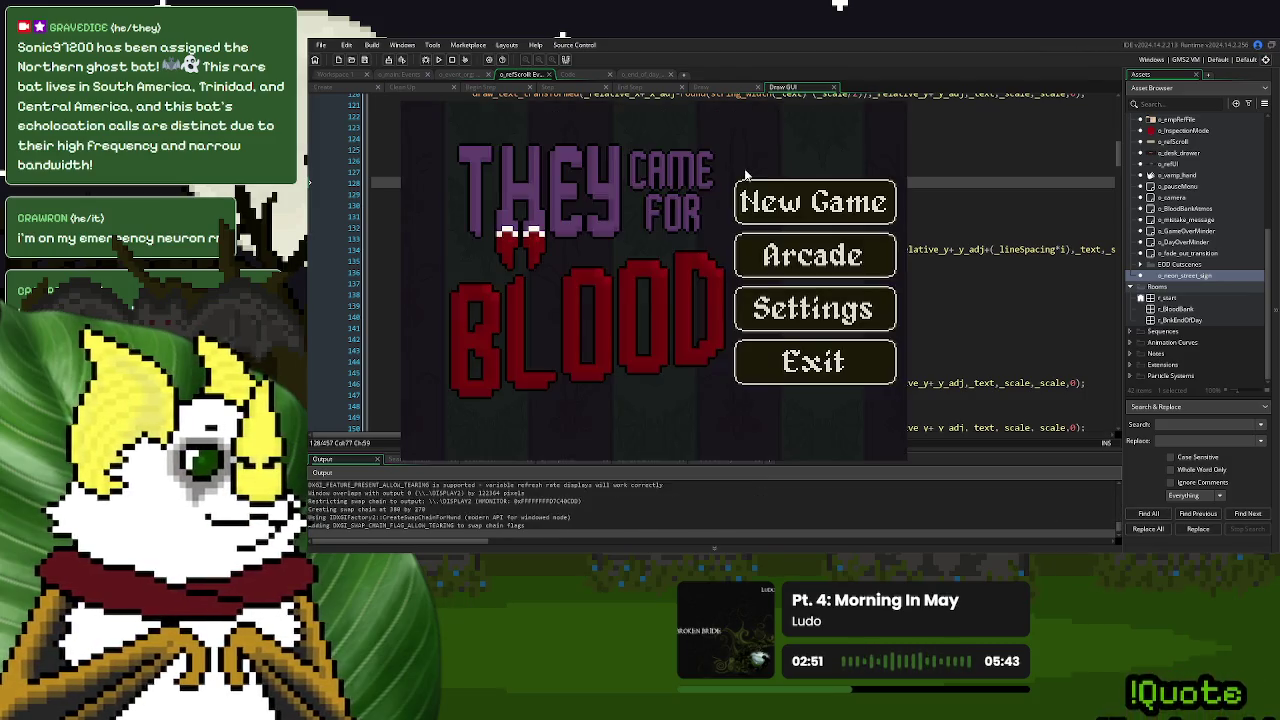
left_click(826, 193)
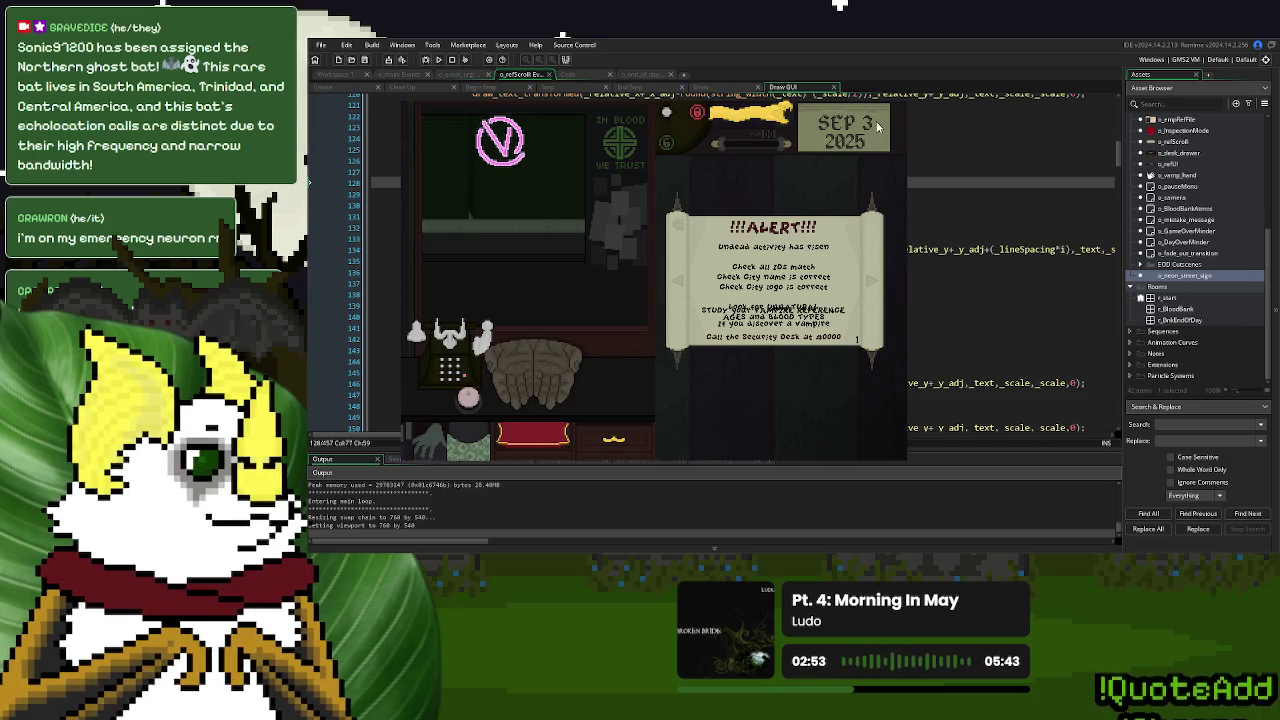
key("alt+F4")
left_click(528, 215)
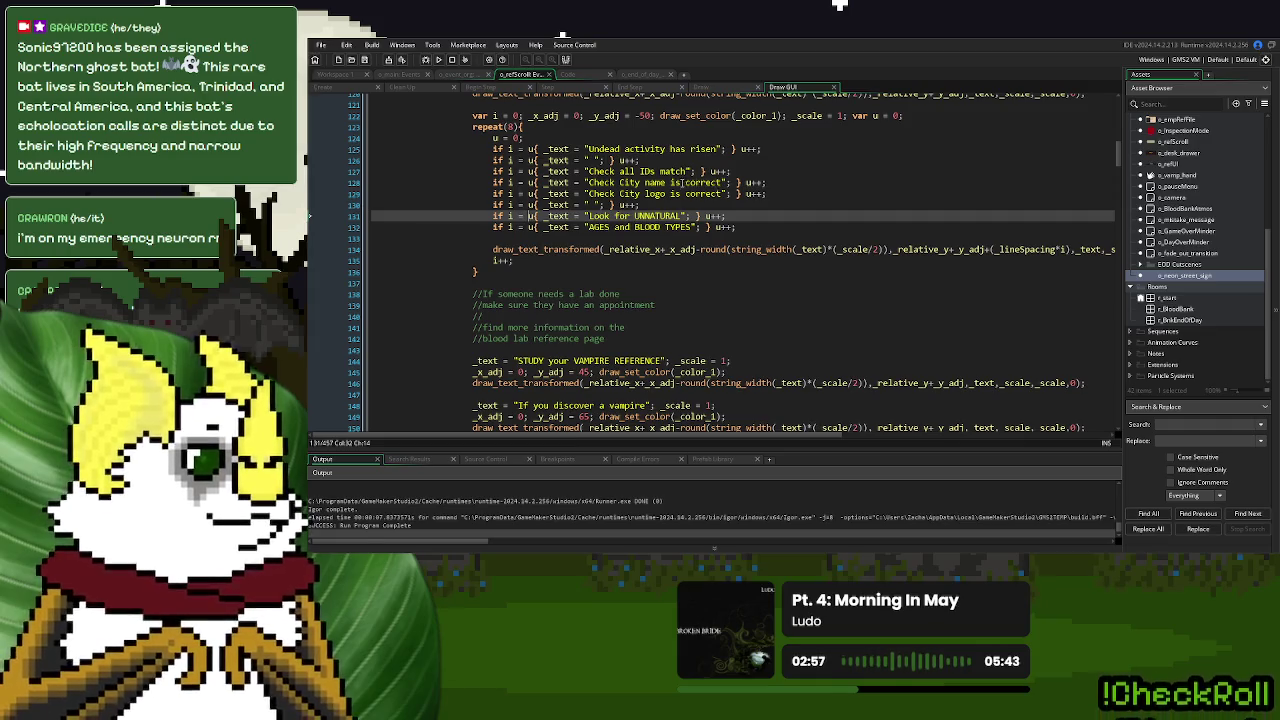
left_click(438, 60)
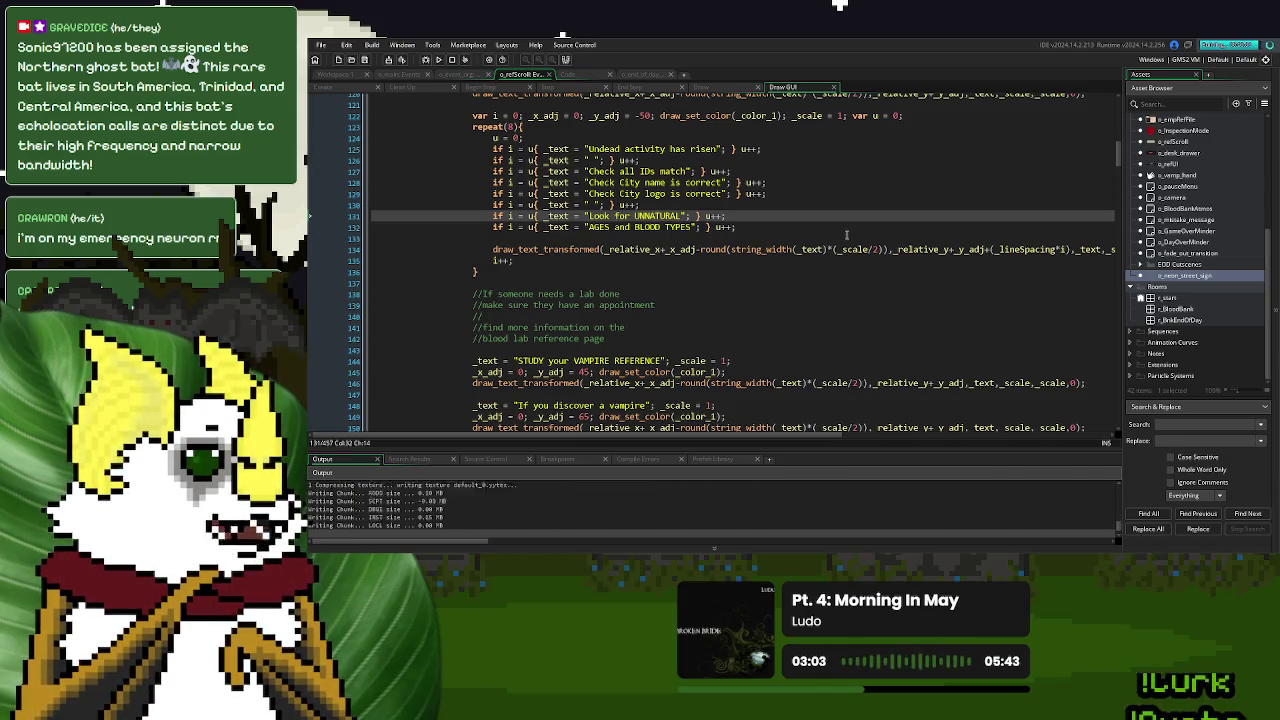
left_click(850, 190)
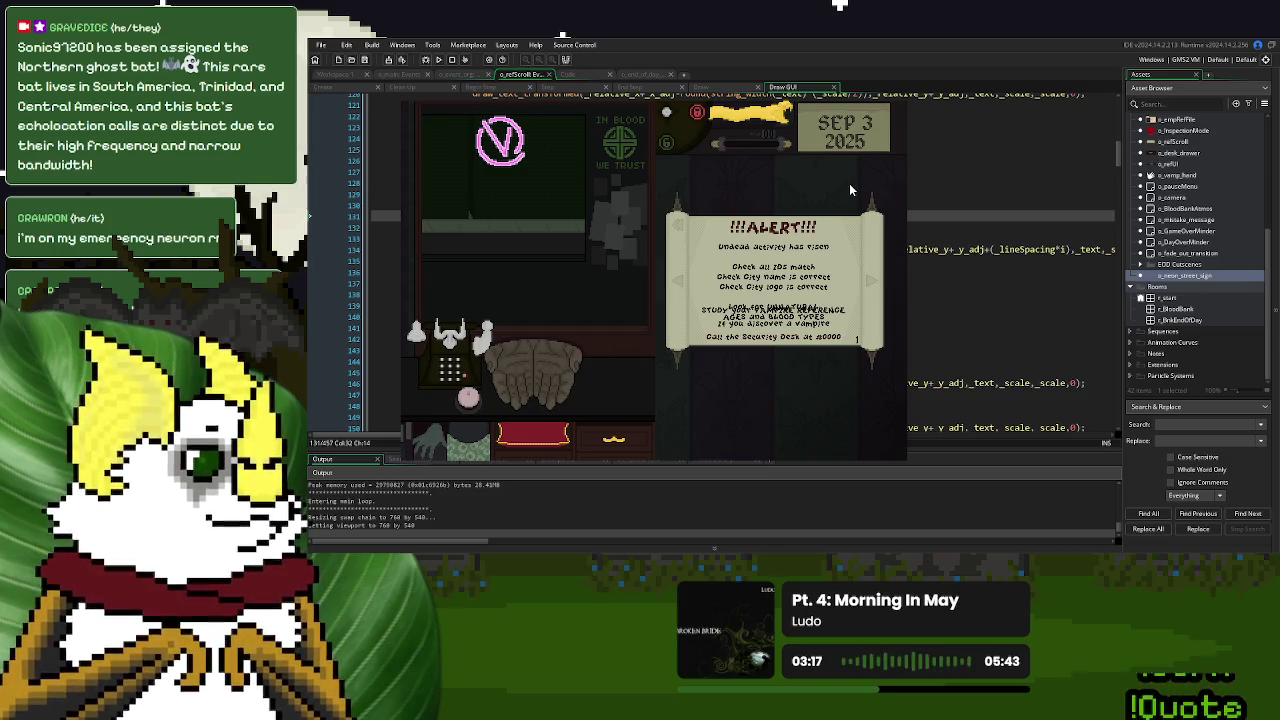
key("Escape")
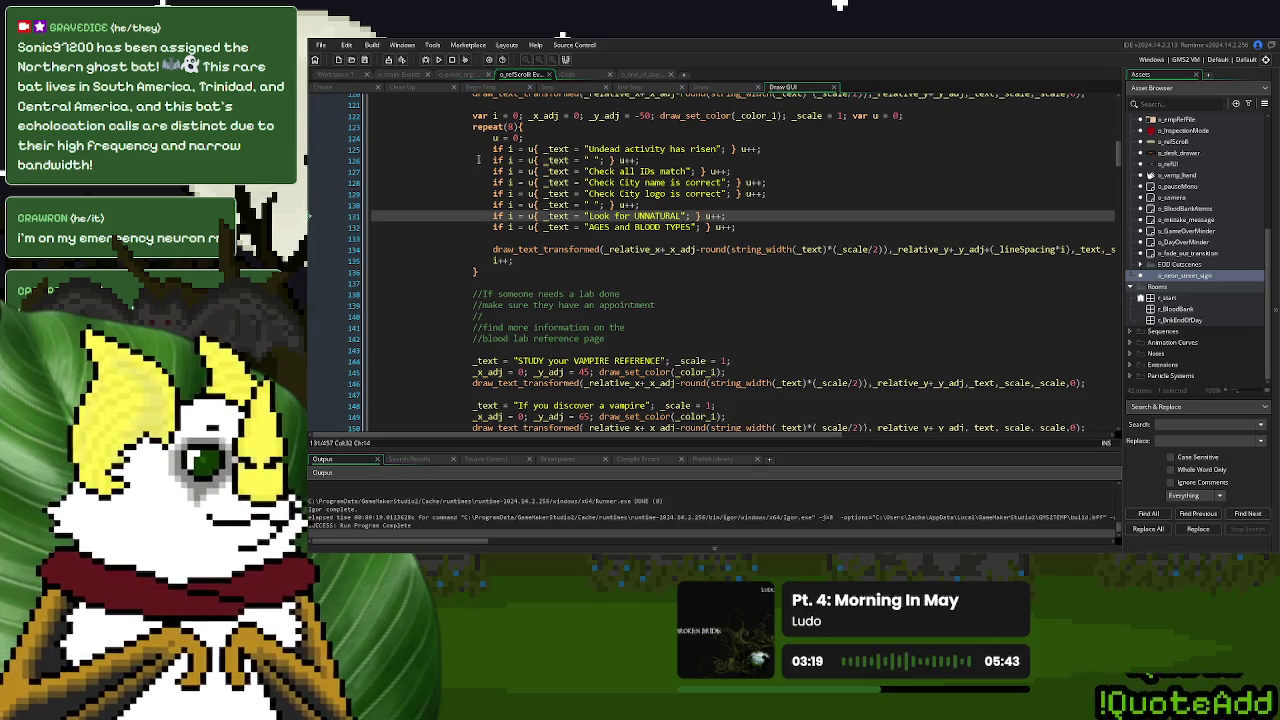
Comment out the two blank checklist lines and preview the alert scroll in a New Game
left_click(482, 160)
key("ctrl+k")
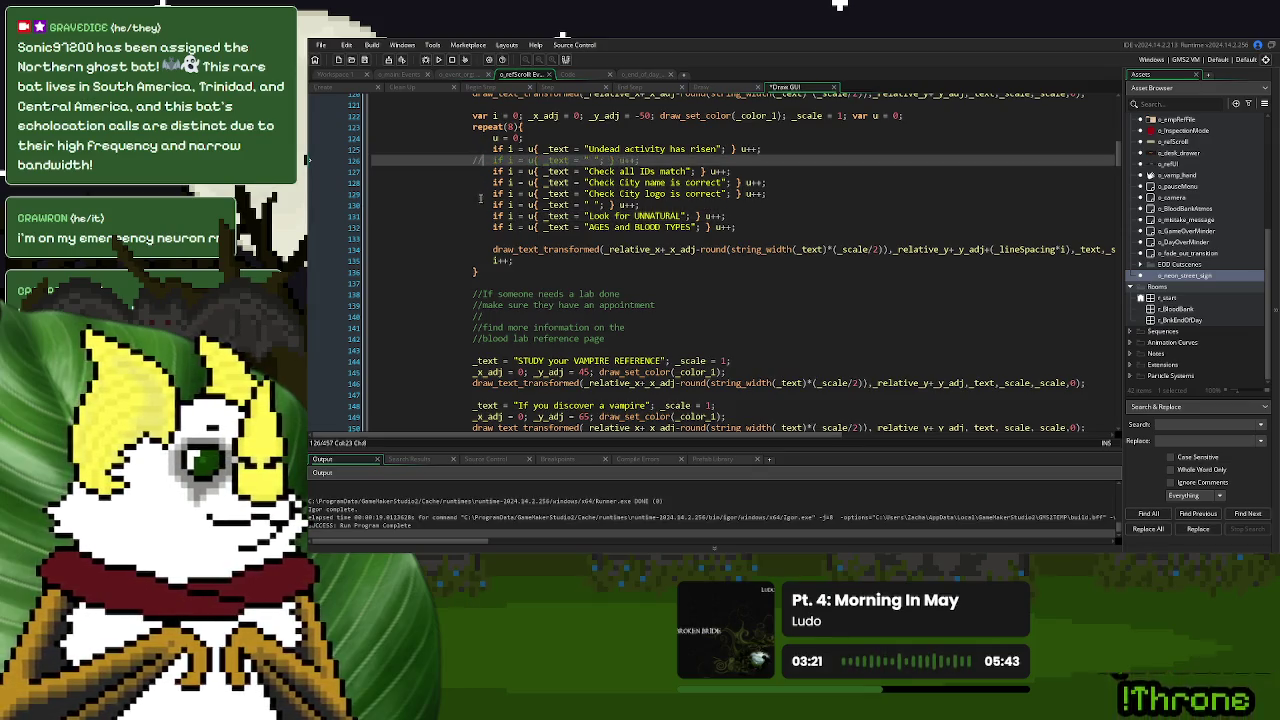
left_click(481, 204)
key("ctrl+k")
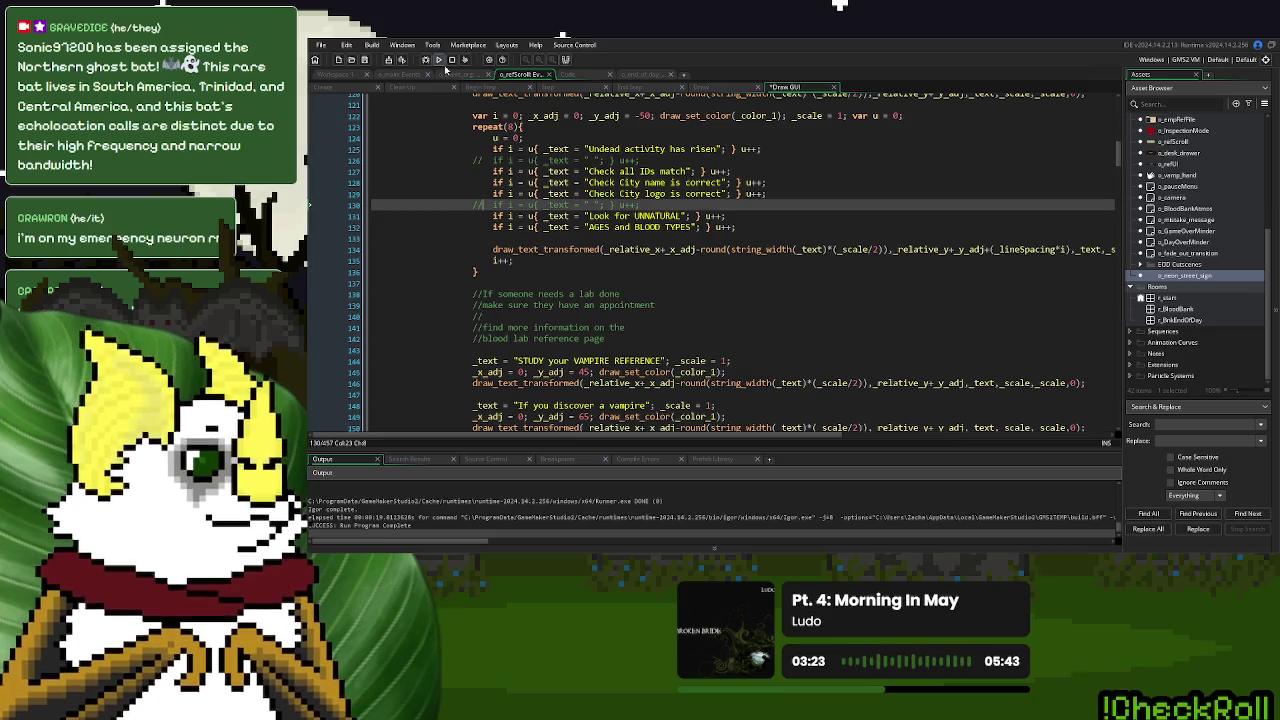
left_click(438, 59)
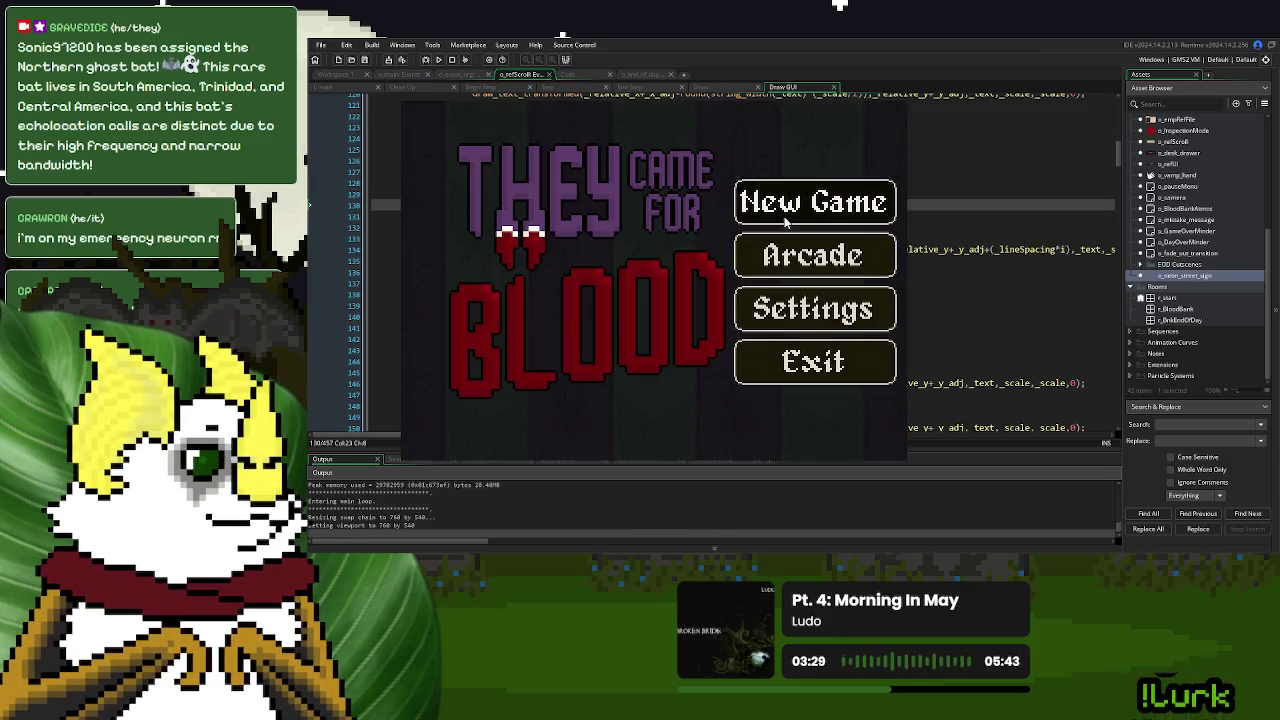
left_click(786, 212)
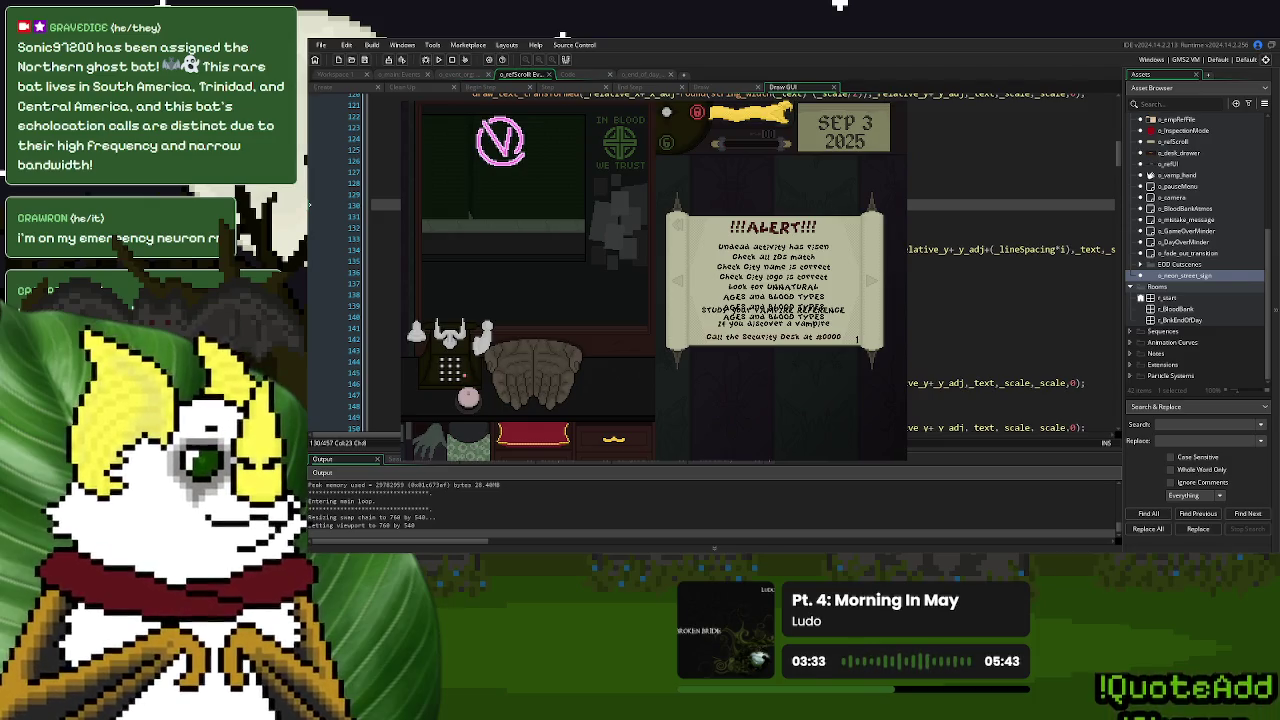
key("Escape")
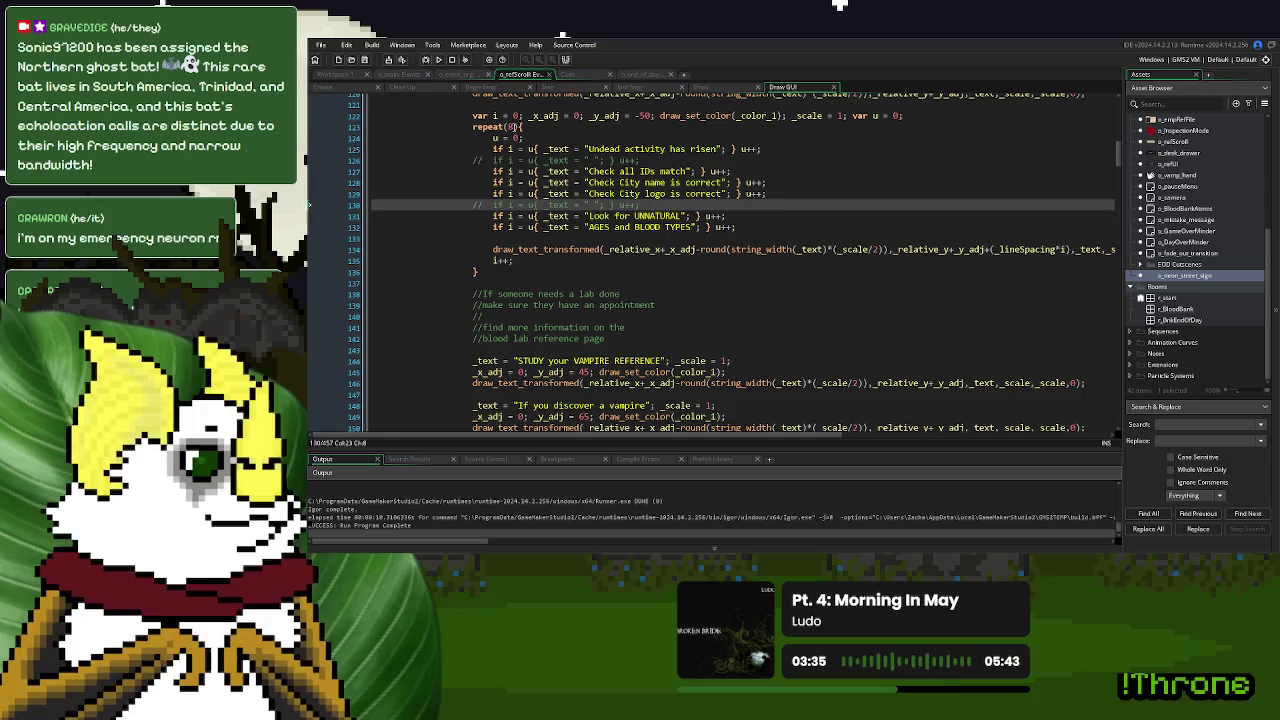
Change the checklist loop to repeat(6) and run the game again
left_click(510, 127)
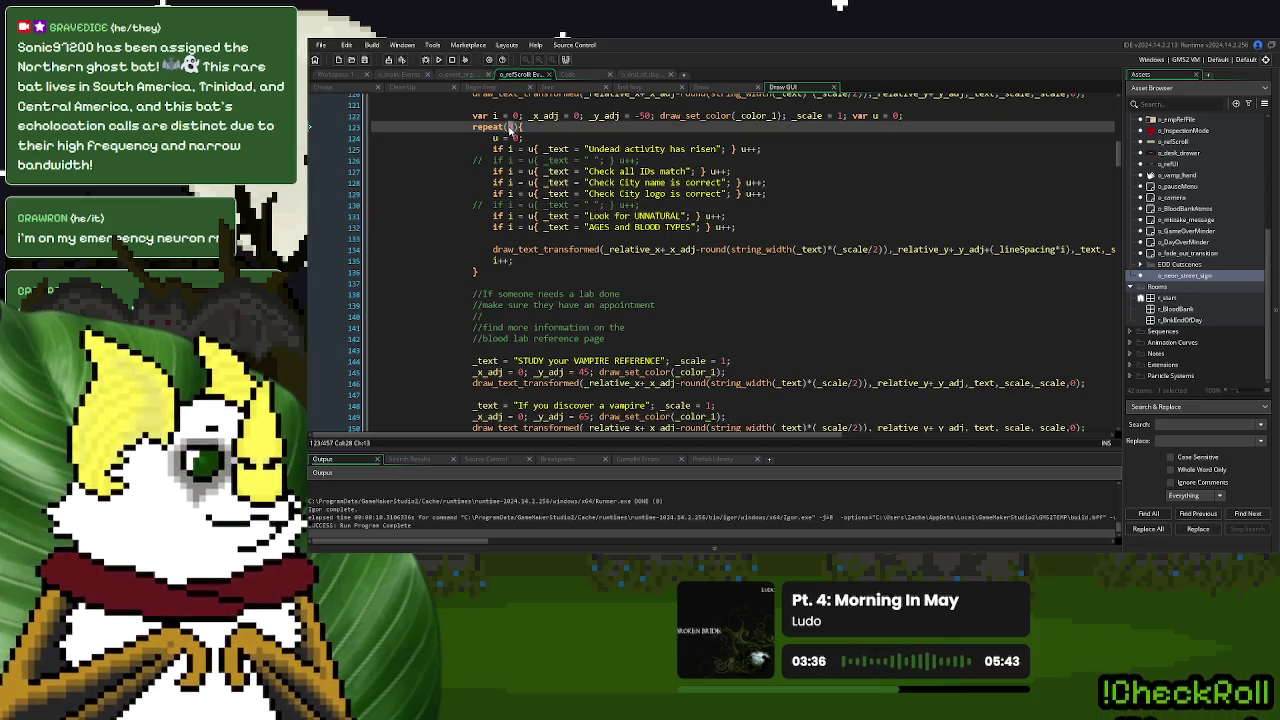
type("6")
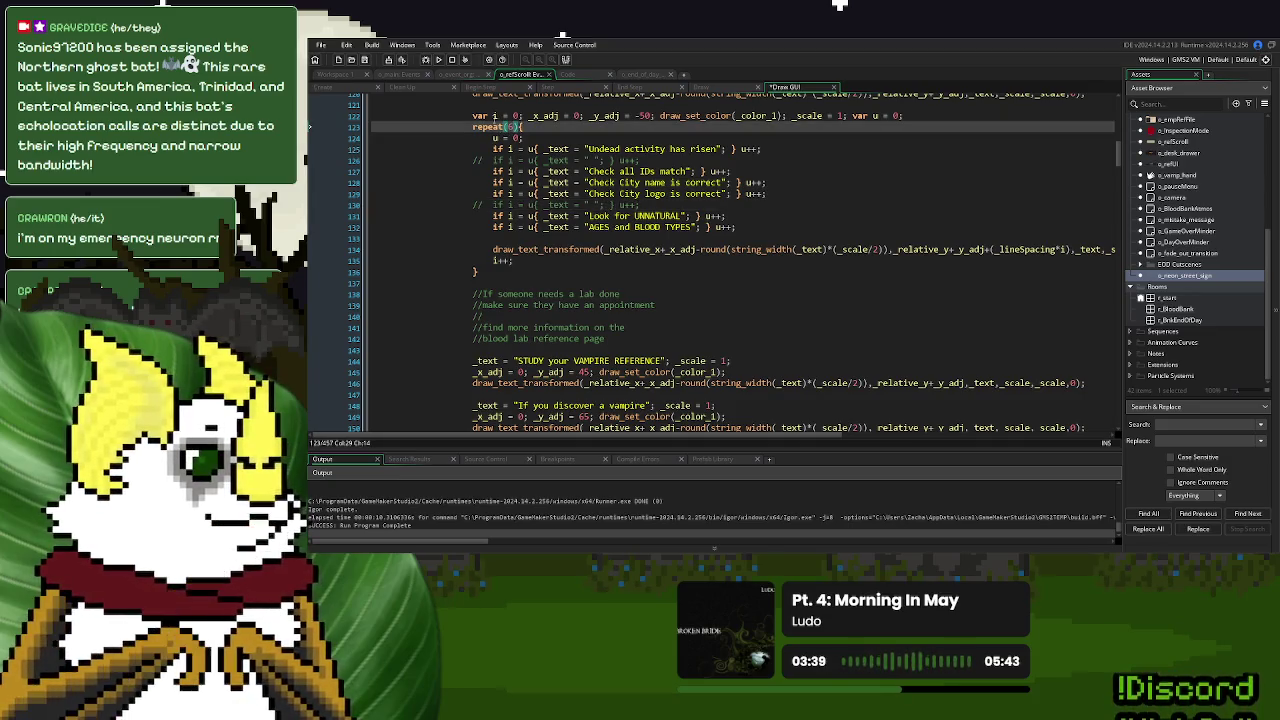
left_click(437, 60)
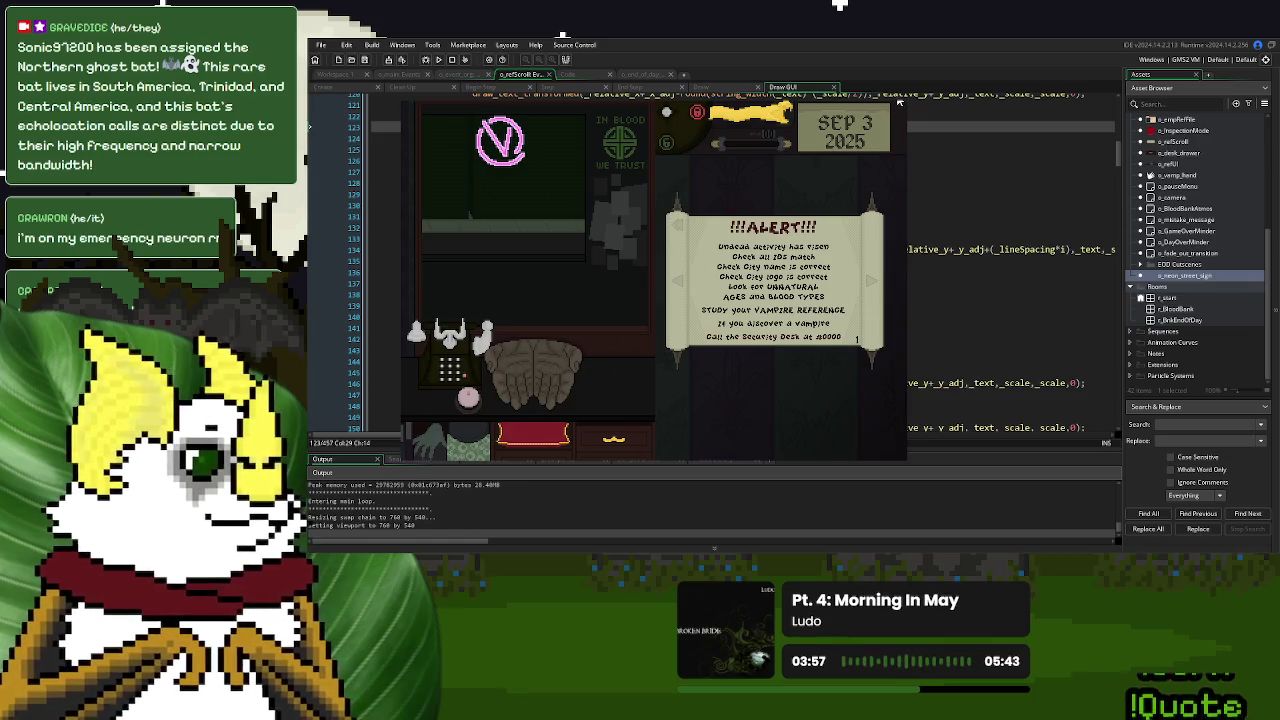
Add '!' after 'risen' and insert 'that'/'that the' into the ID, City name and City logo checks
left_click(898, 101)
left_click(678, 215)
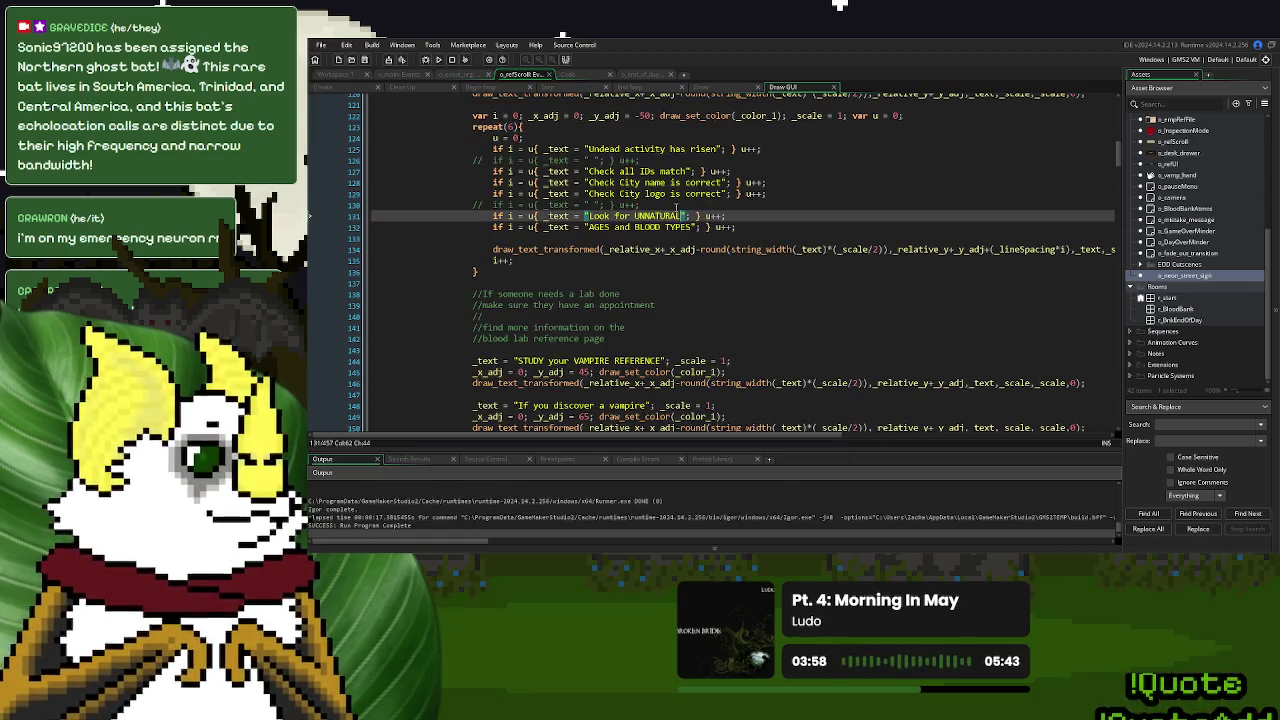
left_click(719, 149)
type("!")
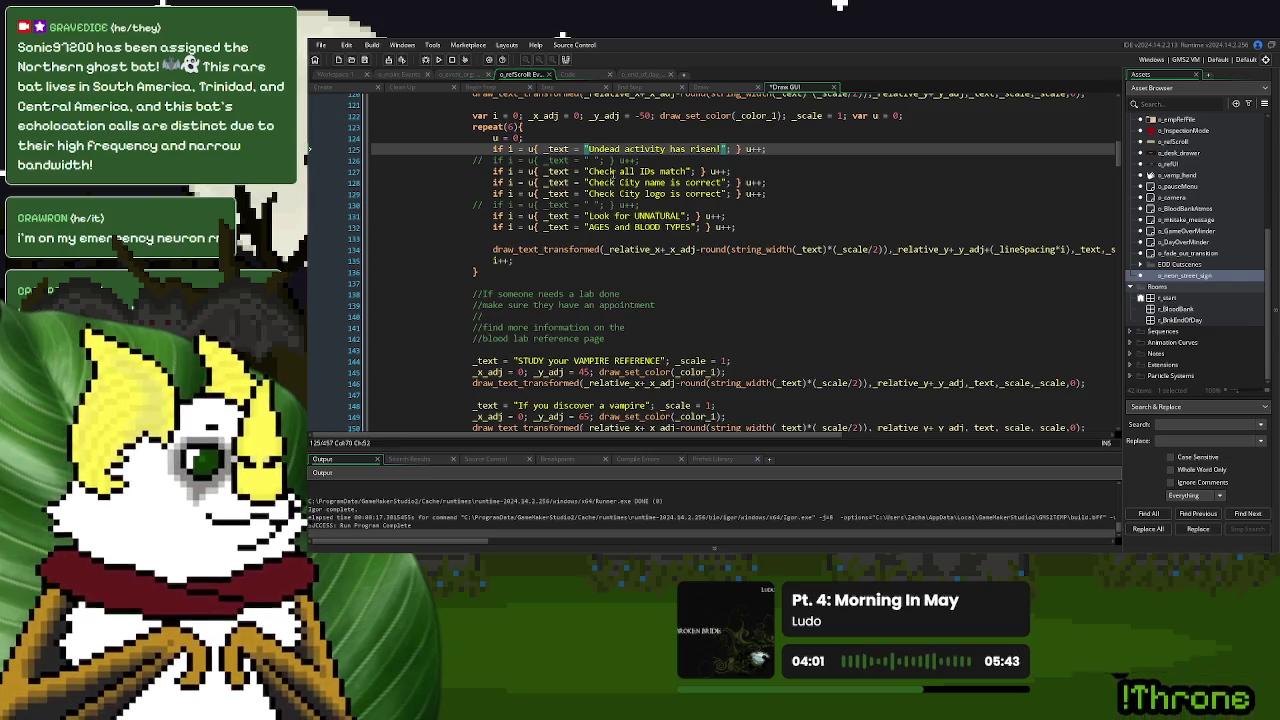
left_click(618, 172)
type("that")
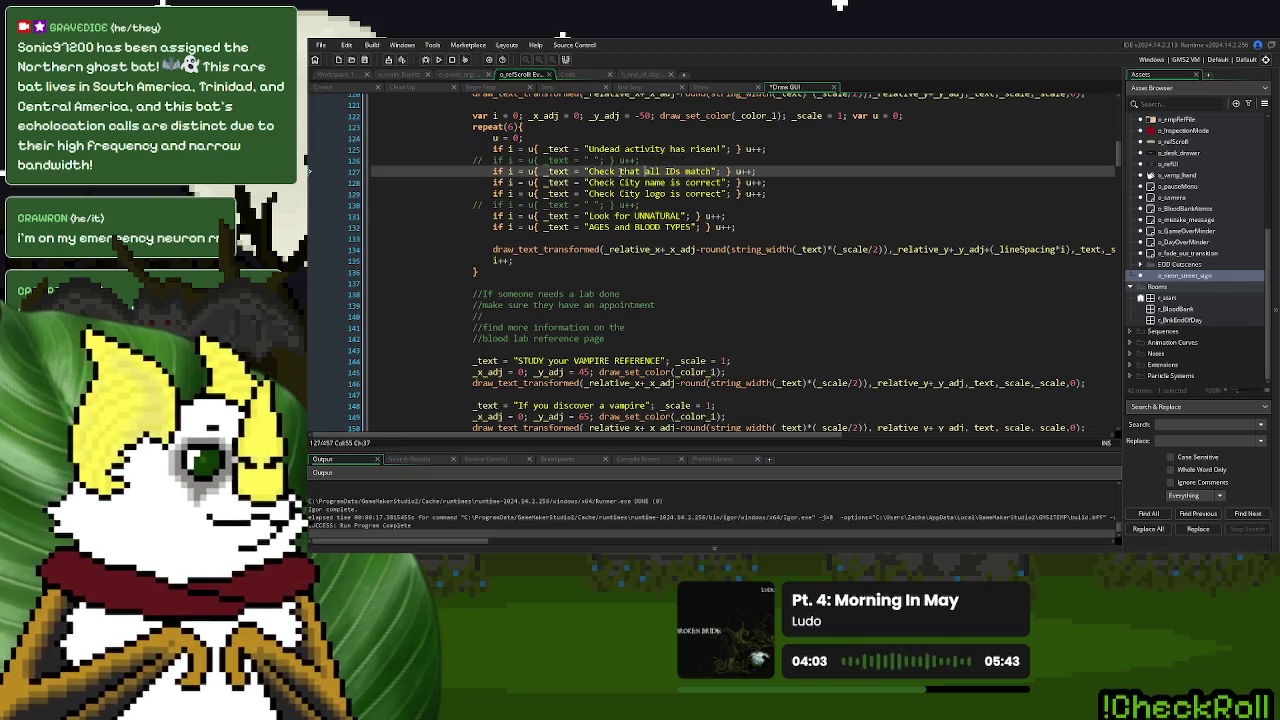
left_click(621, 183)
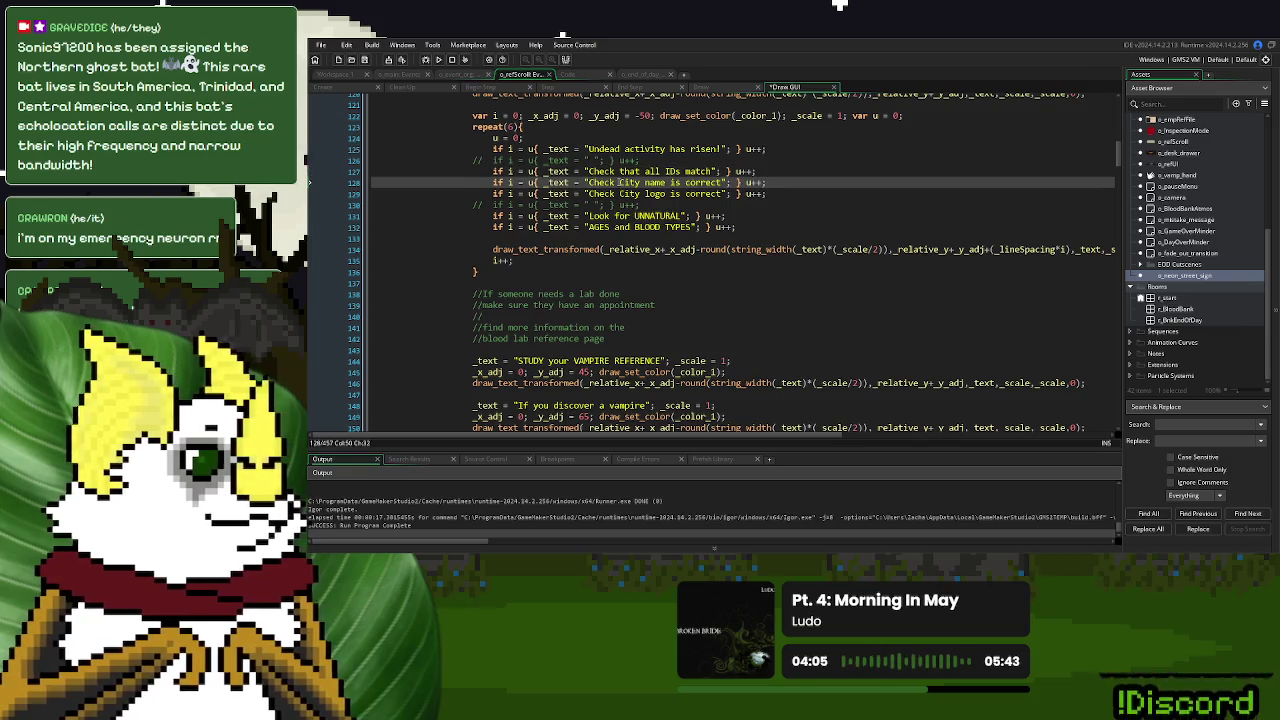
type("that the")
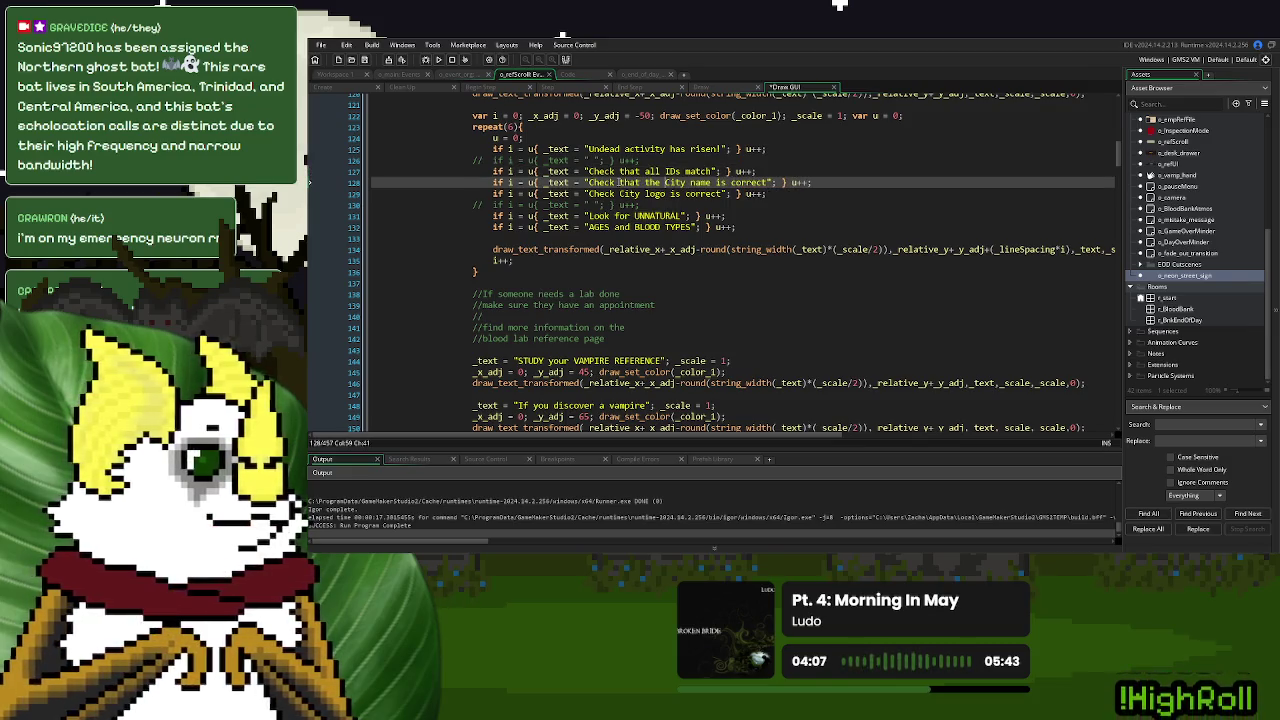
left_click(621, 193)
type("that the City")
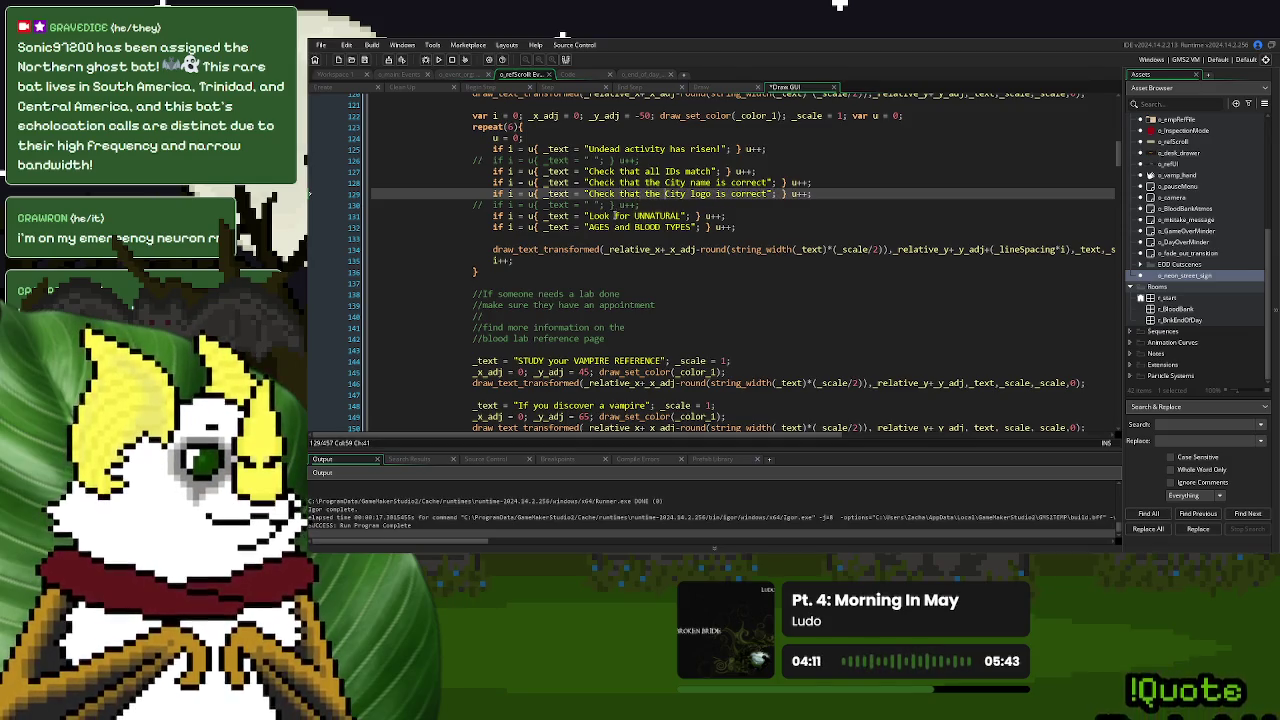
Run the game and start a New Game to view the ALERT scroll
left_click(438, 59)
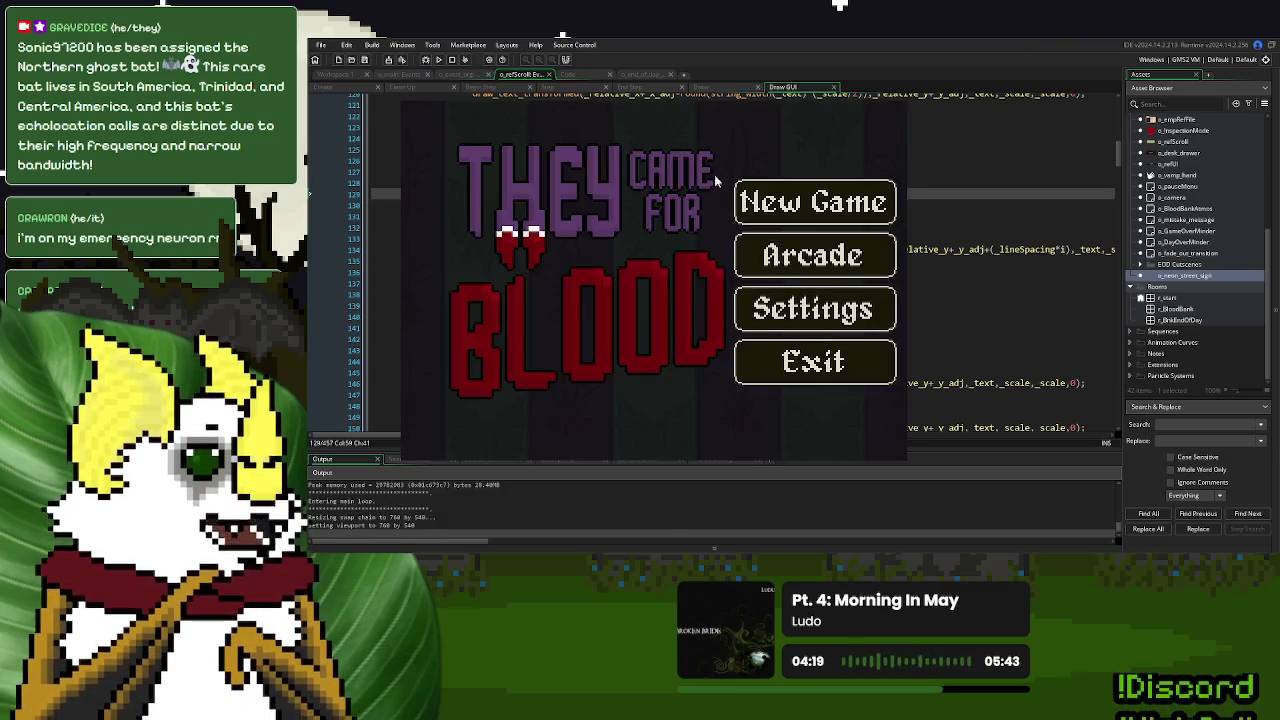
key("Return")
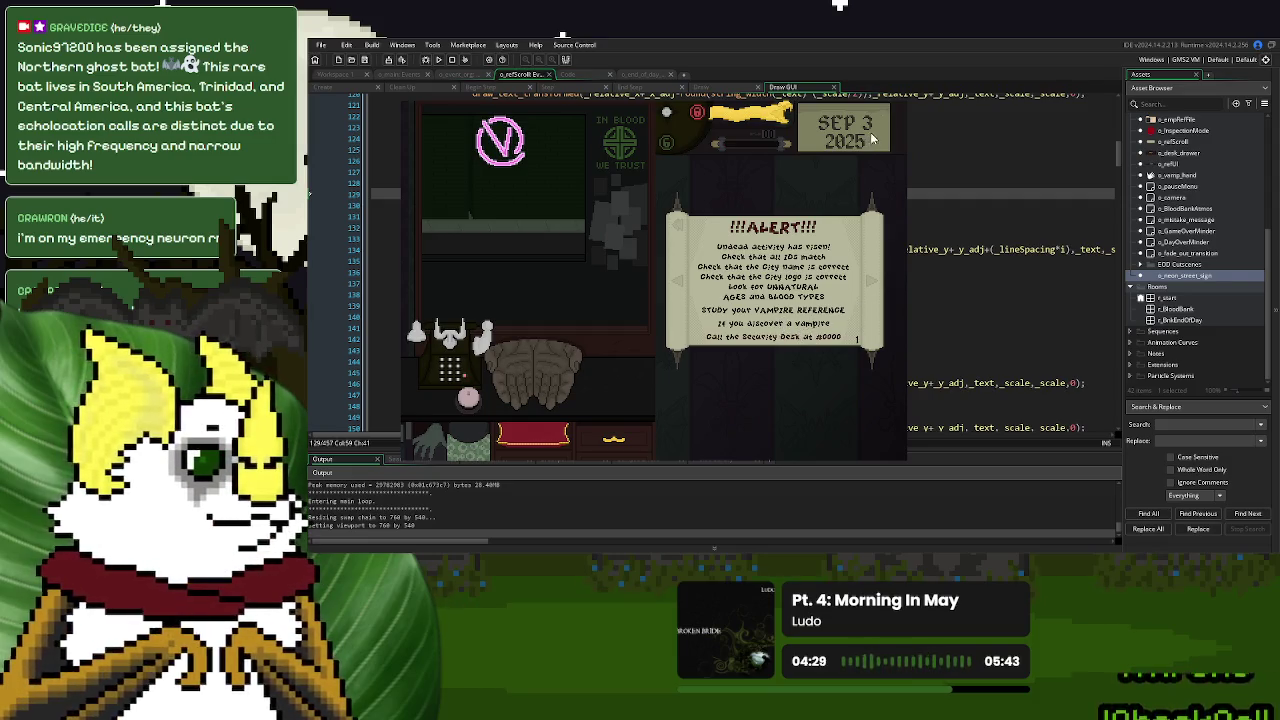
key("Escape")
Change the vampire line's _y_adj offset from 65 to 70 and test-run the scroll
scroll(740, 262, "down", 3)
left_click(604, 237)
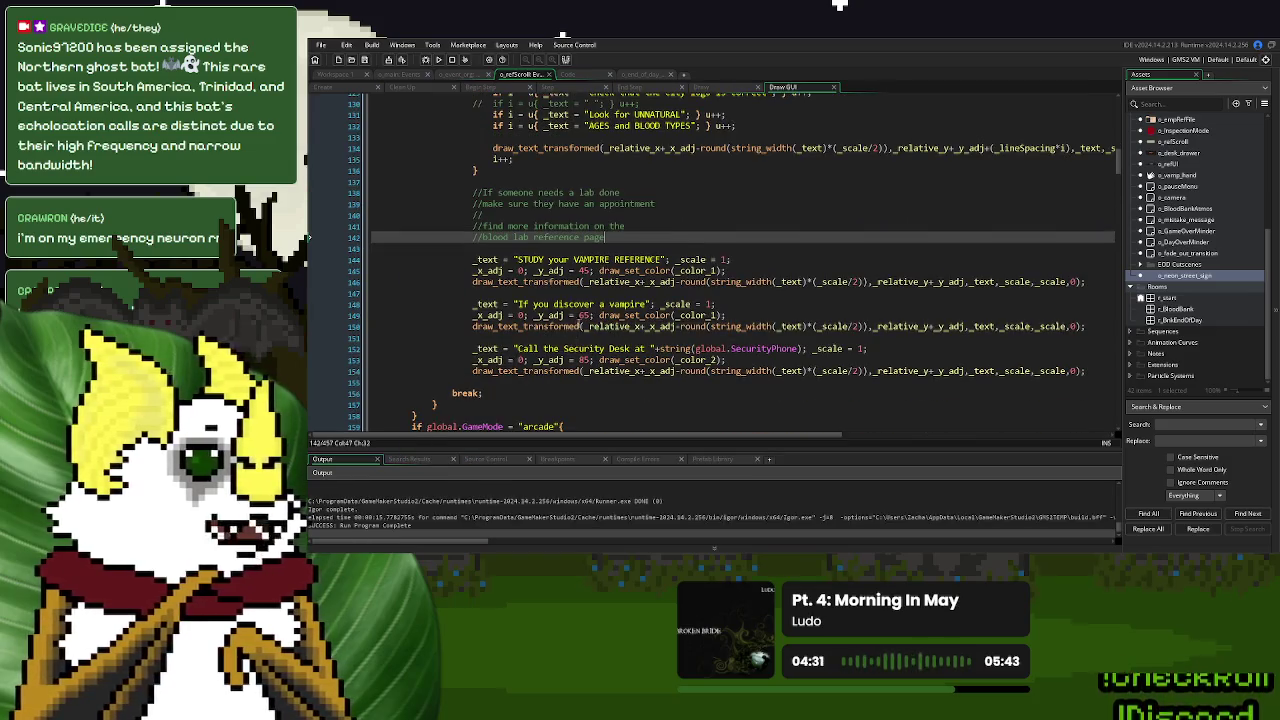
left_click(589, 315)
left_click_drag(590, 315, 580, 315)
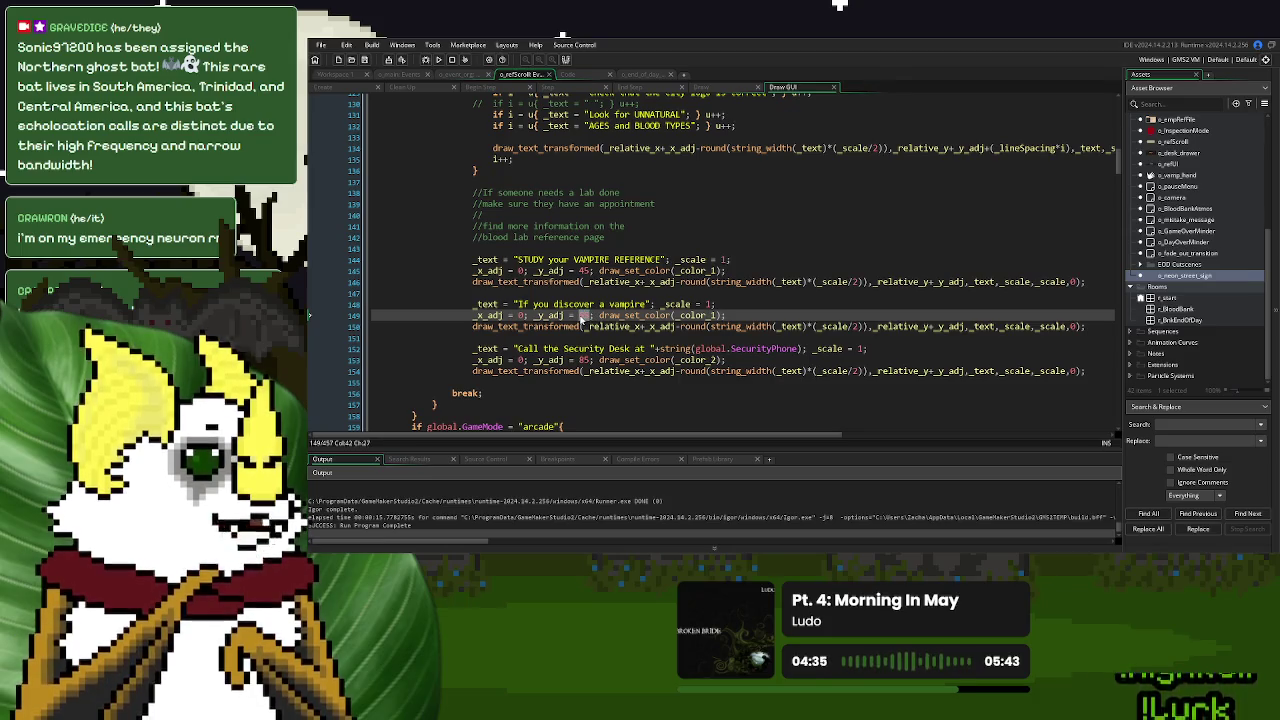
type("70")
left_click(439, 60)
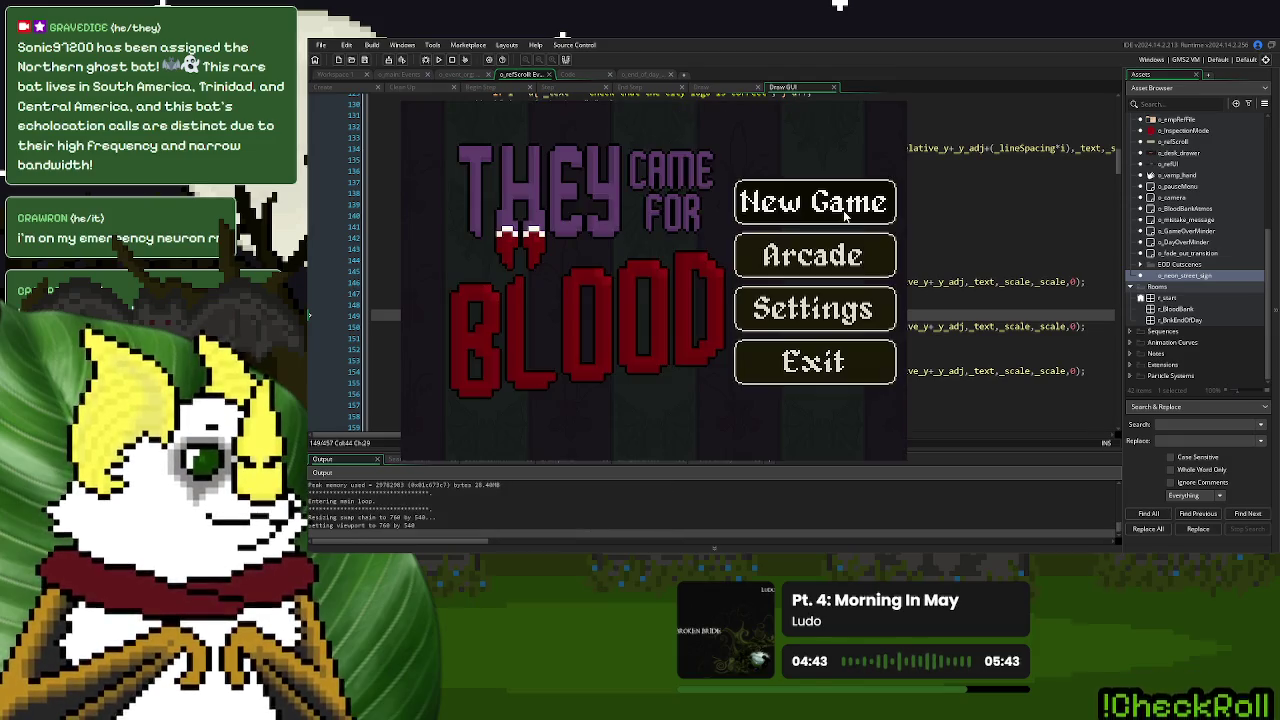
left_click(845, 213)
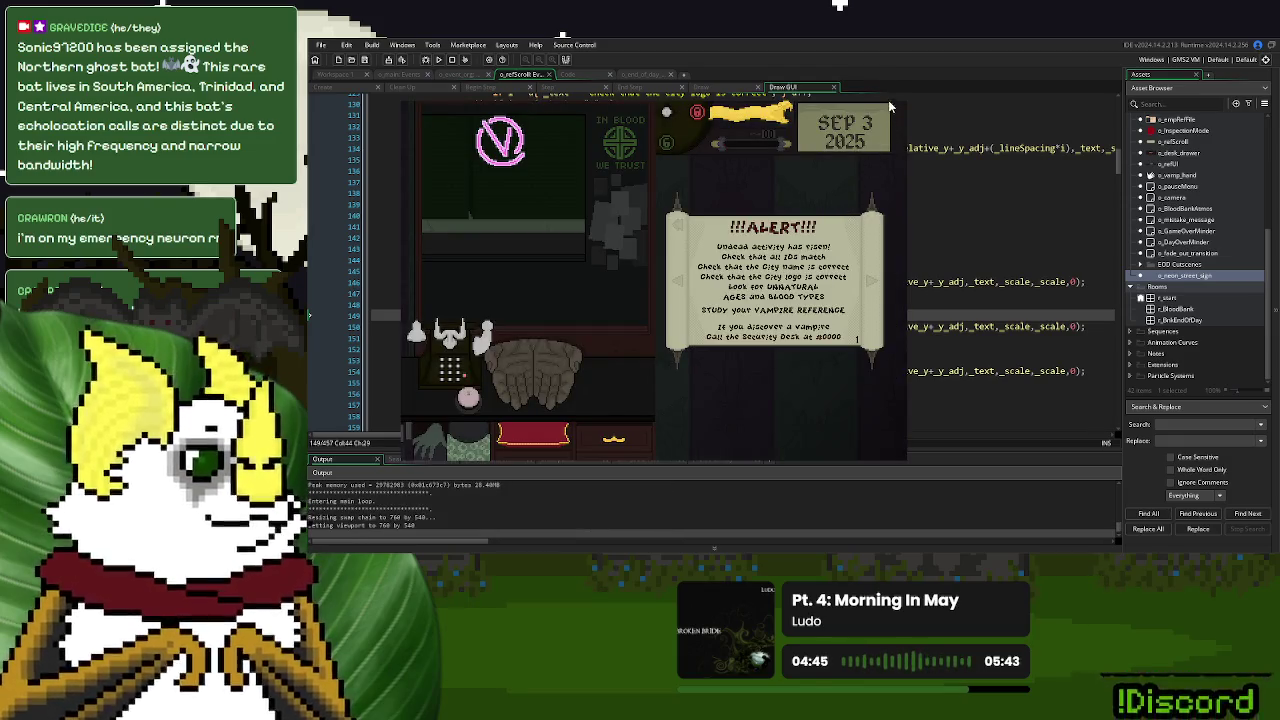
key("Escape")
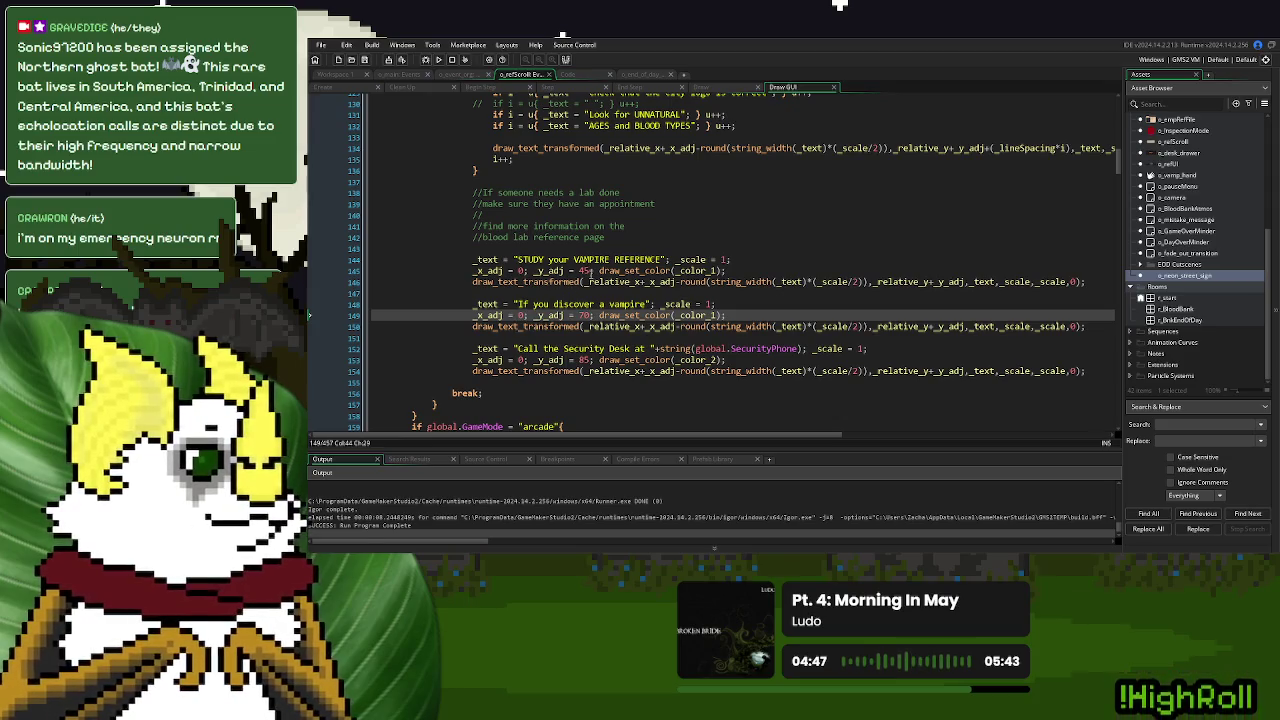
Move the reference line to offset 50 and reword it to 'STUDY your REFERENCES', then test-run
double_click(585, 270)
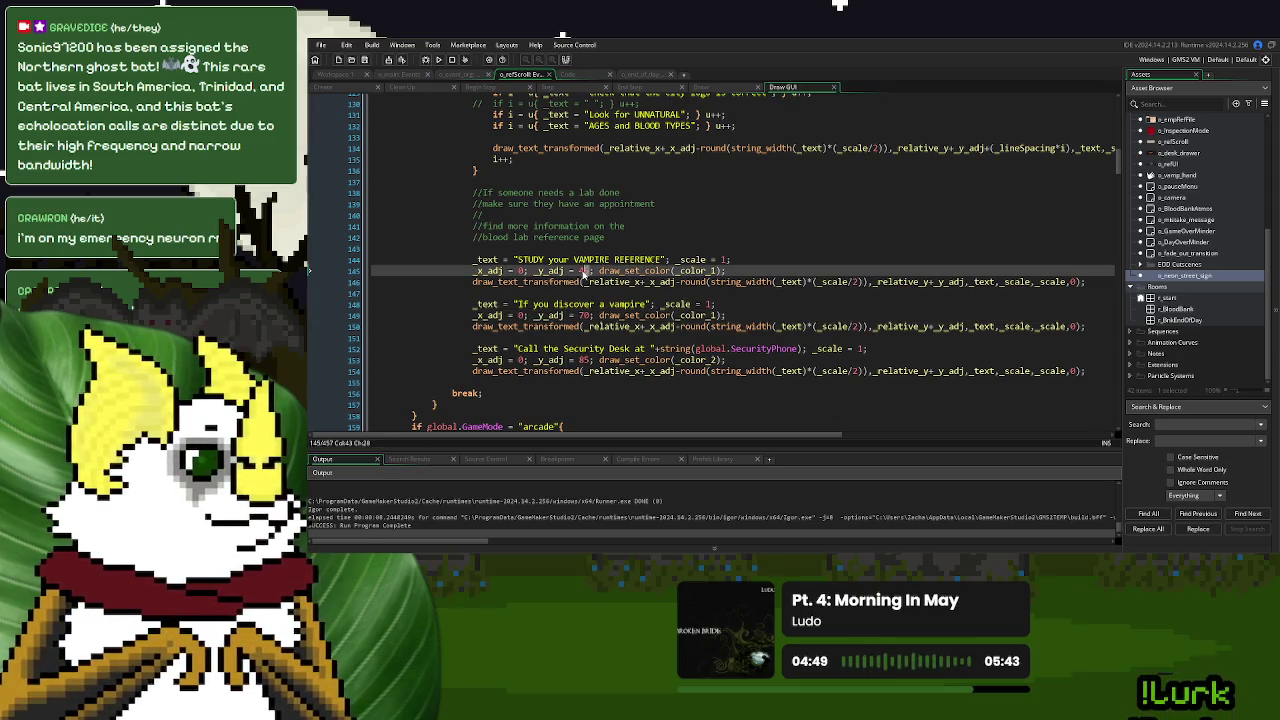
type("50")
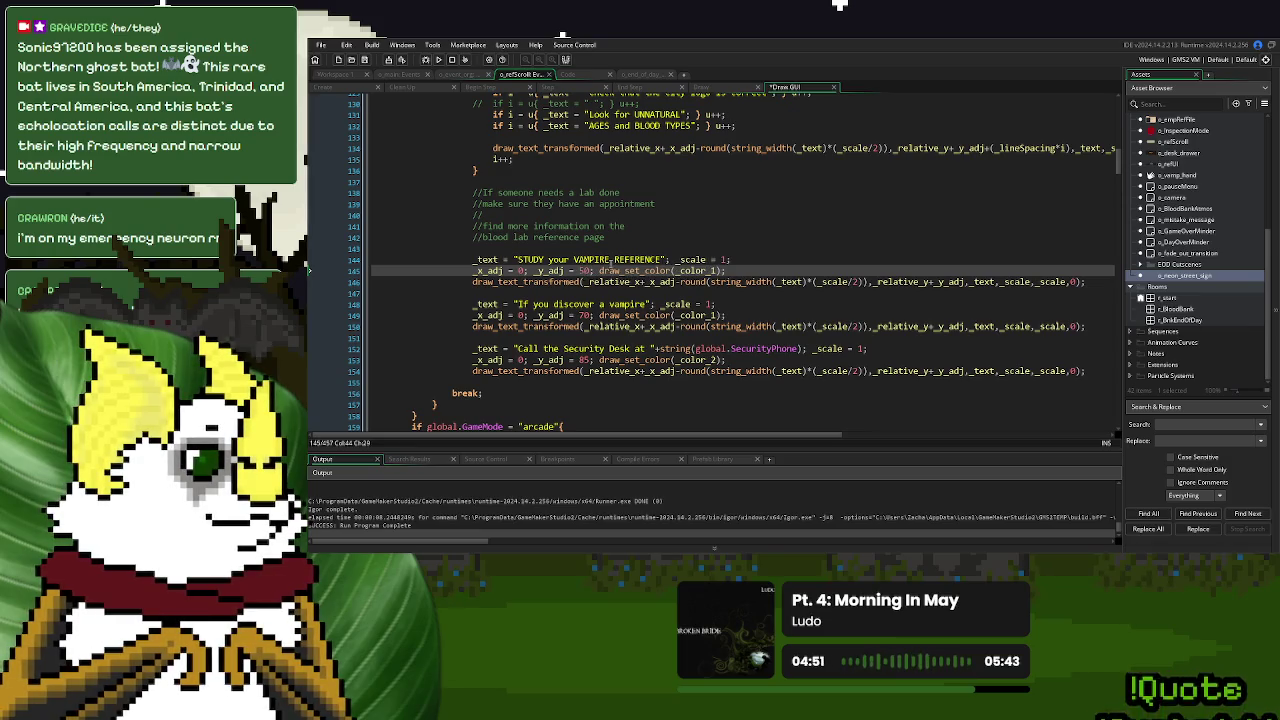
double_click(609, 259)
key("BackSpace")
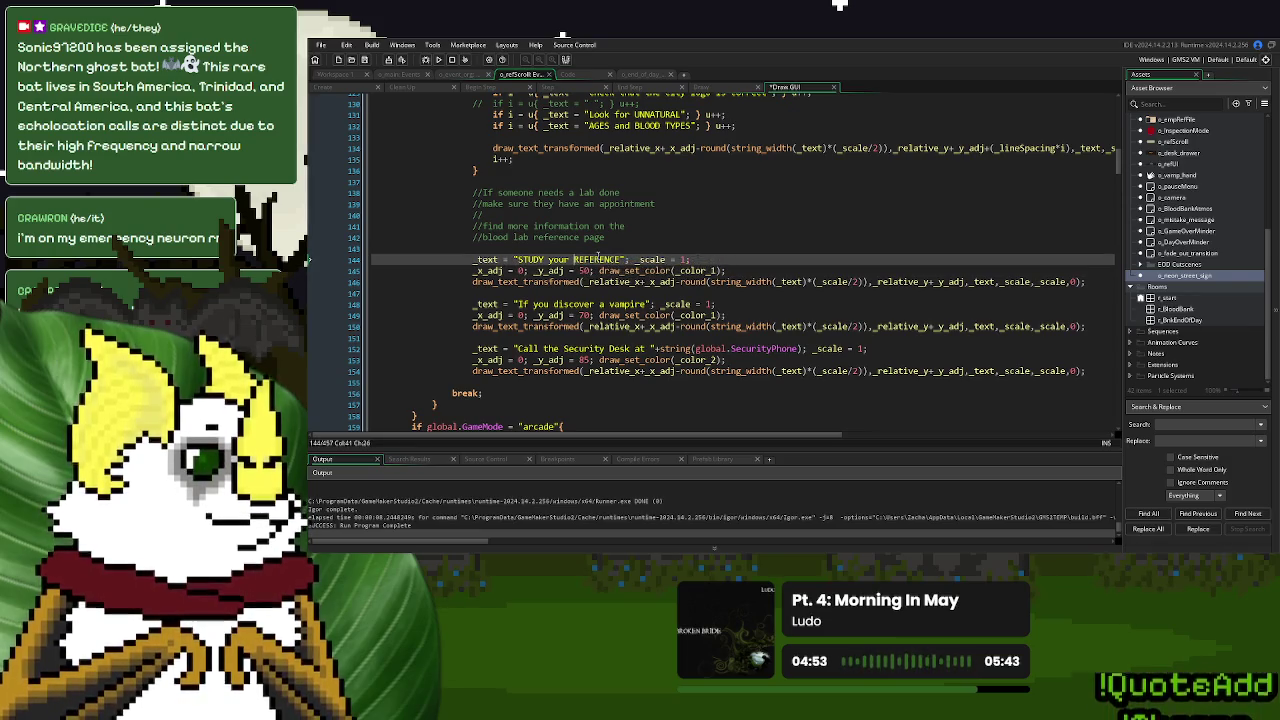
key("Right")
key("Right")
key("Right")
type("S")
left_click(439, 60)
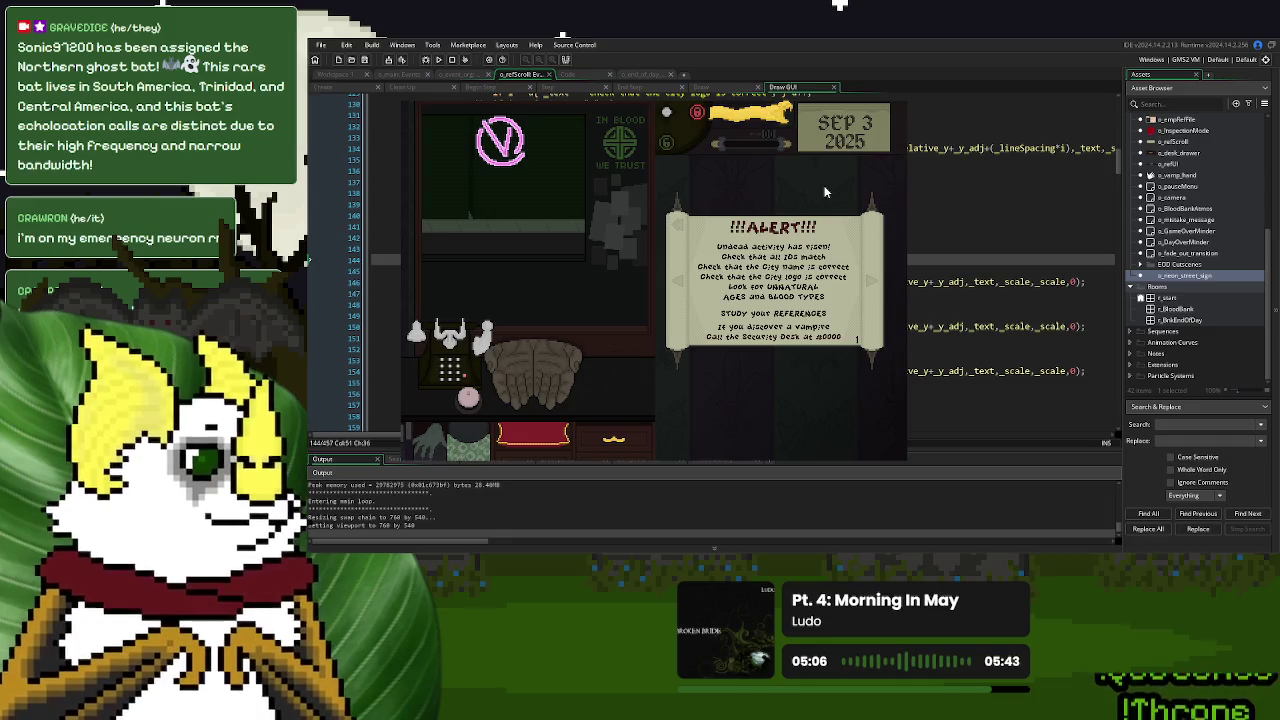
left_click(903, 102)
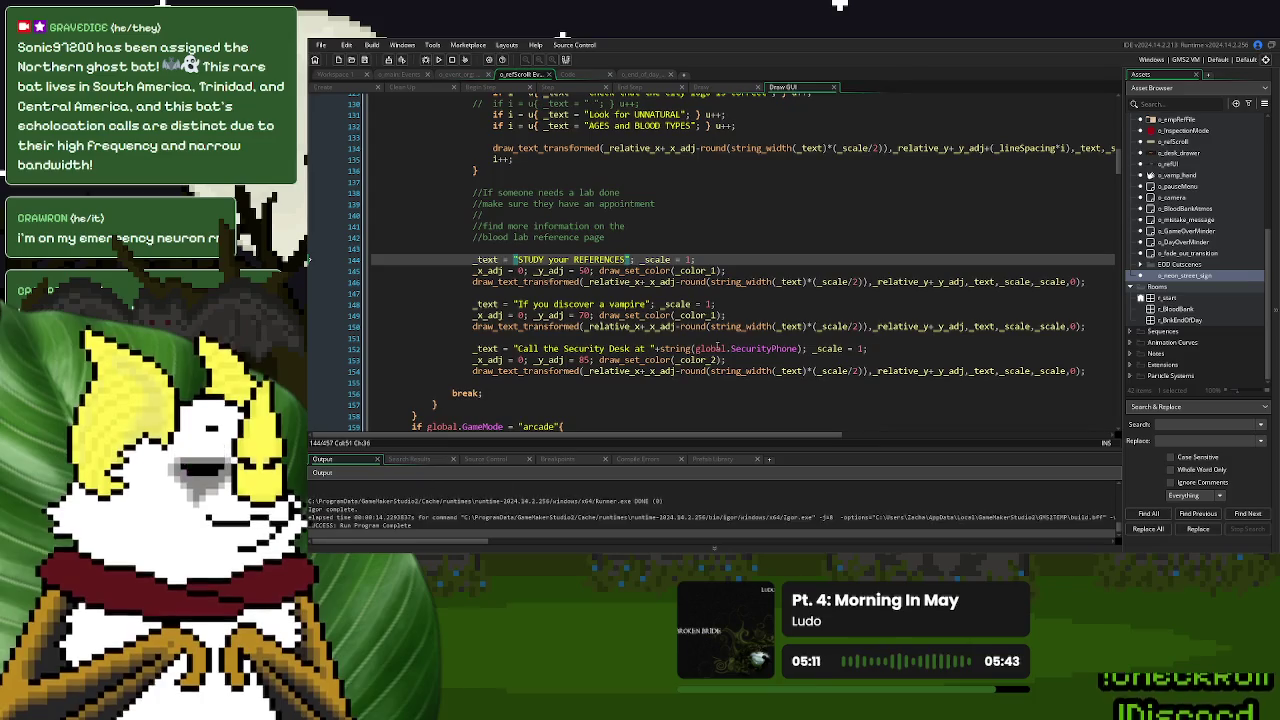
Change the reference line's colour on line 145 from _color_1 to _color_2
left_click(711, 358)
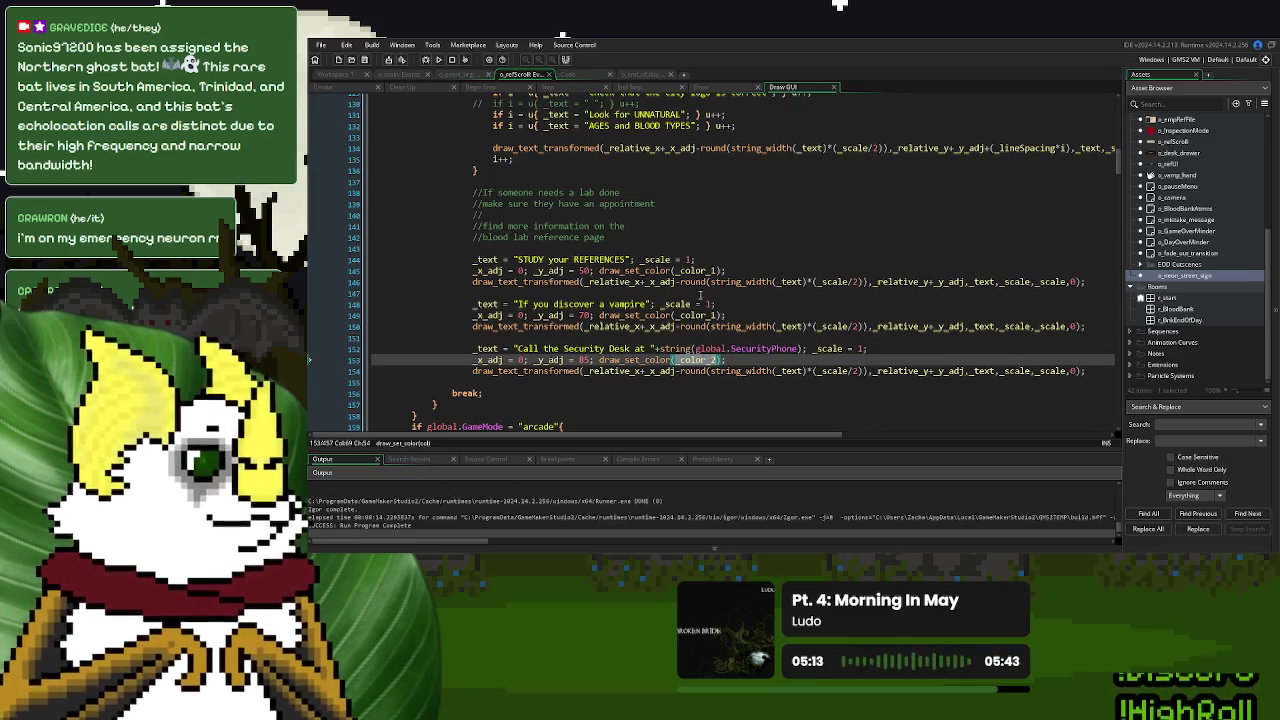
left_click(726, 270)
key("Left")
key("Left")
key("BackSpace")
type("2")
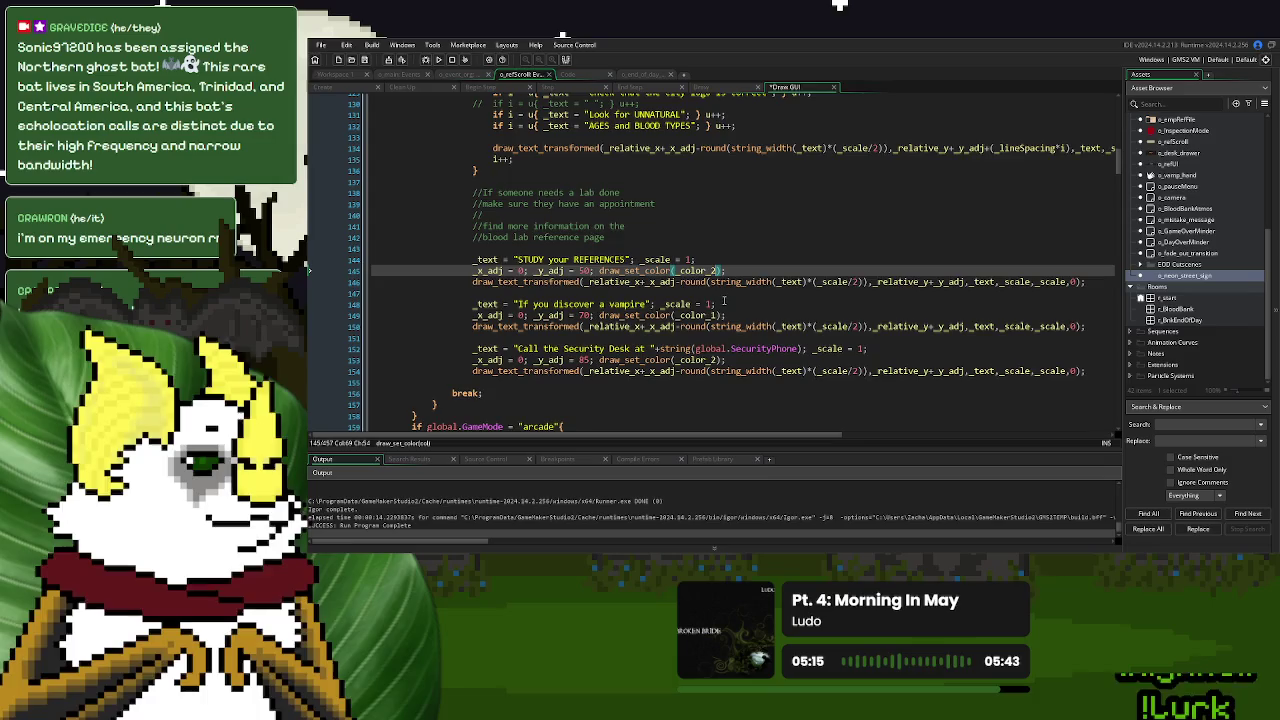
scroll(724, 300, "up", 3)
scroll(724, 300, "up", 3)
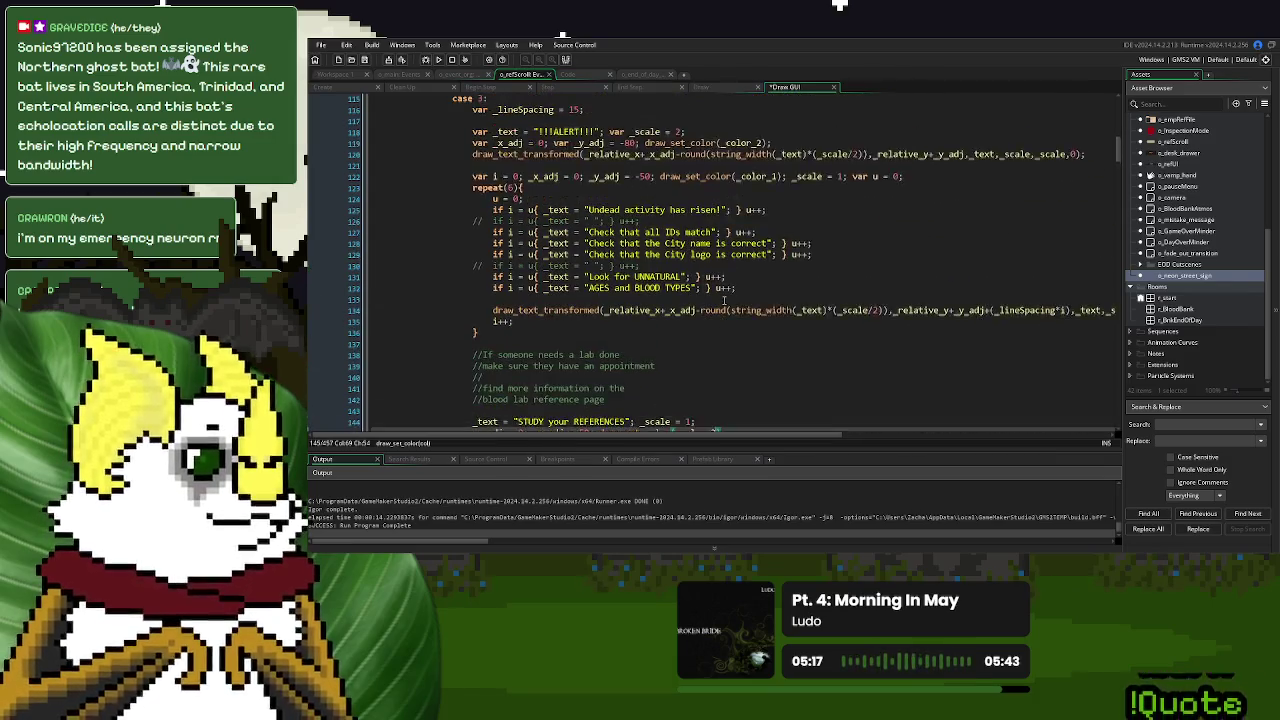
left_click(438, 59)
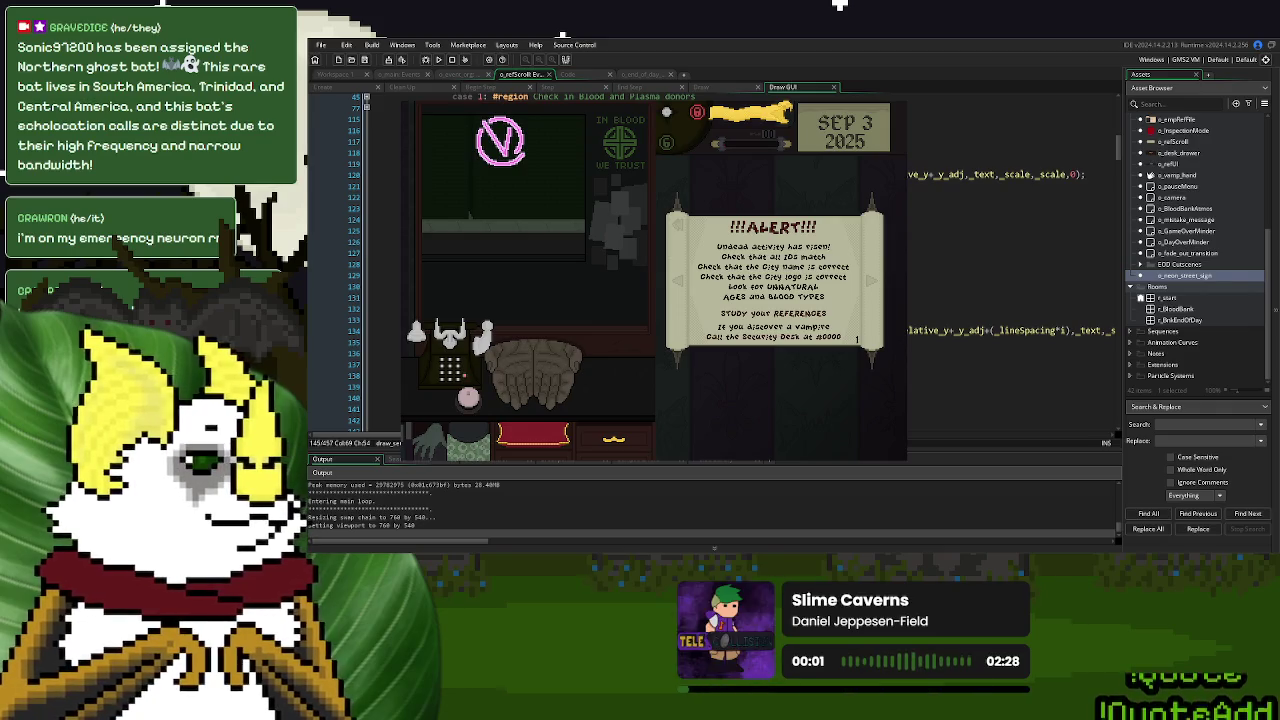
key("Escape")
left_click(601, 252)
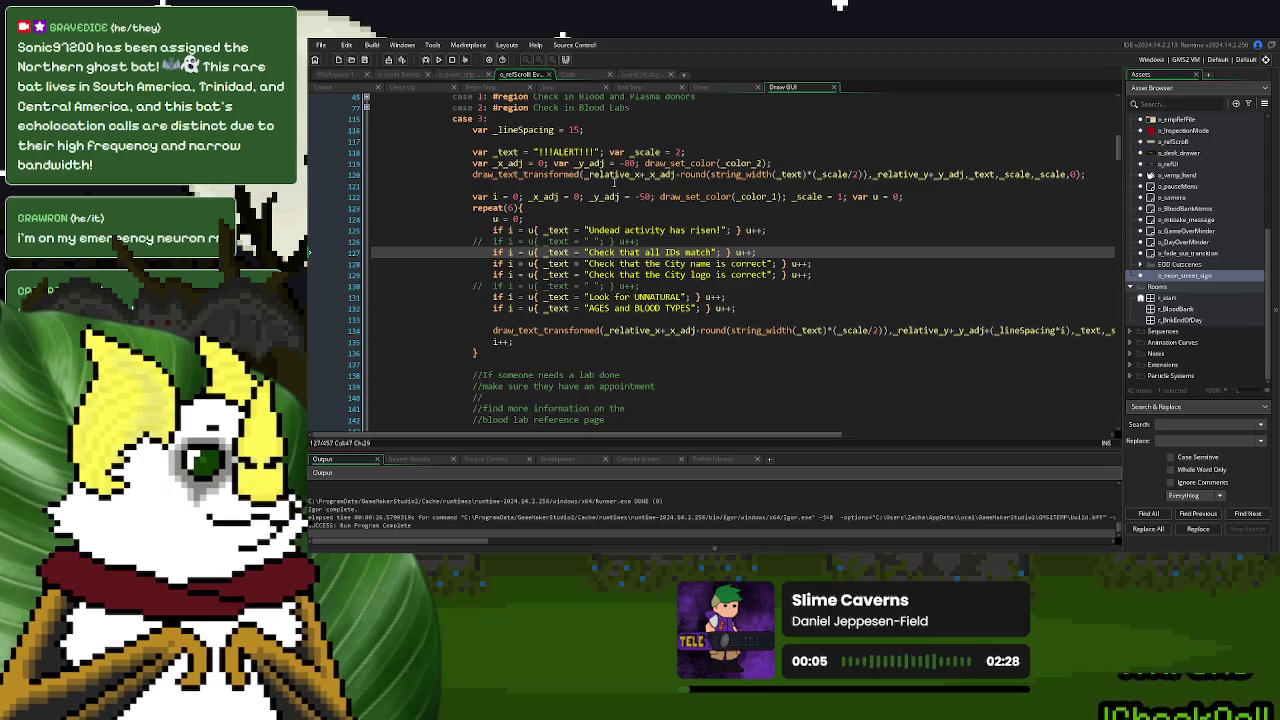
Add var _test_text = "Check that the City logo is correct"; below line 122
left_click(905, 198)
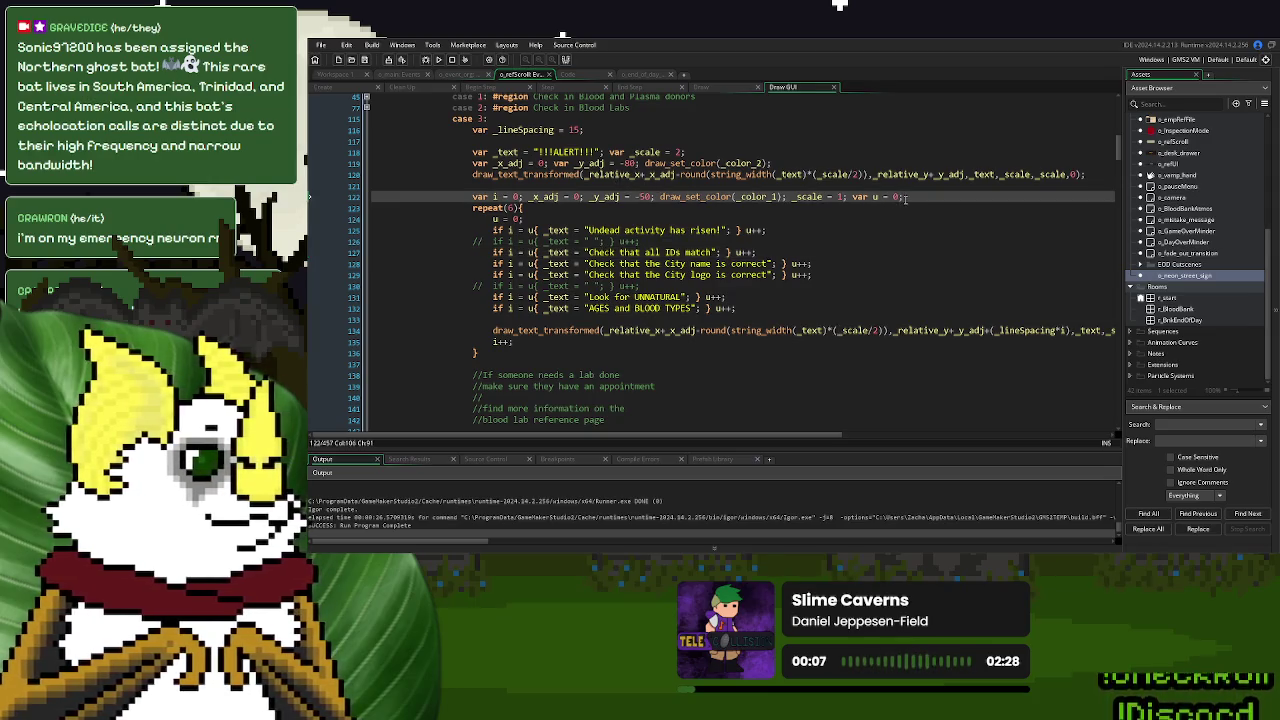
key("Return")
type("var _tes")
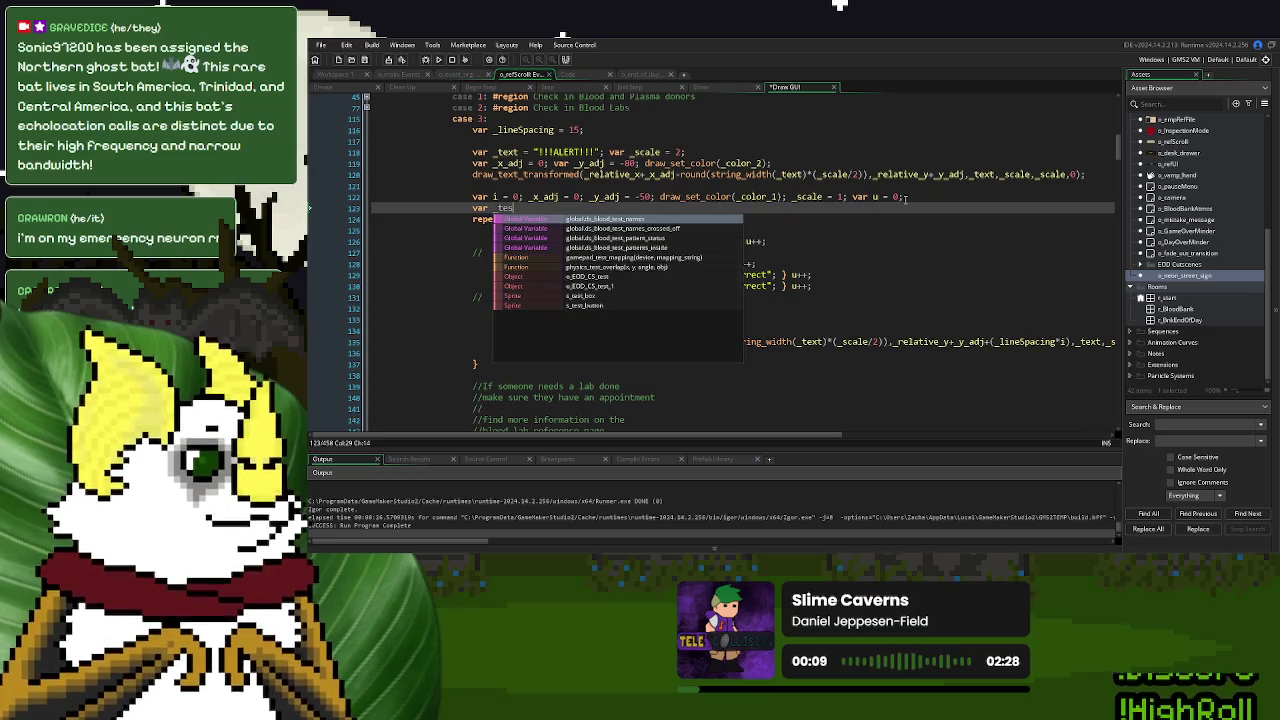
type("t_text = \"\"")
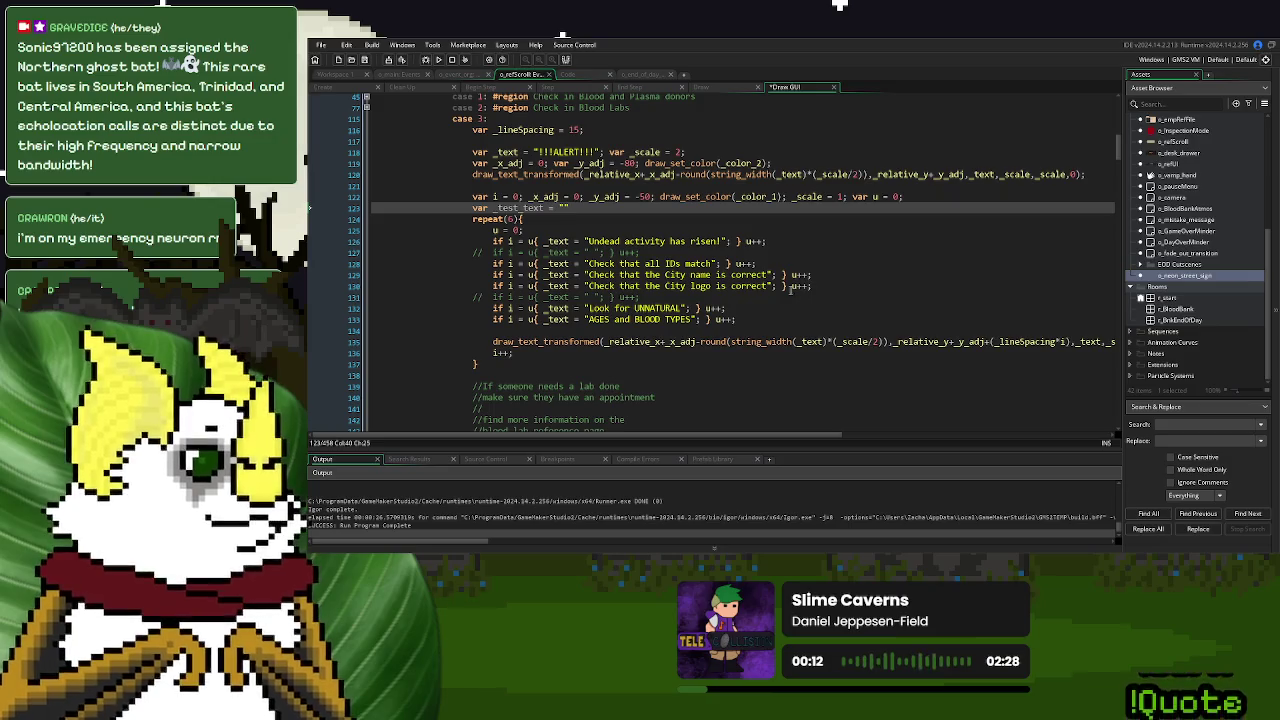
left_click_drag(768, 286, 588, 286)
key("ctrl+c")
left_click(566, 208)
key("ctrl+v")
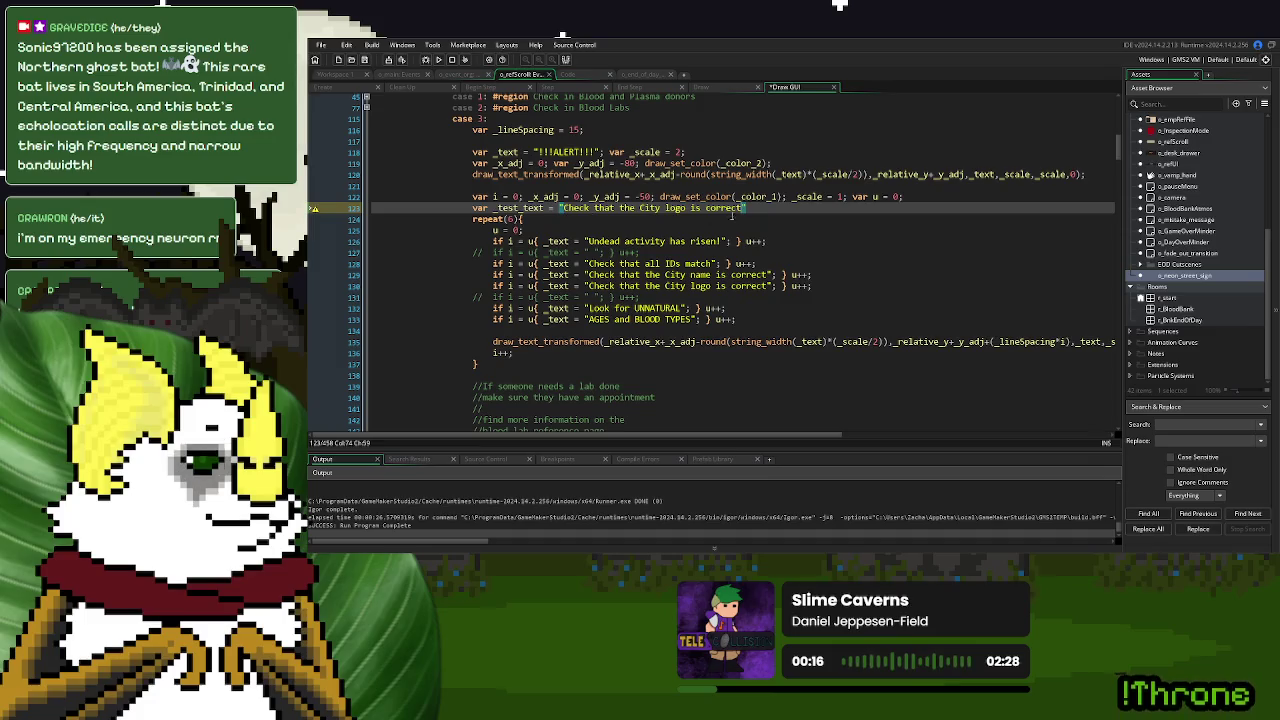
type(";")
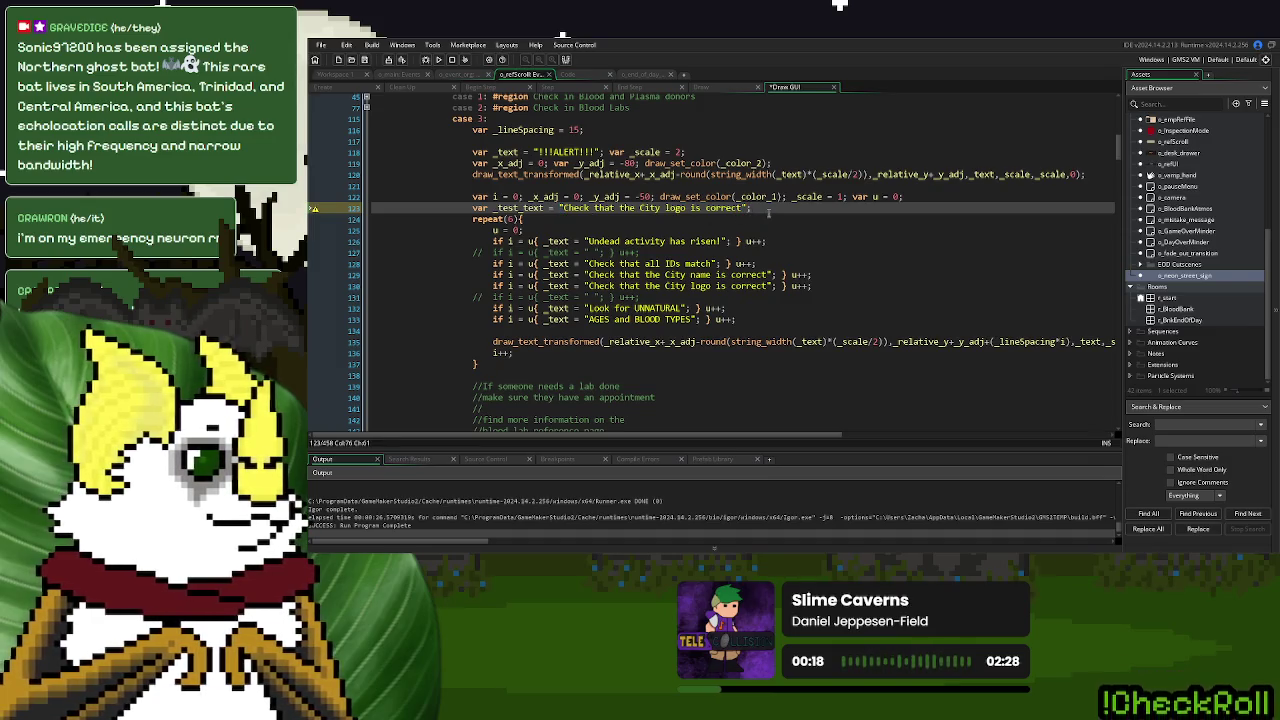
Measure string_width() with _test_text instead of _text
double_click(518, 208)
key("ctrl+c")
double_click(811, 341)
key("ctrl+v")
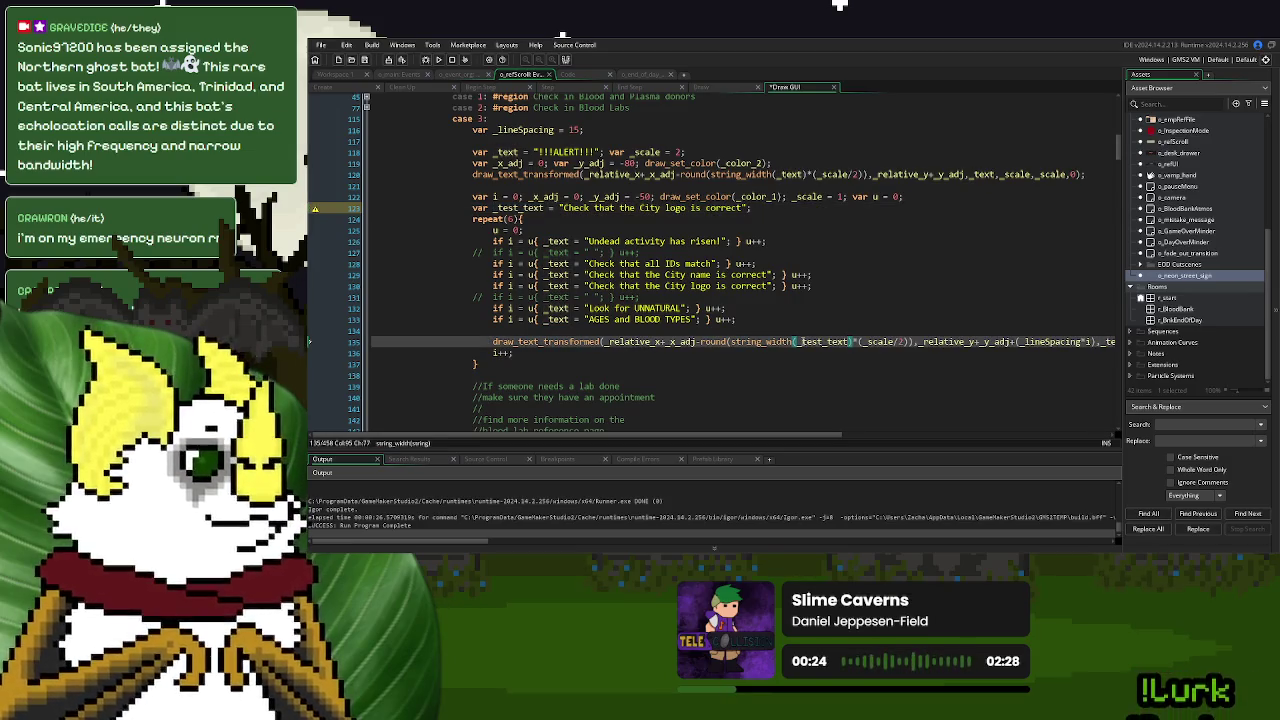
Replace 'Undead activity has risen!' with 'A nurse was found'
left_click_drag(720, 241, 590, 244)
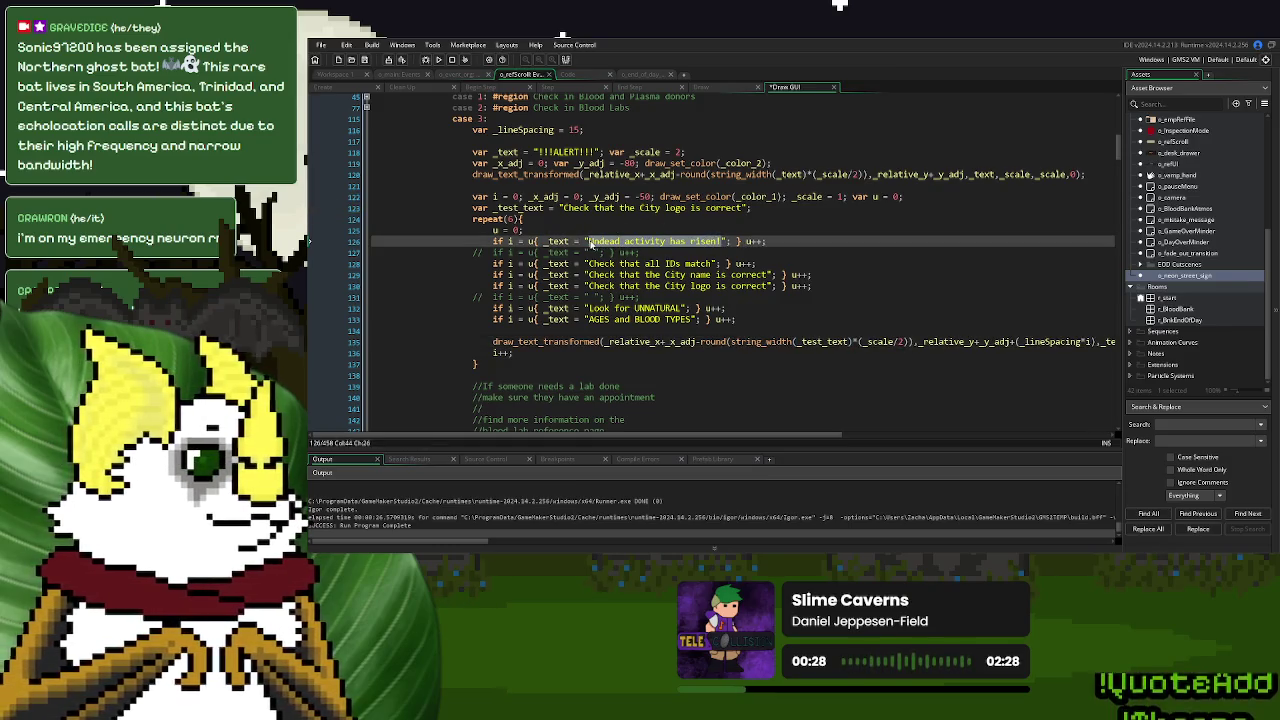
type("A nurse was found e")
key("BackSpace")
type("anguinated")
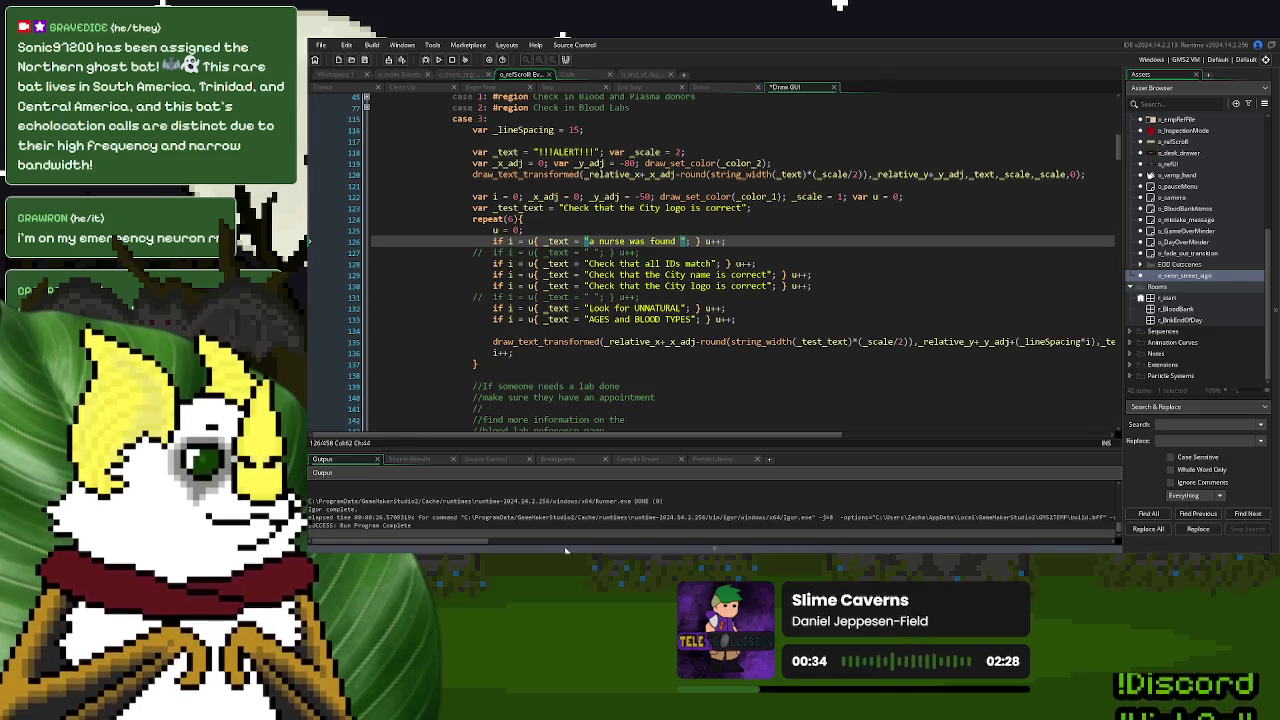
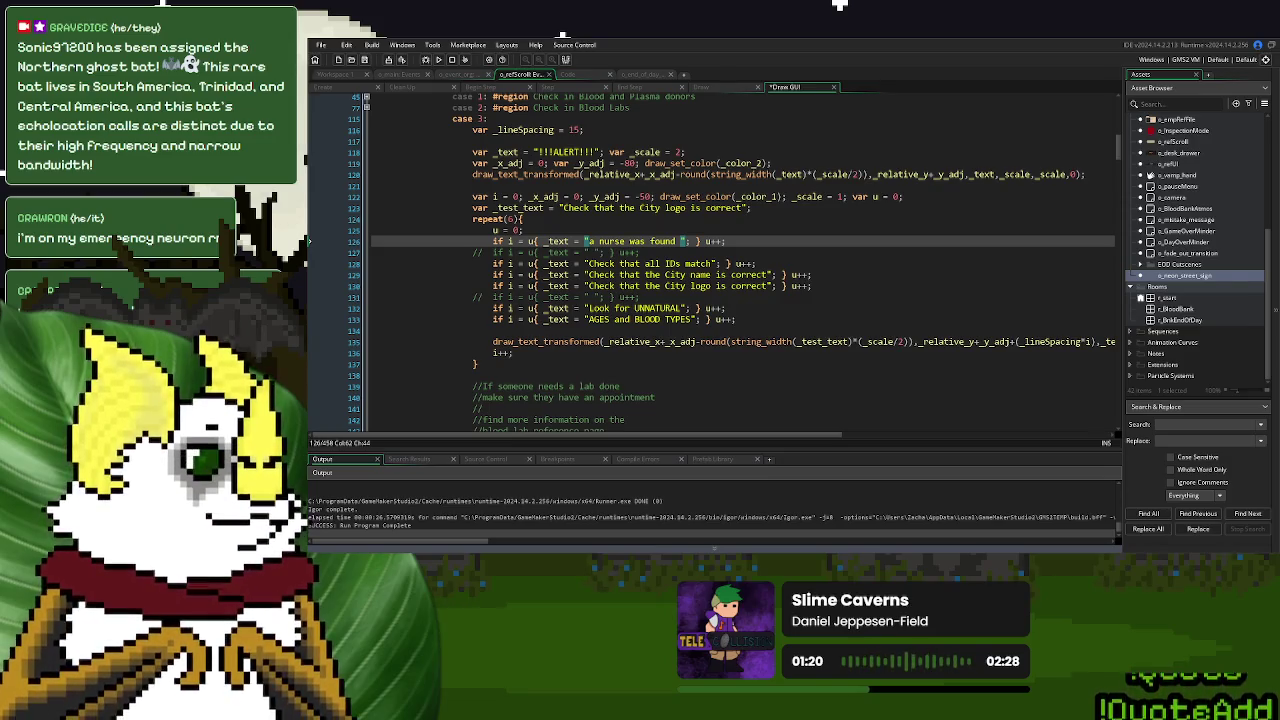
Complete 'exsanguinated' and change 'match' to 'MATCH' in the alert lines, then test-run with F5
type("exsanguinated")
key("Down")
key("Down")
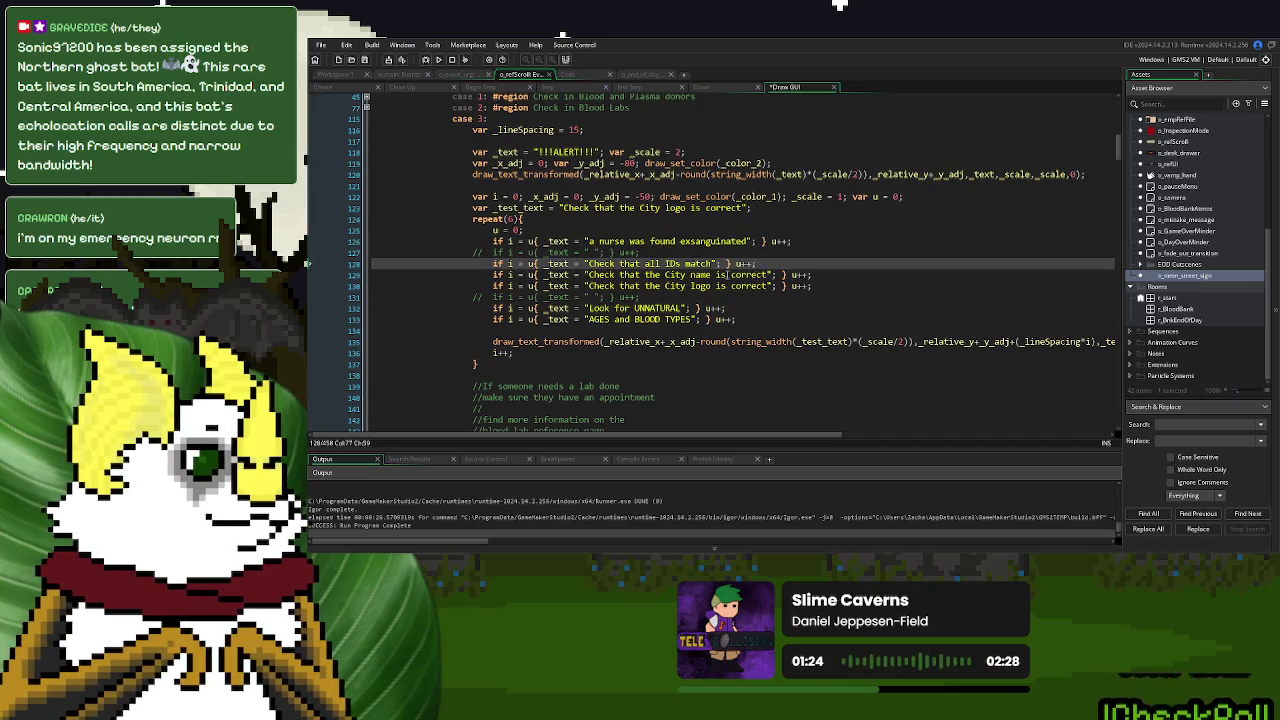
left_click(660, 251)
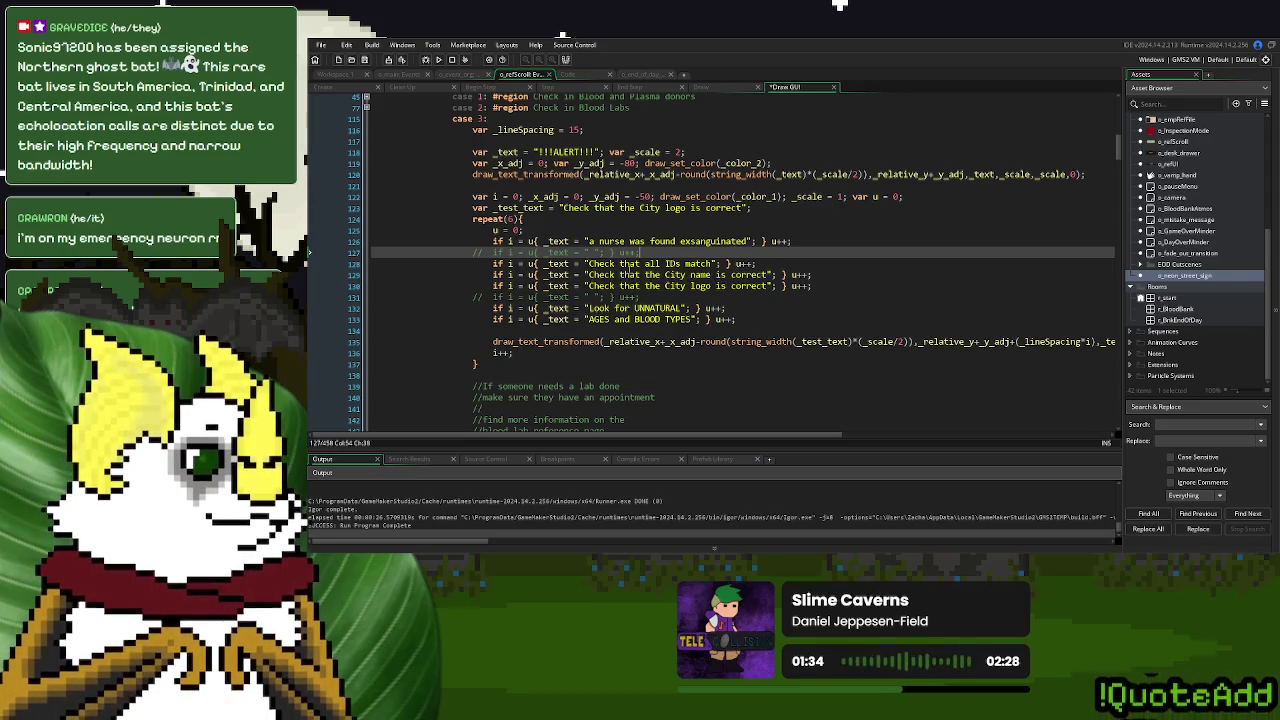
left_click_drag(712, 264, 687, 265)
type("MATCH")
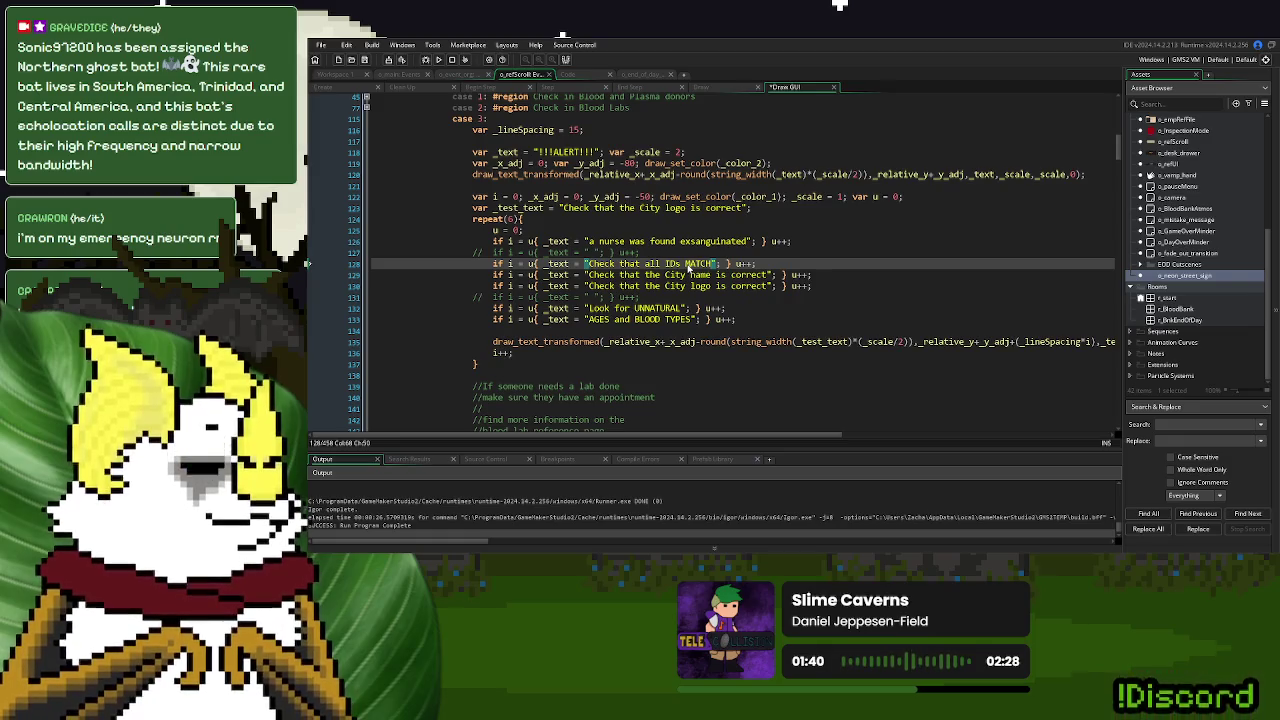
key("F5")
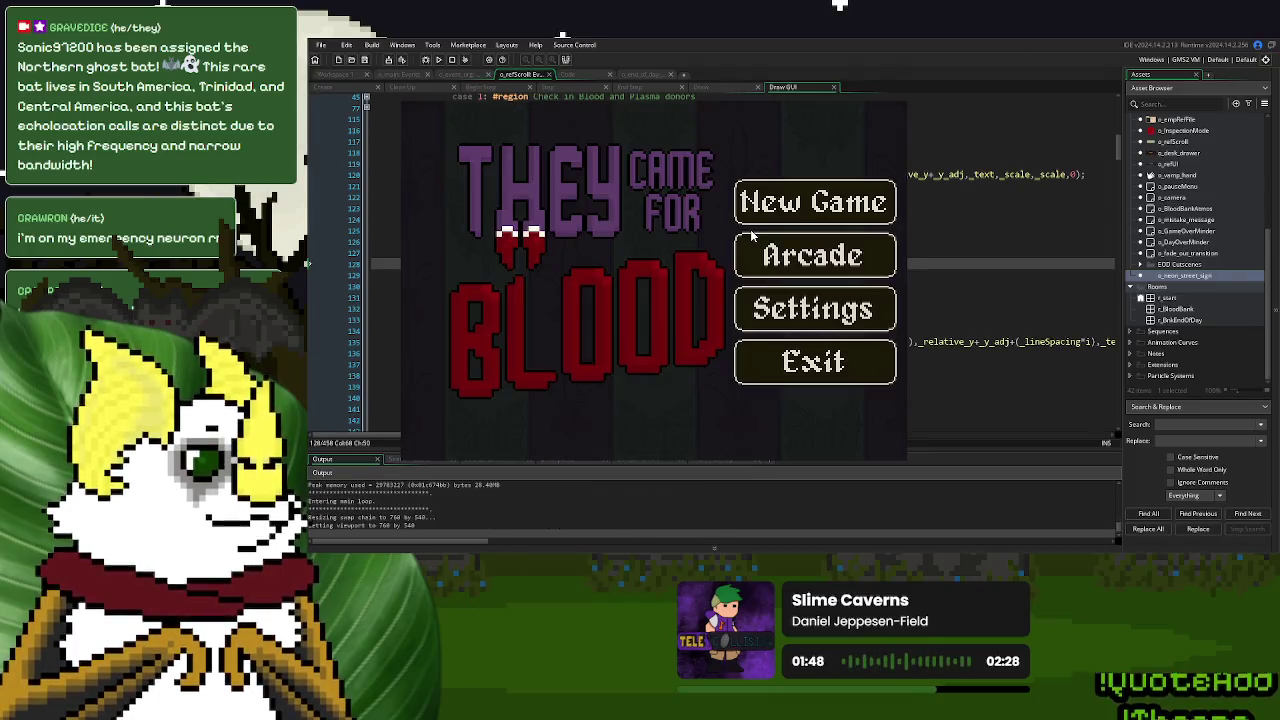
left_click(763, 215)
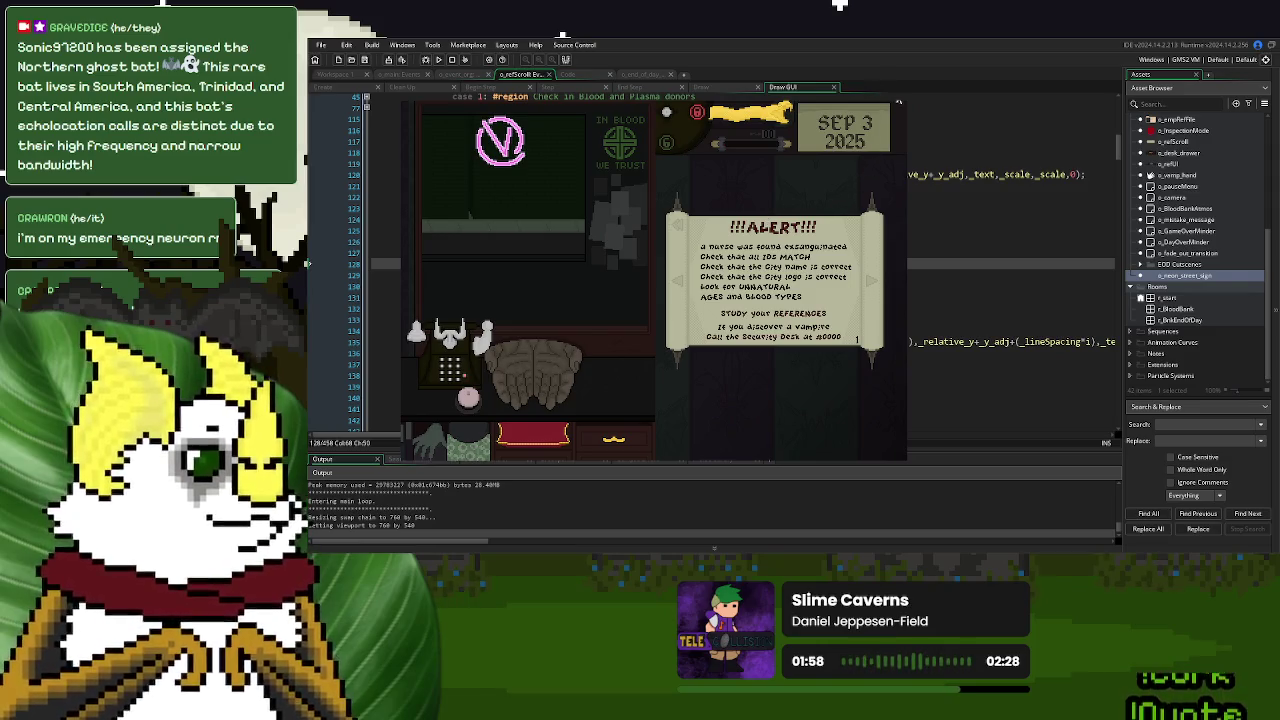
left_click(898, 101)
left_click(590, 286)
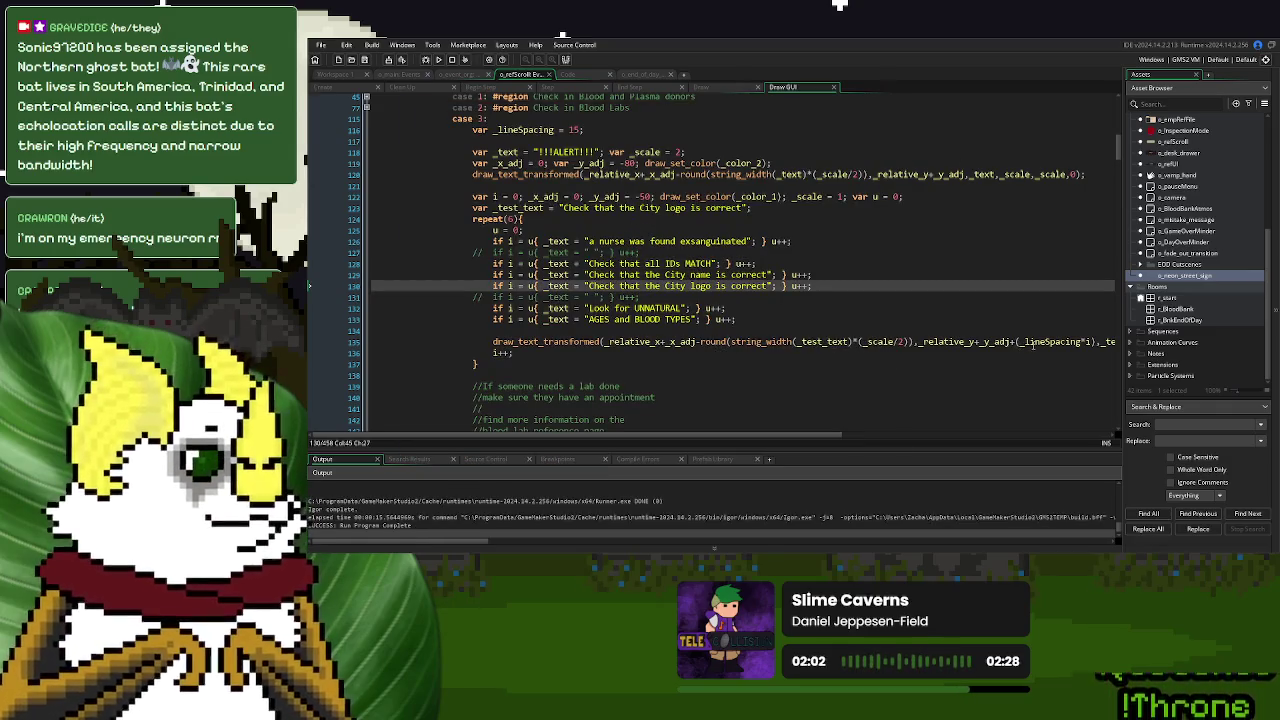
Try a -15 offset on the line-spacing term on line 135, then remove it
double_click(1033, 343)
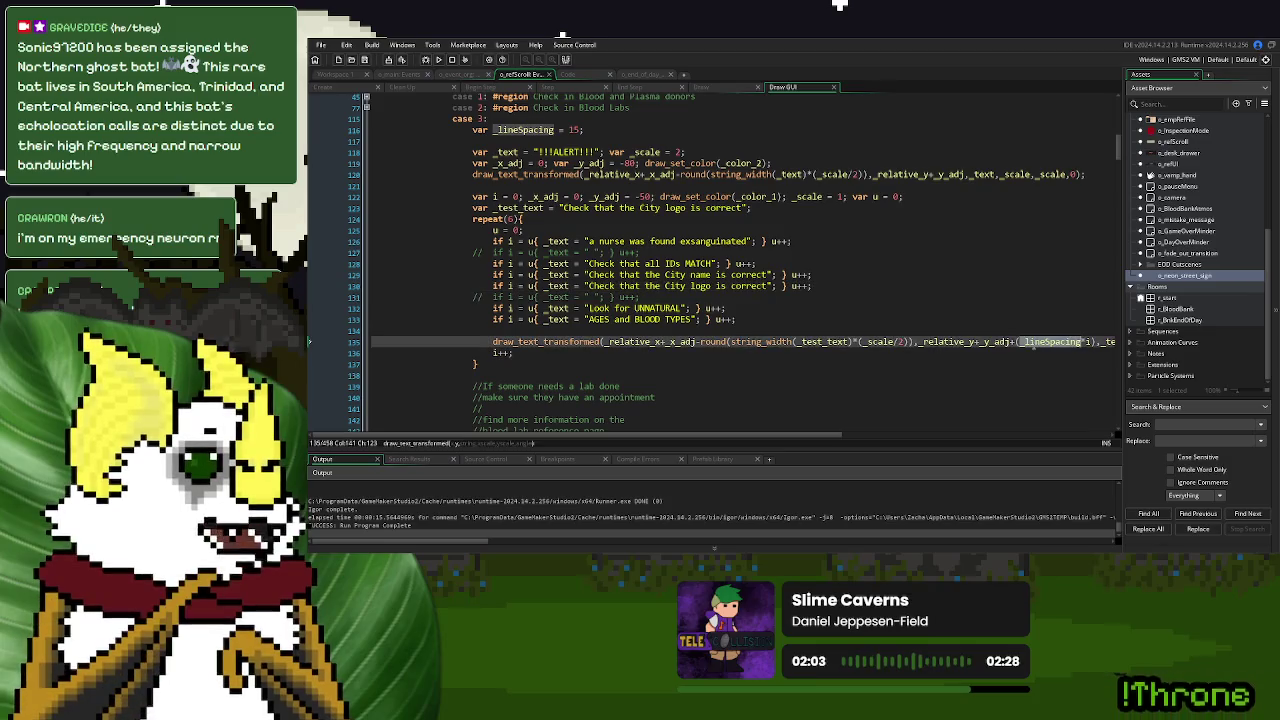
double_click(958, 344)
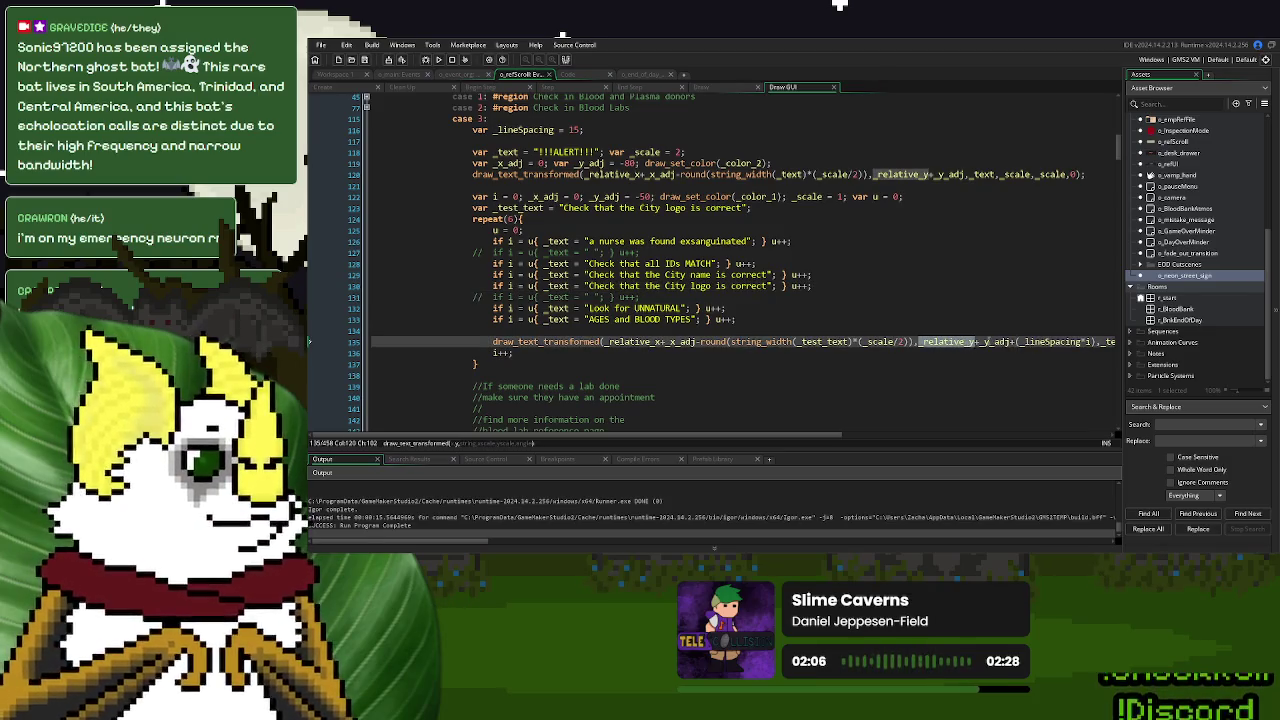
left_click(1095, 342)
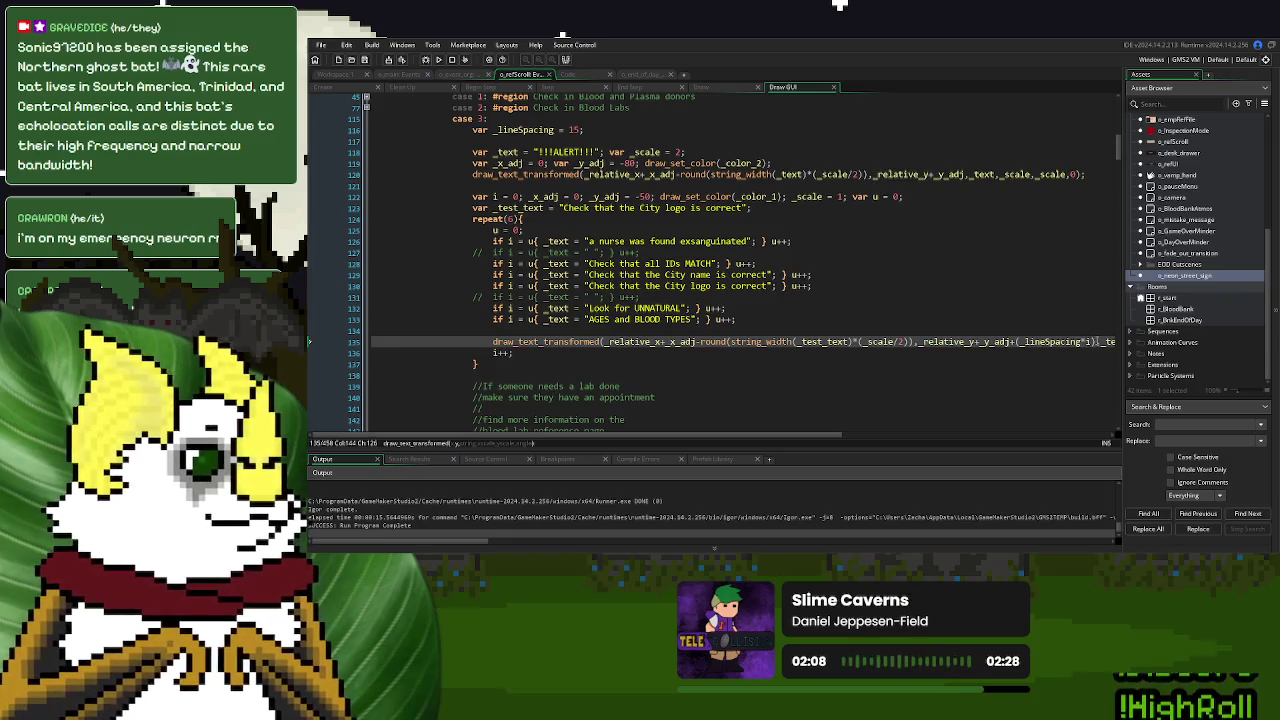
type("-15")
key("BackSpace")
key("BackSpace")
key("BackSpace")
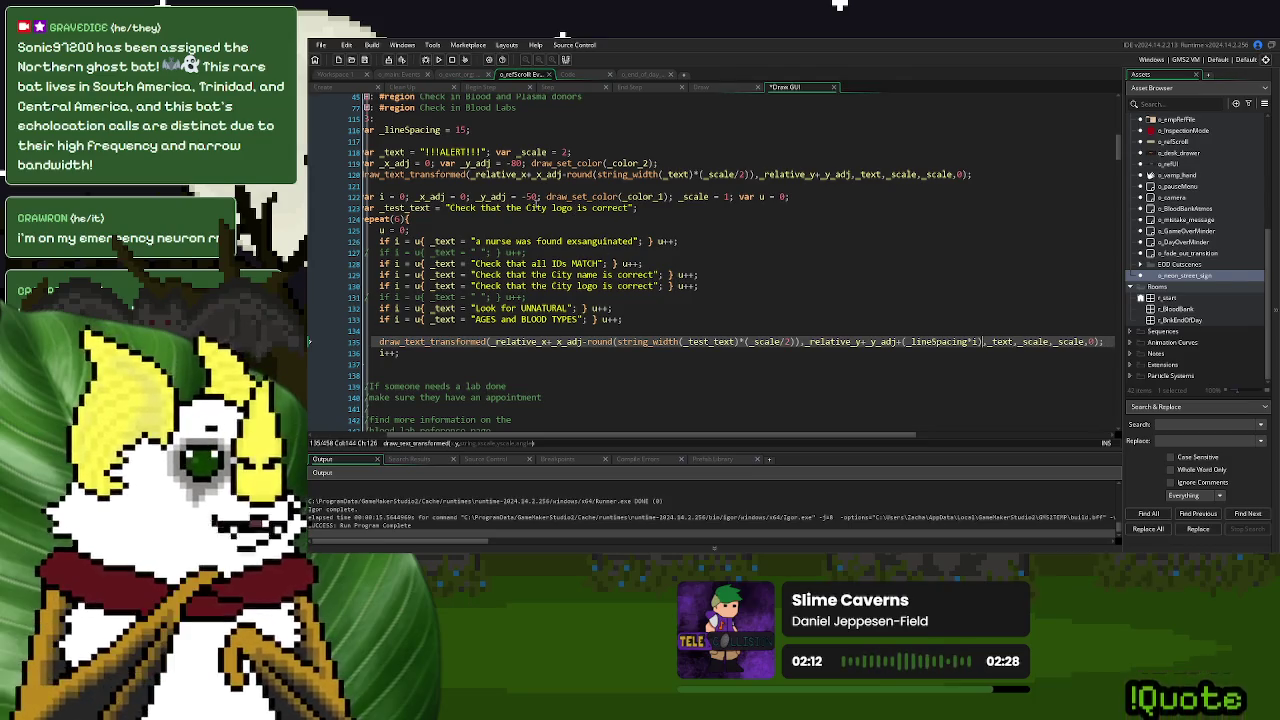
Change _y_adj to -65 and uncomment the blank alert line 127
left_click(540, 196)
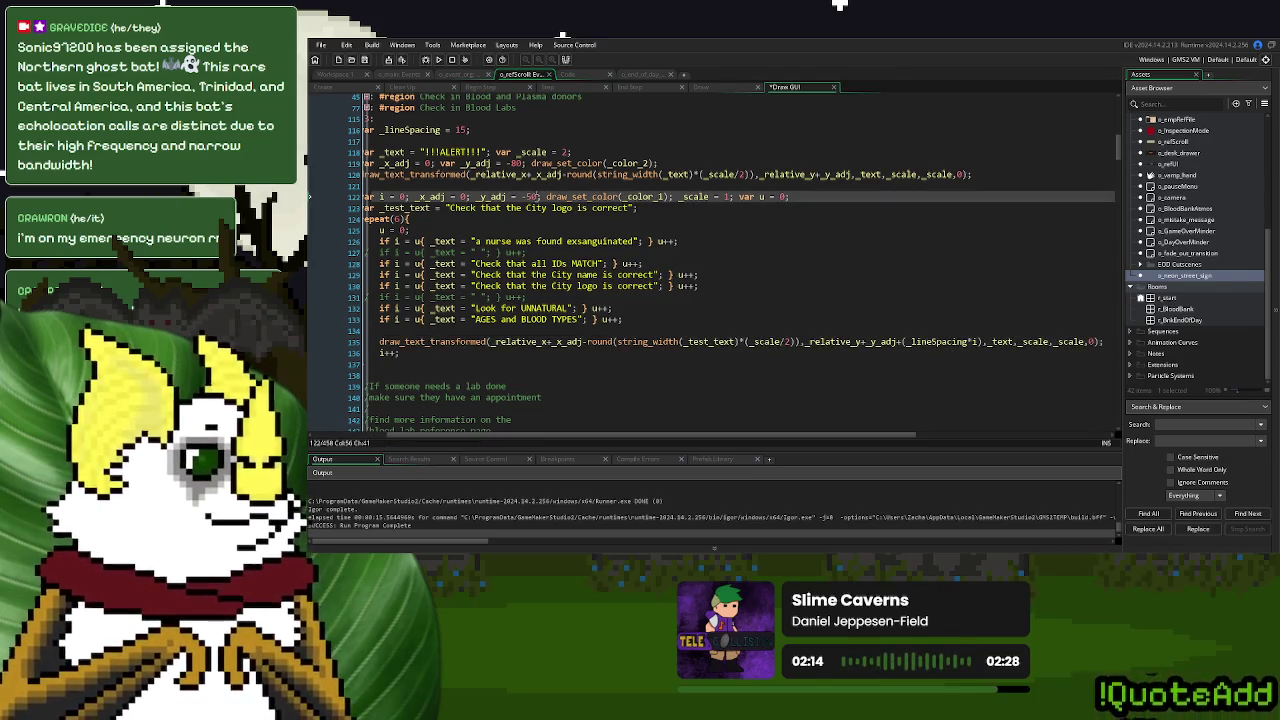
key("BackSpace")
key("BackSpace")
type("65")
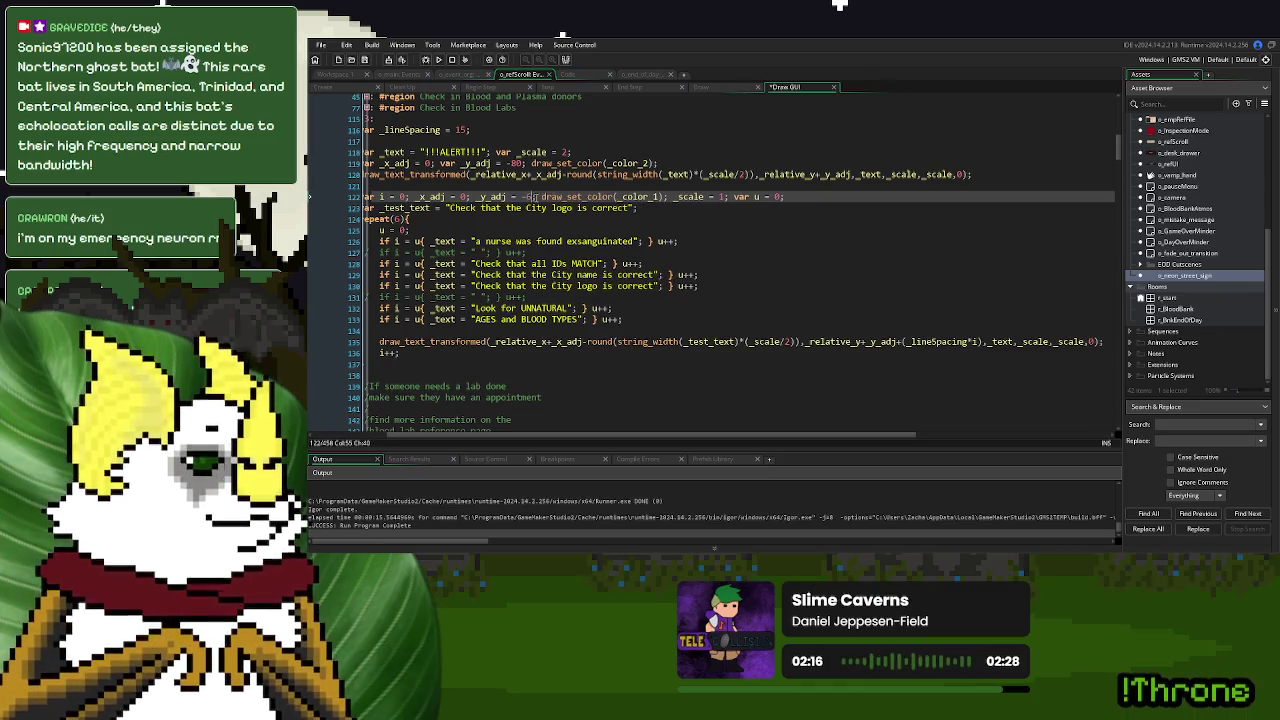
left_click_drag(893, 436, 827, 436)
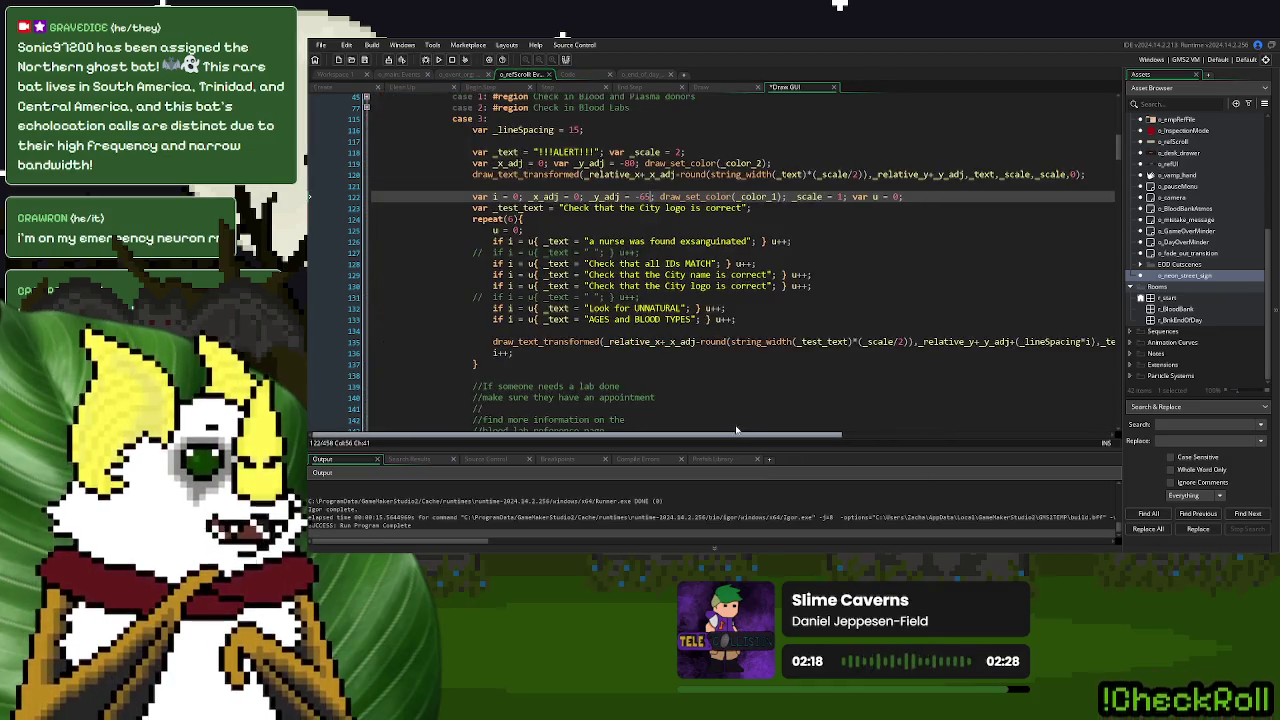
left_click(472, 250)
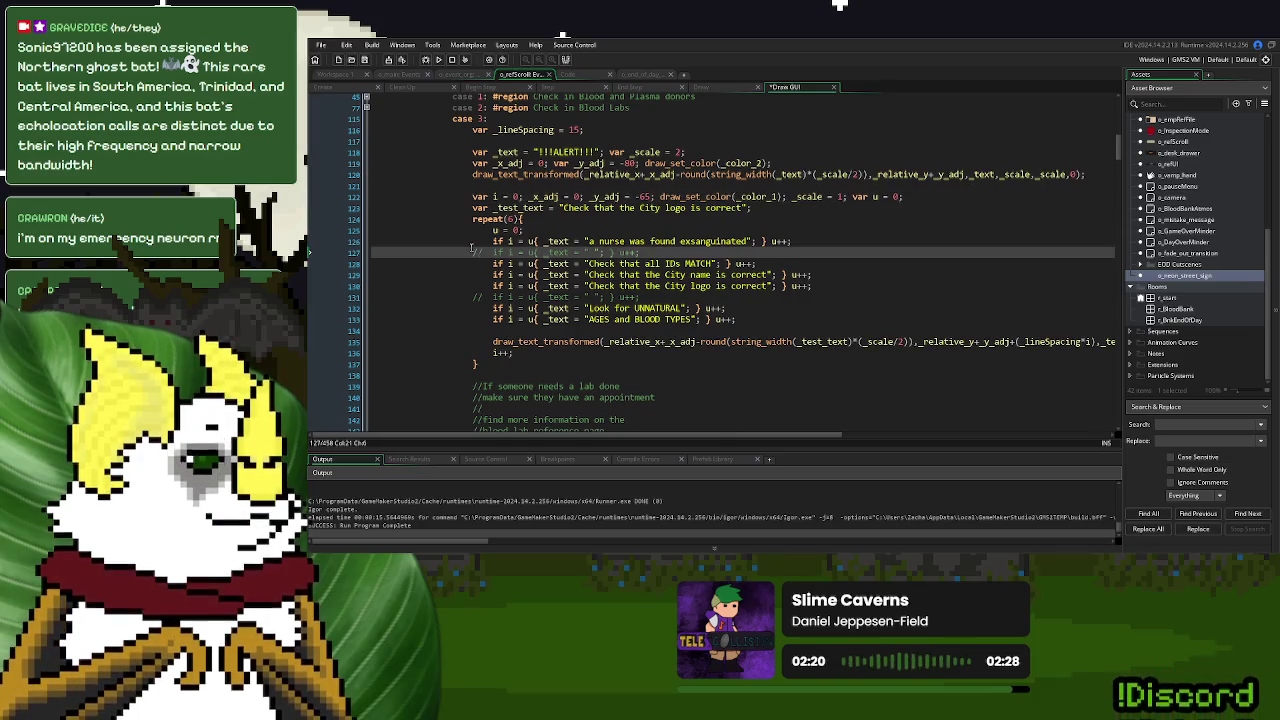
key("ctrl+k")
Set the loop to repeat(7) and move draw_set_color(_color_1) inside the loop
left_click(513, 219)
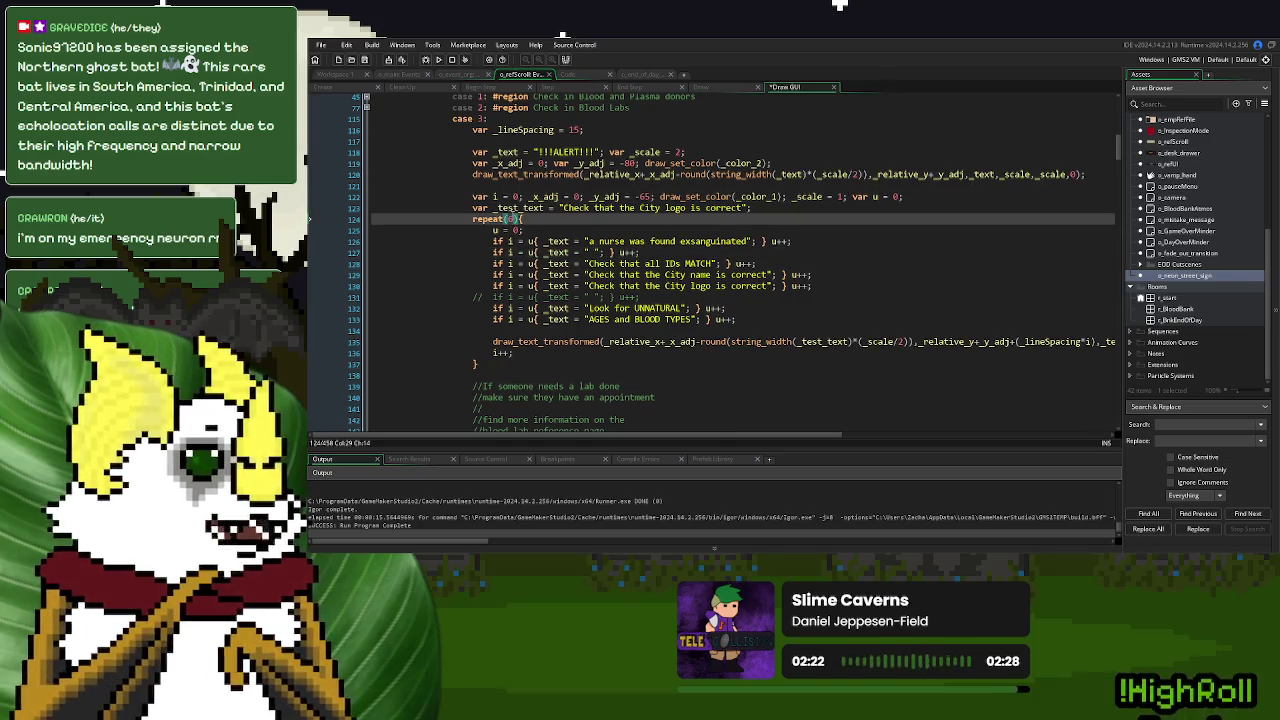
key("BackSpace")
type("7")
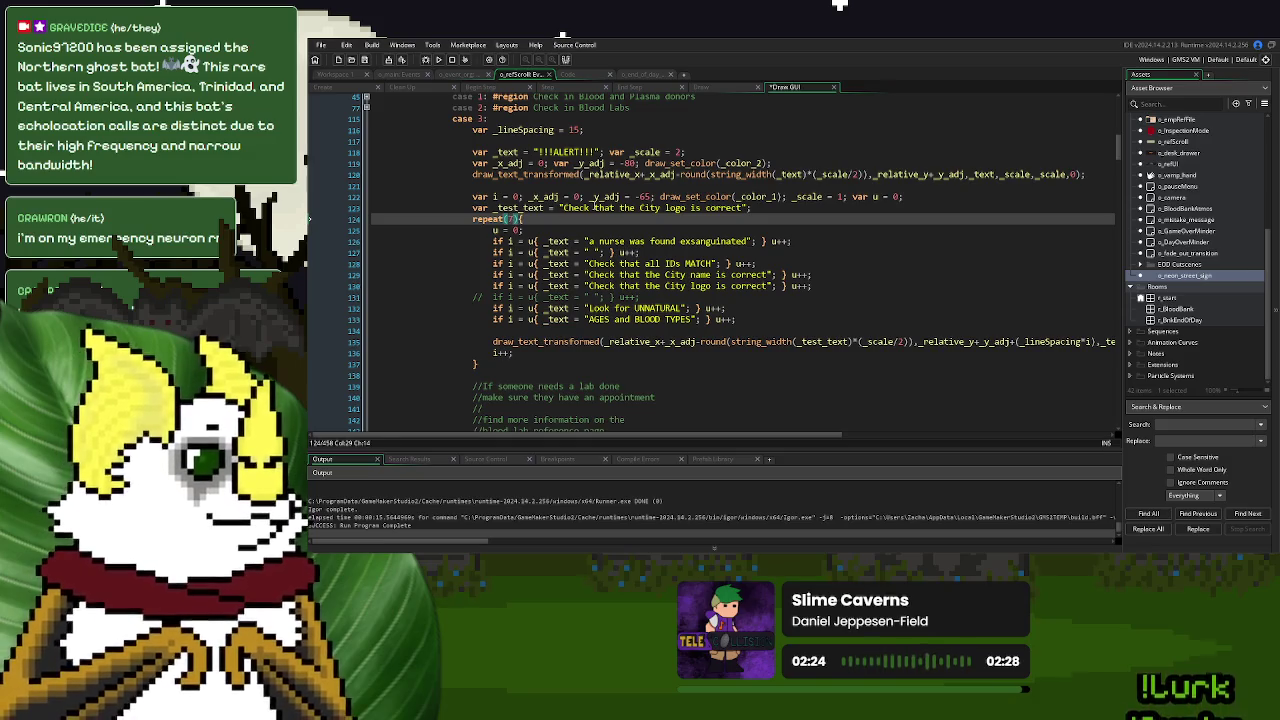
left_click_drag(787, 197, 660, 197)
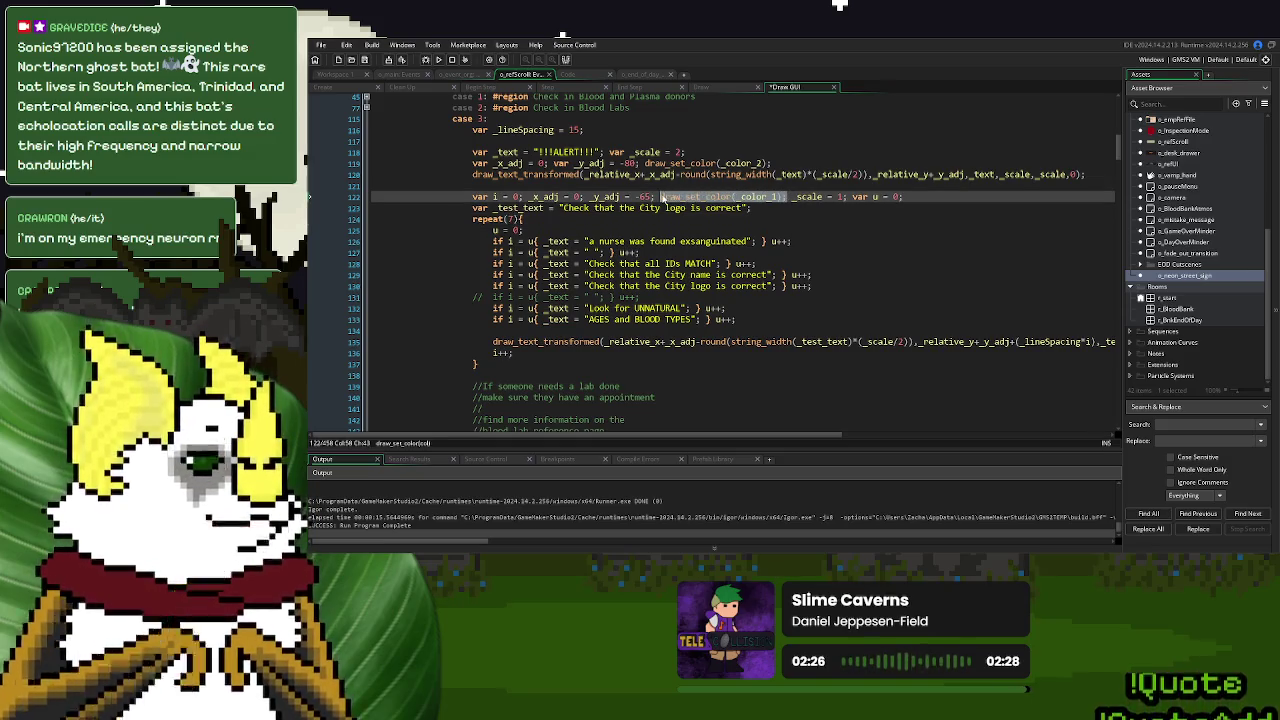
key("ctrl+x")
left_click(540, 229)
key("ctrl+v")
Colour the nurse alert line with draw_set_color(_color_2) and test-run the game
left_click(541, 241)
key("ctrl+v")
left_click(661, 241)
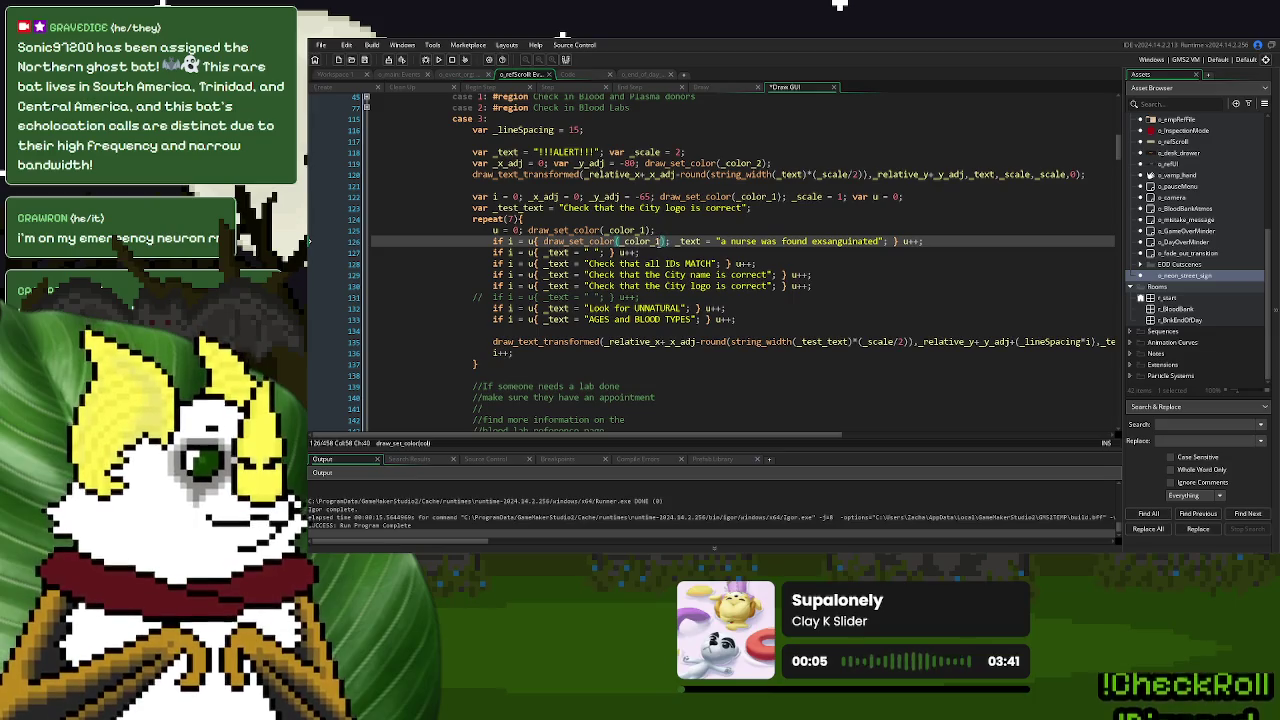
key("BackSpace")
type("2")
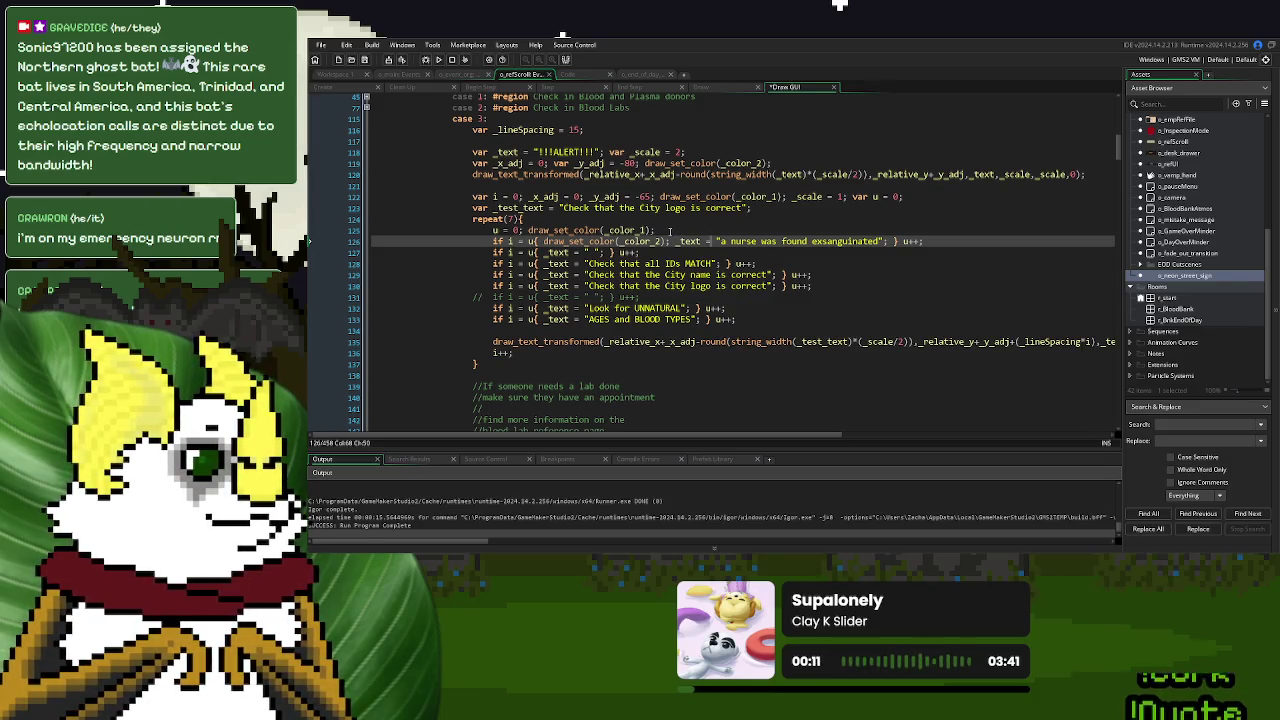
left_click(438, 59)
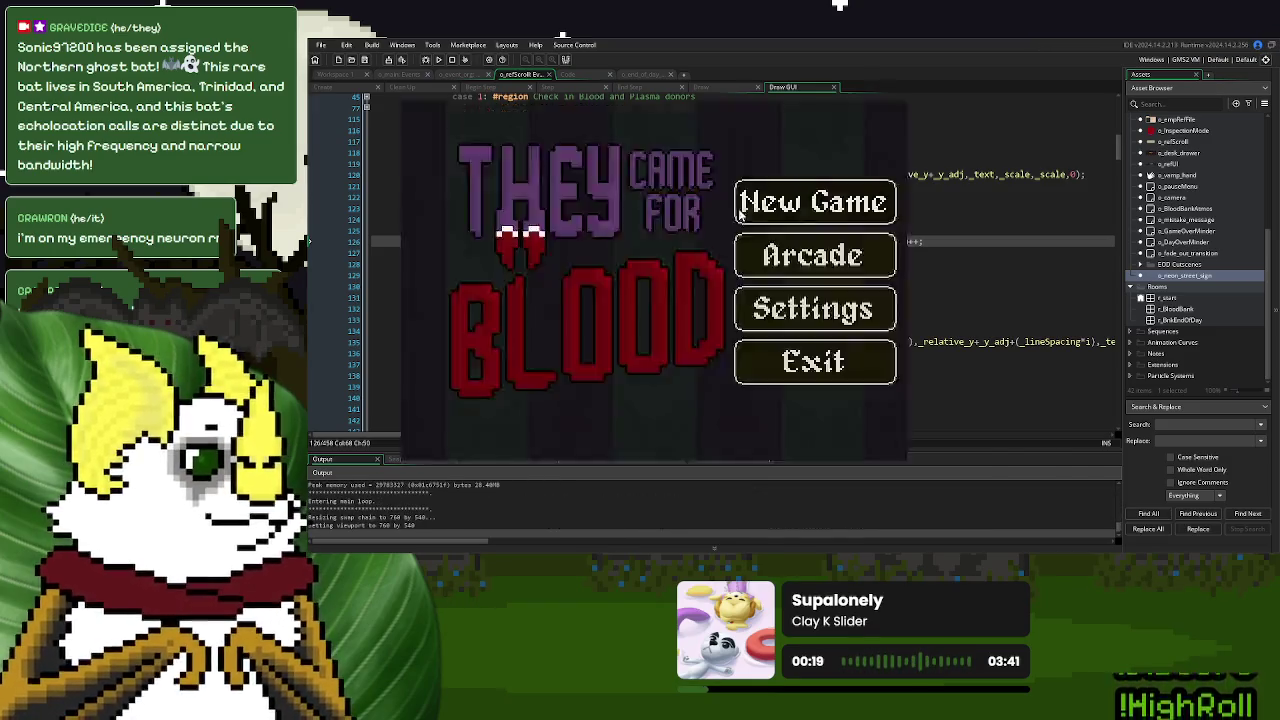
left_click(771, 201)
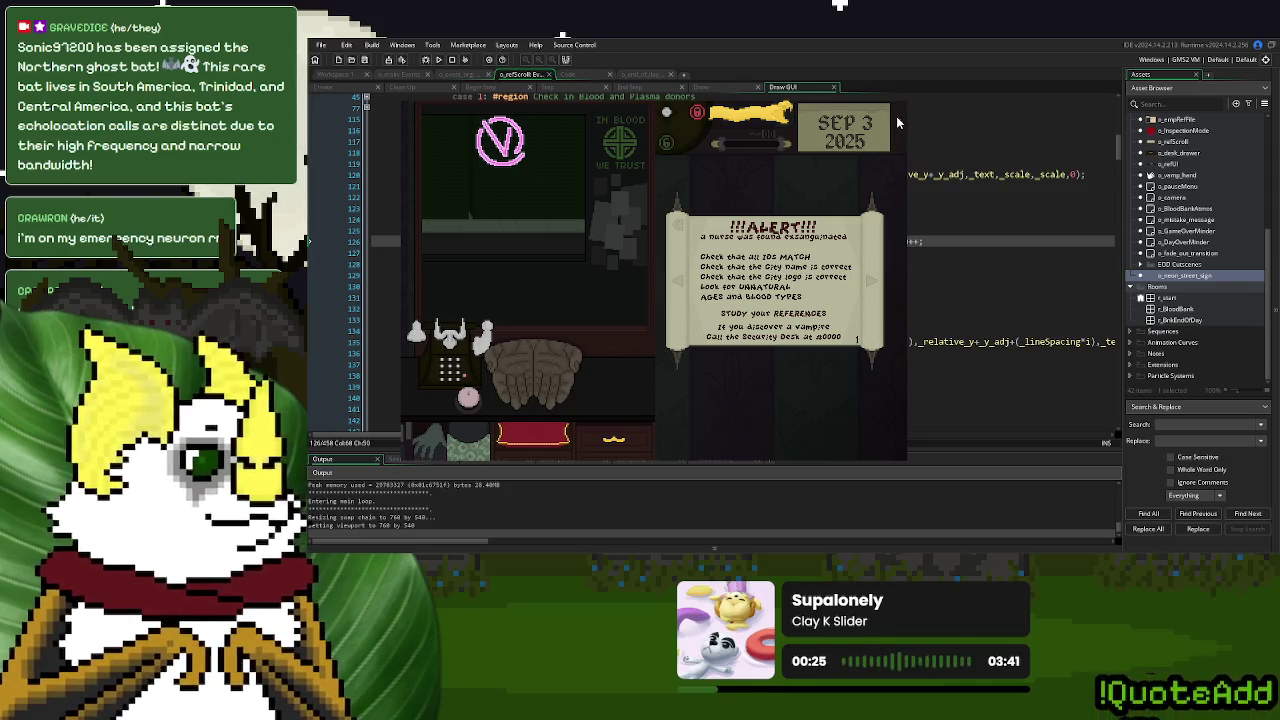
key("Escape")
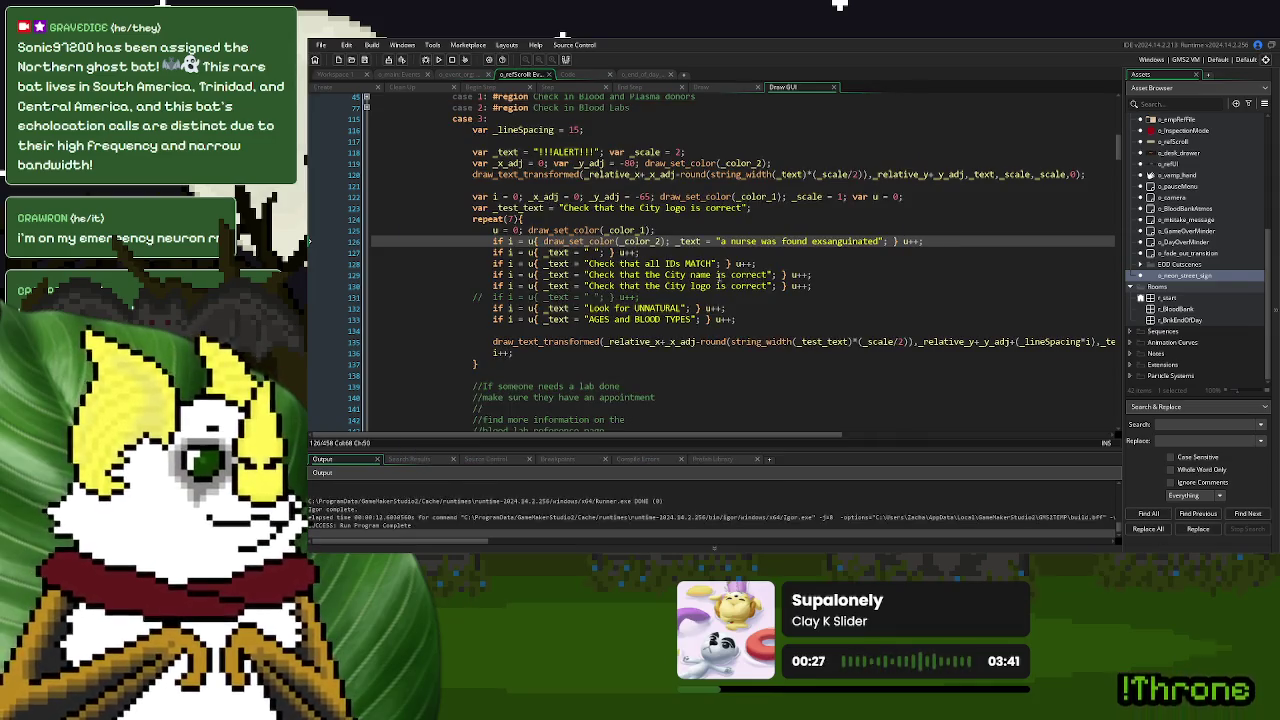
Replace 'logo' with 'name' in the _test_text string on line 123
double_click(700, 274)
key("ctrl+c")
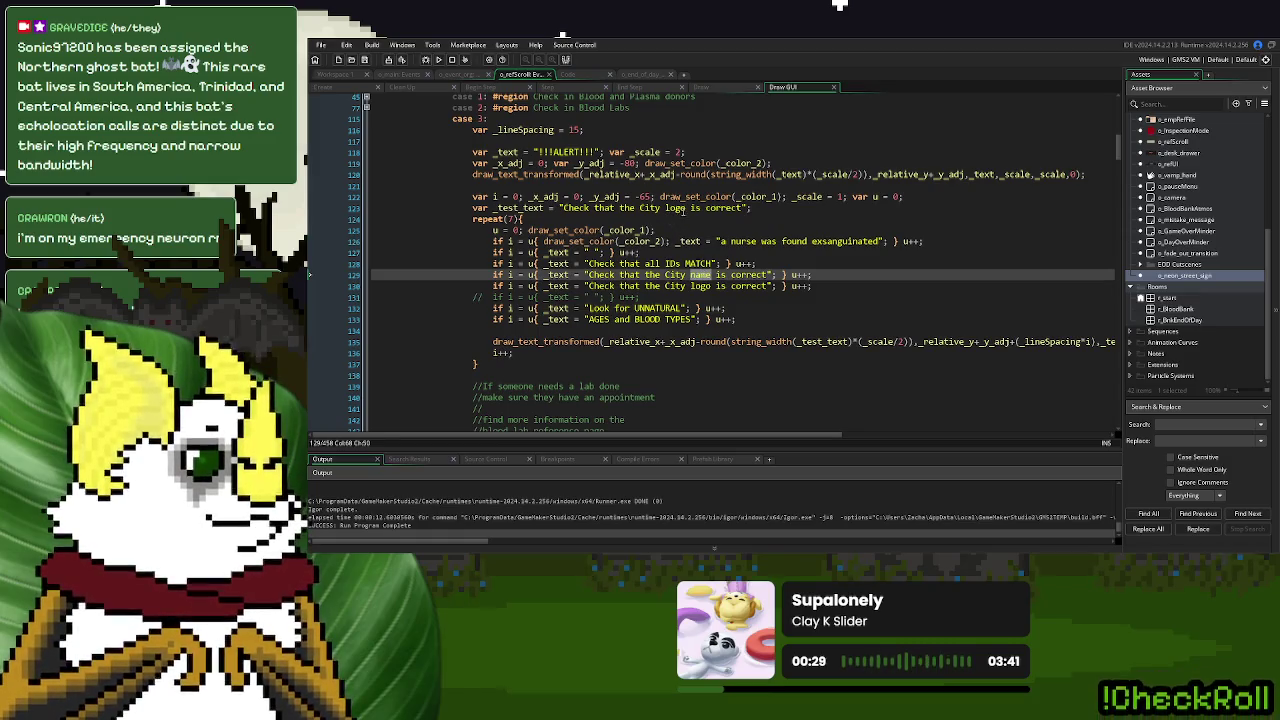
double_click(676, 207)
key("ctrl+v")
Reword the IDs check line to 'Check all IDs for matching faces'
left_click(683, 264)
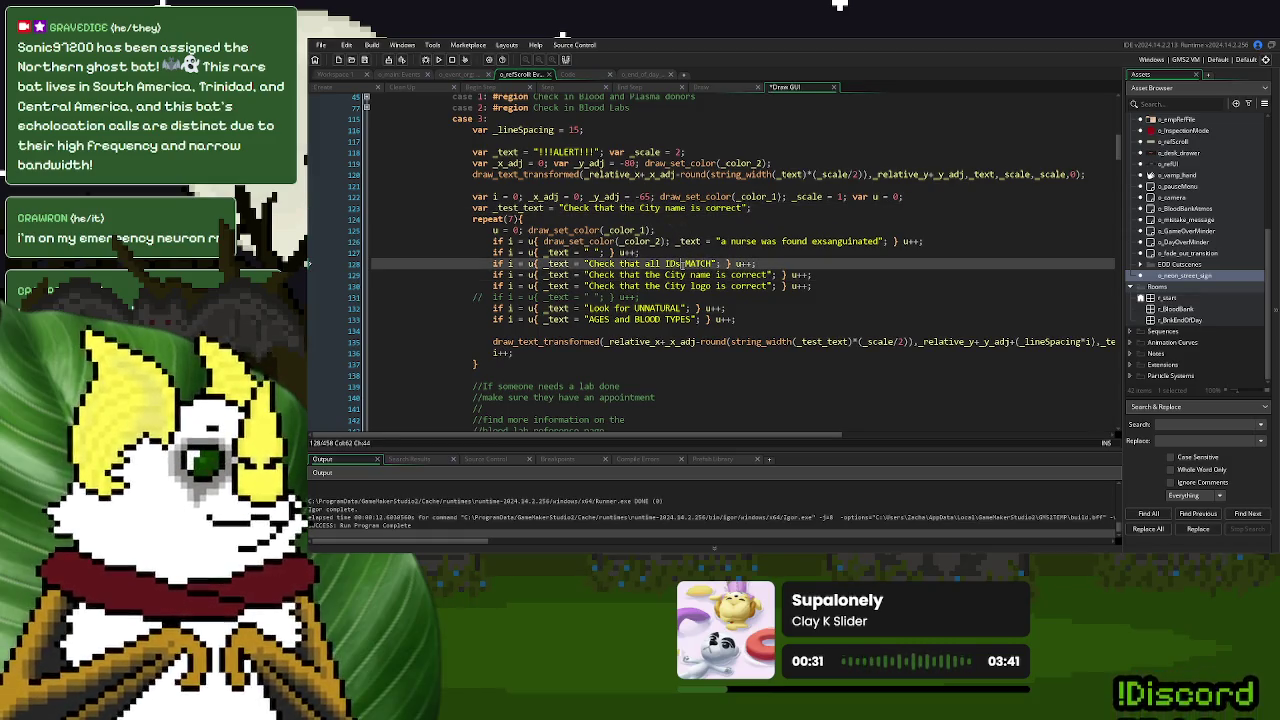
type(",faces")
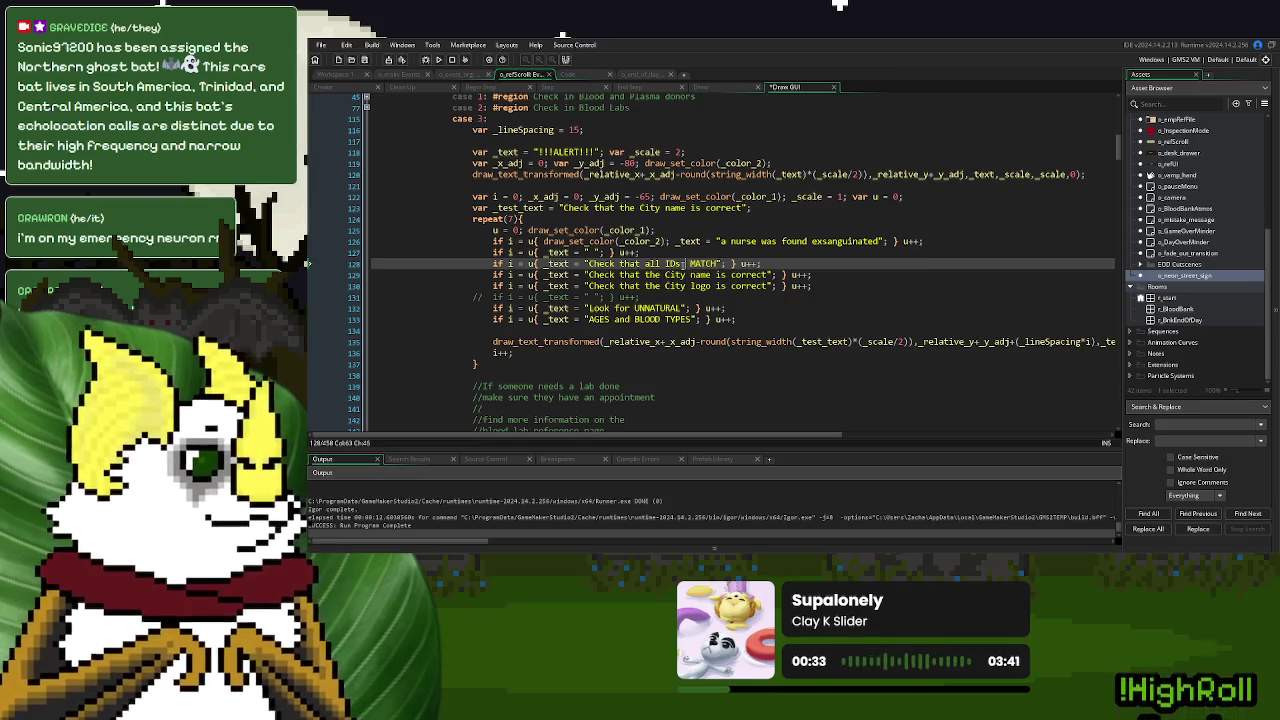
key("Right")
key("Delete")
key("BackSpace")
key("BackSpace")
key("BackSpace")
type("match")
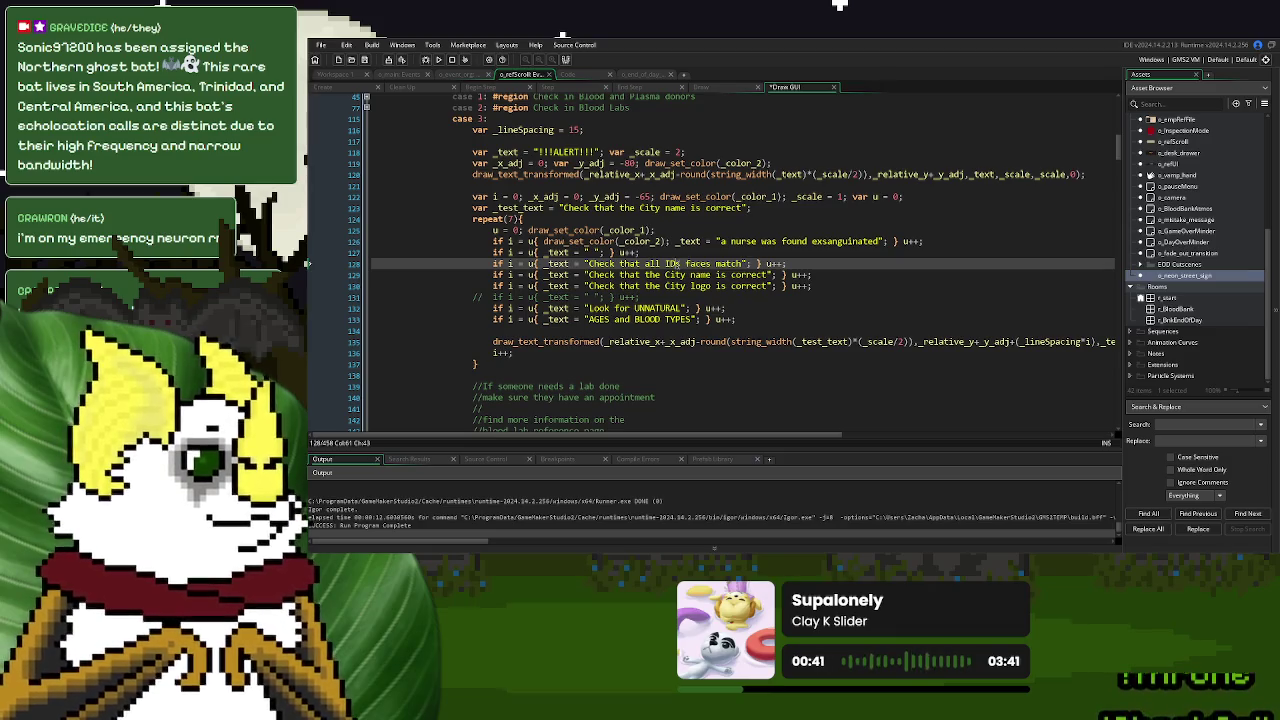
key("ctrl+shift+Left")
key("ctrl+shift+Left")
key("ctrl+shift+Left")
type("all ID")
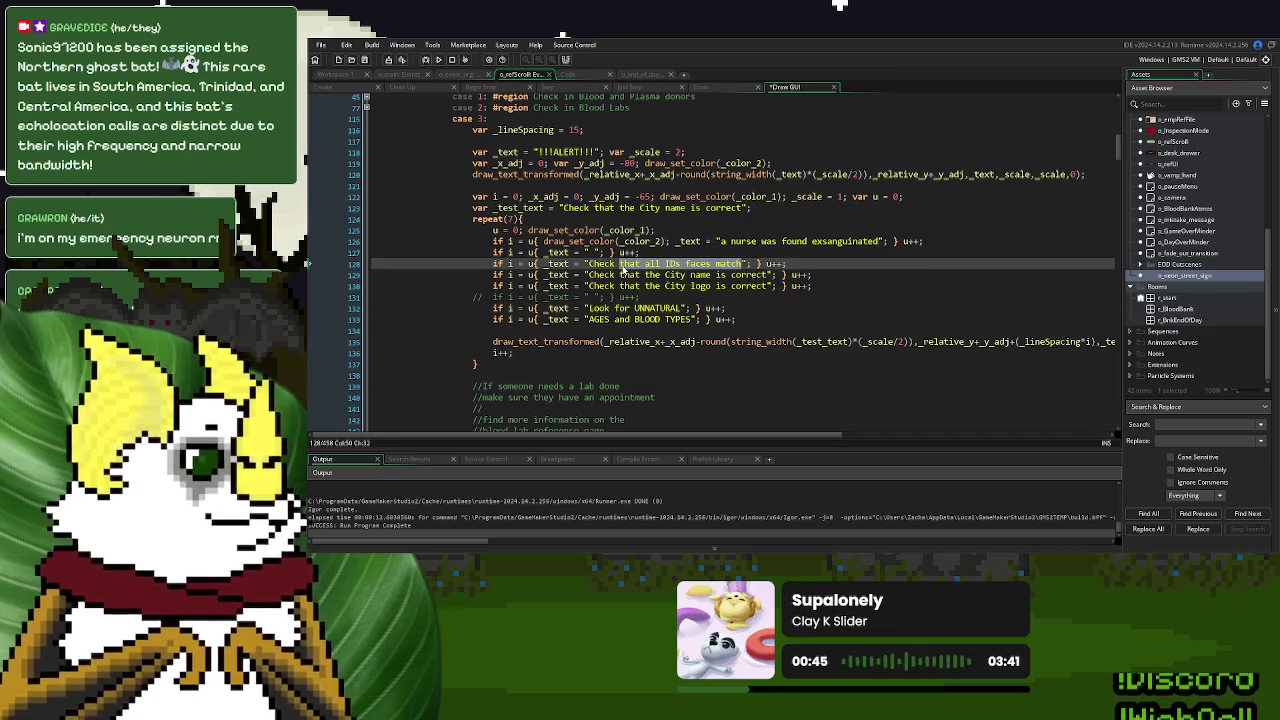
type("s ")
type("and ma")
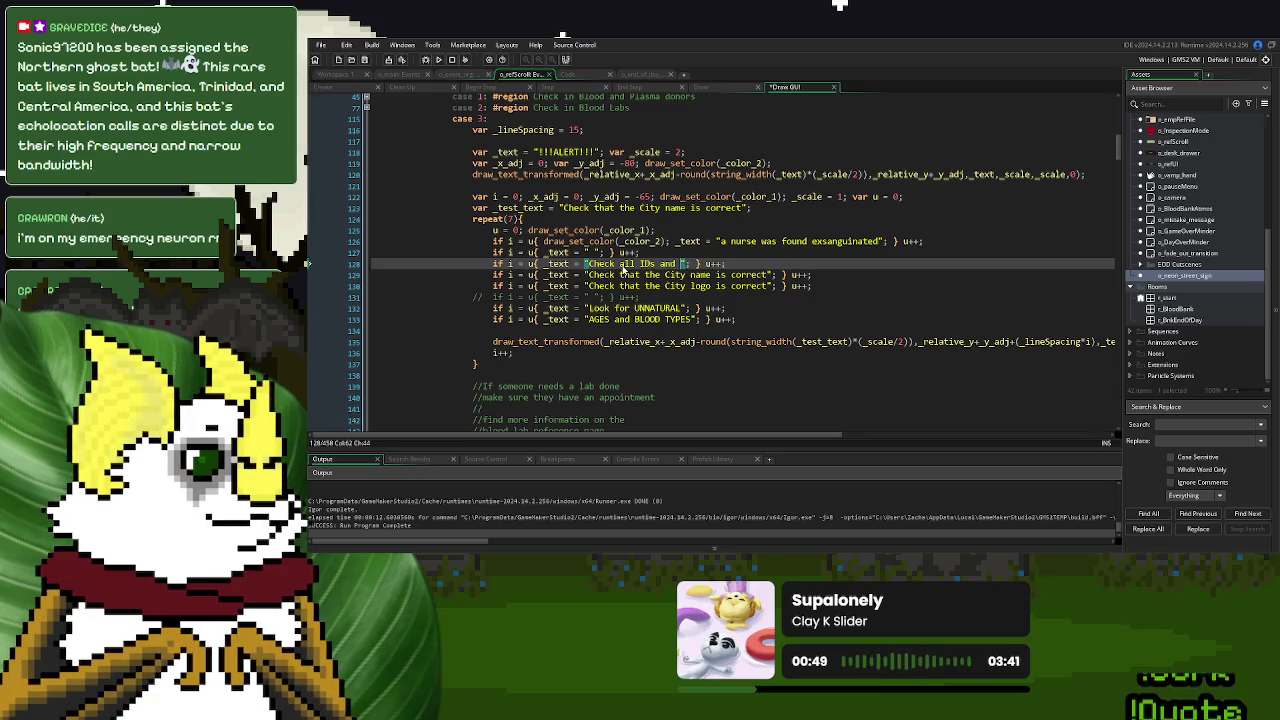
key("ctrl+z")
key("ctrl+z")
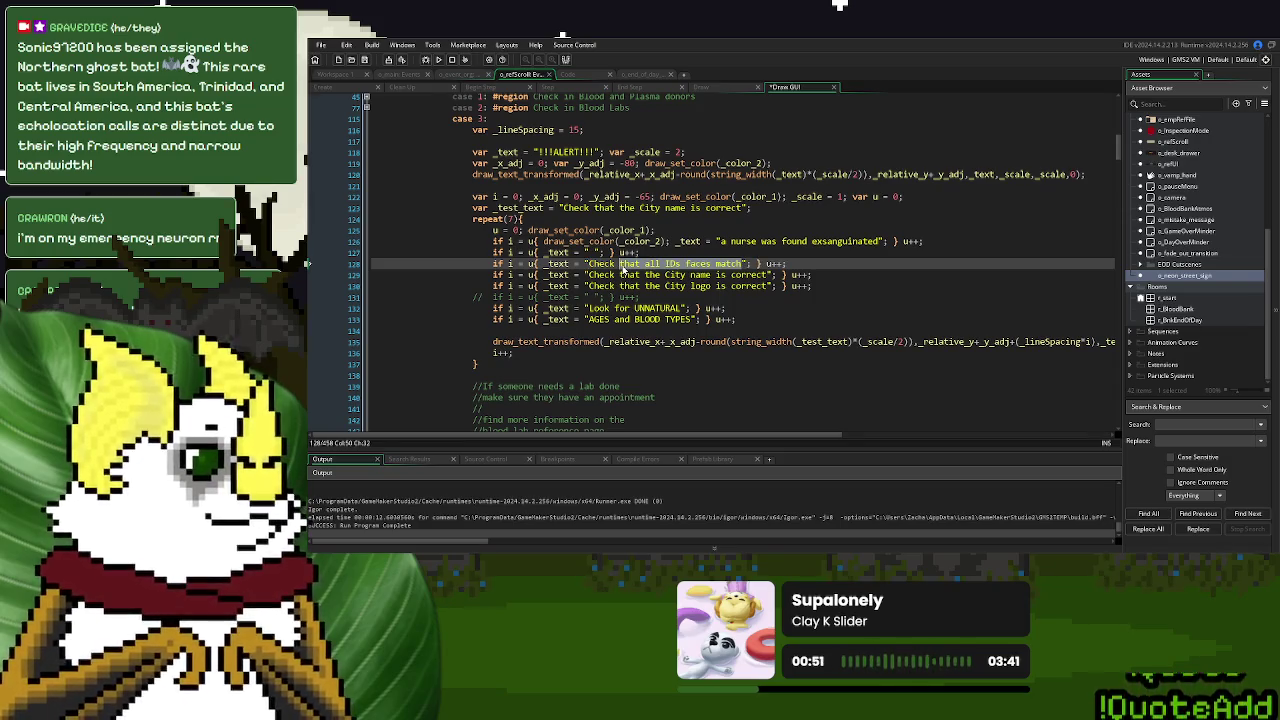
left_click(680, 264)
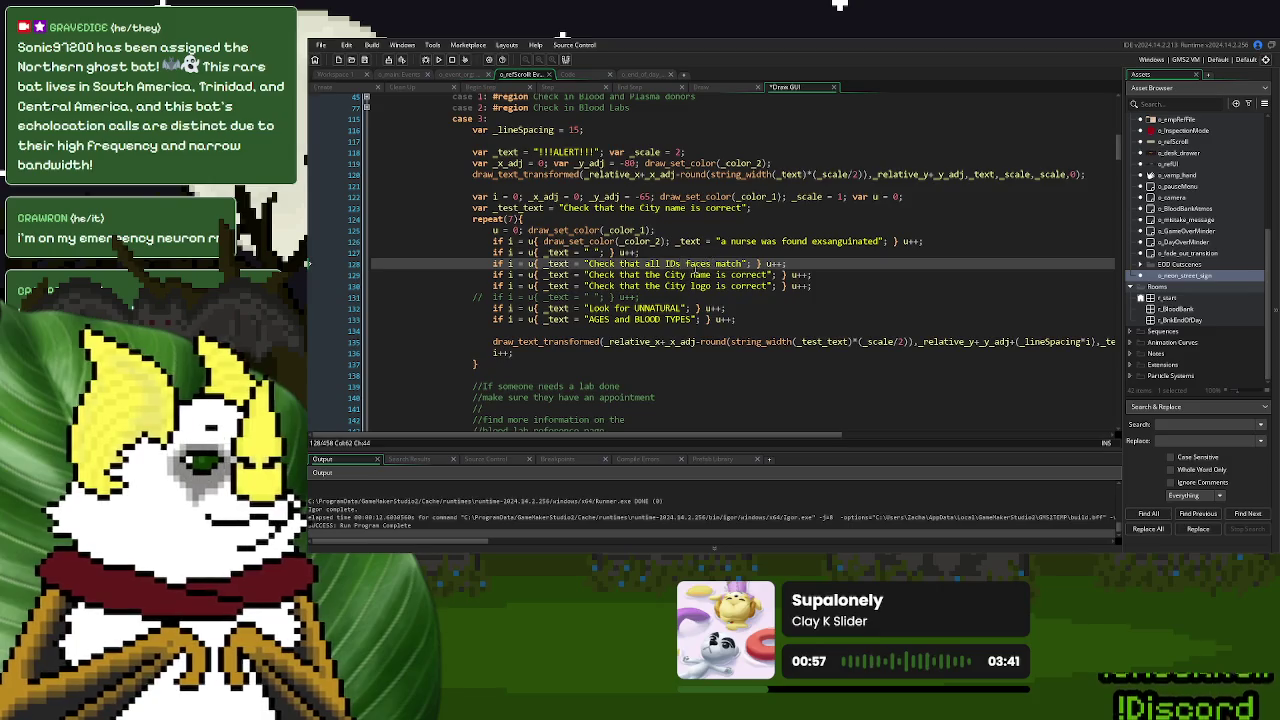
left_click_drag(745, 264, 620, 266)
type("all IDs for m")
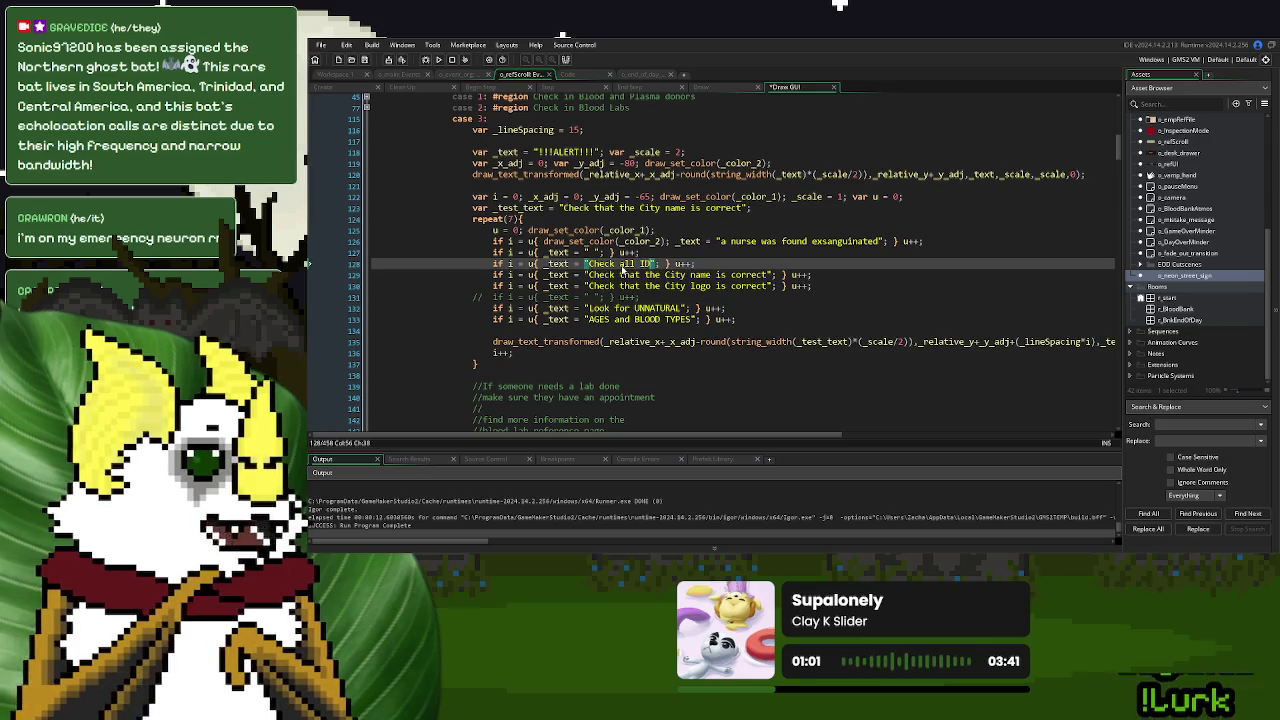
type("atching faces")
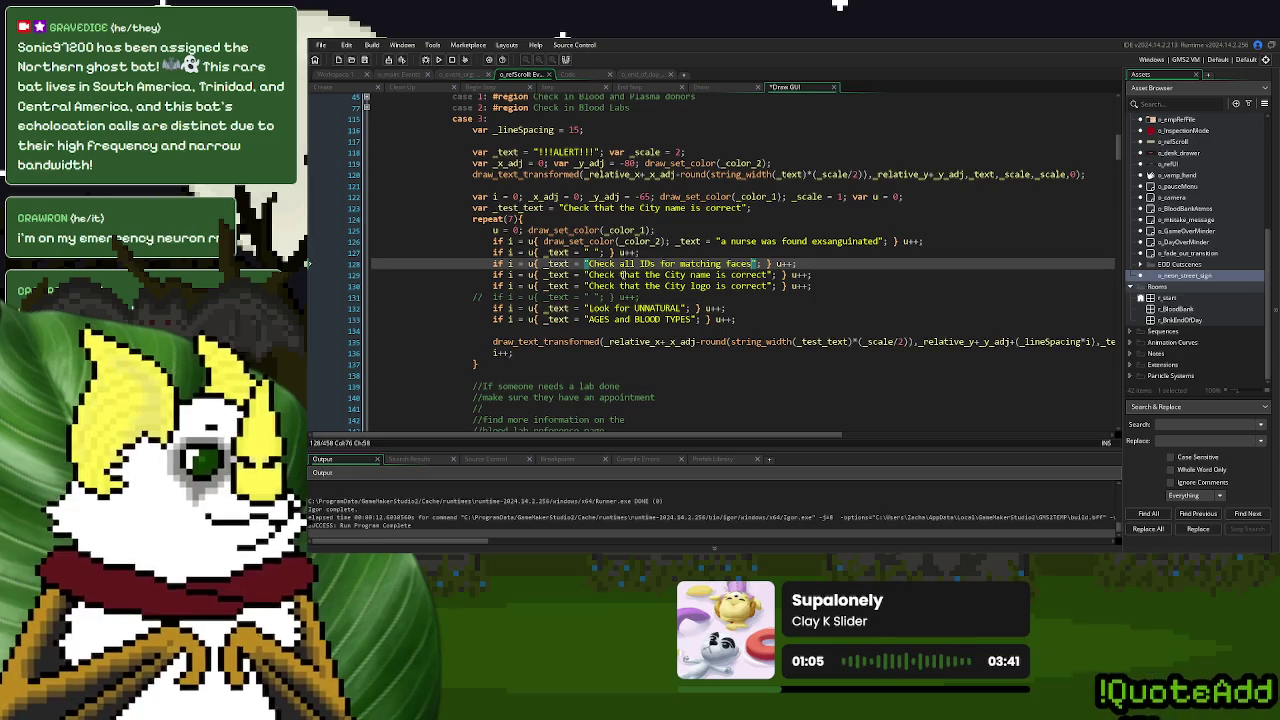
Remove the word 'Check' from checklist lines 129 and 130
double_click(603, 275)
key("Delete")
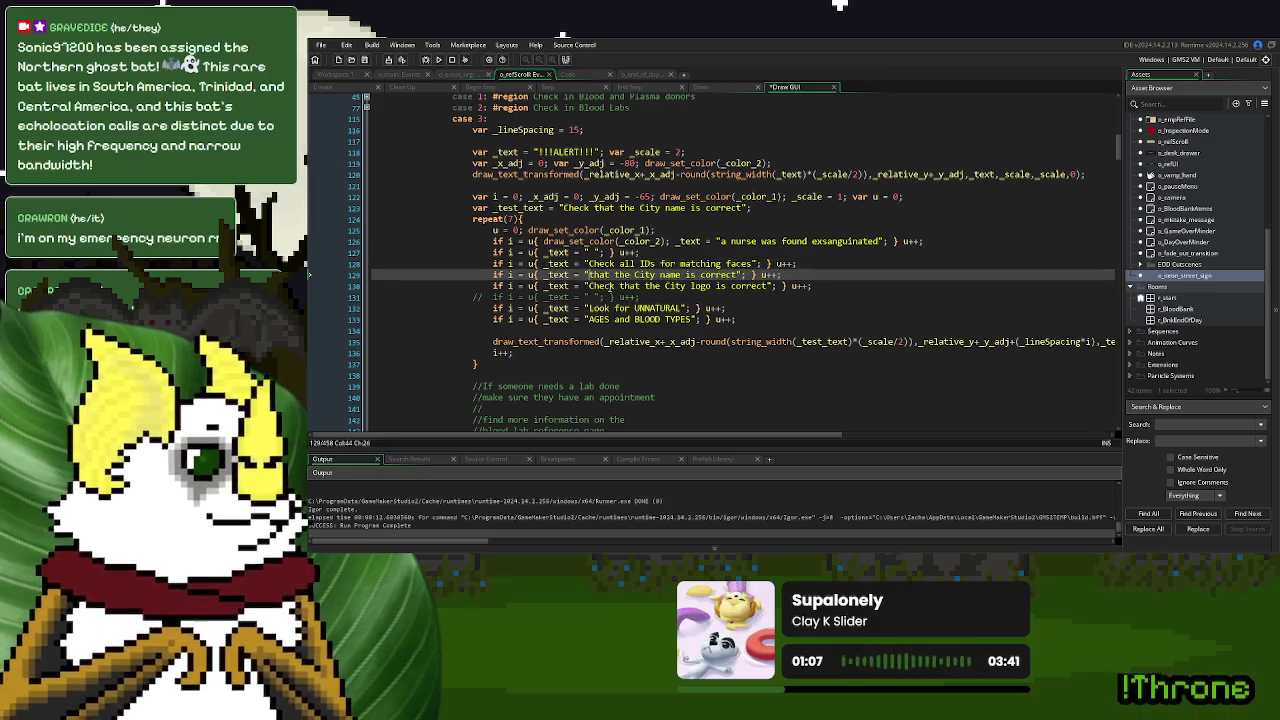
double_click(596, 286)
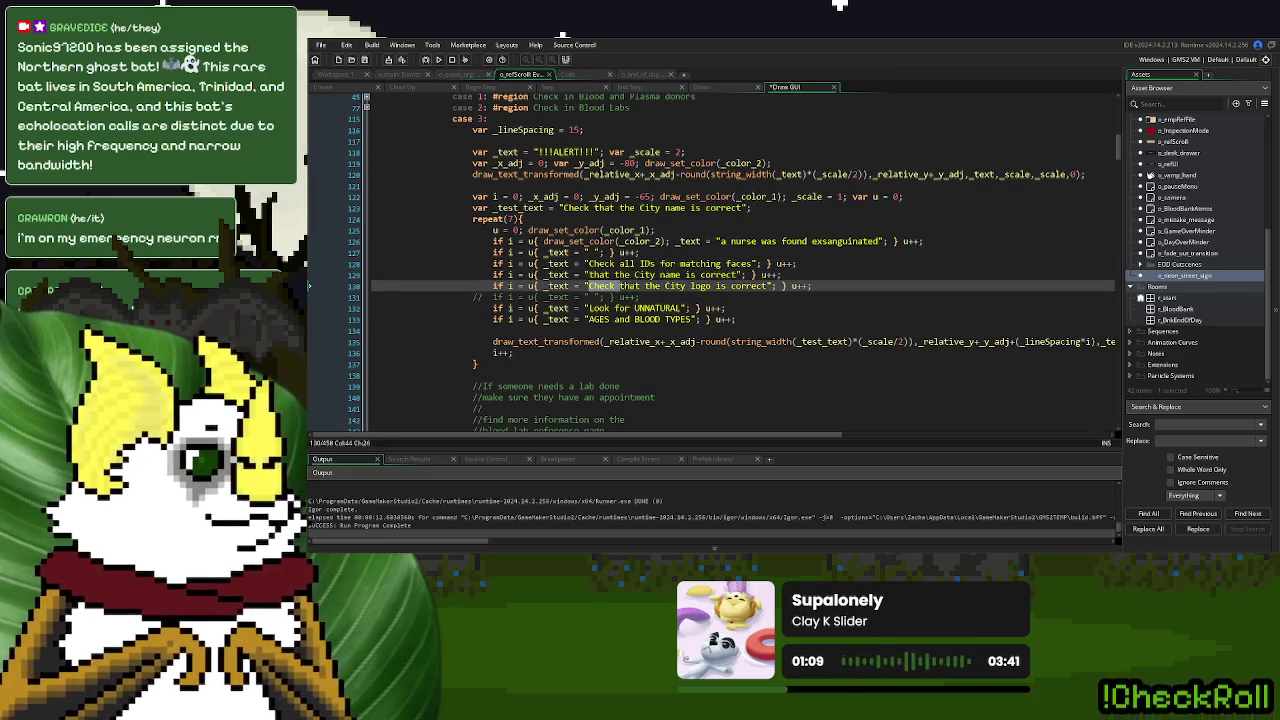
key("Delete")
left_click(688, 275)
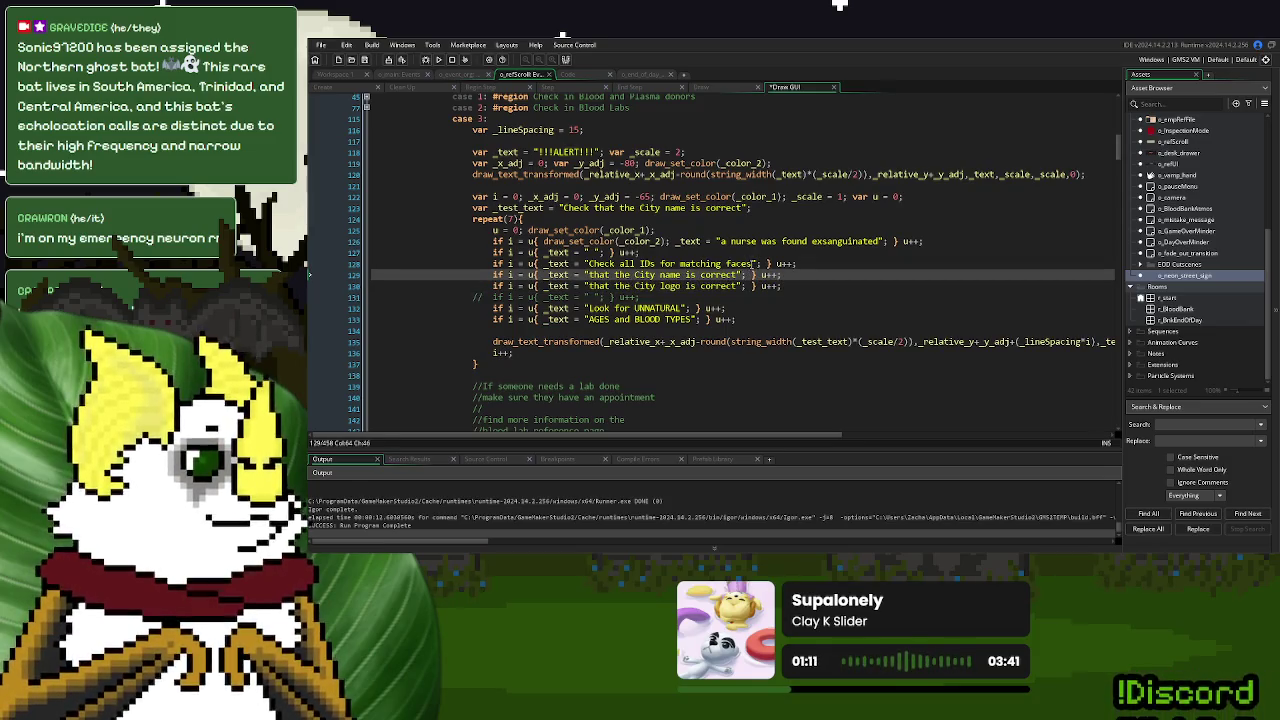
left_click_drag(754, 263, 598, 263)
Store the nurse headline string in _test_text and use _test_text on line 126
left_click(689, 242)
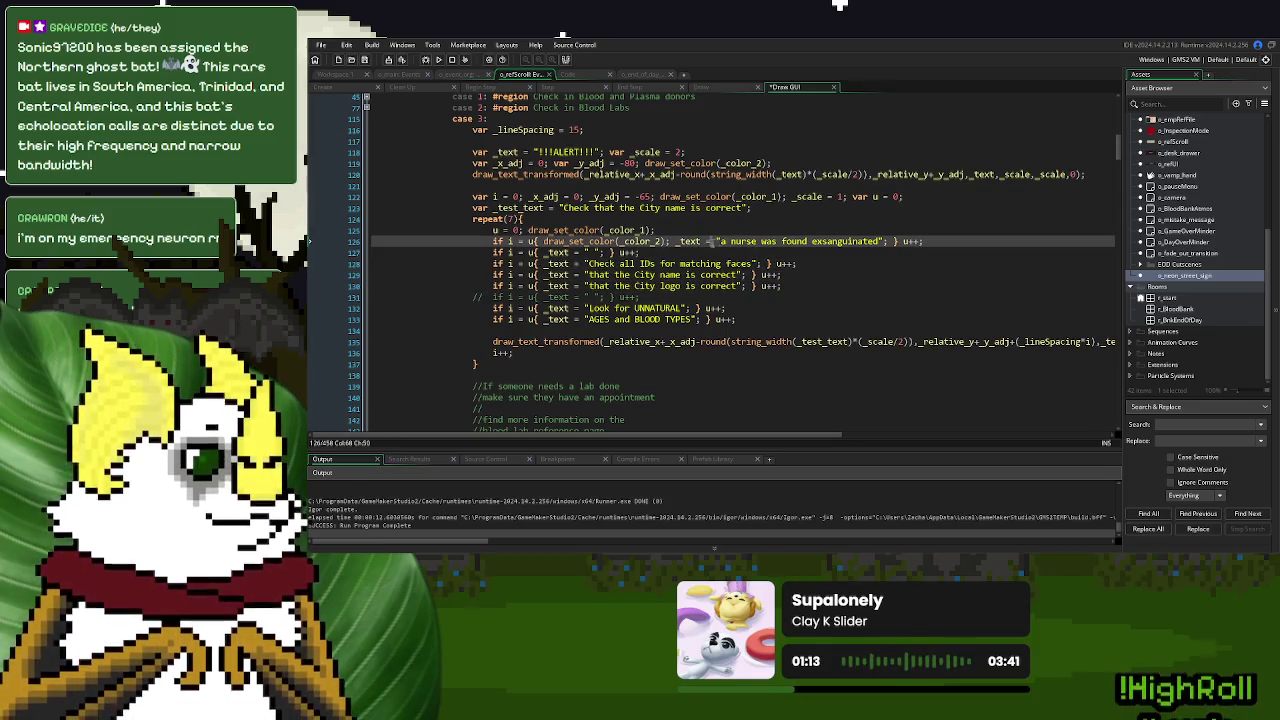
mouse_move(881, 241)
left_mouse_down()
mouse_move(721, 241)
mouse_move(646, 207)
mouse_move(559, 207)
left_mouse_up()
key("ctrl+c")
key("ctrl+v")
double_click(518, 207)
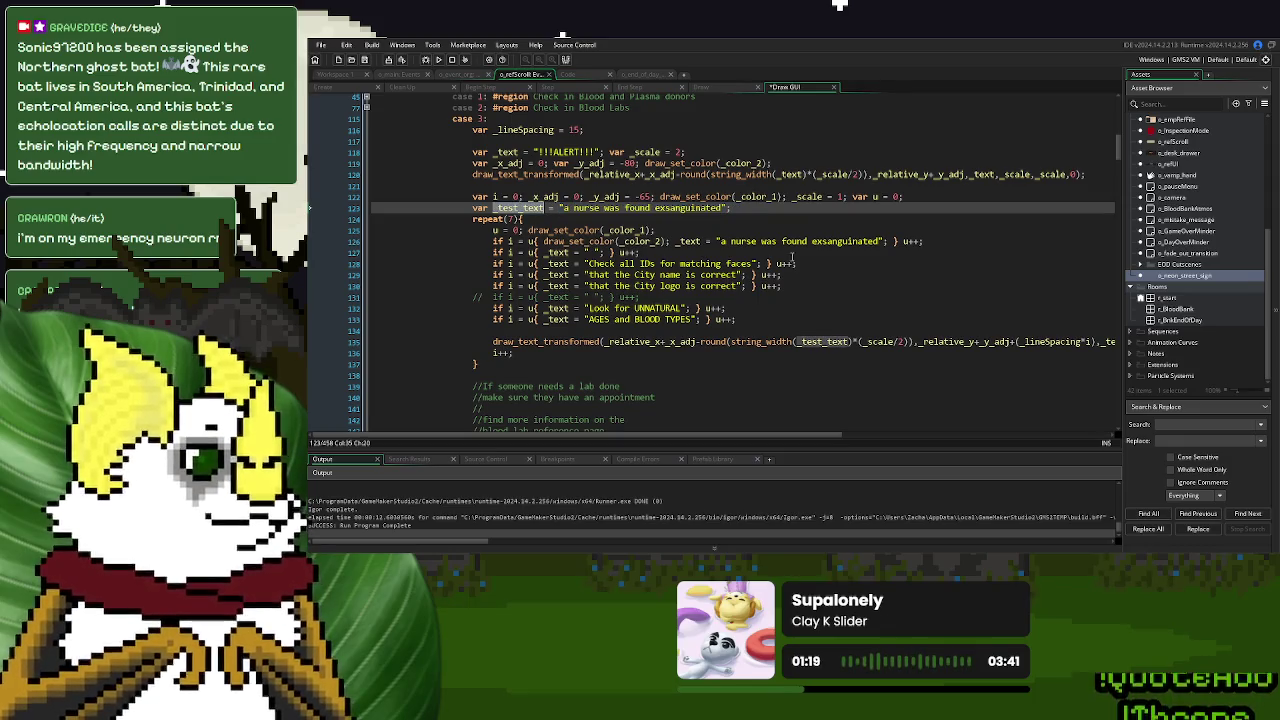
left_click_drag(884, 241, 712, 241)
type("_test_text")
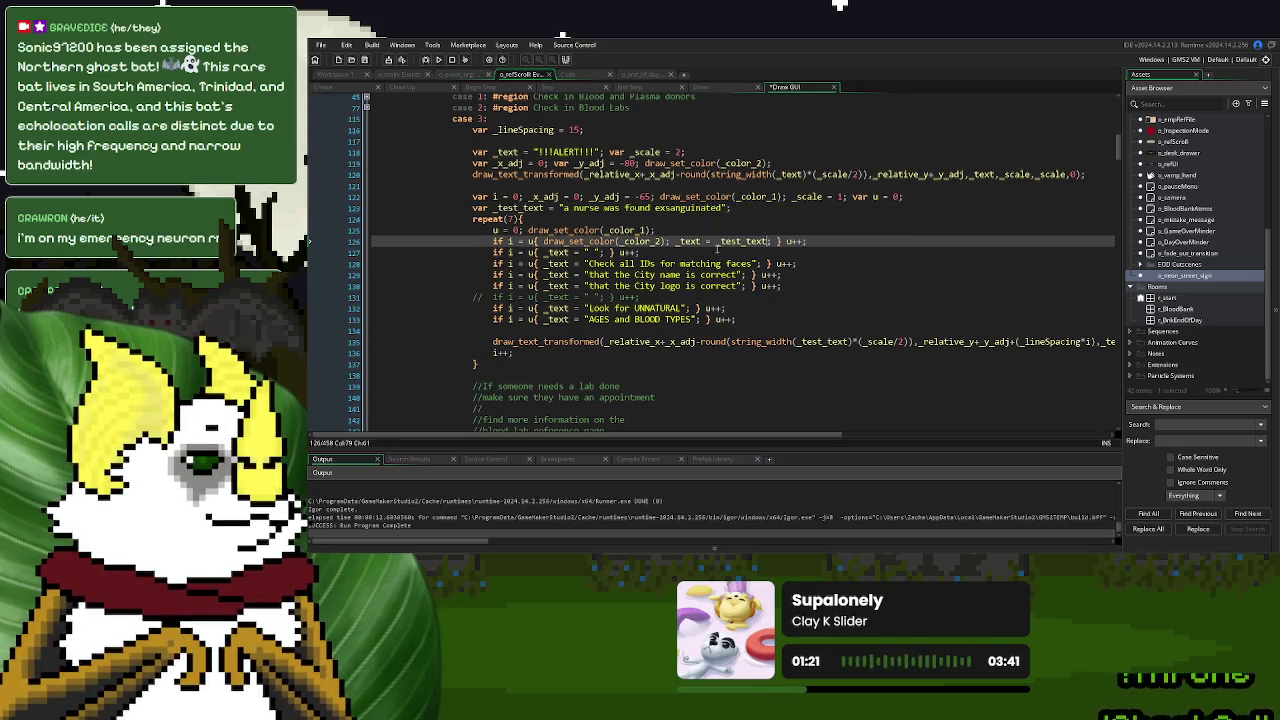
key("Down")
Test-run the game, start a New Game to check the alert, then close it
left_click(463, 62)
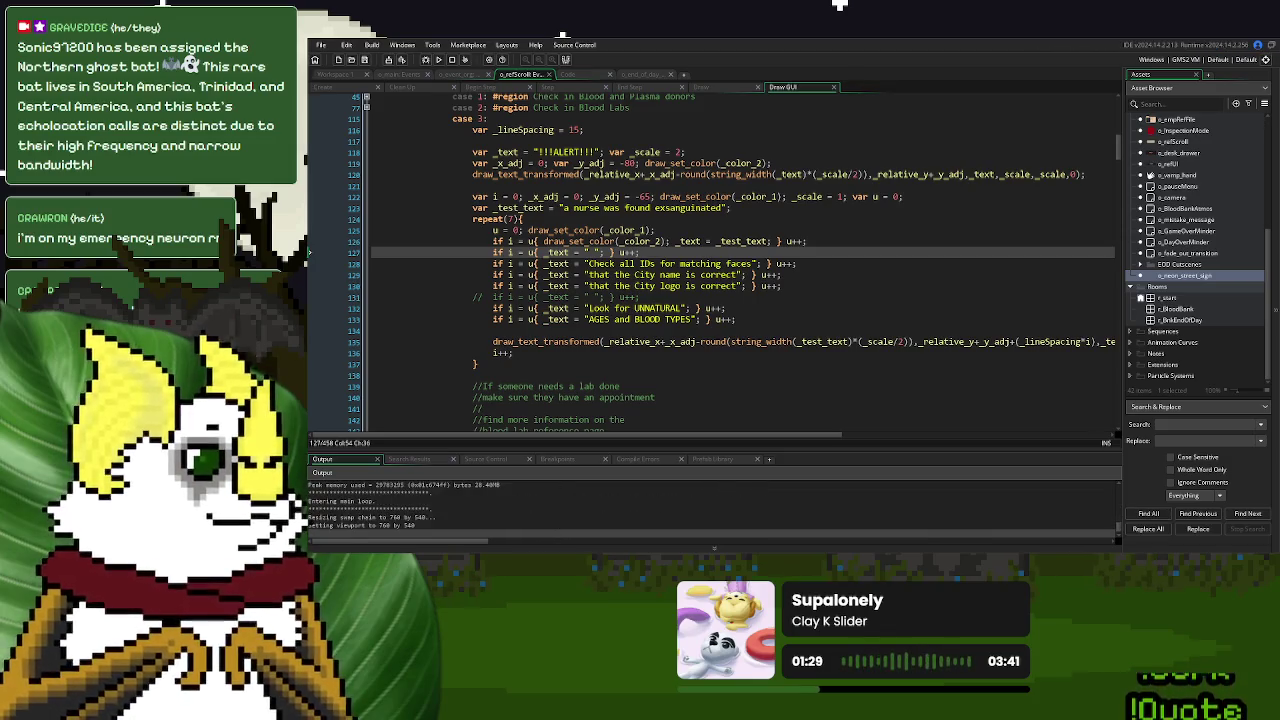
left_click(760, 199)
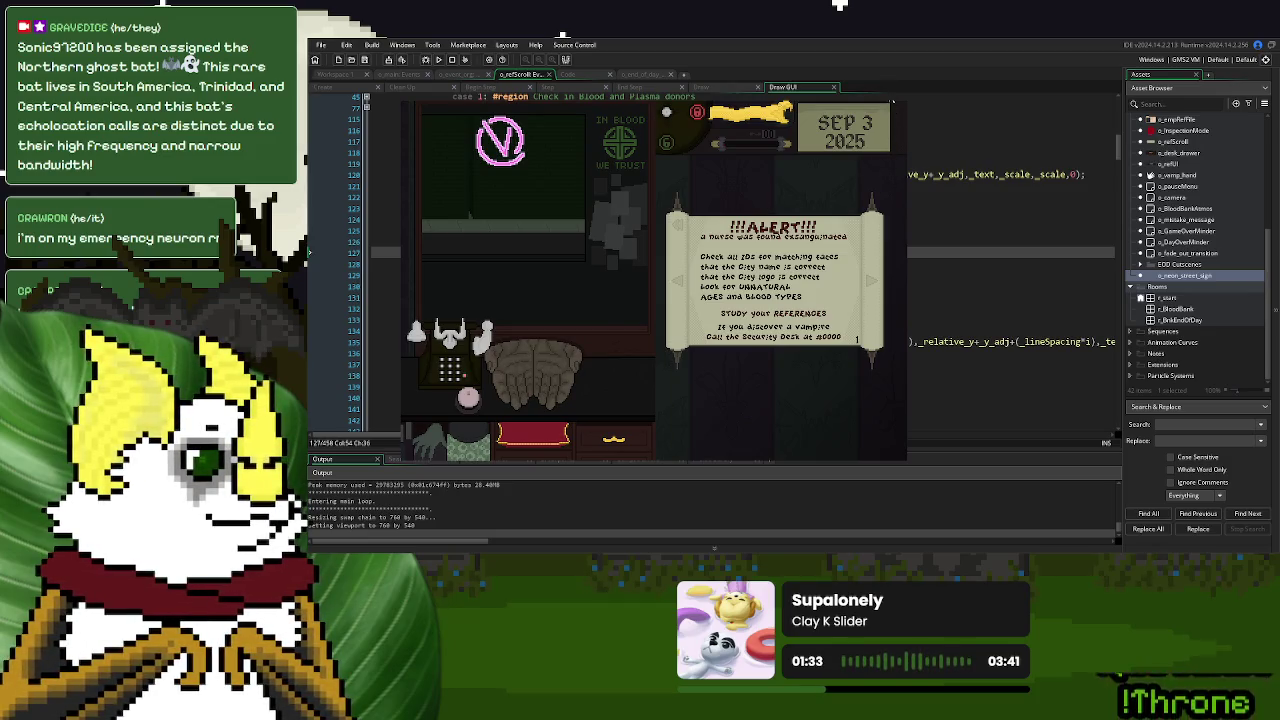
key("Escape")
left_click(653, 230)
double_click(645, 197)
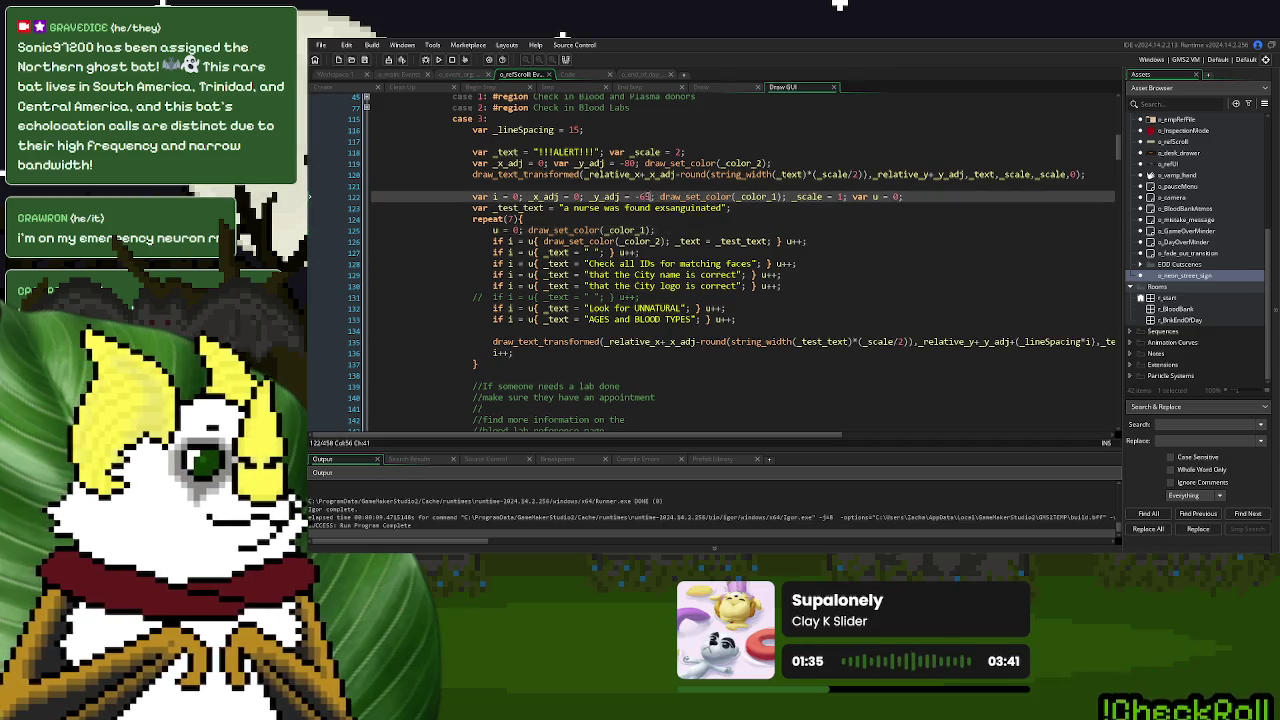
Change _y_adj from -65 to -60 on line 122 and run the game again
type("70")
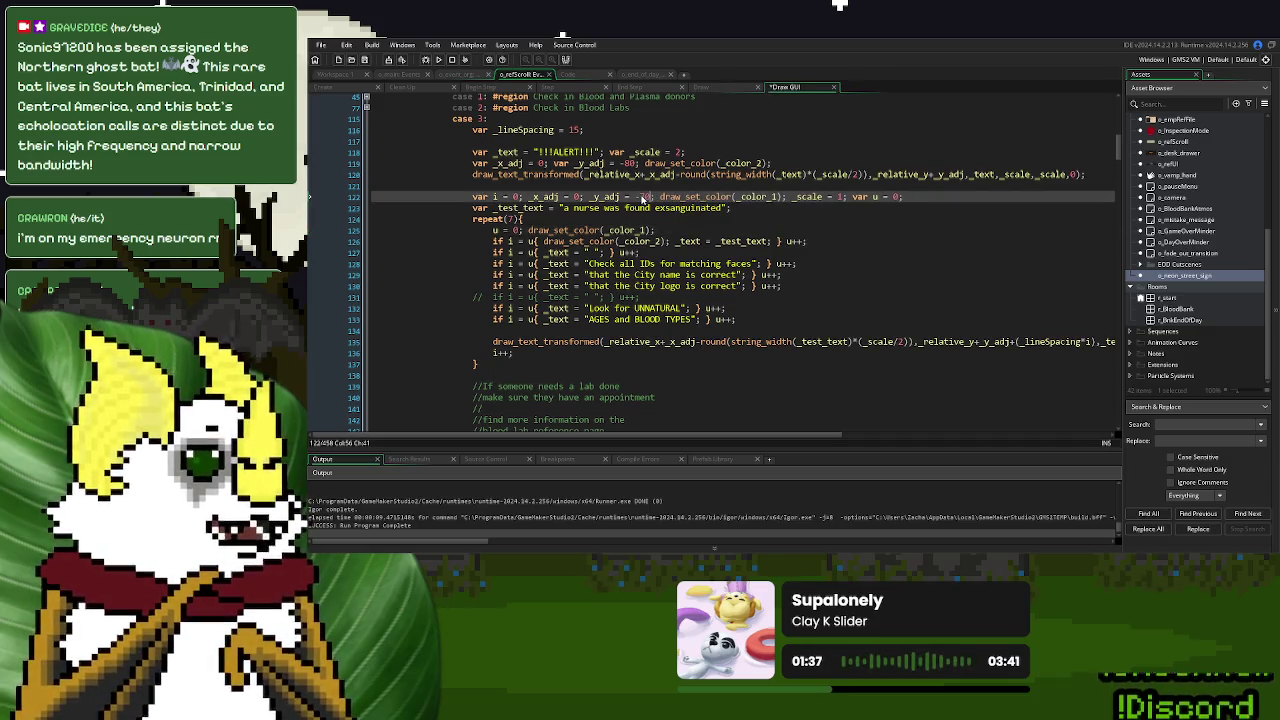
key("BackSpace")
key("BackSpace")
type("60")
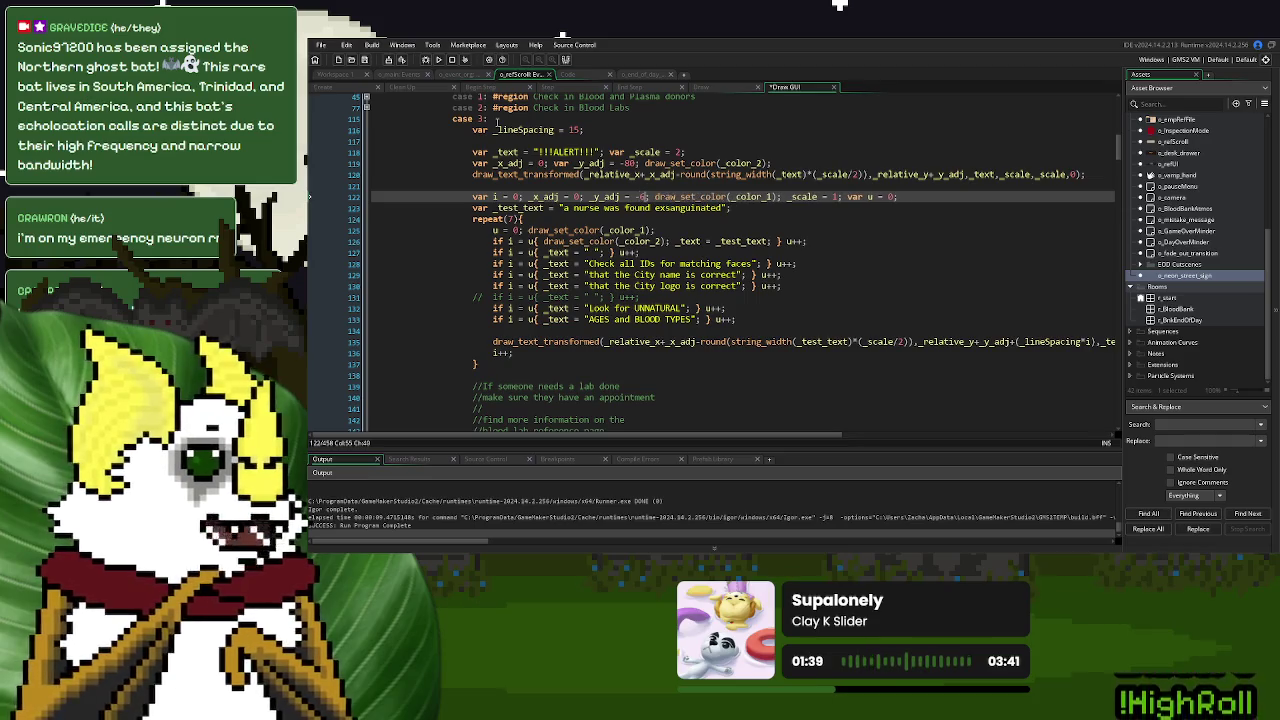
left_click(438, 60)
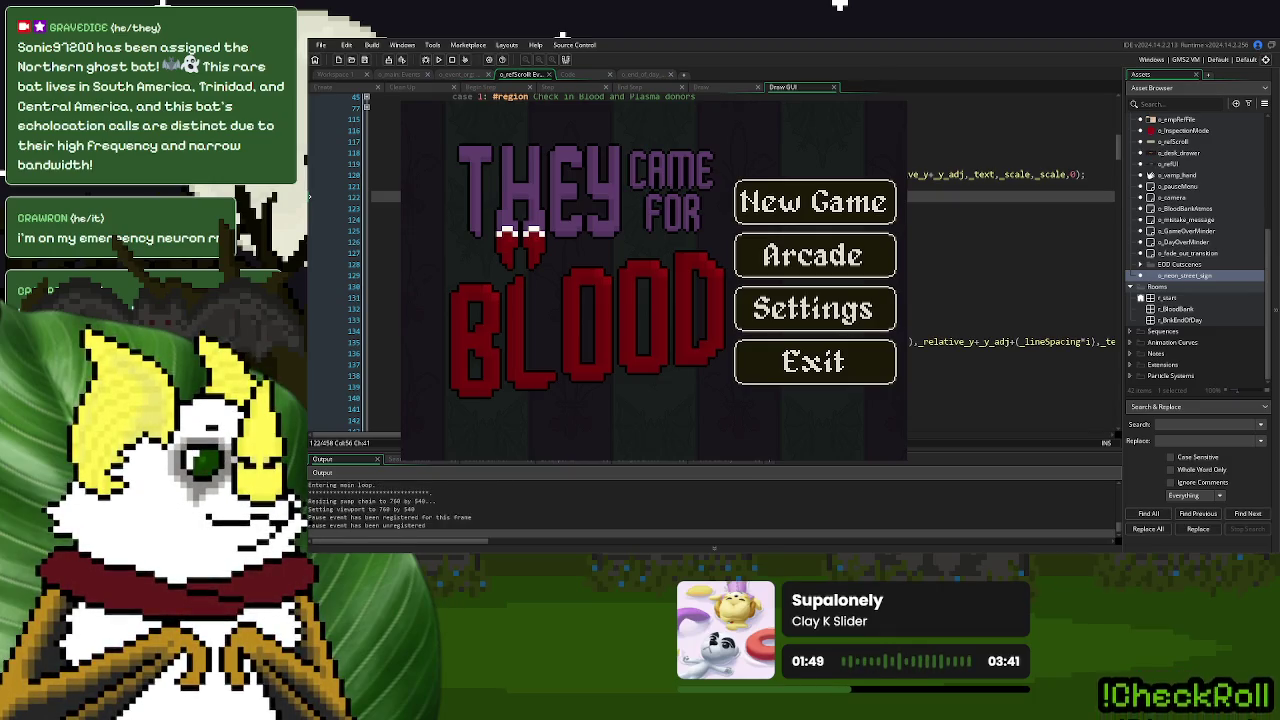
Start a New Game to view the repositioned ALERT notice, then close the test run
key("Return")
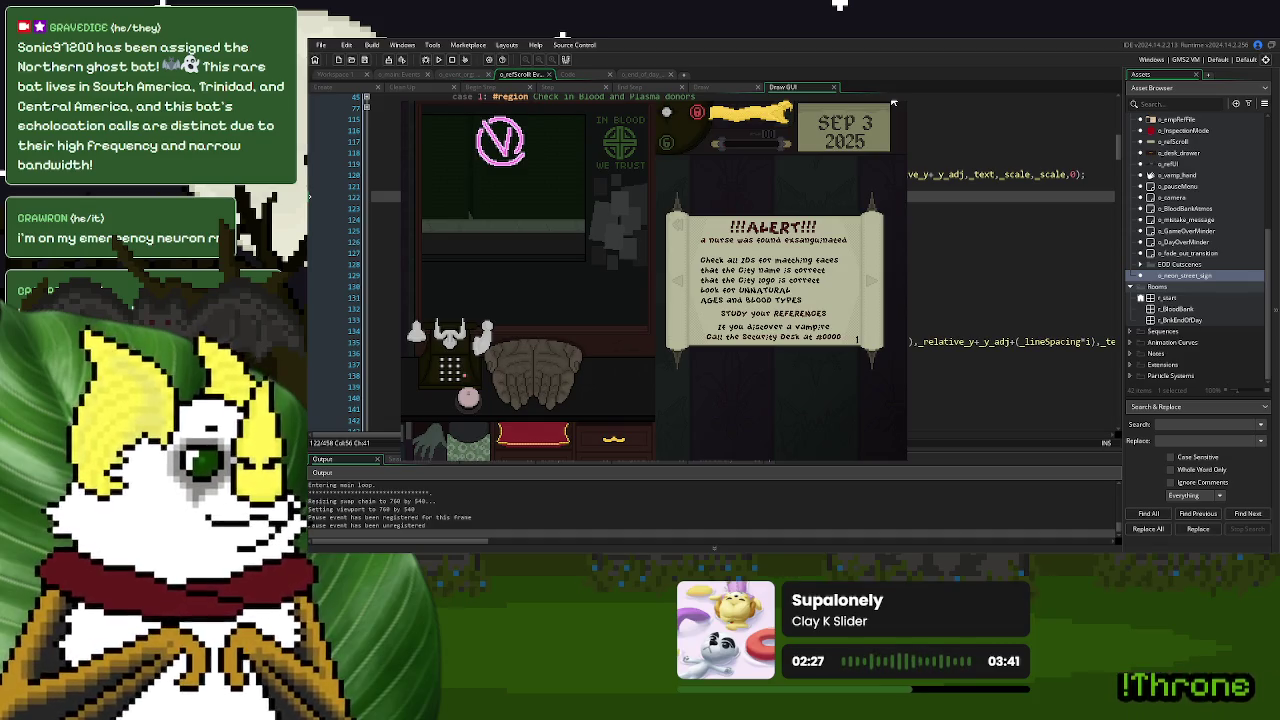
key("Escape")
Declare var a = 0; on line 122 and use a instead of i as the line-spacing multiplier
left_click(640, 297)
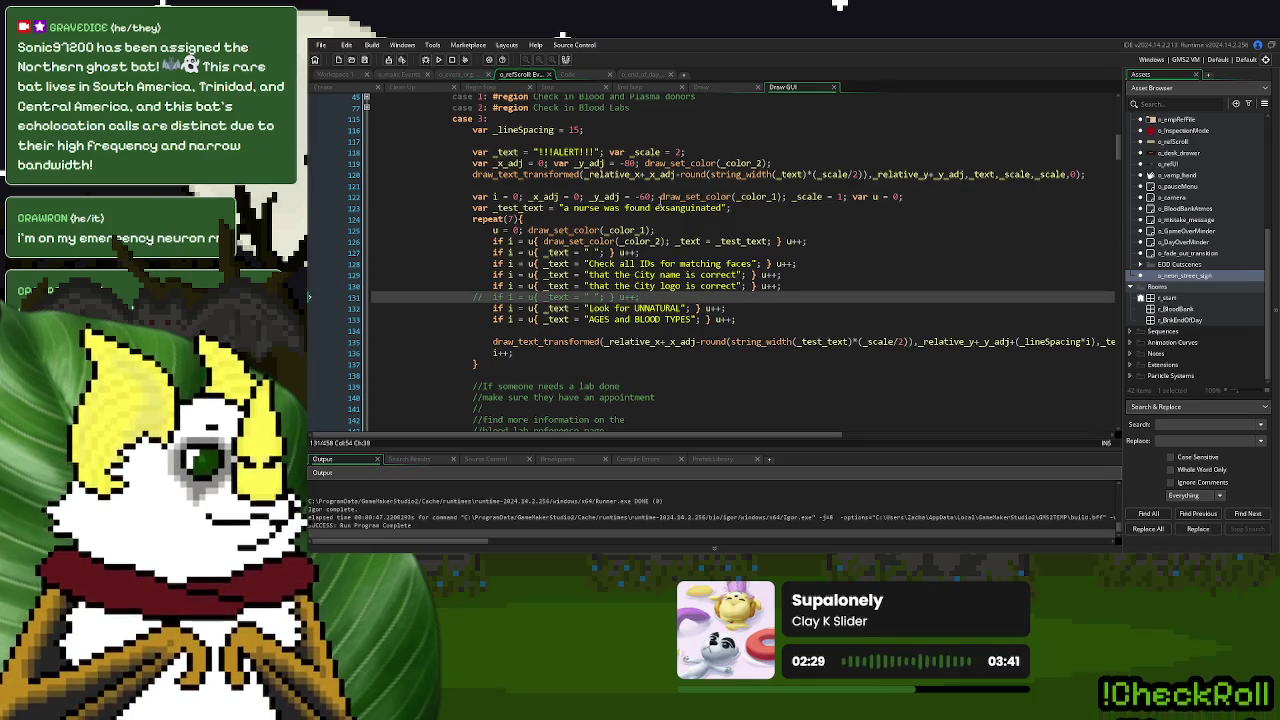
left_click(522, 196)
left_click(930, 196)
type("var a = 0;")
left_click(1092, 341)
key("BackSpace")
type("a")
After i++, add 'if i != 1 { a += 0.55 } else { a++; }', then test-run a new game
left_click(720, 355)
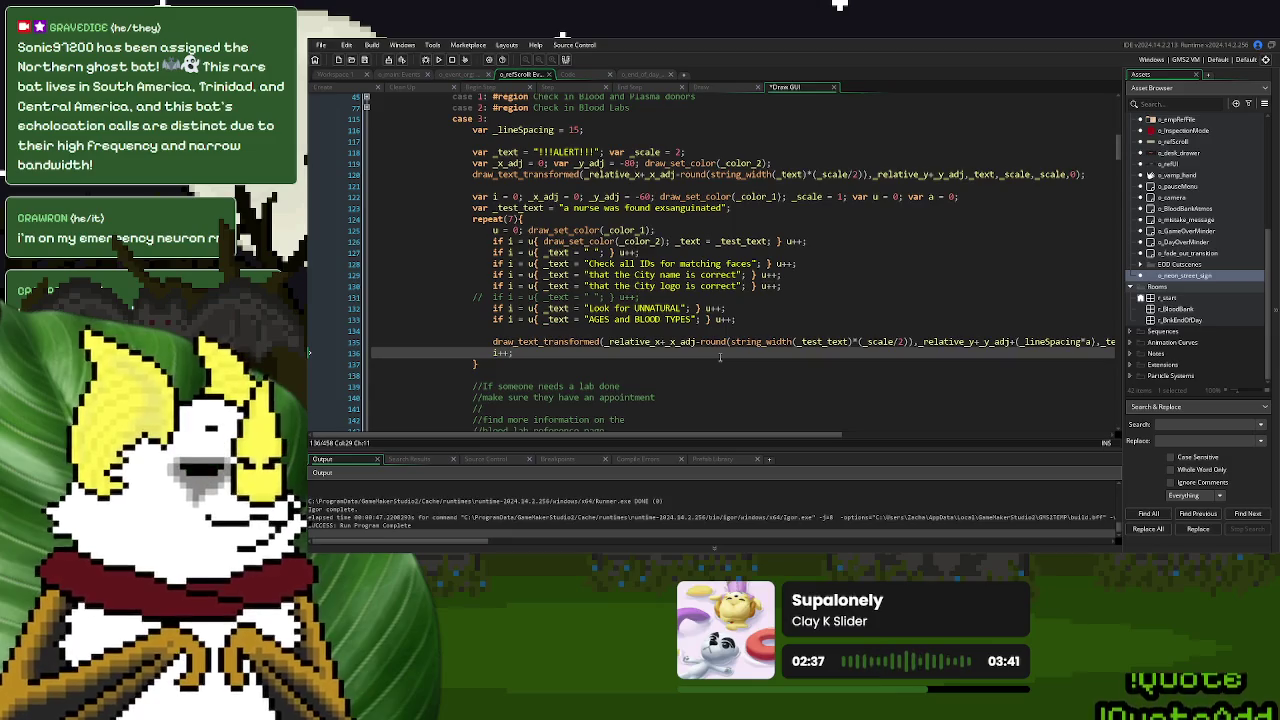
type("if i != 2")
key("BackSpace")
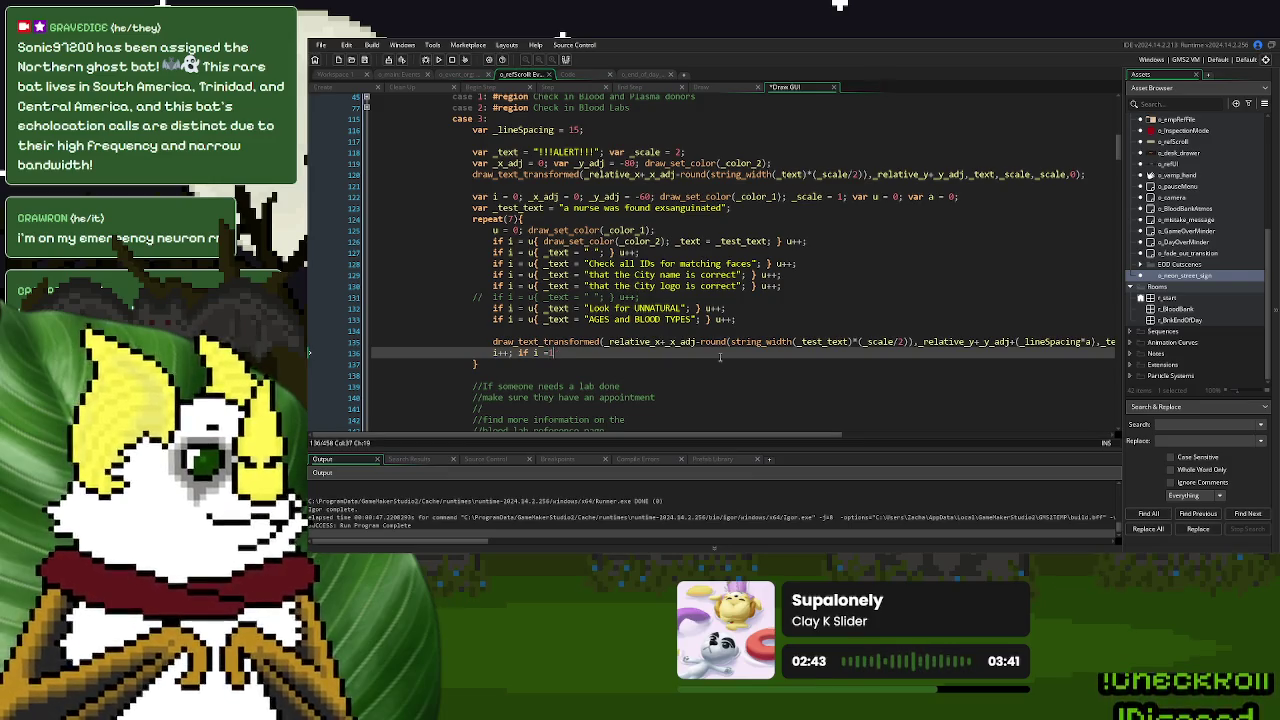
type("1{  } else {  }")
key("Left")
key("Left")
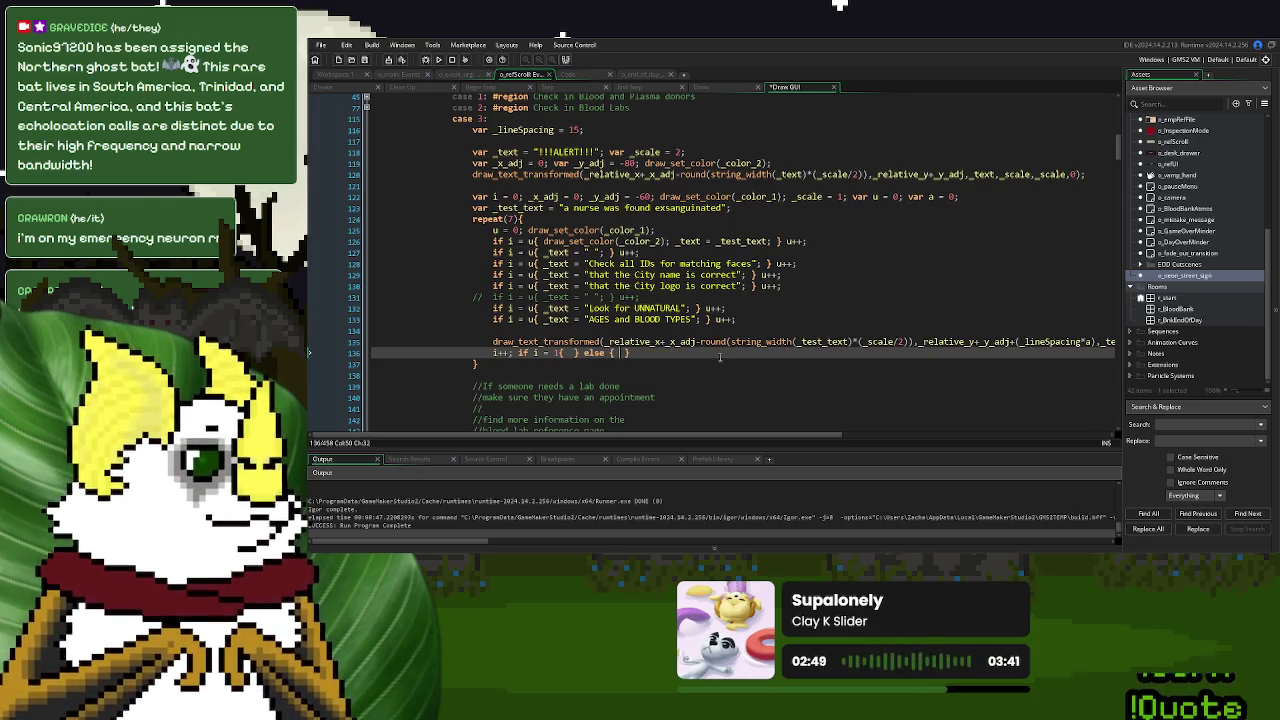
type("a++;")
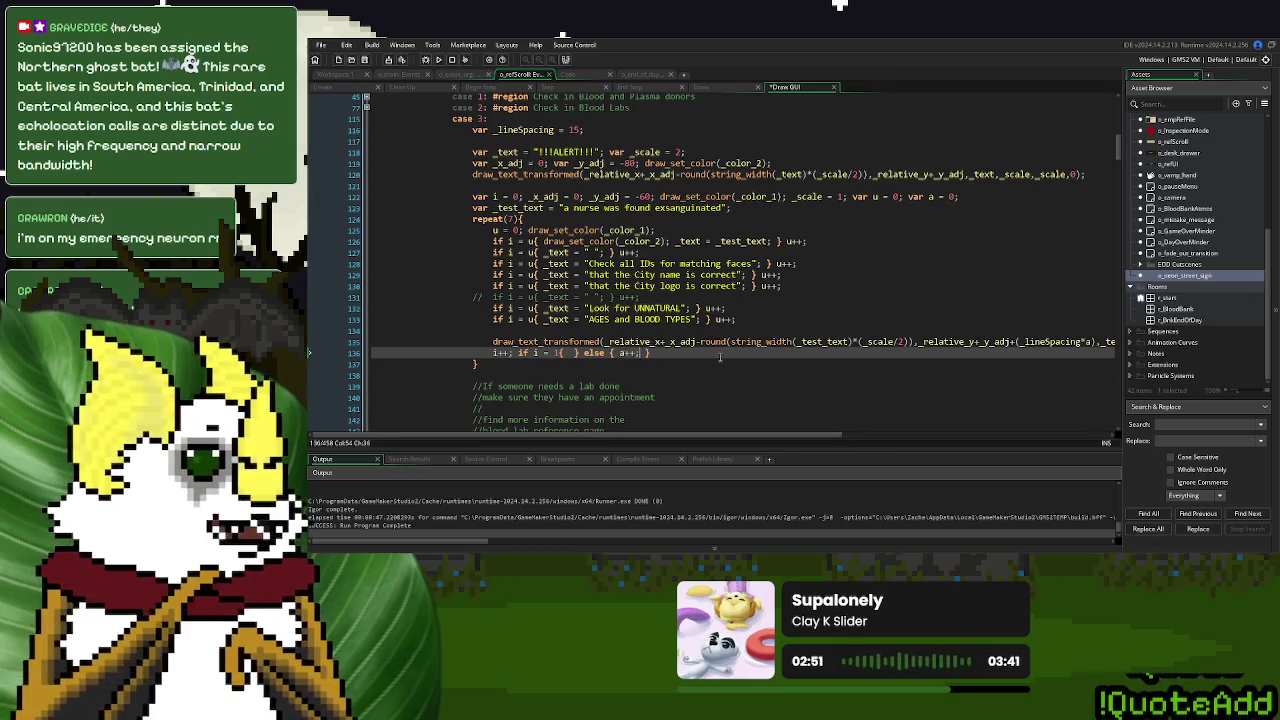
left_click(568, 352)
type("a+")
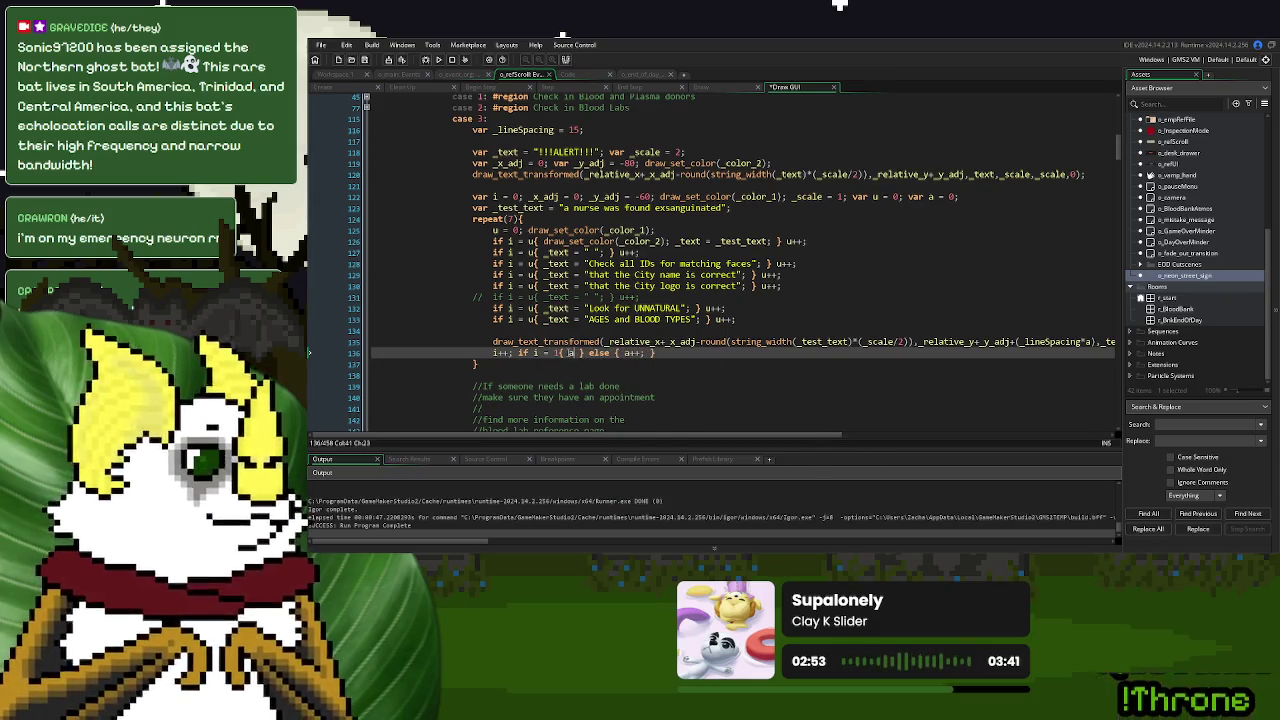
type("= ")
type("0.5")
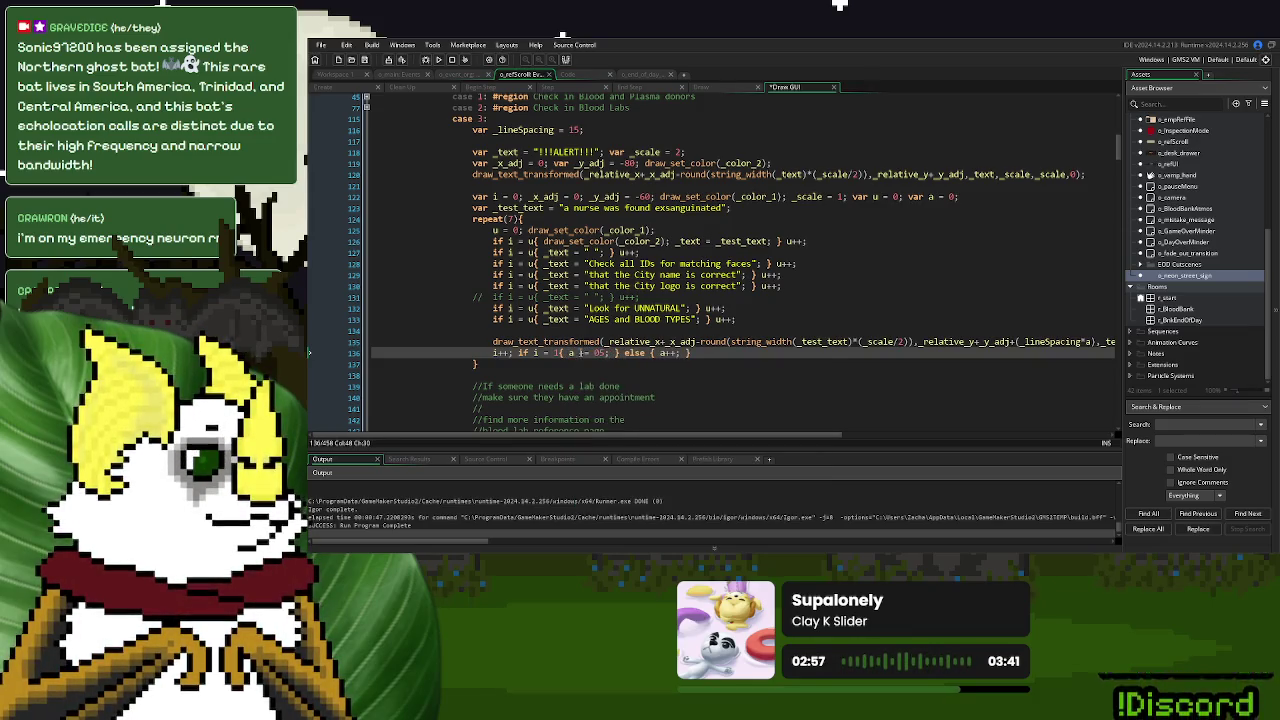
type("5")
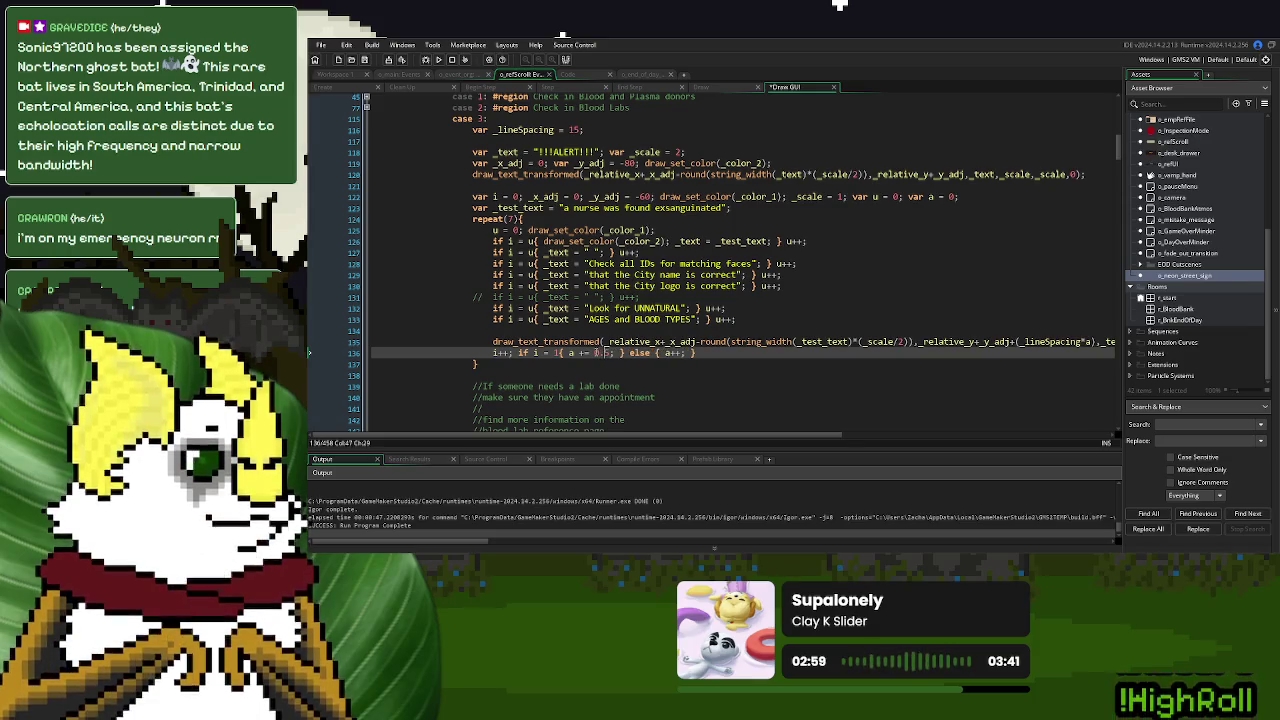
left_click(451, 60)
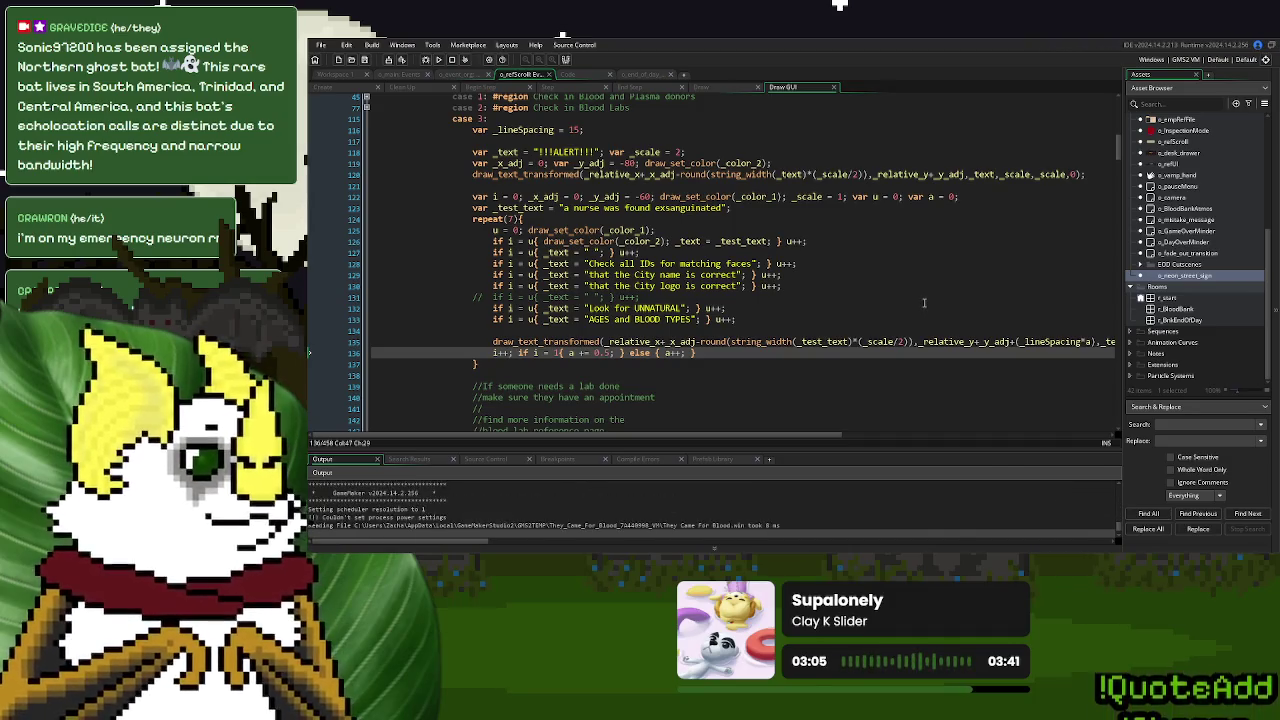
left_click(820, 222)
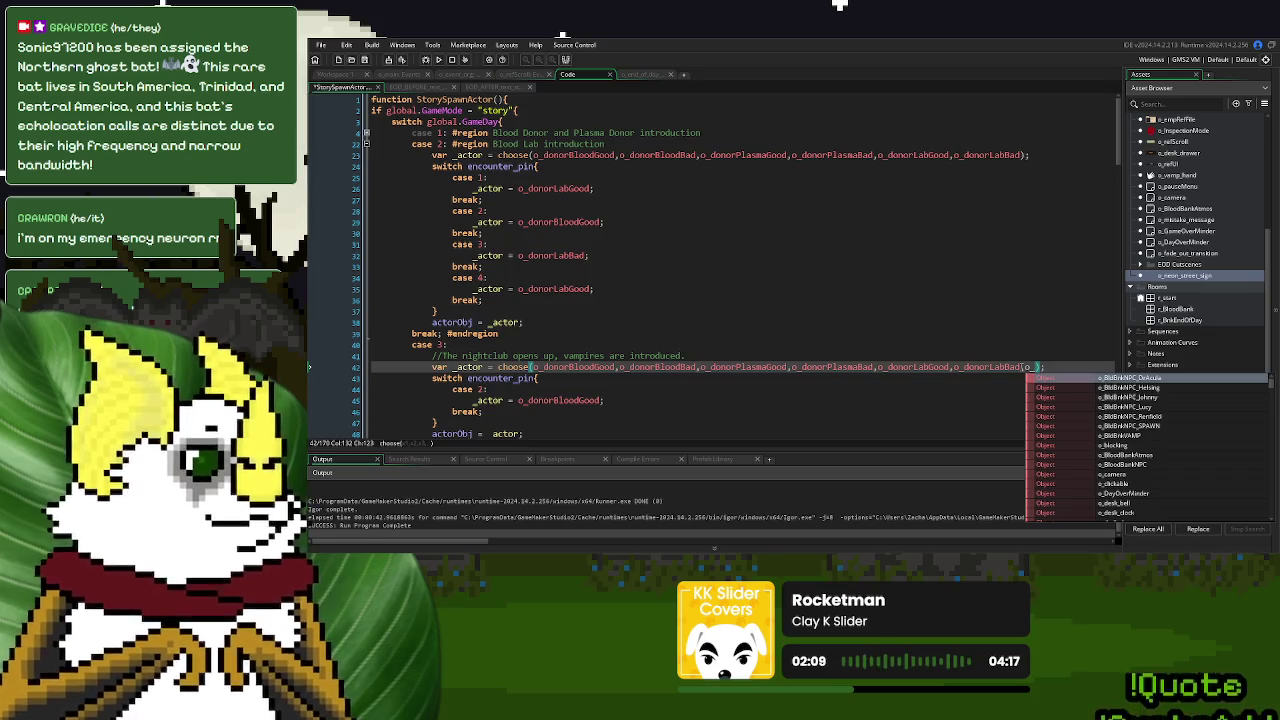
Append o_donorGoodVamp and o_donorBadVamp to the case 3 choose() list
type("donorGoodVamp")
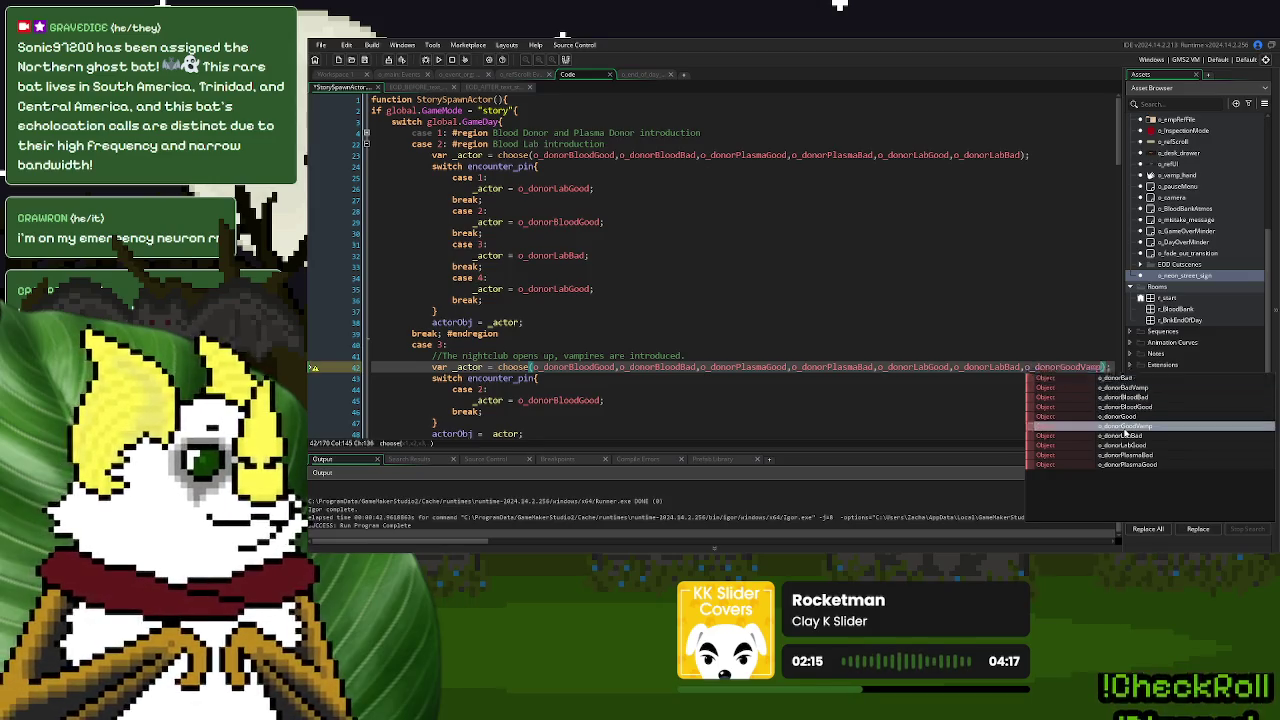
double_click(1124, 430)
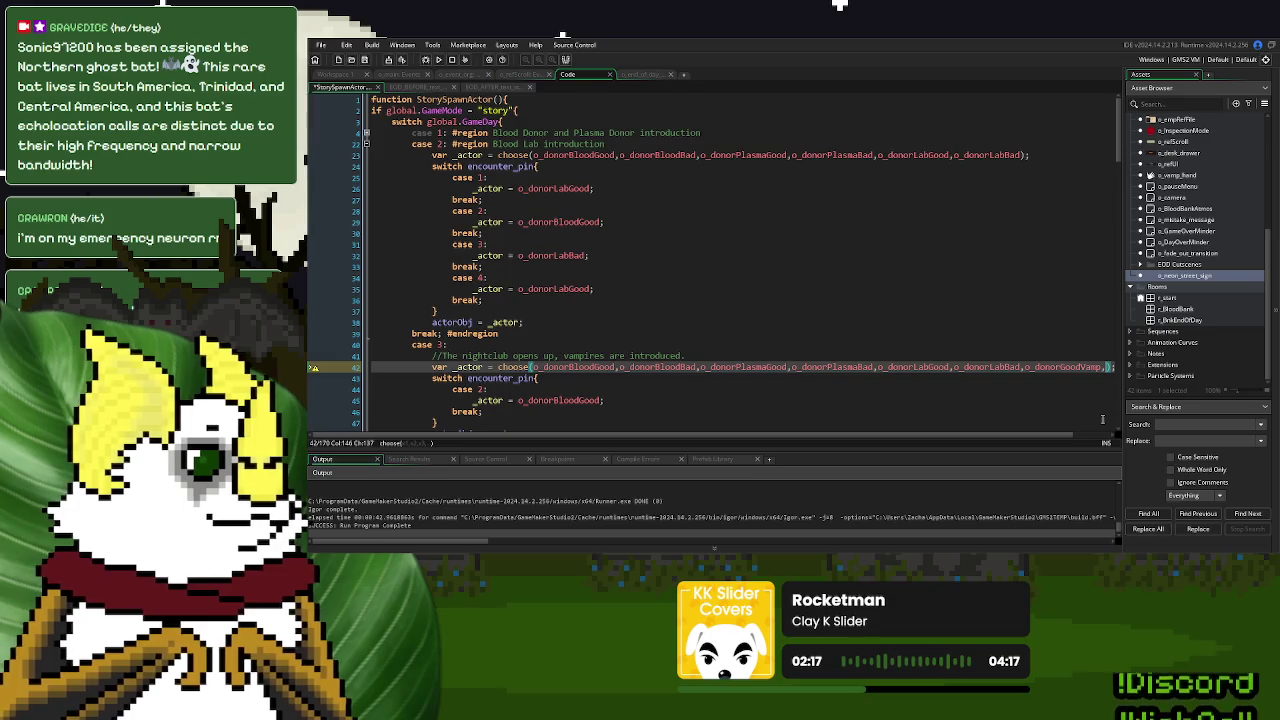
type(",o_donorBad")
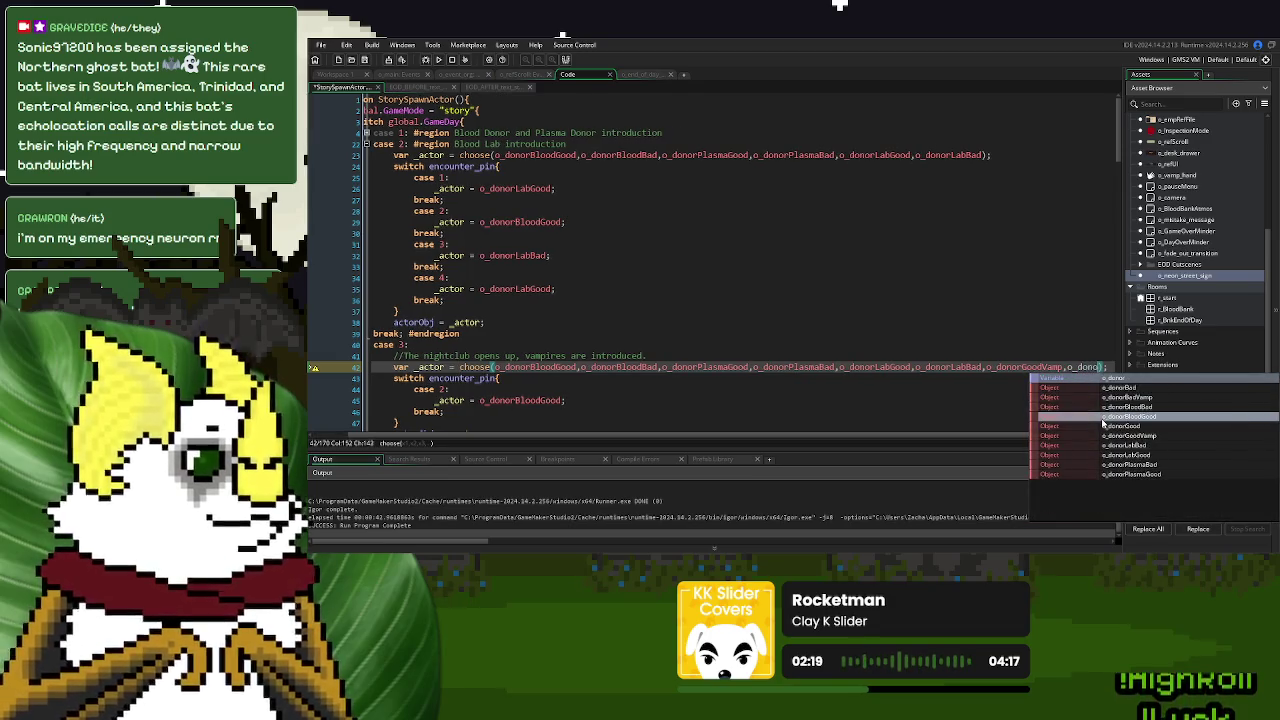
type("Vamp")
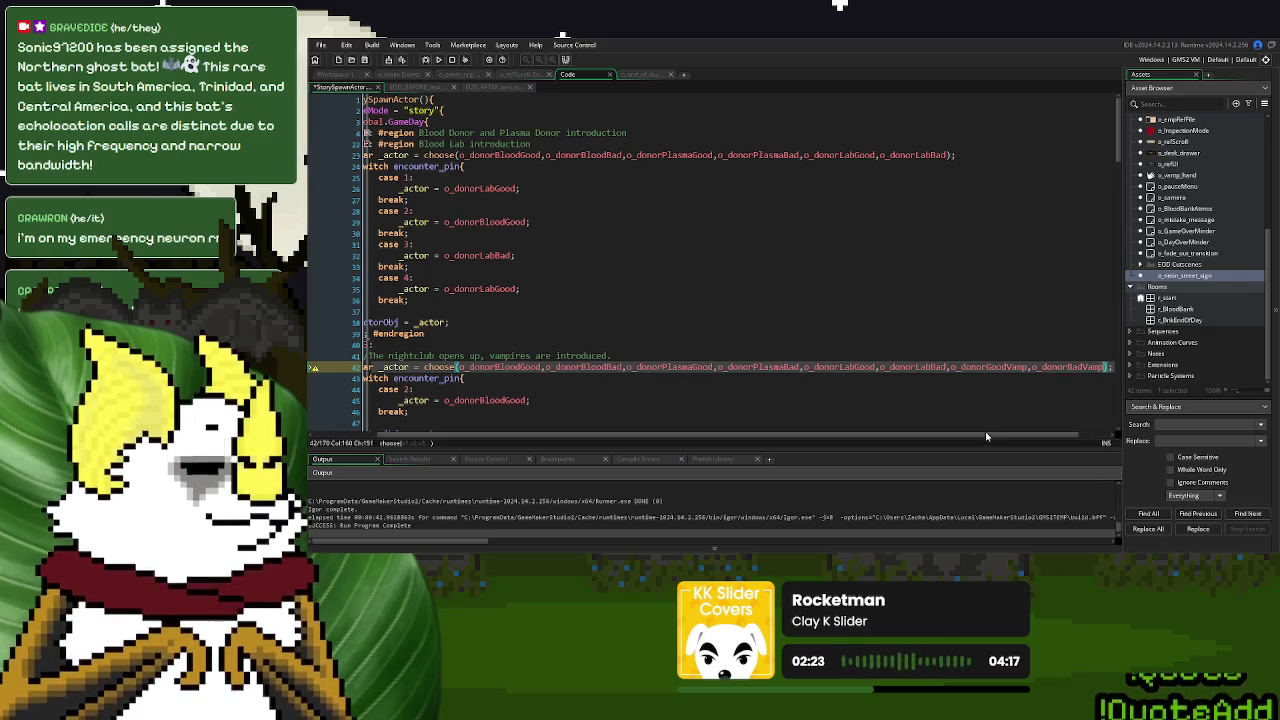
Add a new 'case 4:' with a break; after encounter 2
scroll(490, 352, "down", 2)
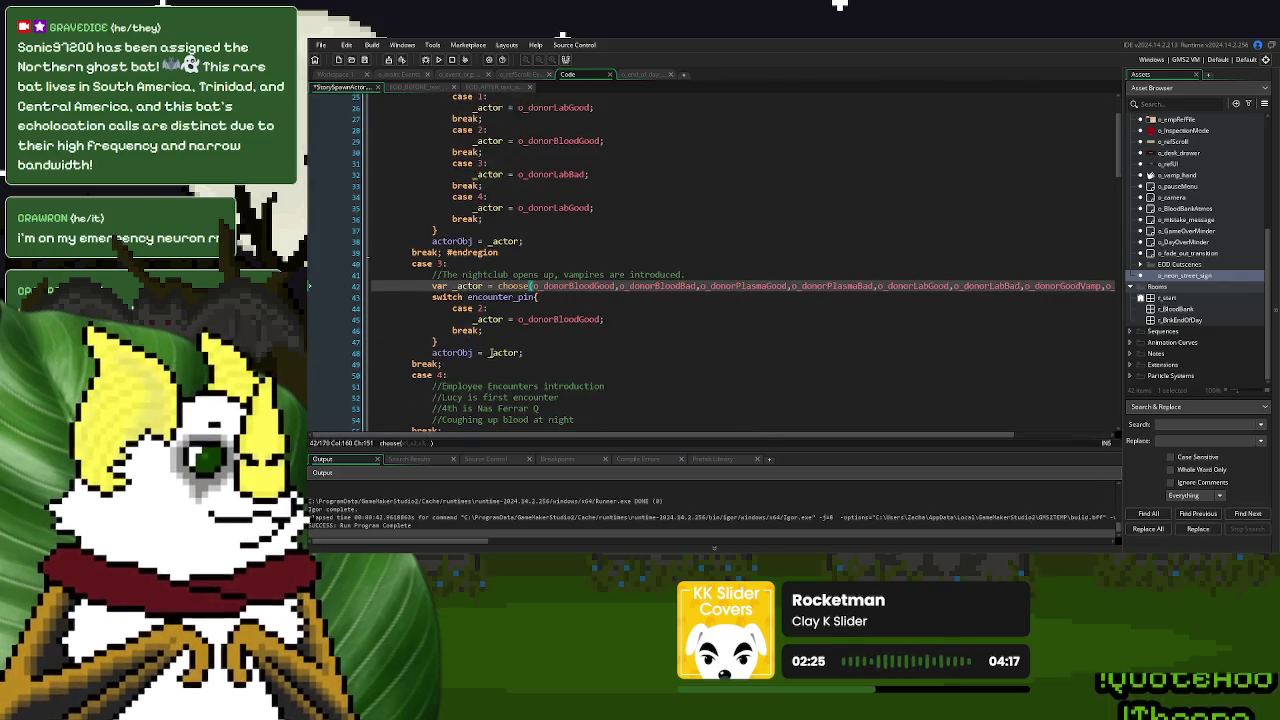
left_click(493, 331)
key("Return")
type("case 4:")
key("Return")
key("Return")
type("brak;")
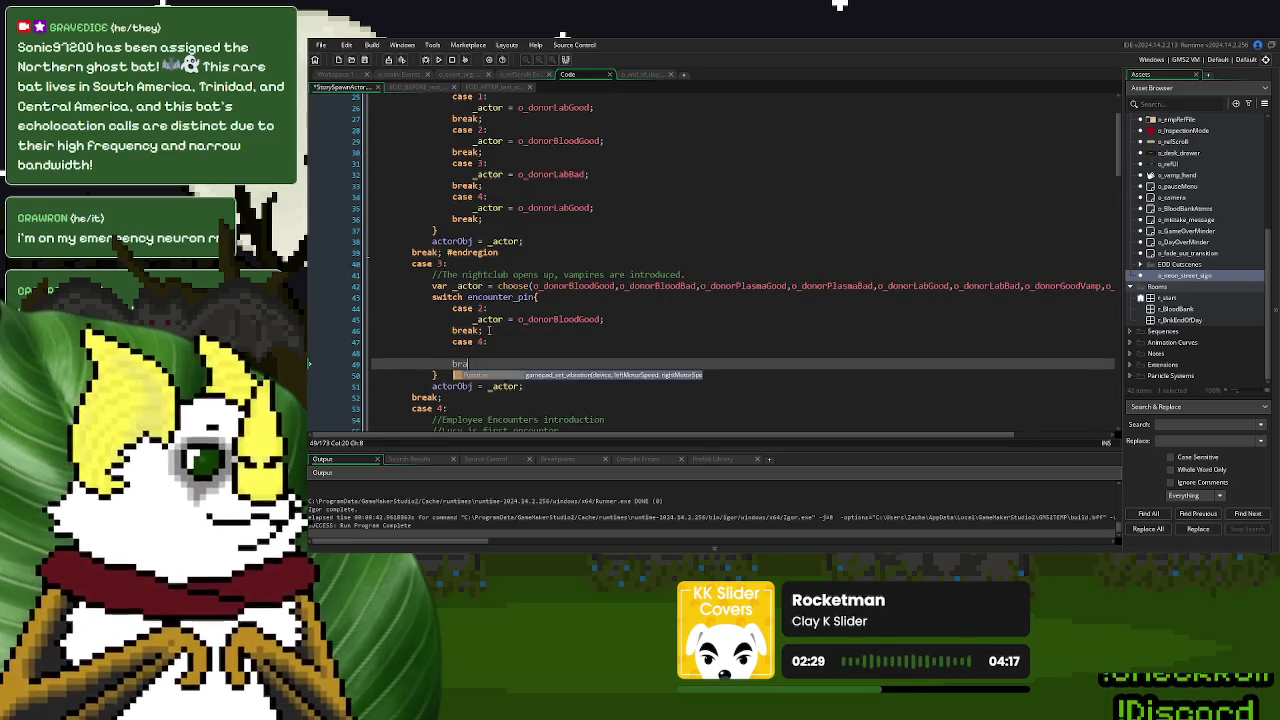
key("Left")
key("Left")
key("Left")
type("e")
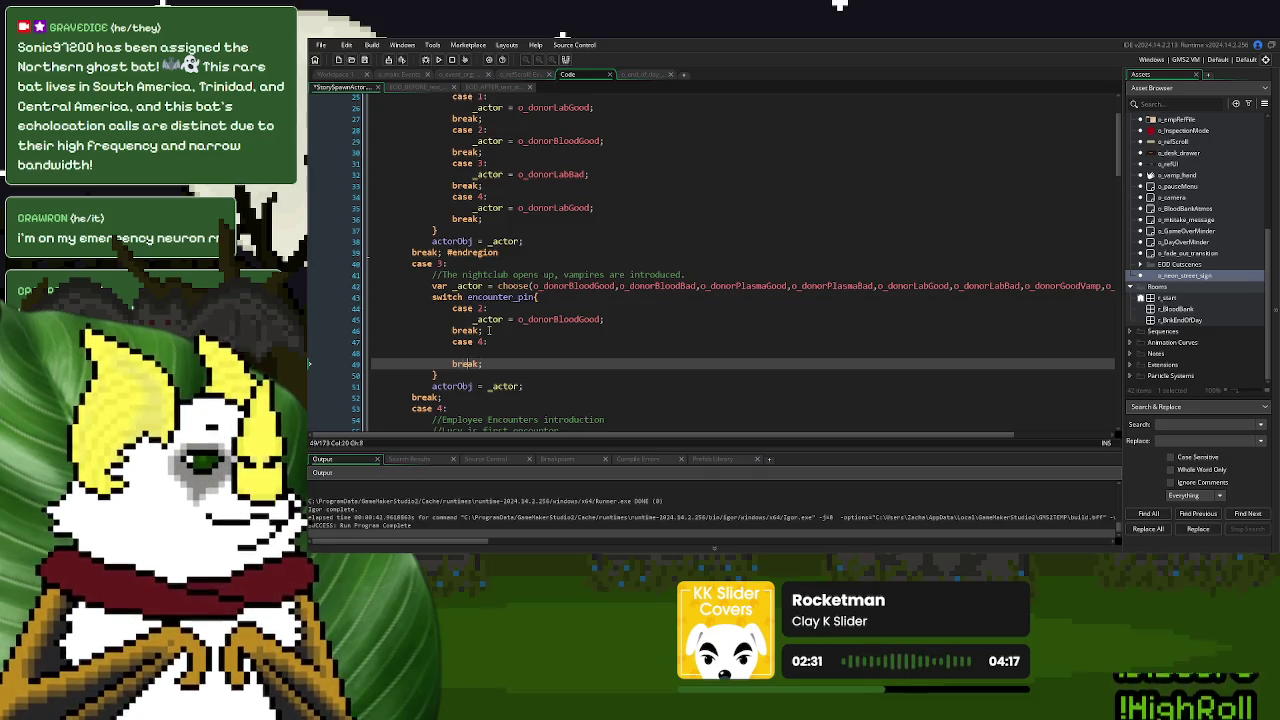
Copy encounter 2's actor assignment under case 4
left_click_drag(628, 320, 468, 320)
key("ctrl+c")
left_click(487, 348)
key("ctrl+v")
left_click_drag(866, 442, 940, 440)
double_click(996, 287)
key("ctrl+c")
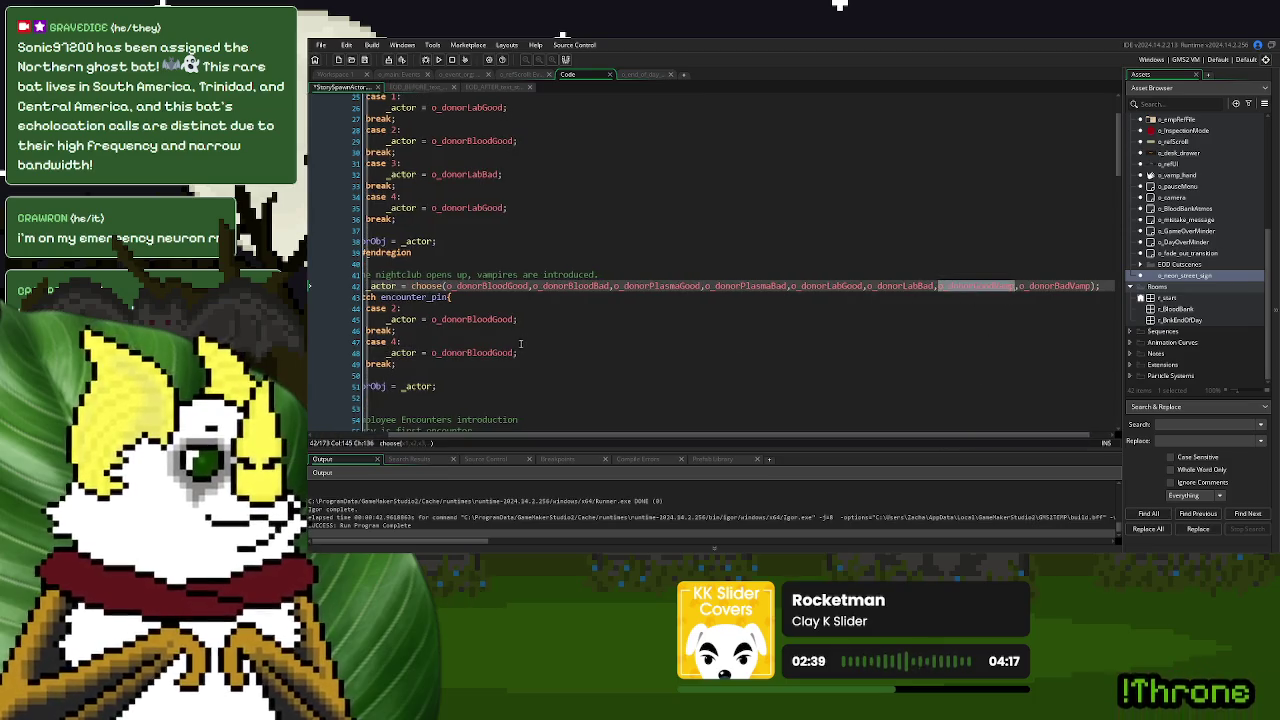
left_click(489, 322)
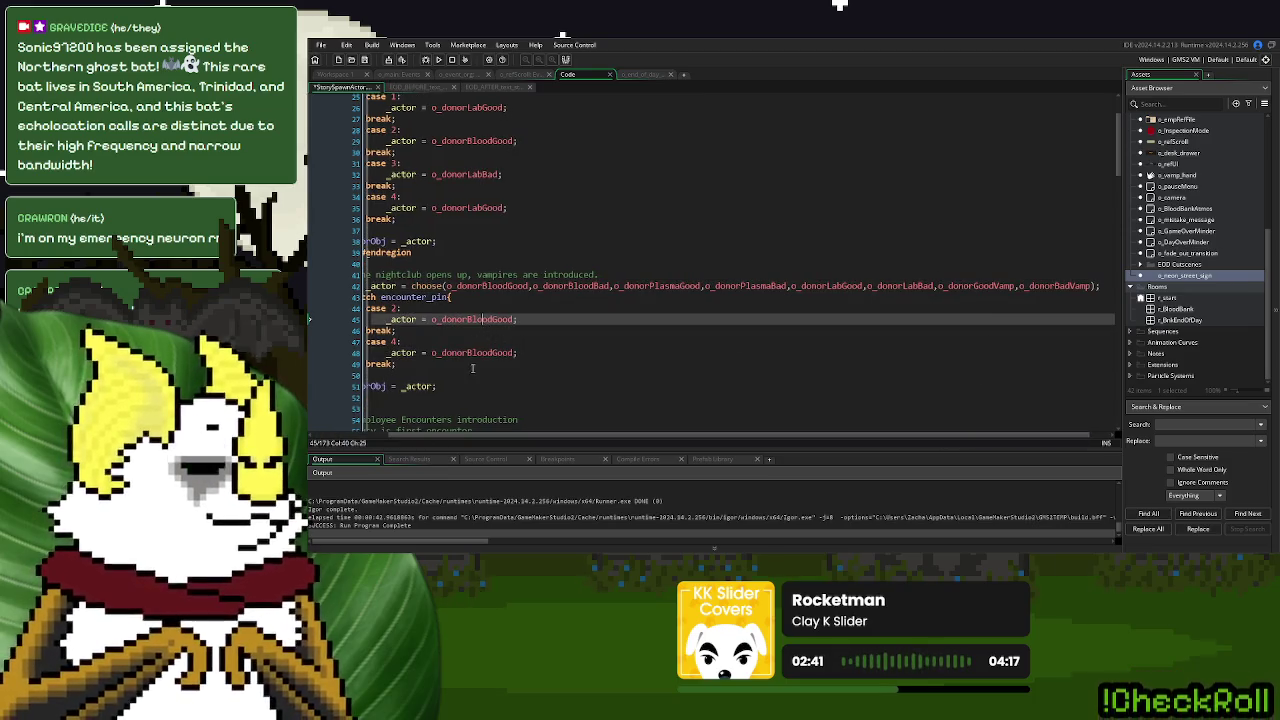
double_click(472, 353)
key("ctrl+v")
Set case 4's actor to o_donorBadVamp and encounter 2's actor to o_donorGoodVamp
double_click(1027, 286)
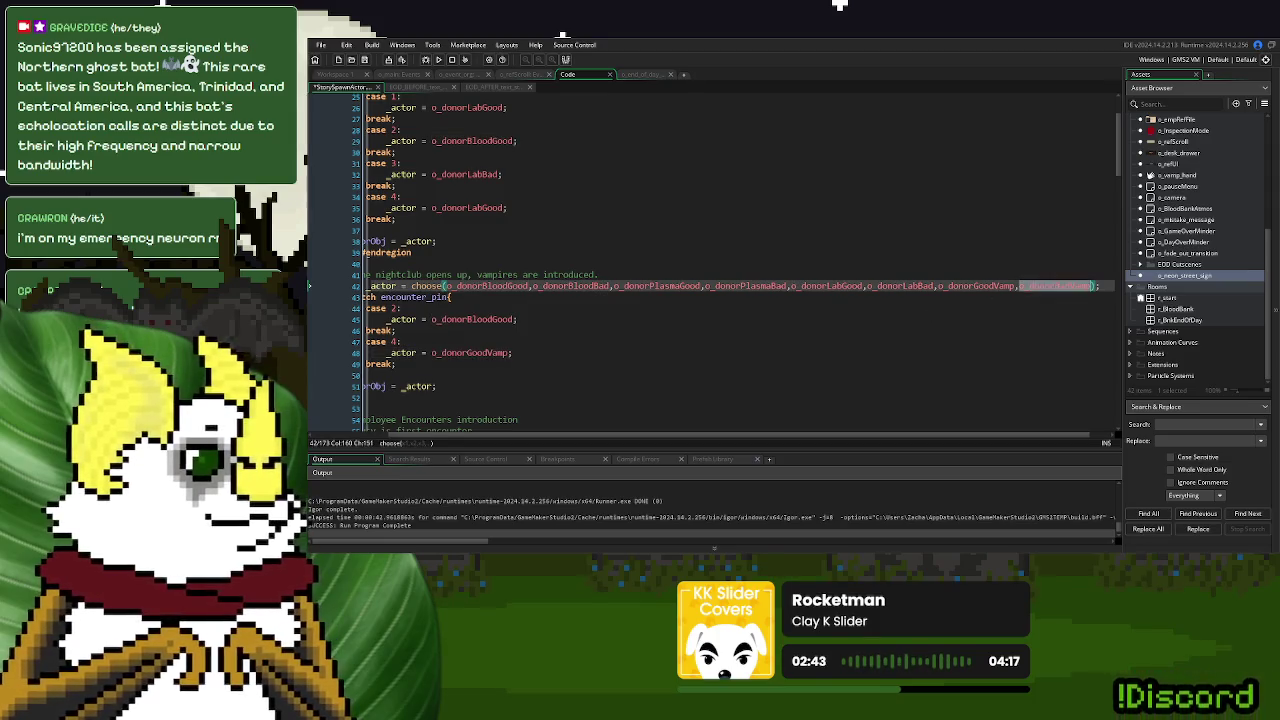
key("ctrl+c")
double_click(472, 319)
key("ctrl+v")
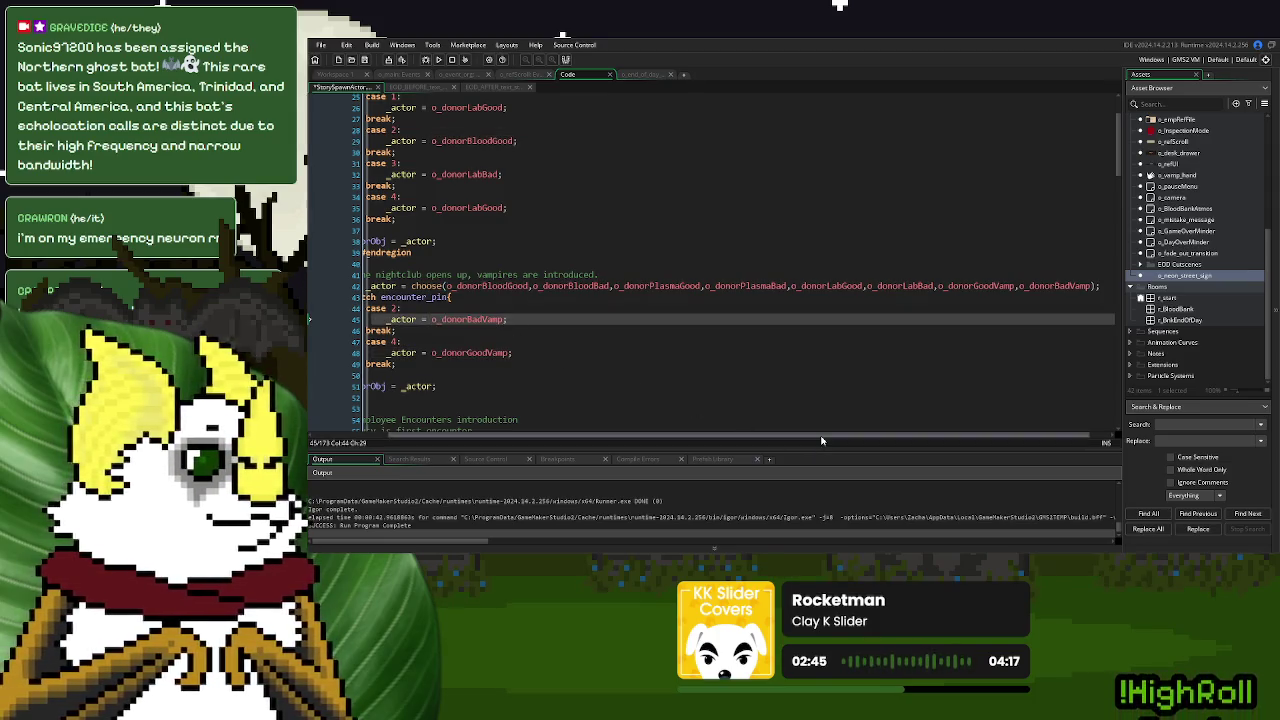
scroll(558, 430, "left", 5)
key("ctrl+z")
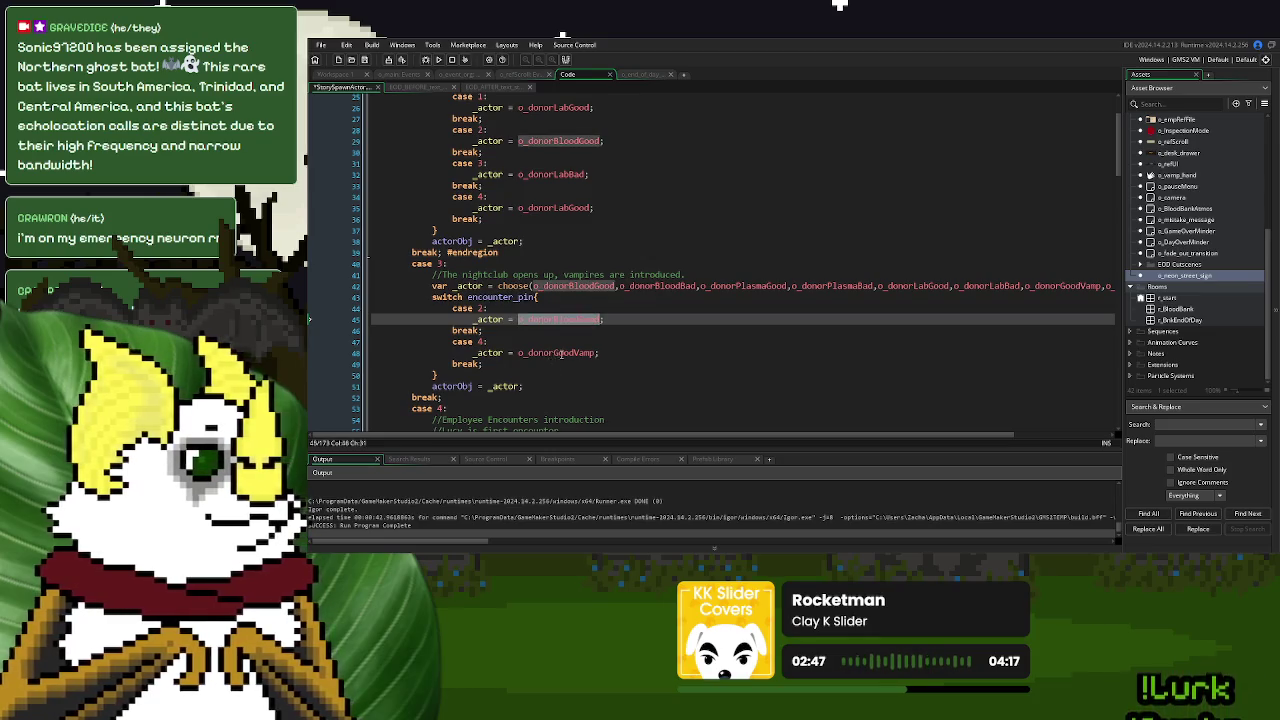
double_click(561, 353)
key("ctrl+v")
double_click(1047, 287)
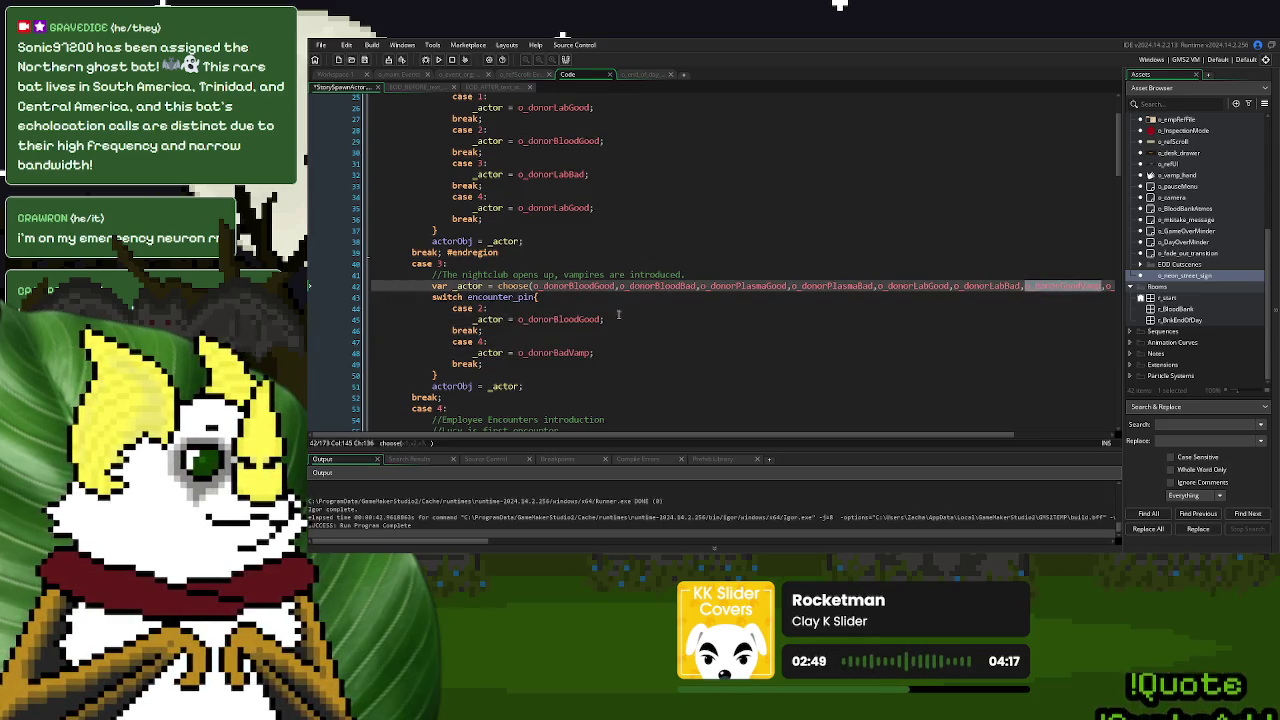
key("ctrl+c")
double_click(562, 319)
key("ctrl+v")
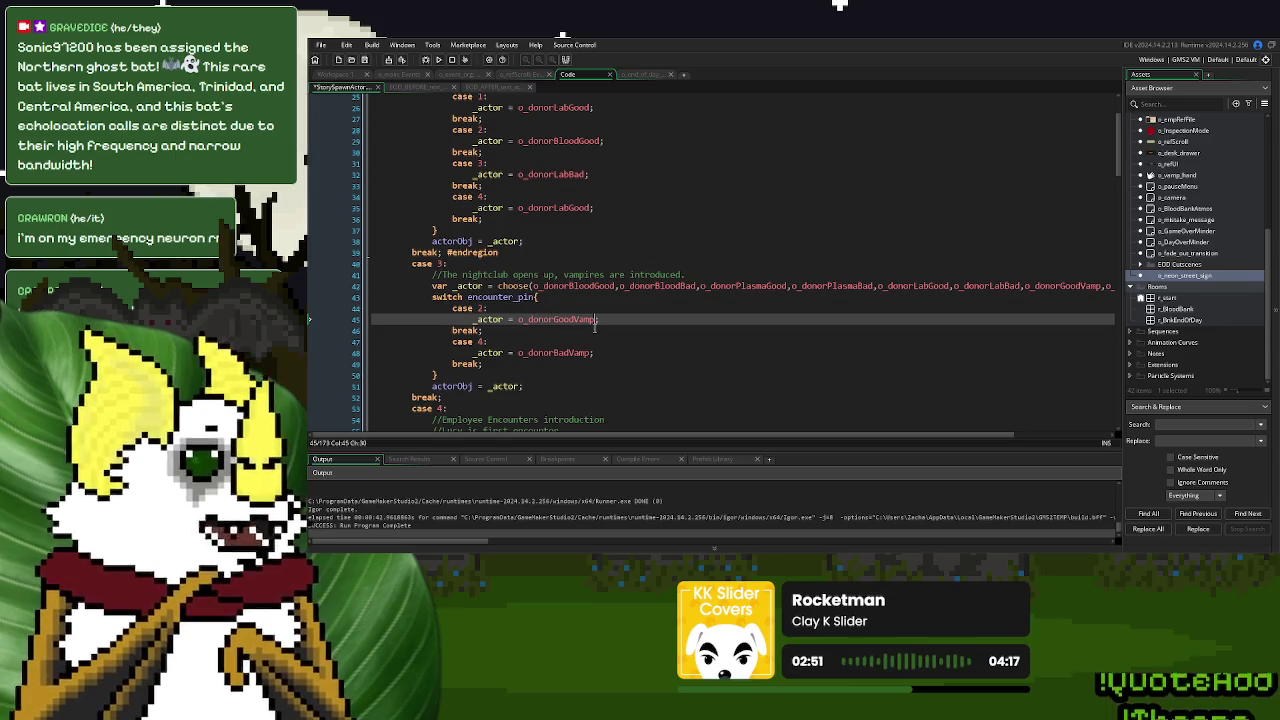
key("Down")
key("Down")
scroll(620, 328, "down", 15)
Review the StorySpawnActor code, then expand the Scripts folder in the Asset Browser to list GenericSpawnActor
scroll(636, 329, "down", 17)
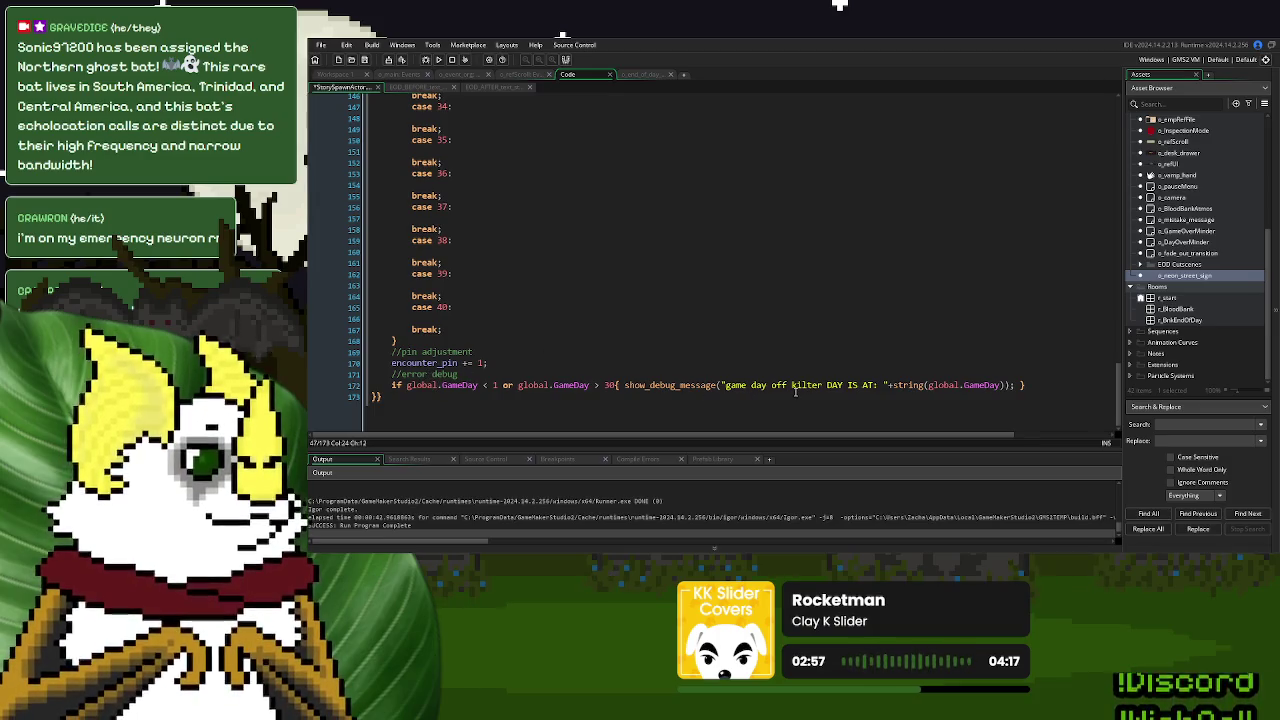
scroll(796, 389, "up", 20)
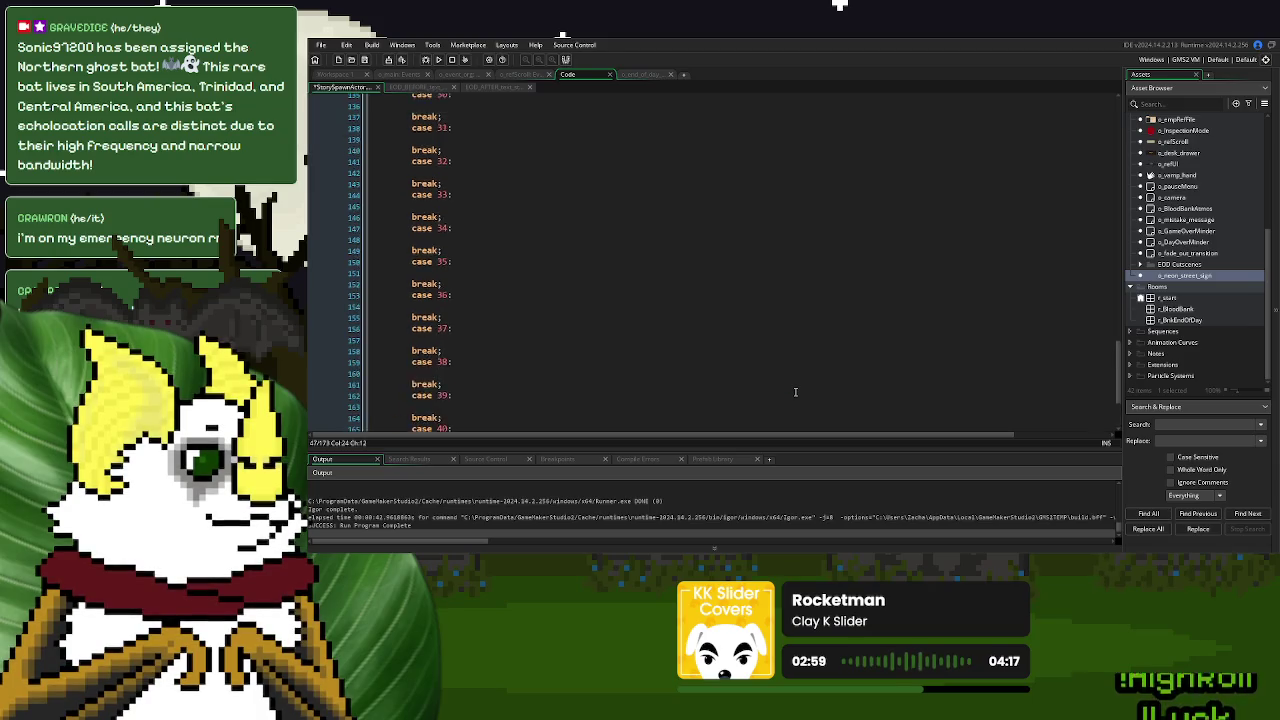
scroll(796, 392, "up", 15)
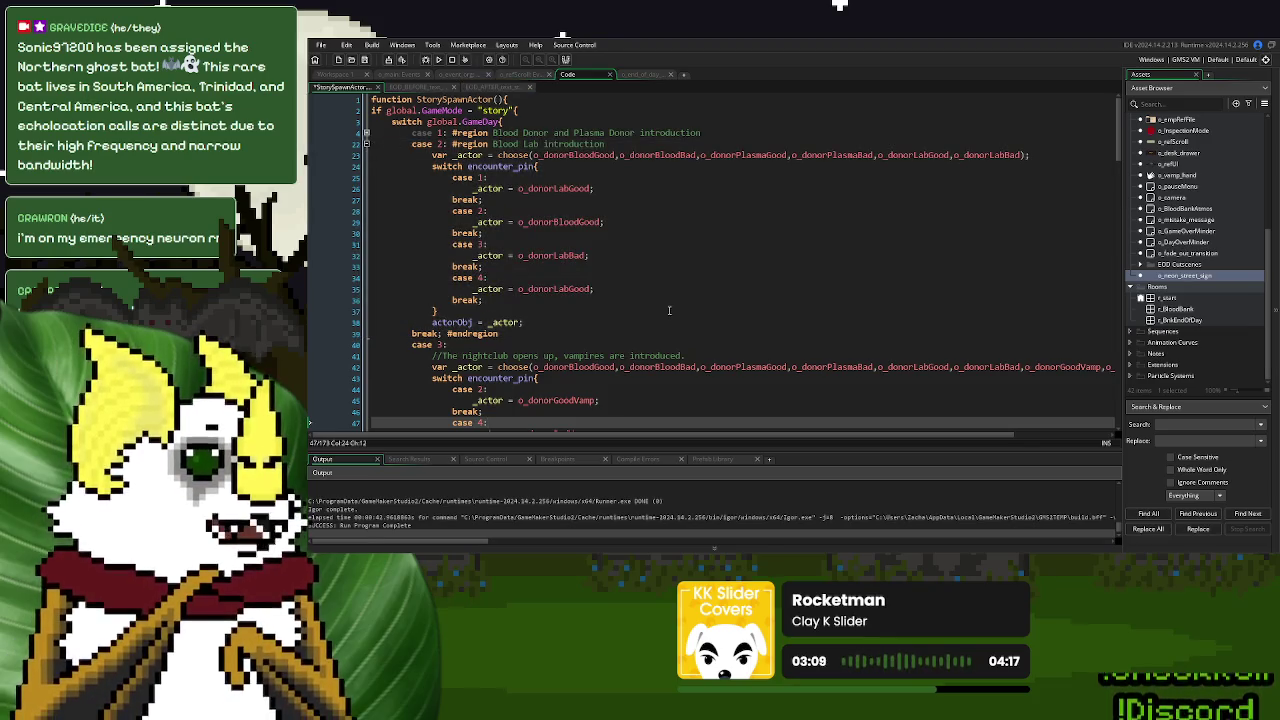
scroll(669, 310, "down", 5)
scroll(1164, 310, "up", 6)
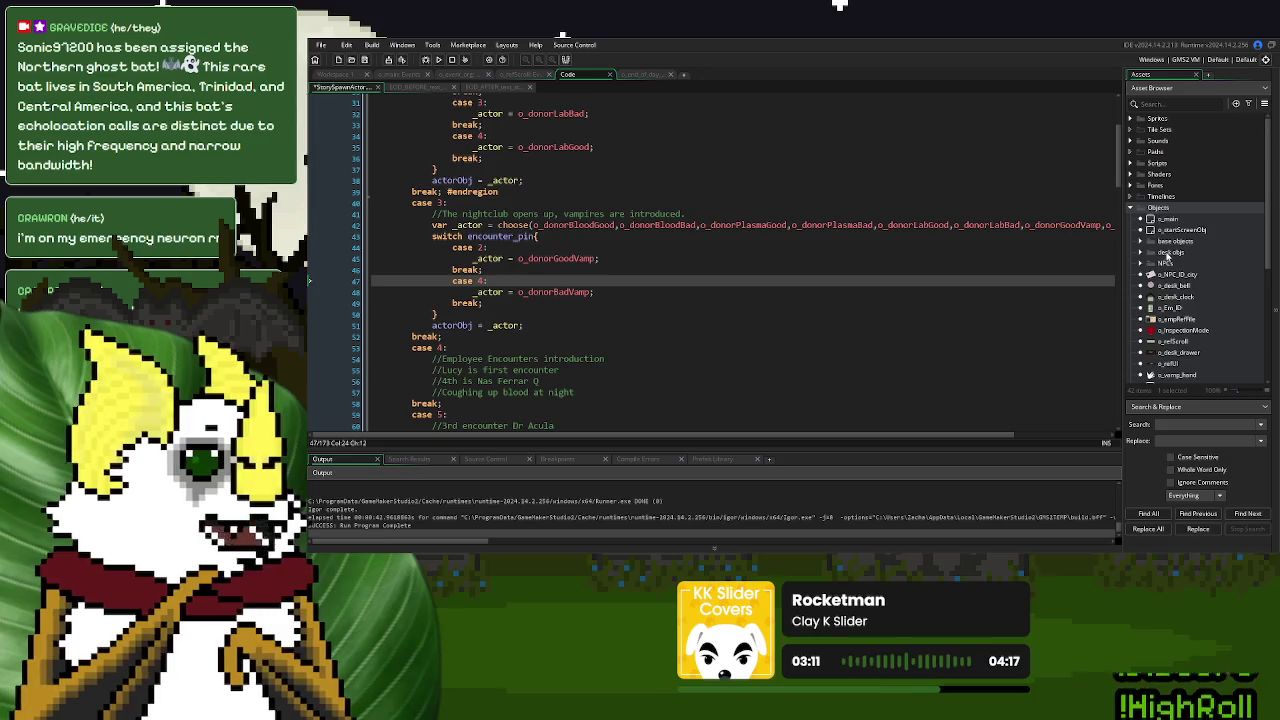
left_click(1131, 163)
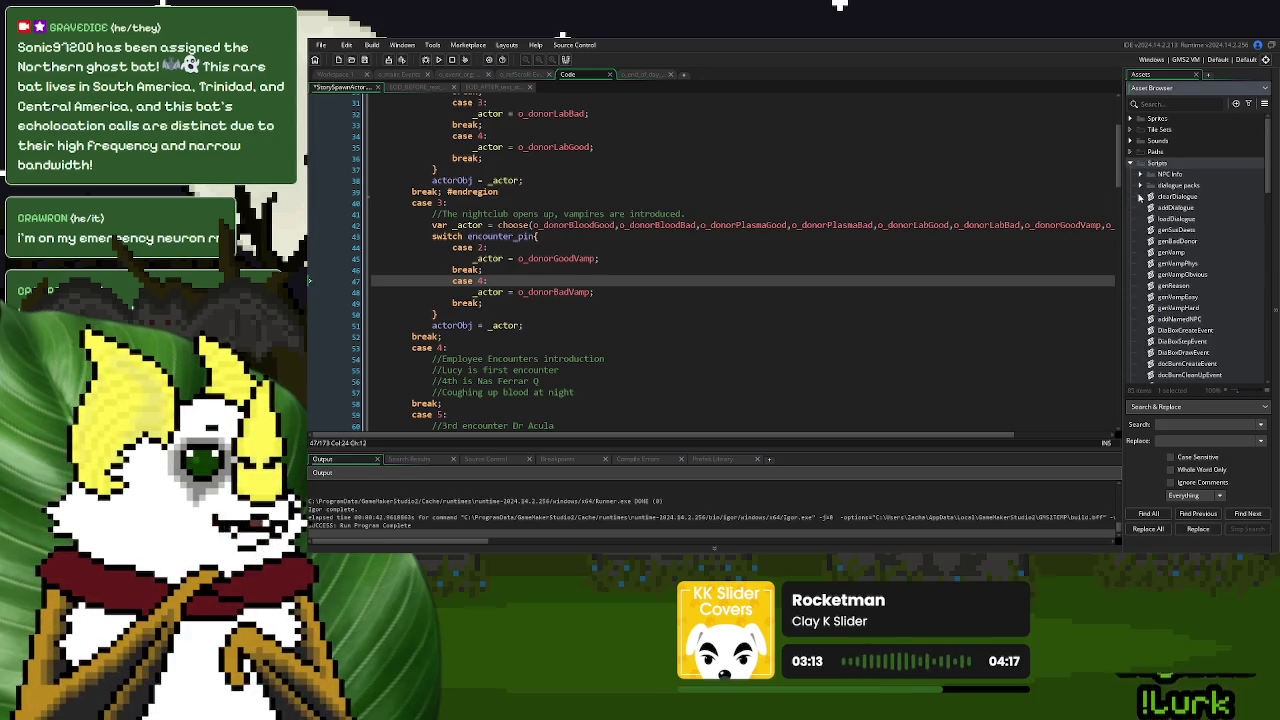
scroll(1172, 268, "down", 5)
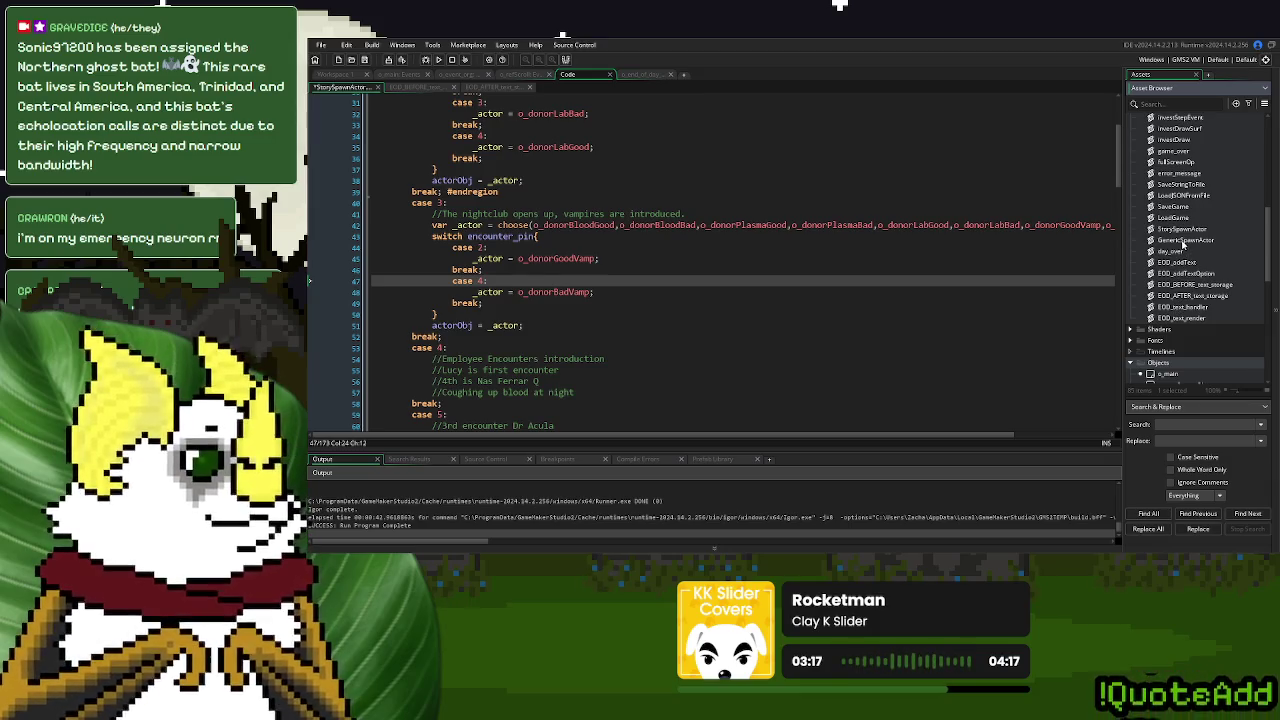
Glance at GenericSpawnActor, then add a #region directive after case 3 in StorySpawnActor
double_click(1184, 241)
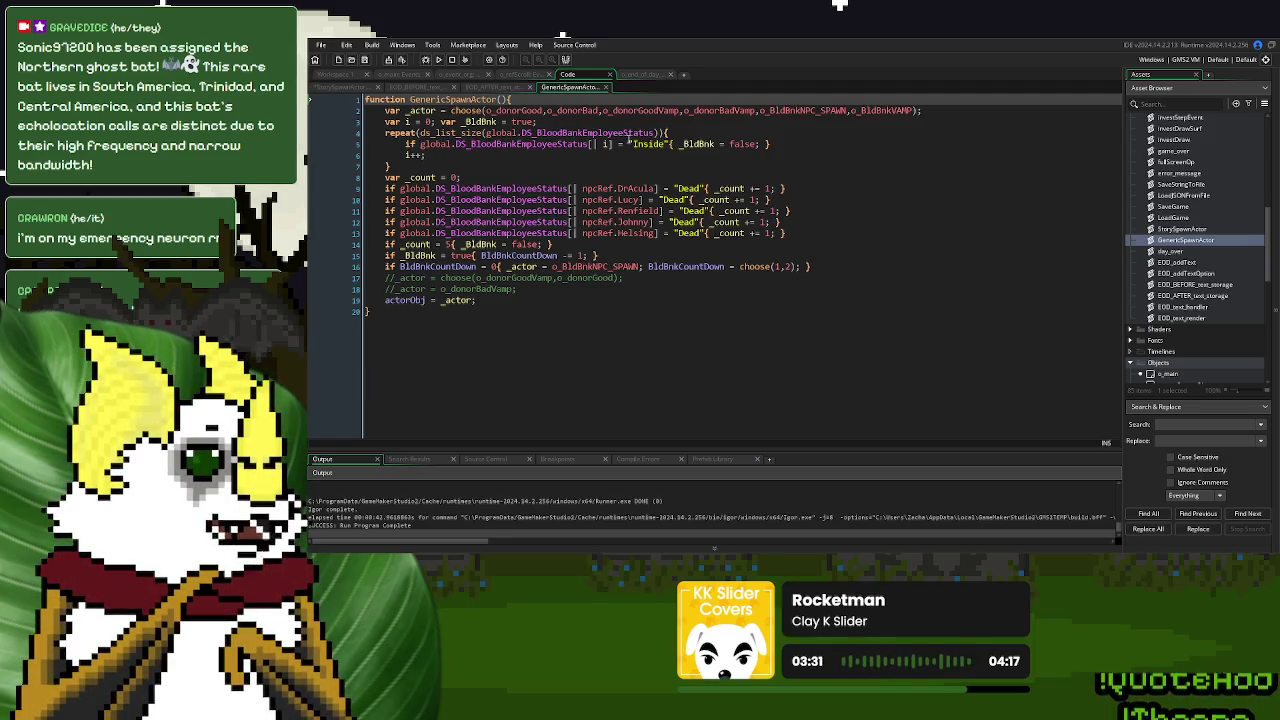
key("ctrl+Tab")
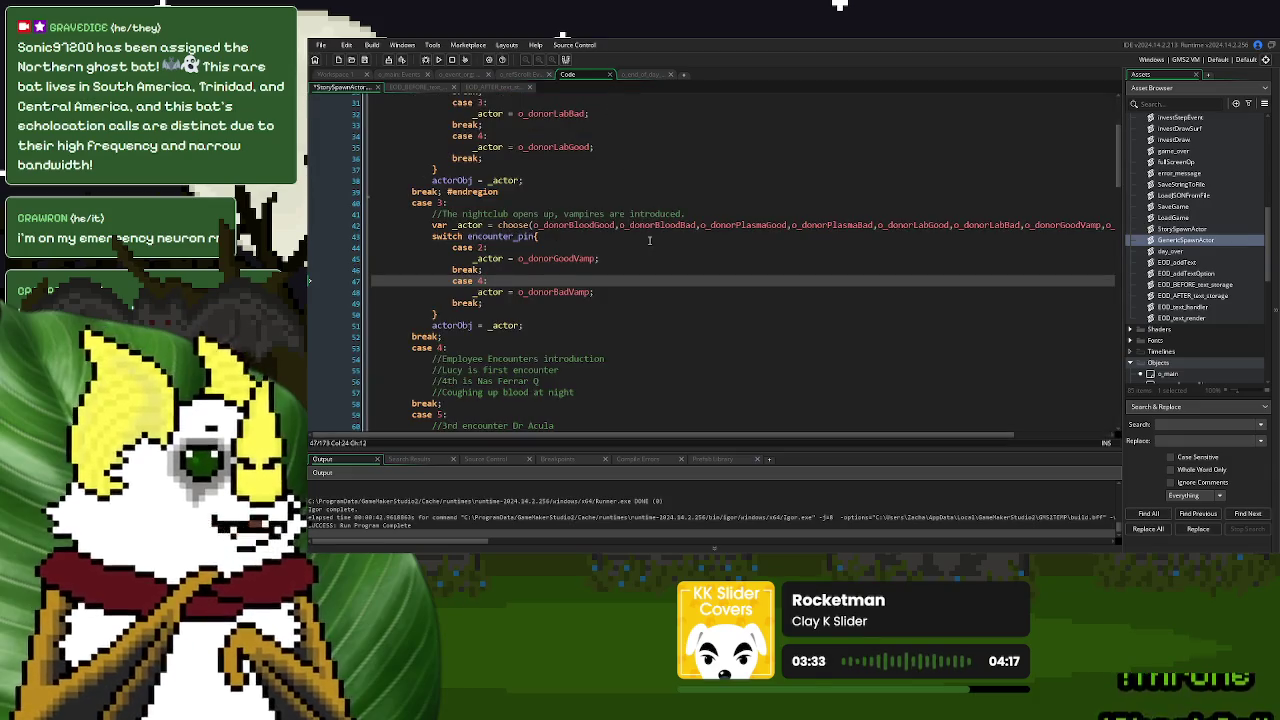
left_click(650, 236)
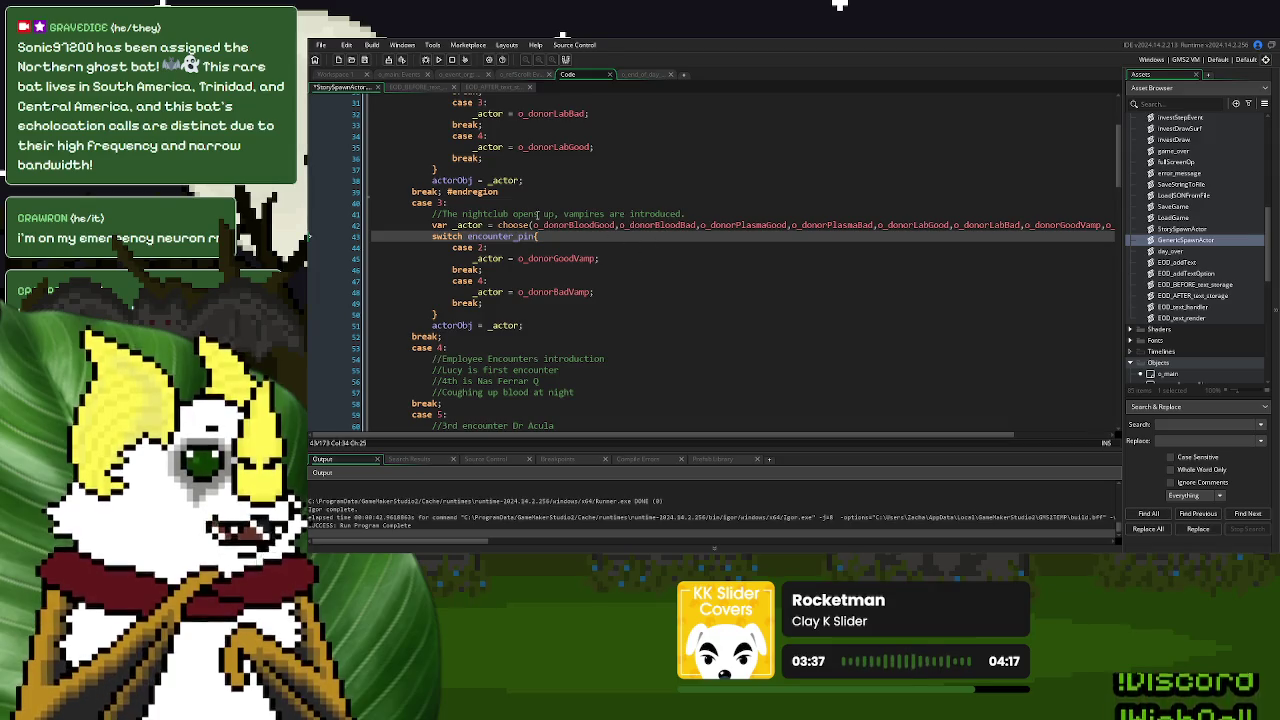
scroll(530, 210, "up", 4)
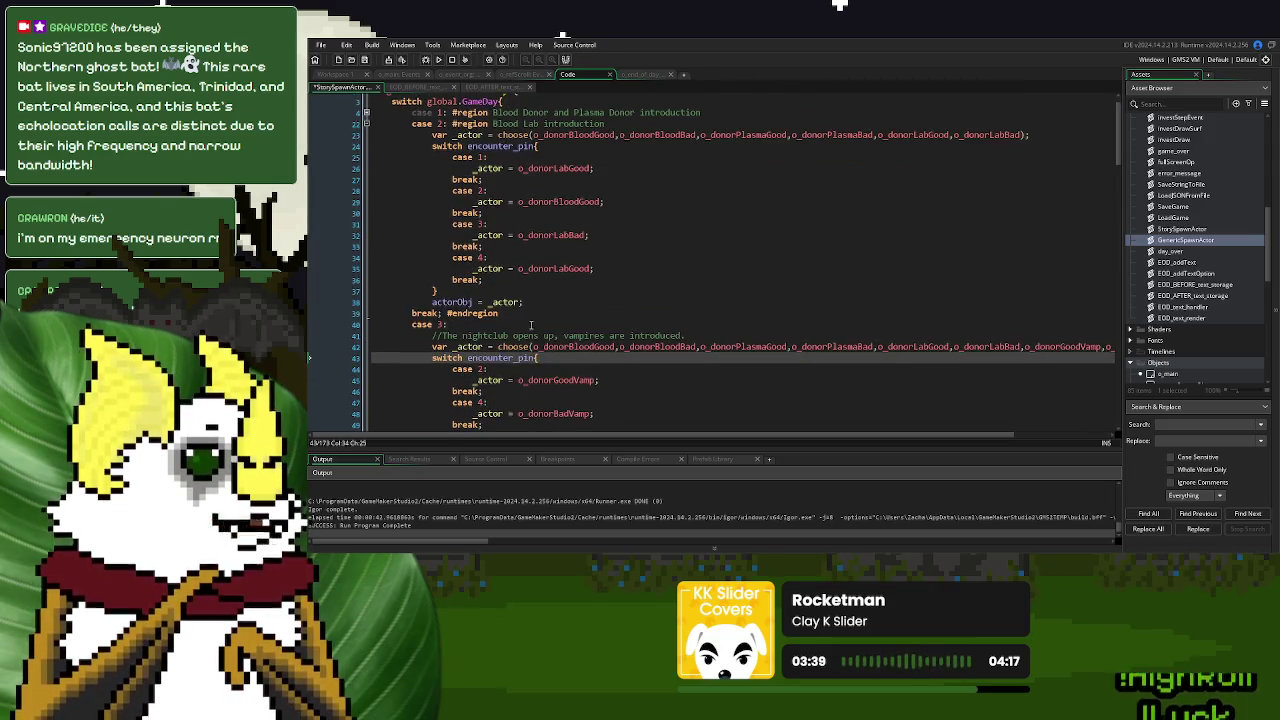
scroll(531, 325, "down", 3)
left_click_drag(446, 236, 447, 224)
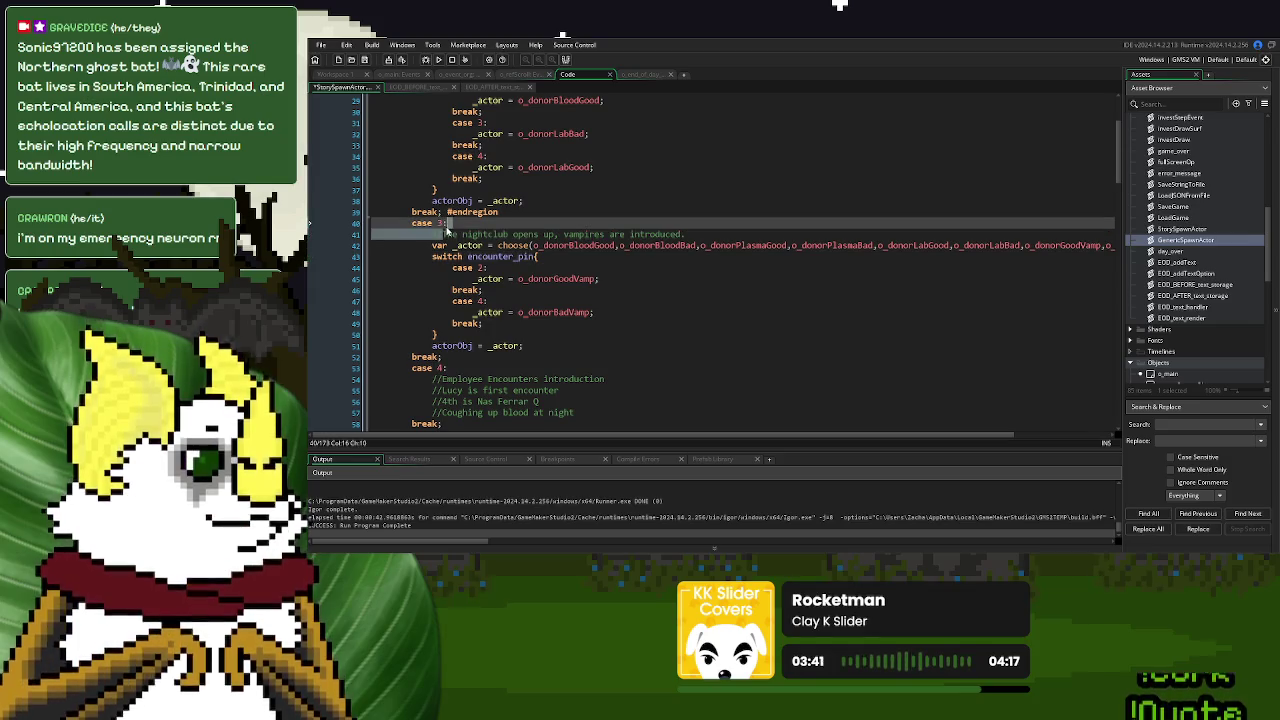
type("#region The nightclub opens up, vampires are introduced.")
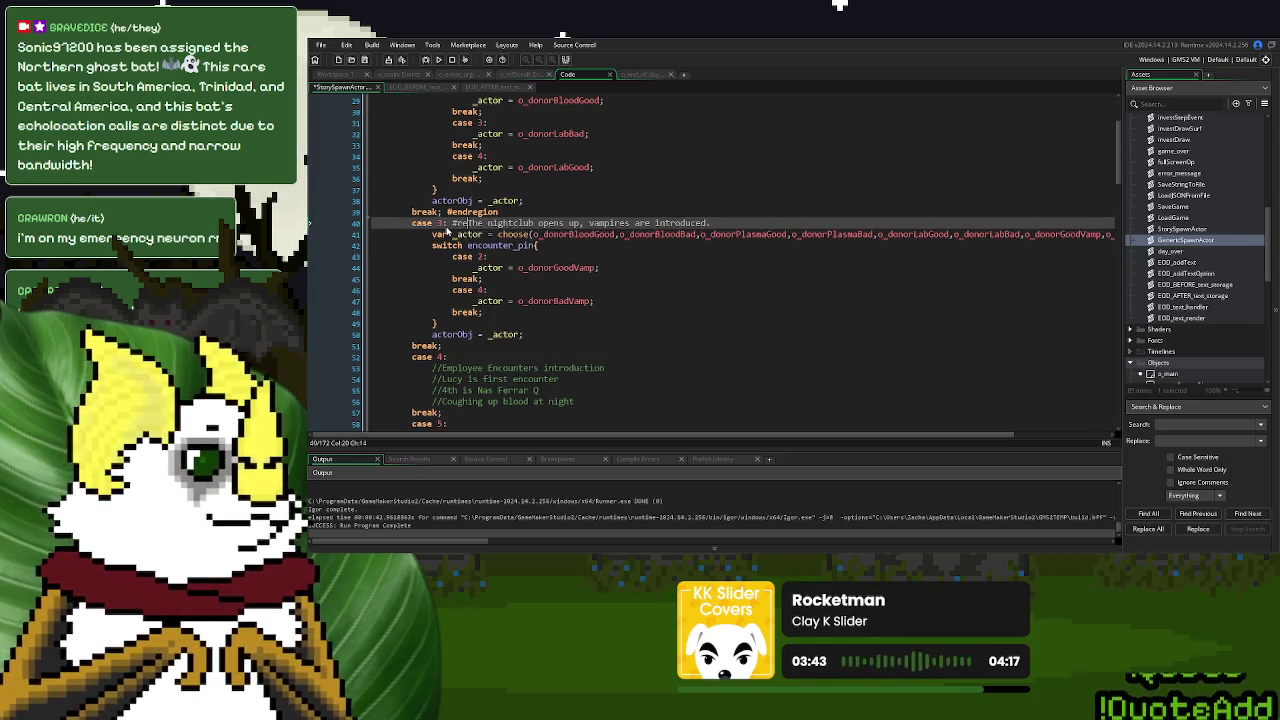
Close the vampire nightclub region with #endregion after the break on line 51
left_click(487, 347)
type("re")
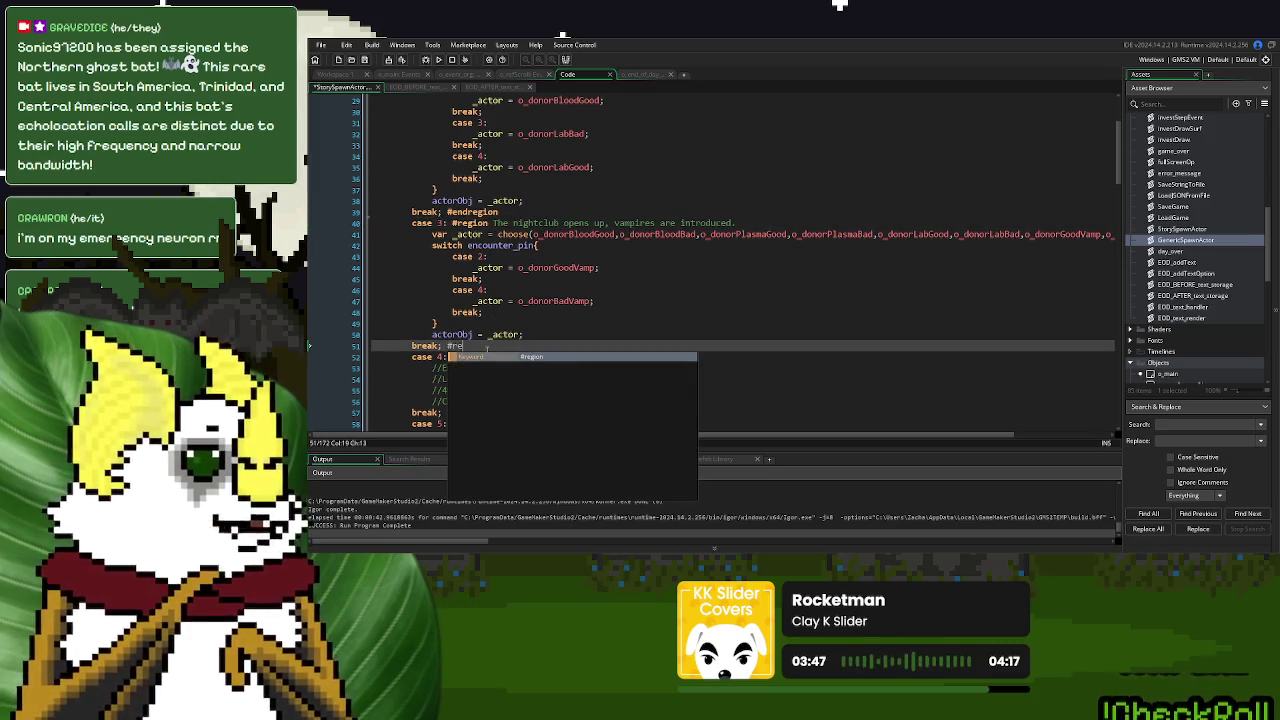
key("BackSpace")
key("BackSpace")
type("endregion")
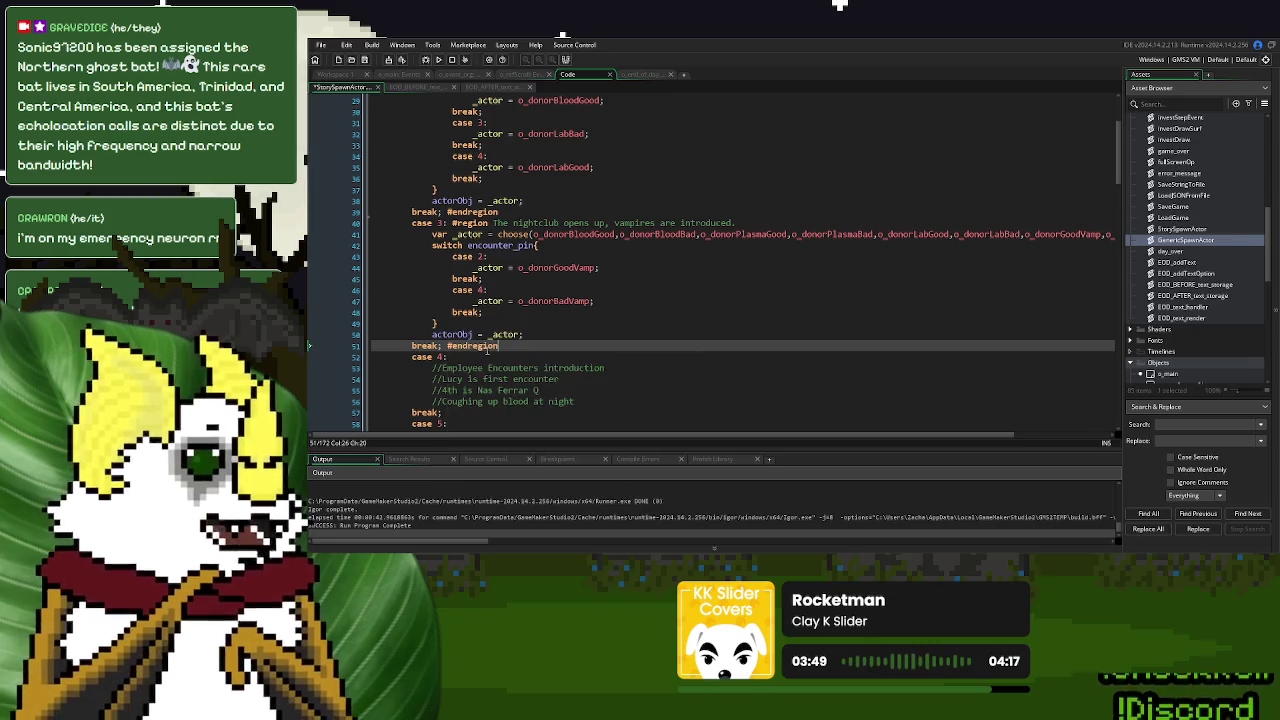
Review the case 4 lines of the encounter switch, then bring up the end-of-day Draw GUI code
left_click(655, 288)
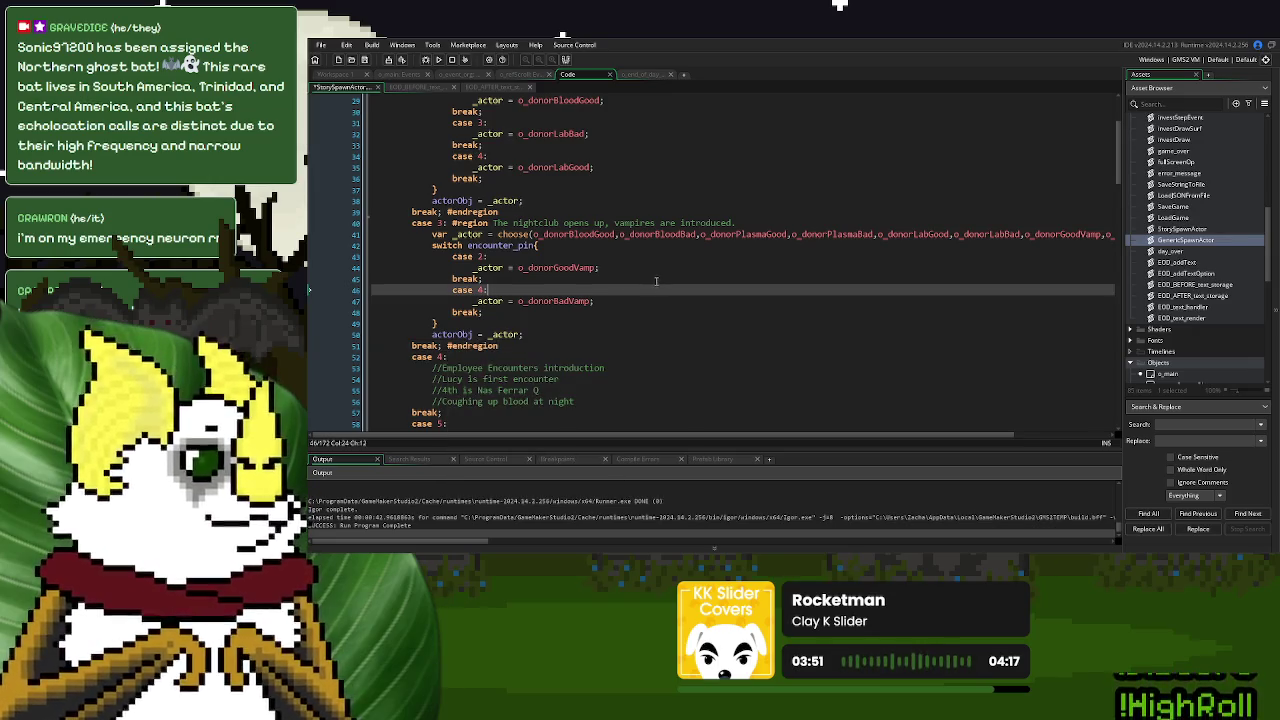
left_click(542, 256)
left_click(509, 287)
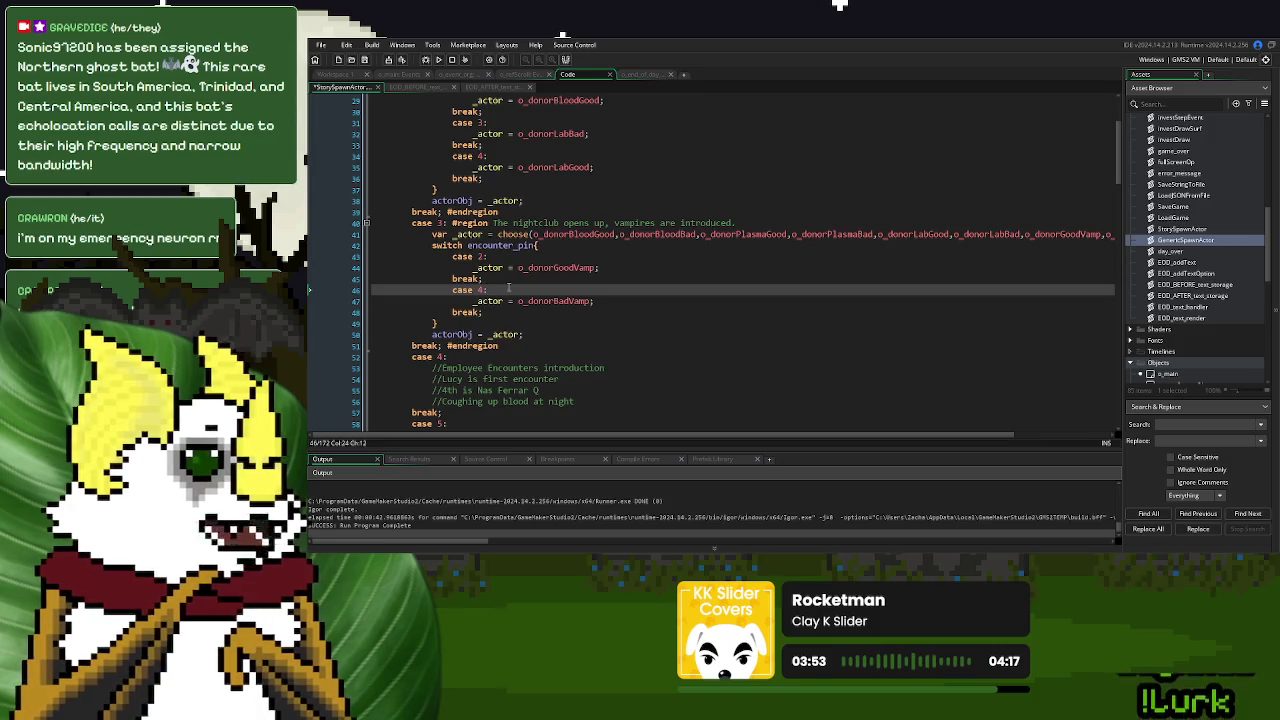
left_click(510, 258)
left_click(511, 290)
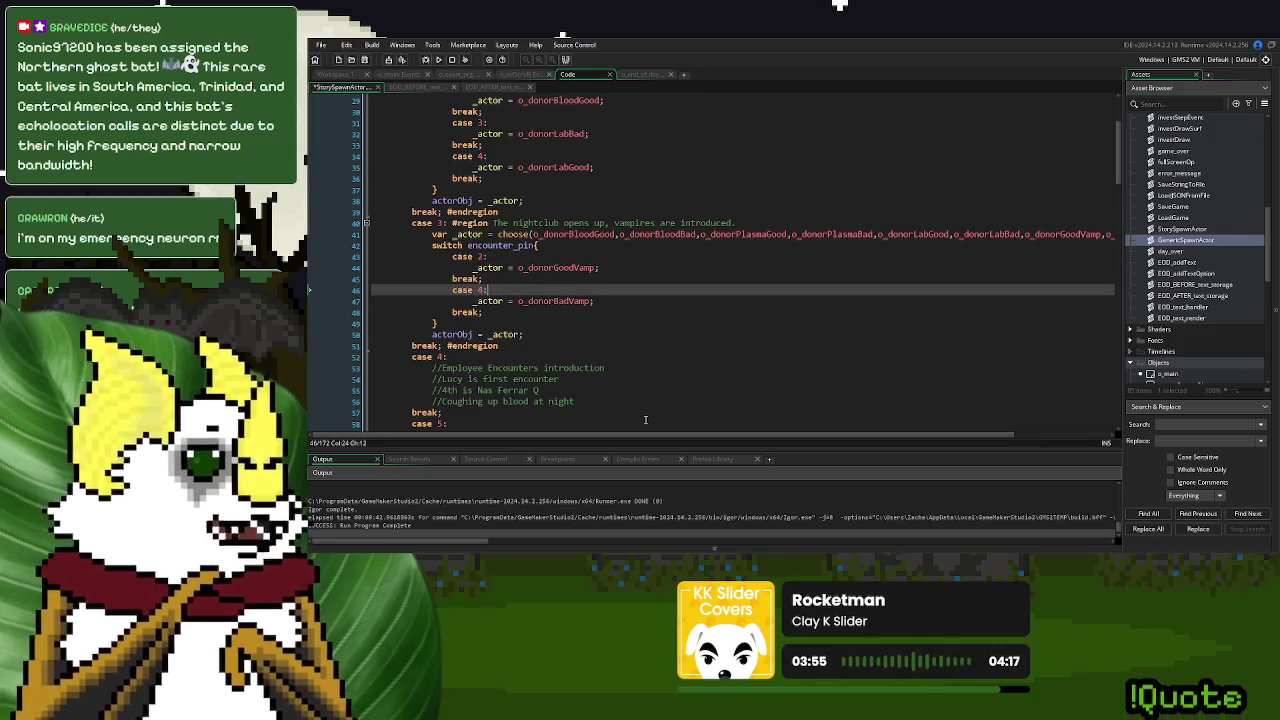
scroll(715, 438, "right", 2)
scroll(715, 438, "left", 2)
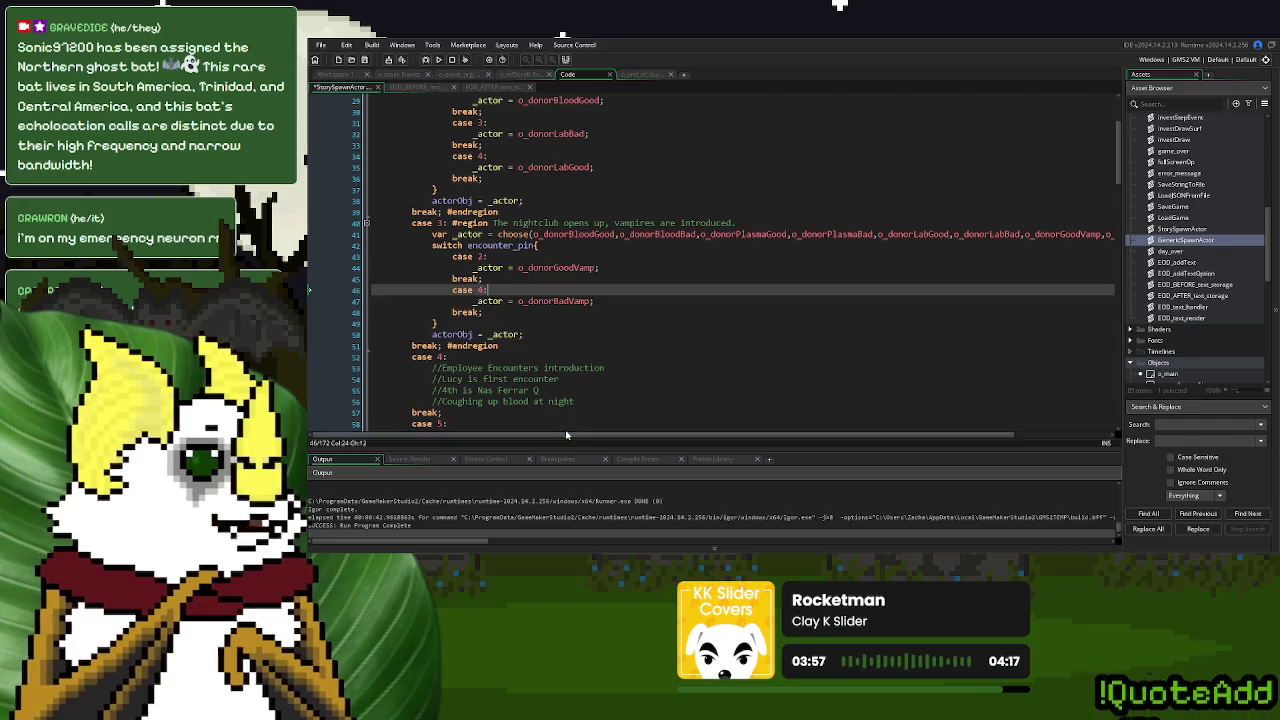
scroll(691, 269, "up", 4)
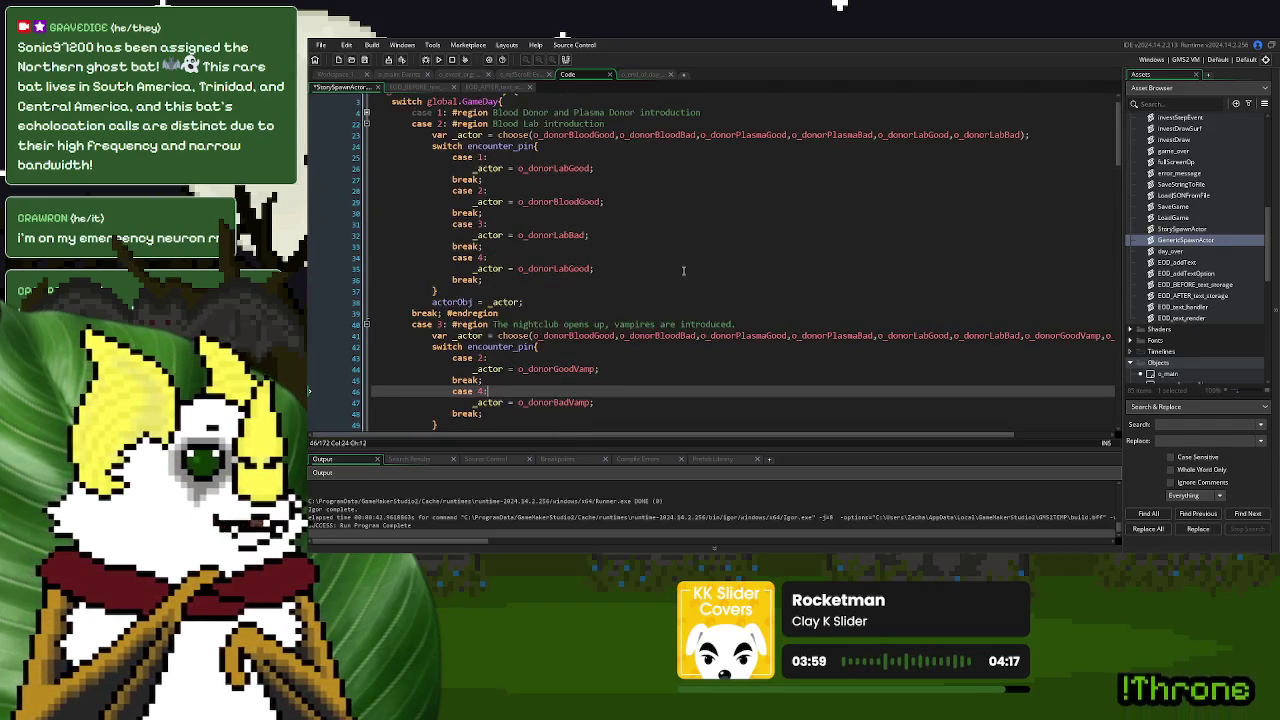
scroll(683, 269, "down", 2)
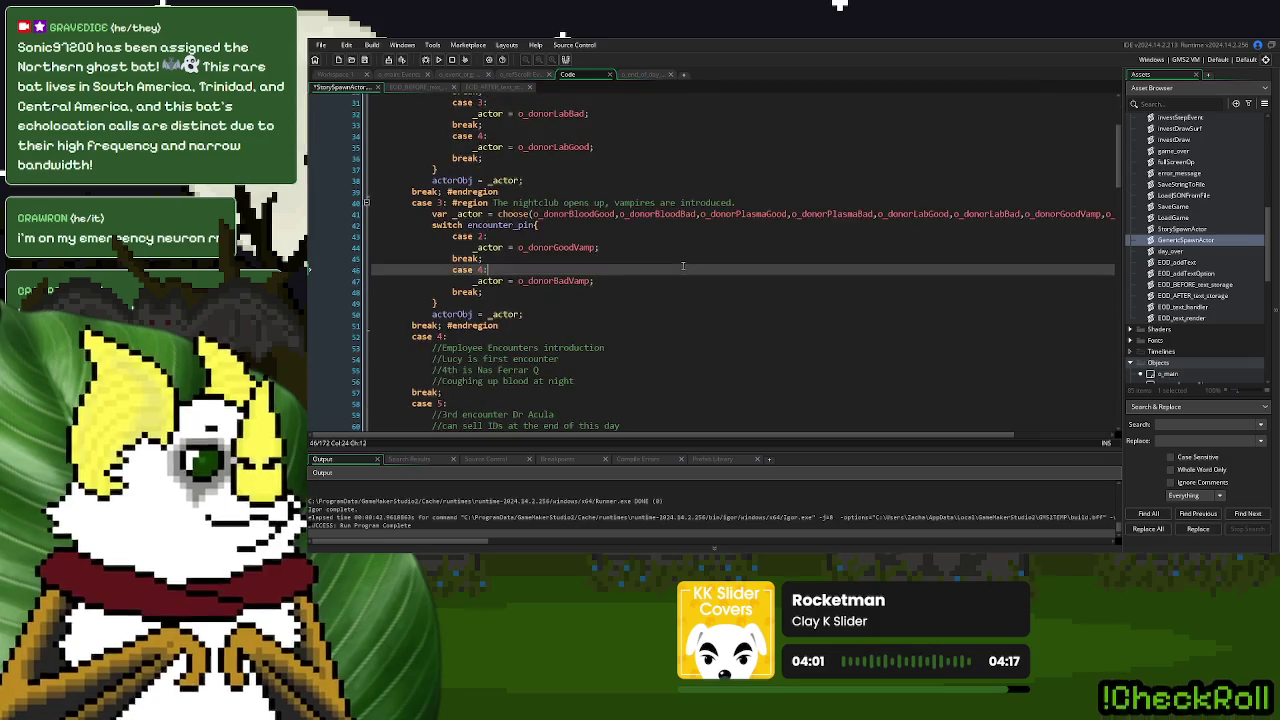
left_click(646, 76)
Switch between the StorySpawnActor script and o_end_of_day, showing the object's Step event
left_click(624, 315)
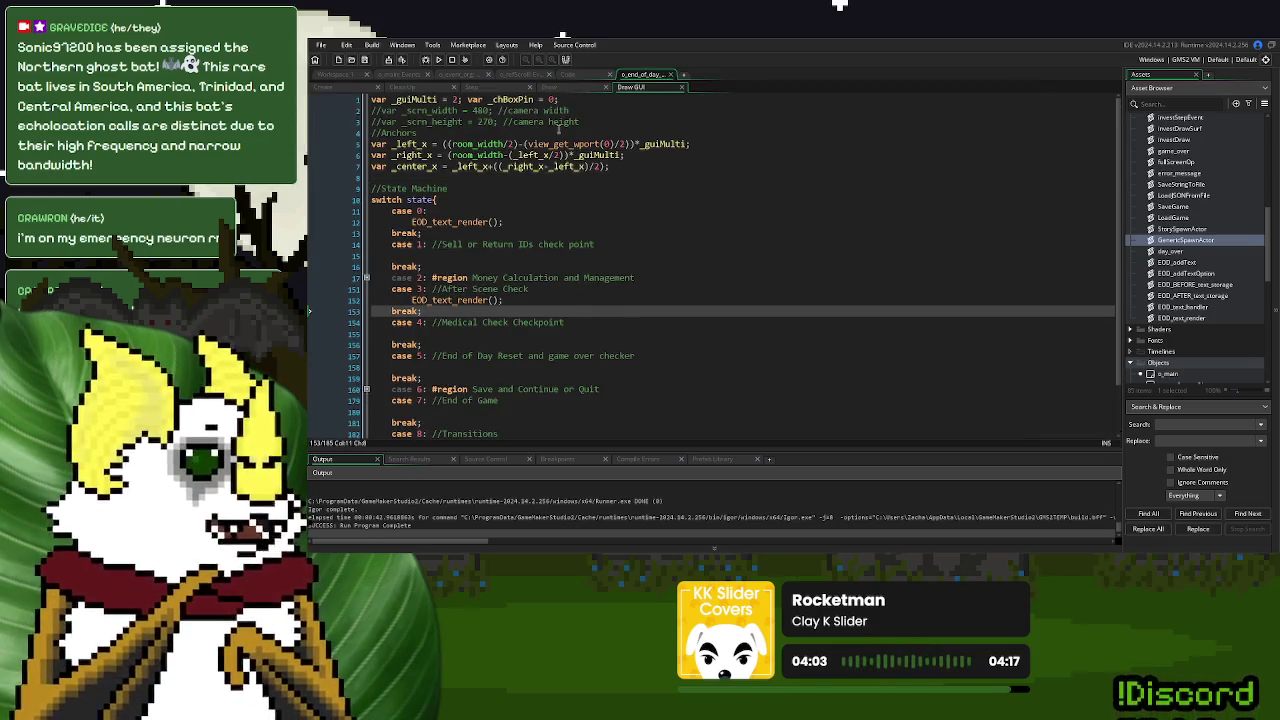
left_click(568, 75)
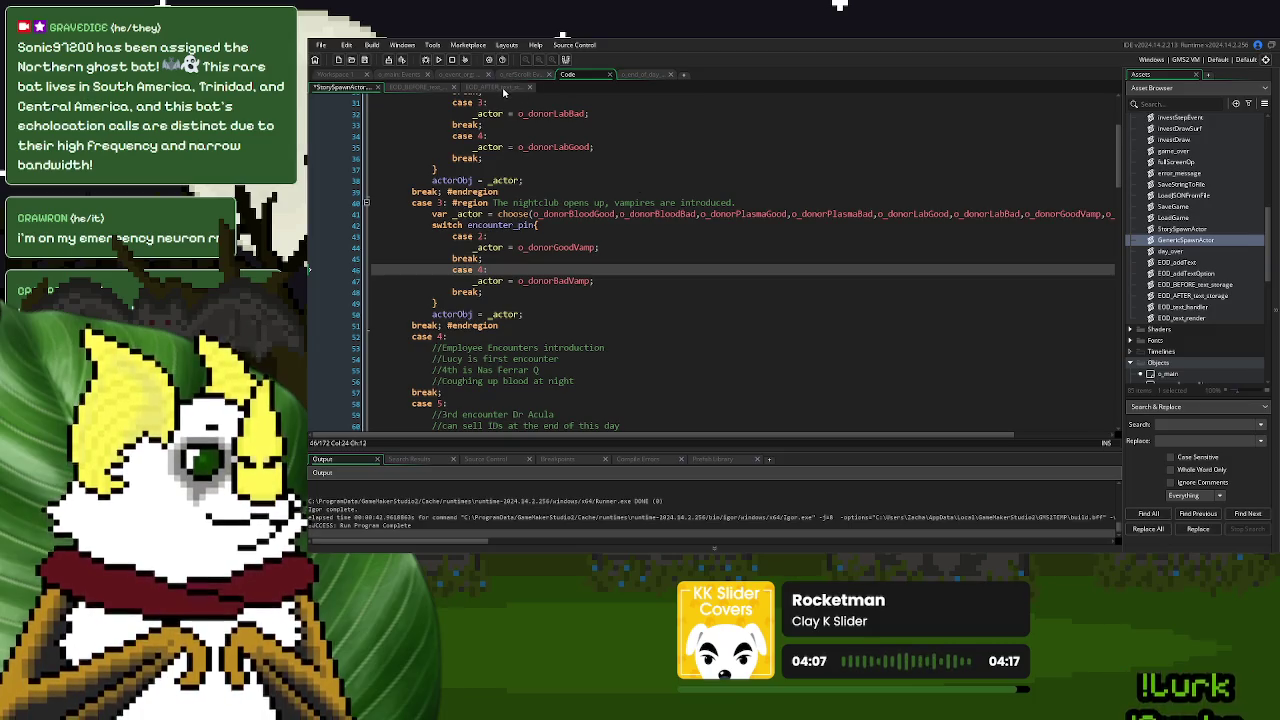
left_click(636, 76)
key("ctrl+Tab")
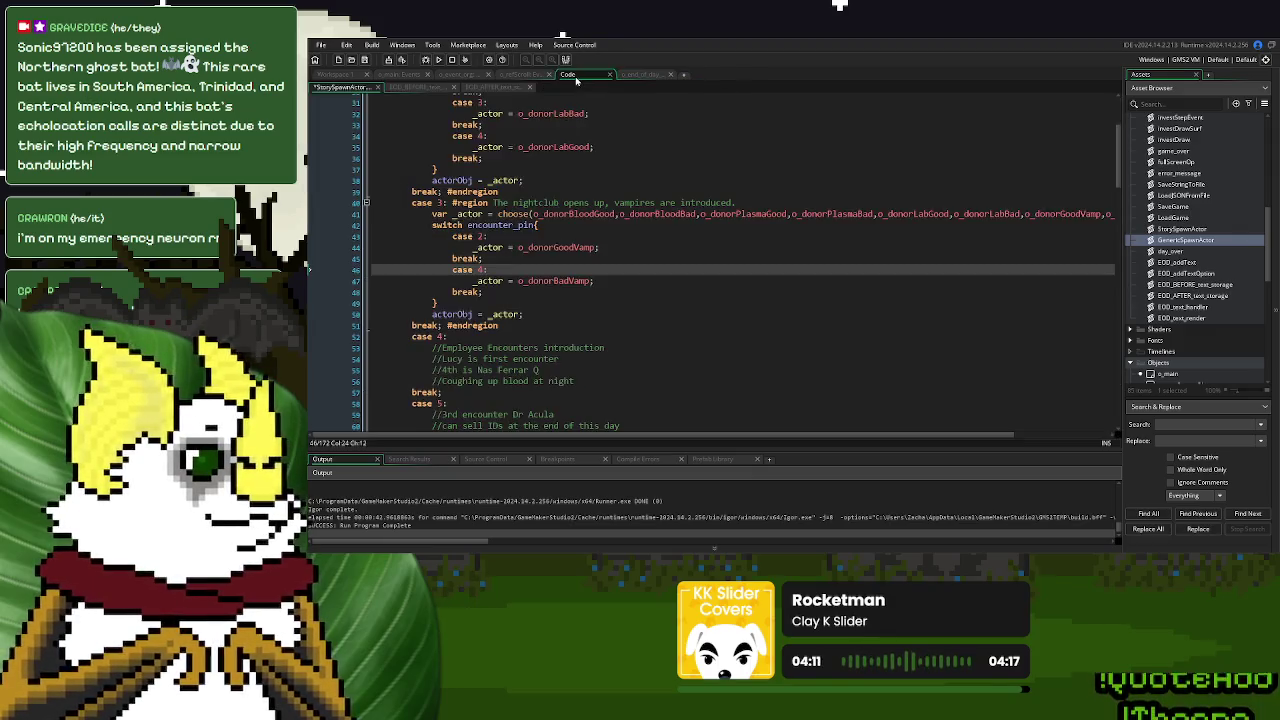
left_click(634, 77)
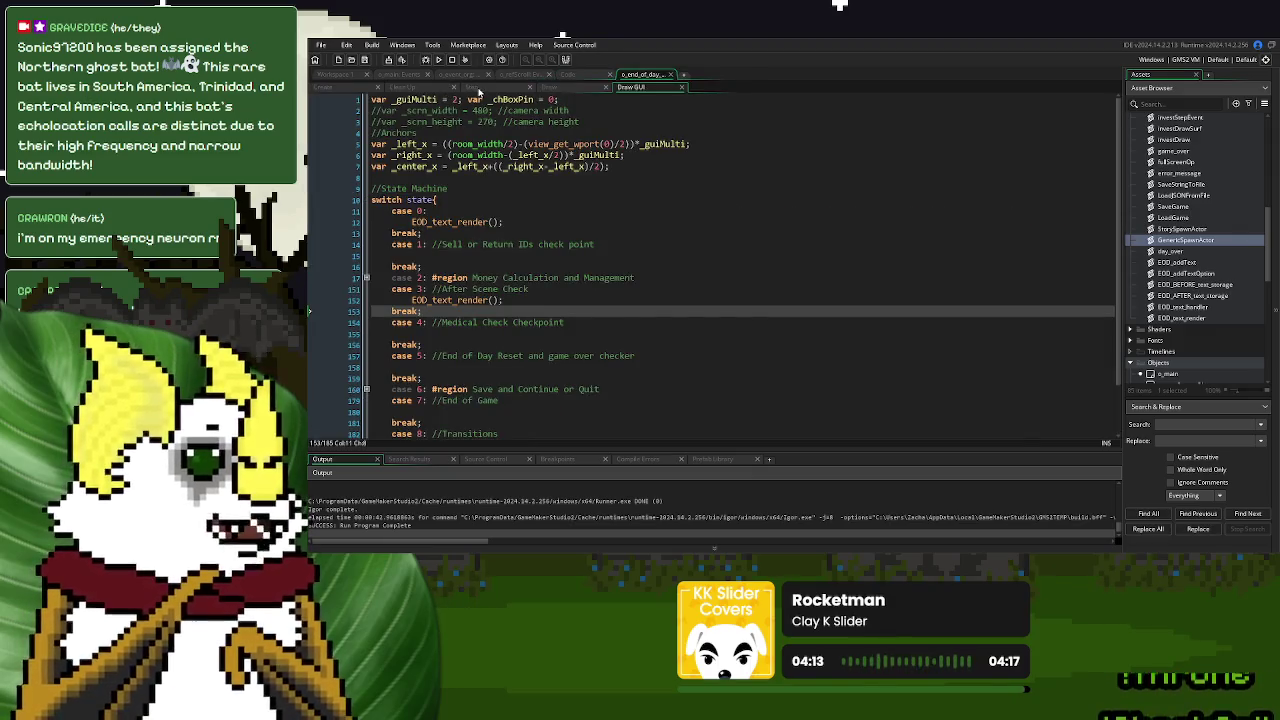
left_click(471, 87)
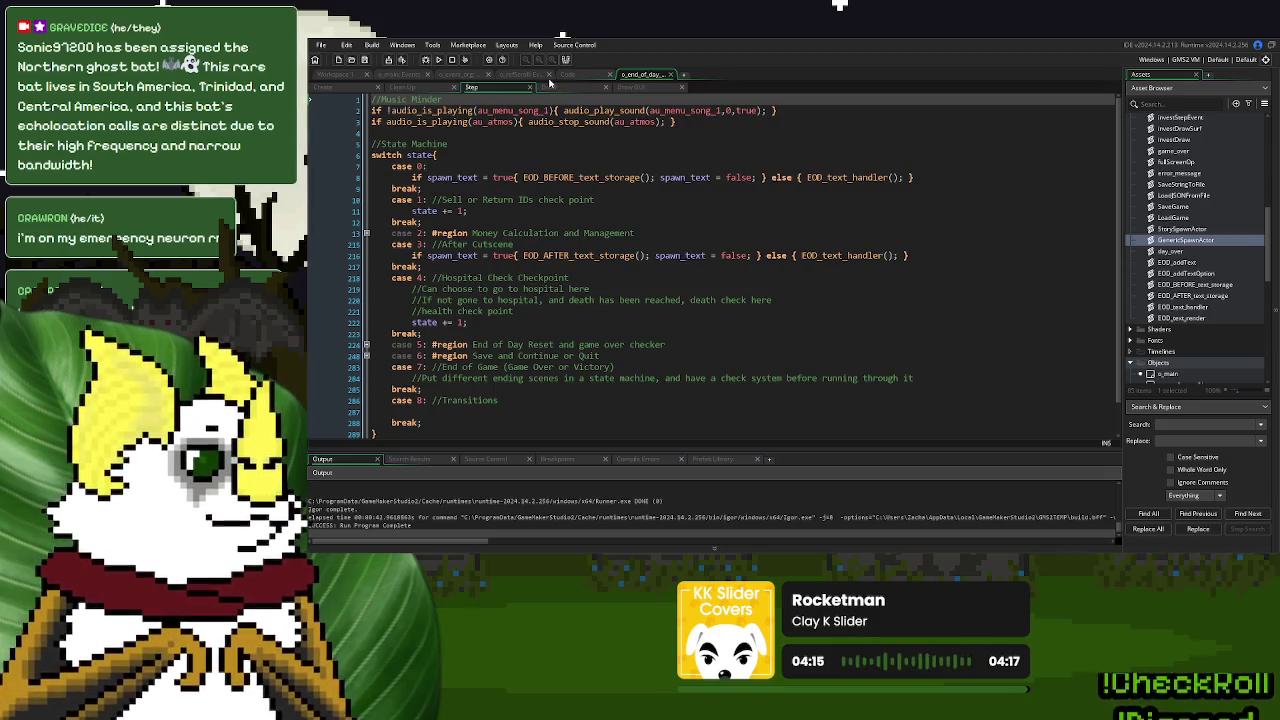
left_click(580, 78)
Comment out the day-1 test assignments in EOD_AFTER_text_storage with //
left_click(410, 87)
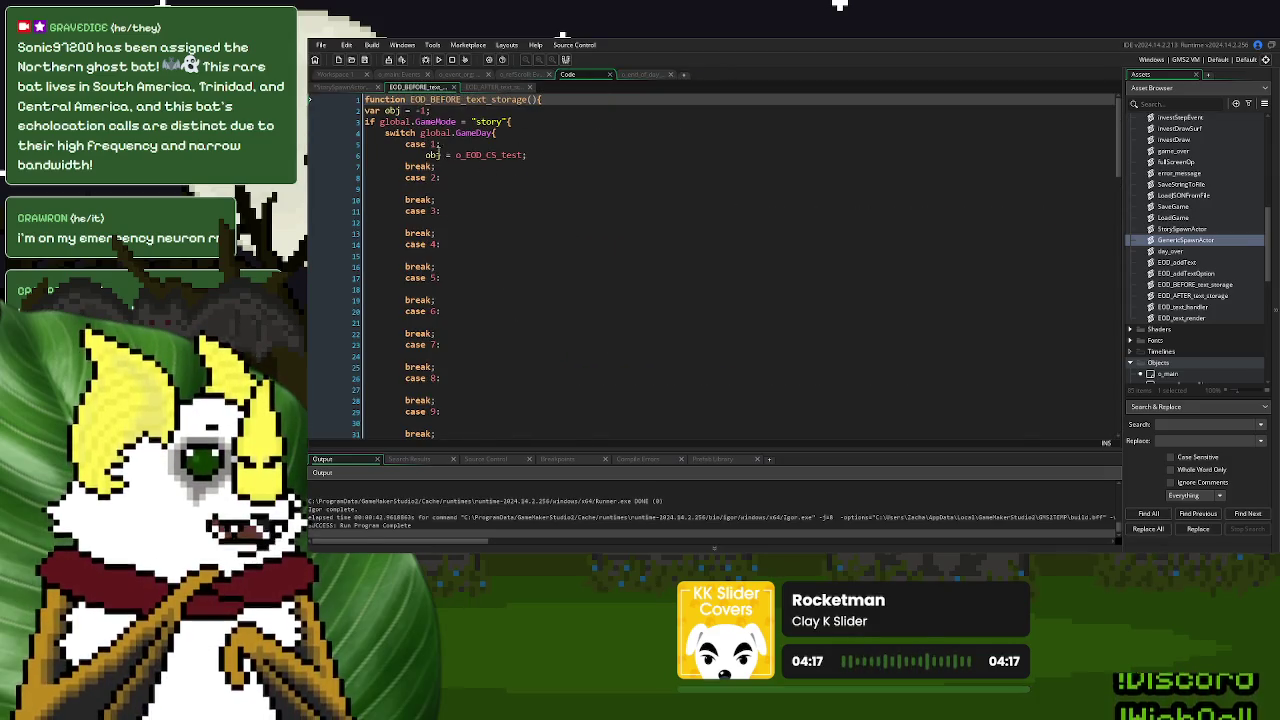
left_click(428, 155)
type("//")
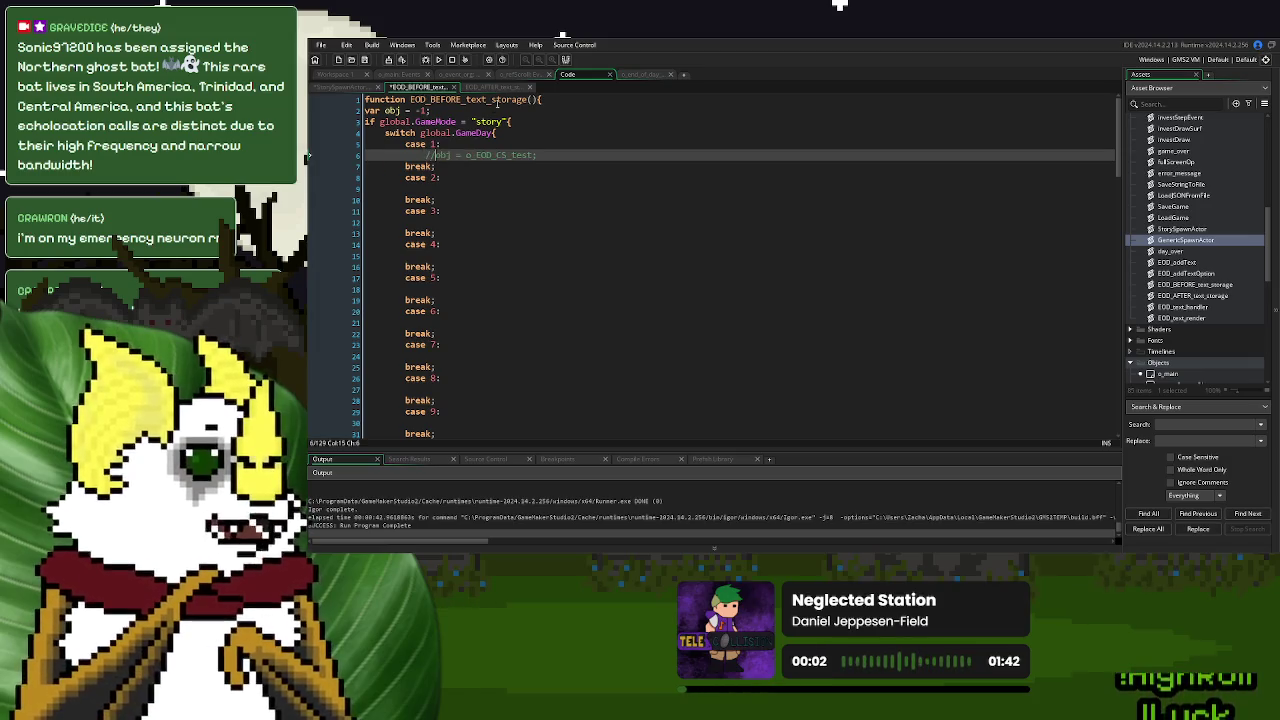
left_click(497, 87)
left_click(428, 155)
type("//obj = o_EOD_CS_test_1;")
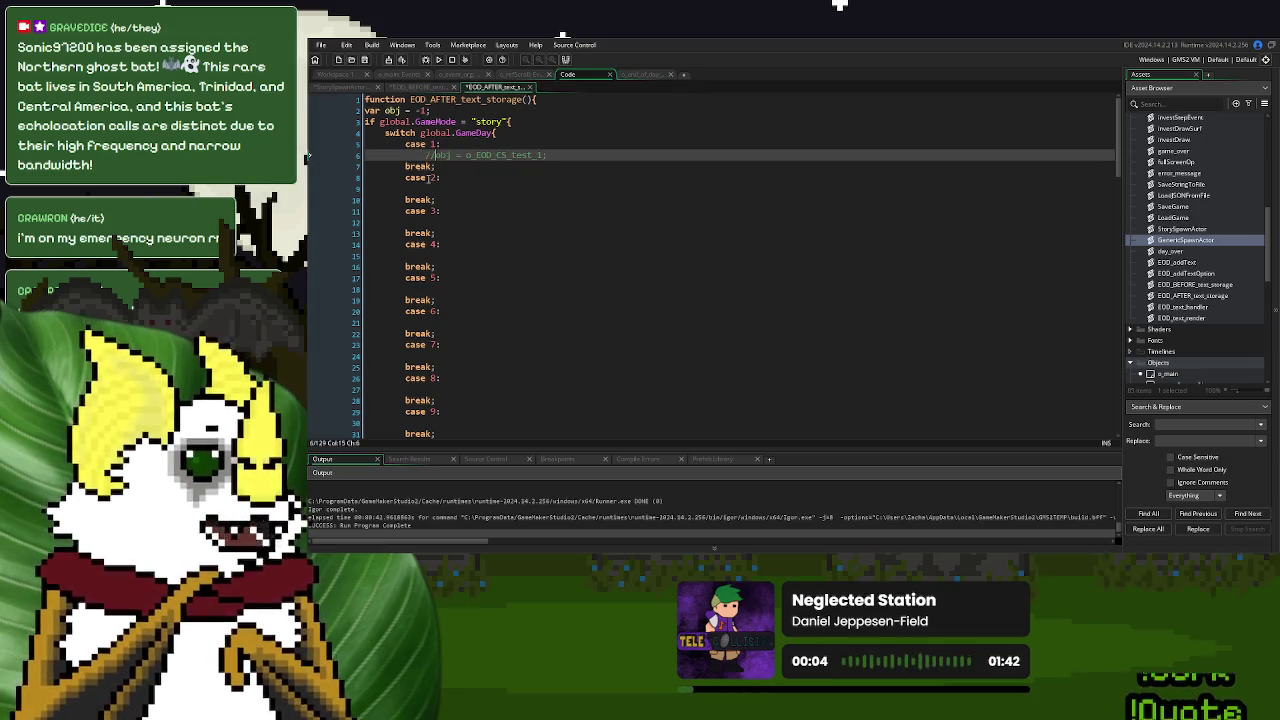
left_click(430, 188)
type("//")
left_click(435, 222)
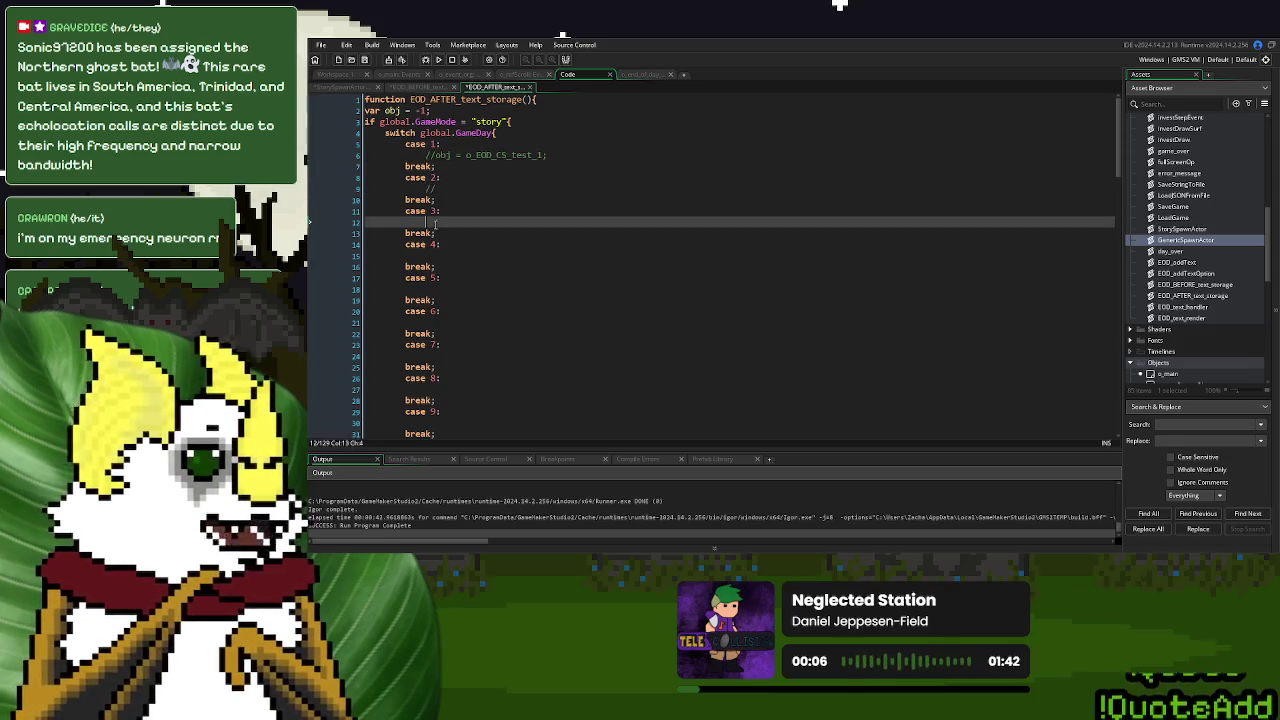
Comment out the matching case 2 and case 3 lines in EOD_BEFORE_text_storage
left_click(426, 88)
left_click(470, 188)
type("//")
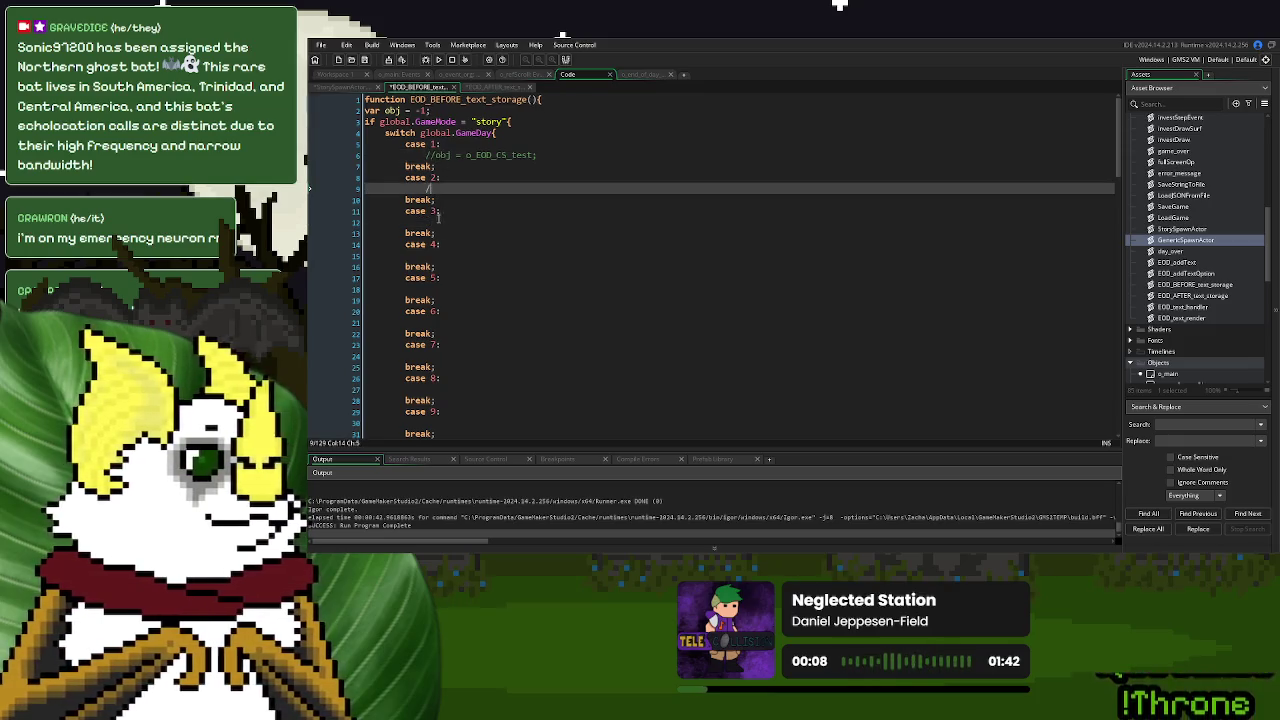
left_click(485, 221)
type("//")
left_click(640, 75)
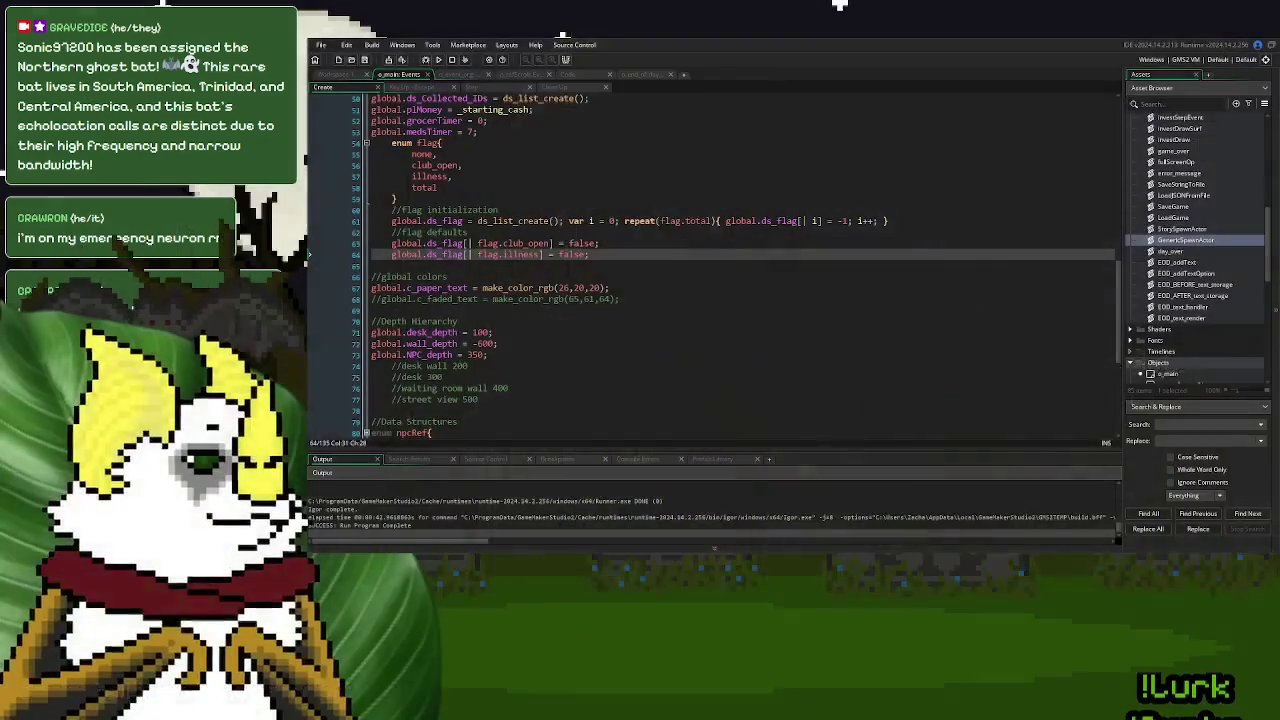
Place the cursor in the flag defaults section of o_main's Create code
left_click(513, 254)
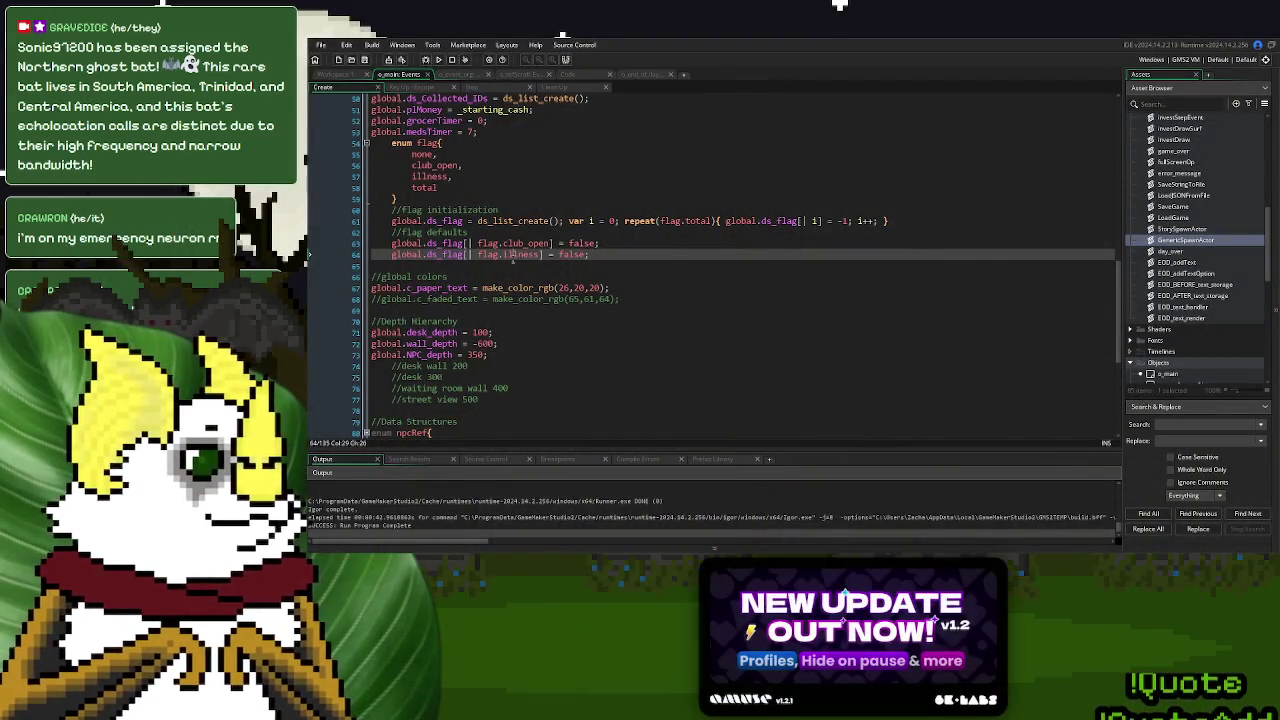
Add an ID_sales entry after club_open in the flag enum and duplicate the club_open default line
scroll(609, 254, "up", 3)
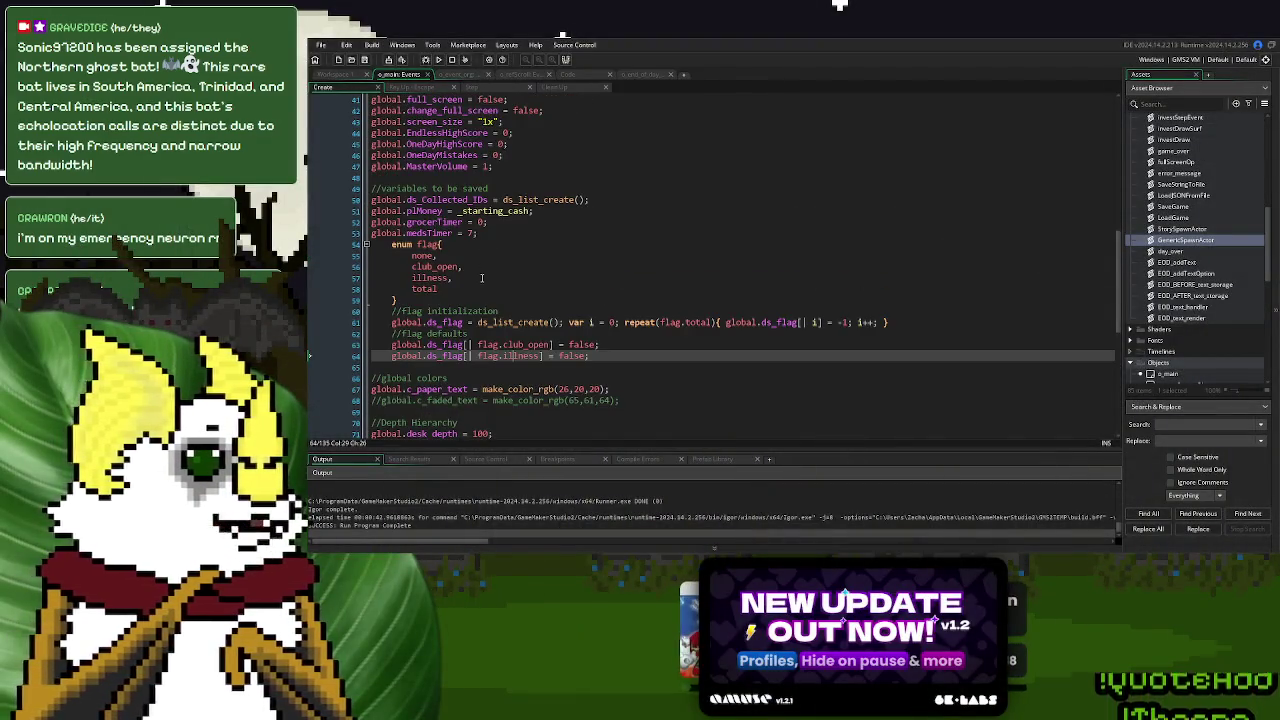
left_click(489, 267)
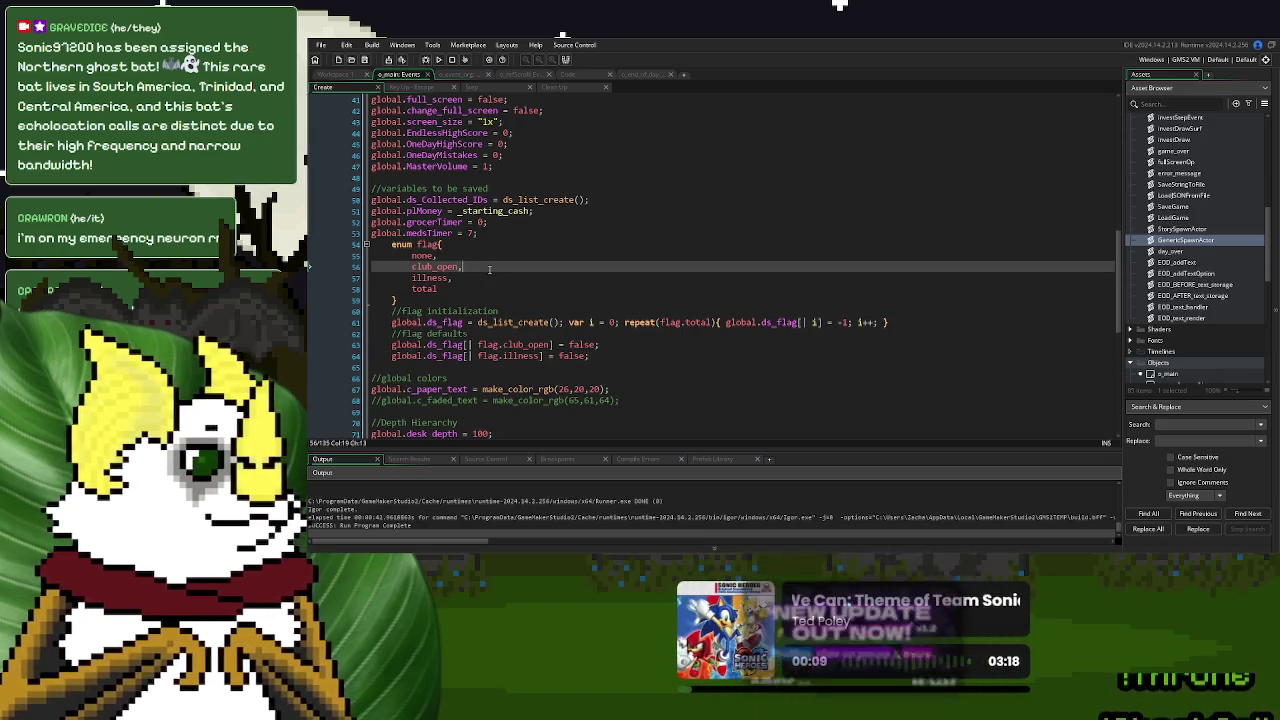
key("Return")
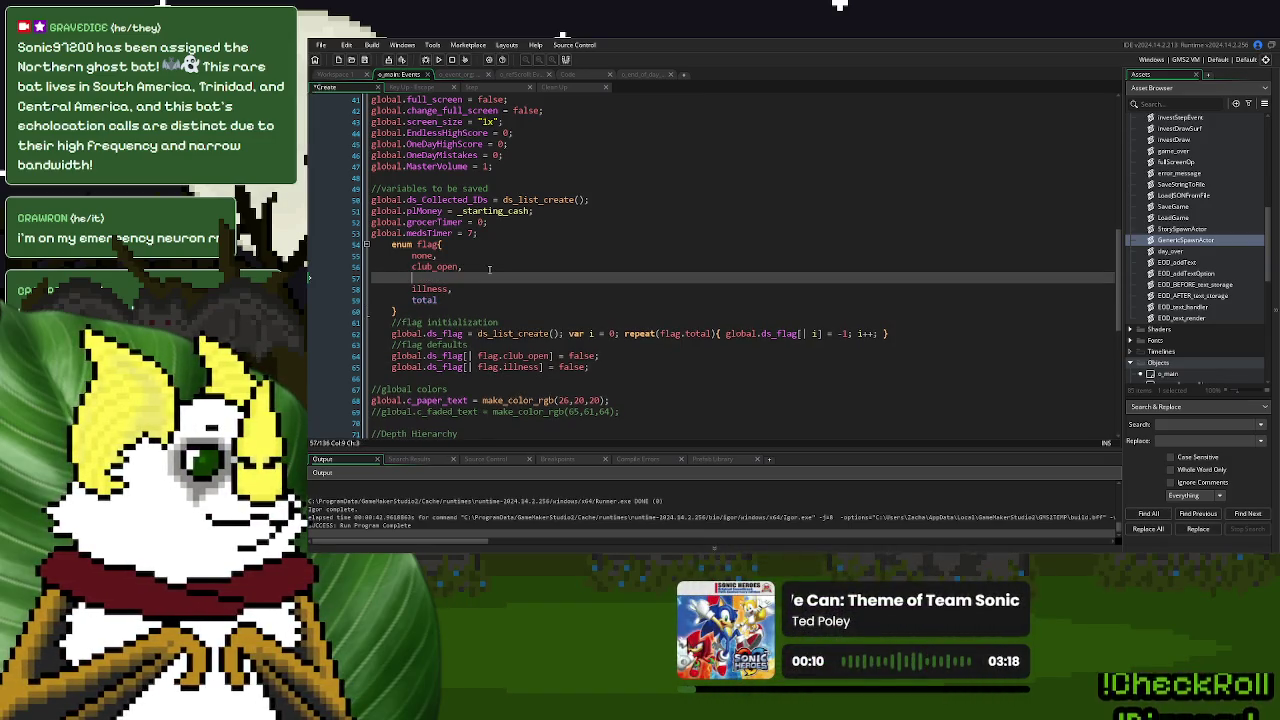
type("ID_sales,")
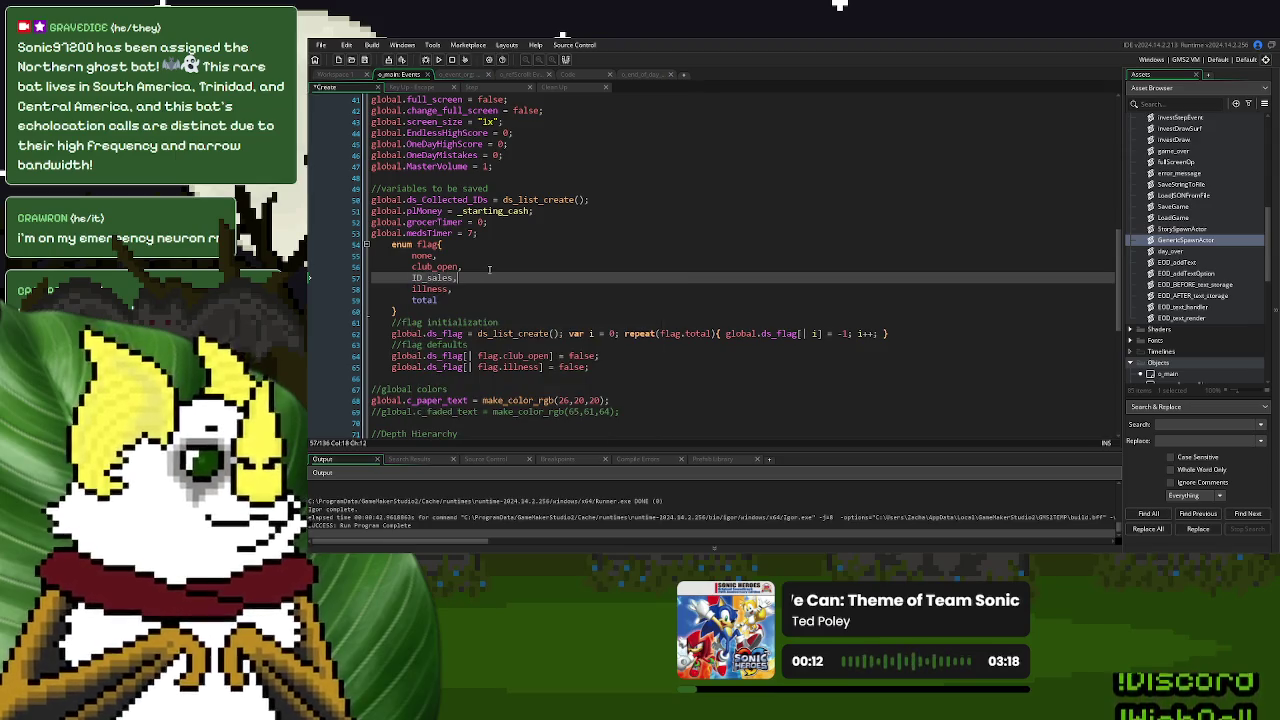
left_click(612, 355)
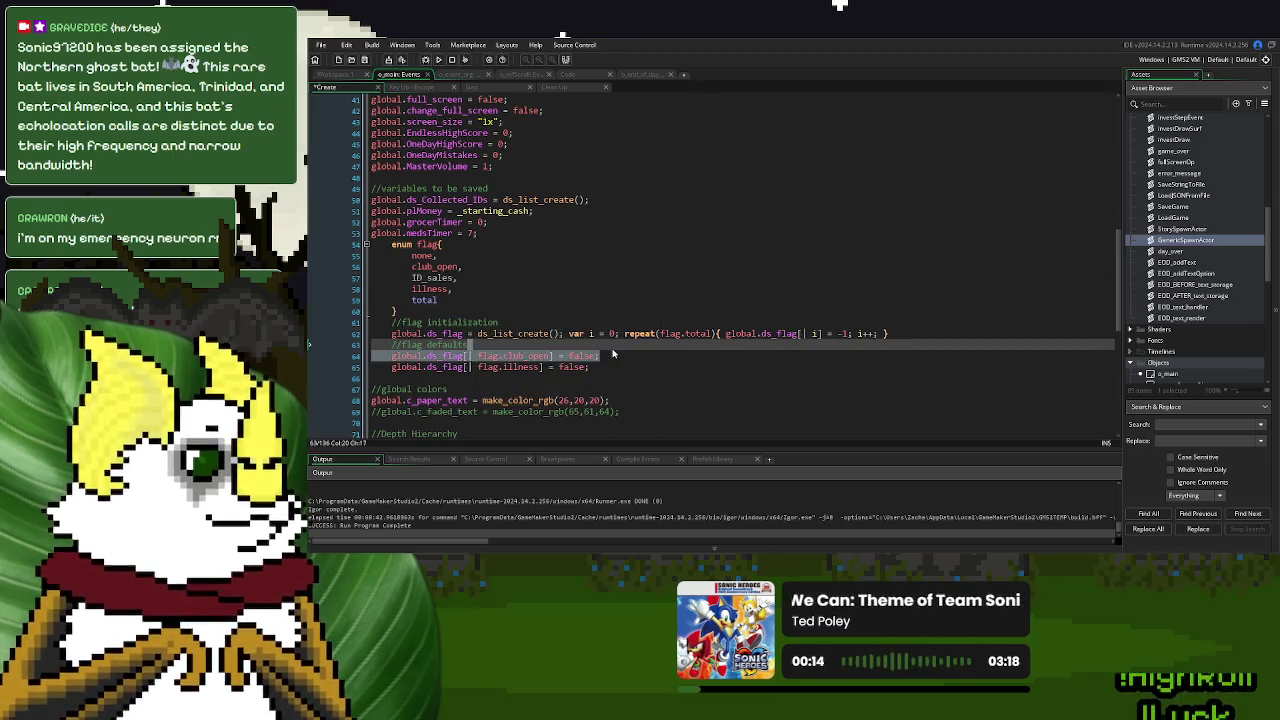
key("Return")
key("Return")
type("global.ds_flag[| flag.club_open] = false;")
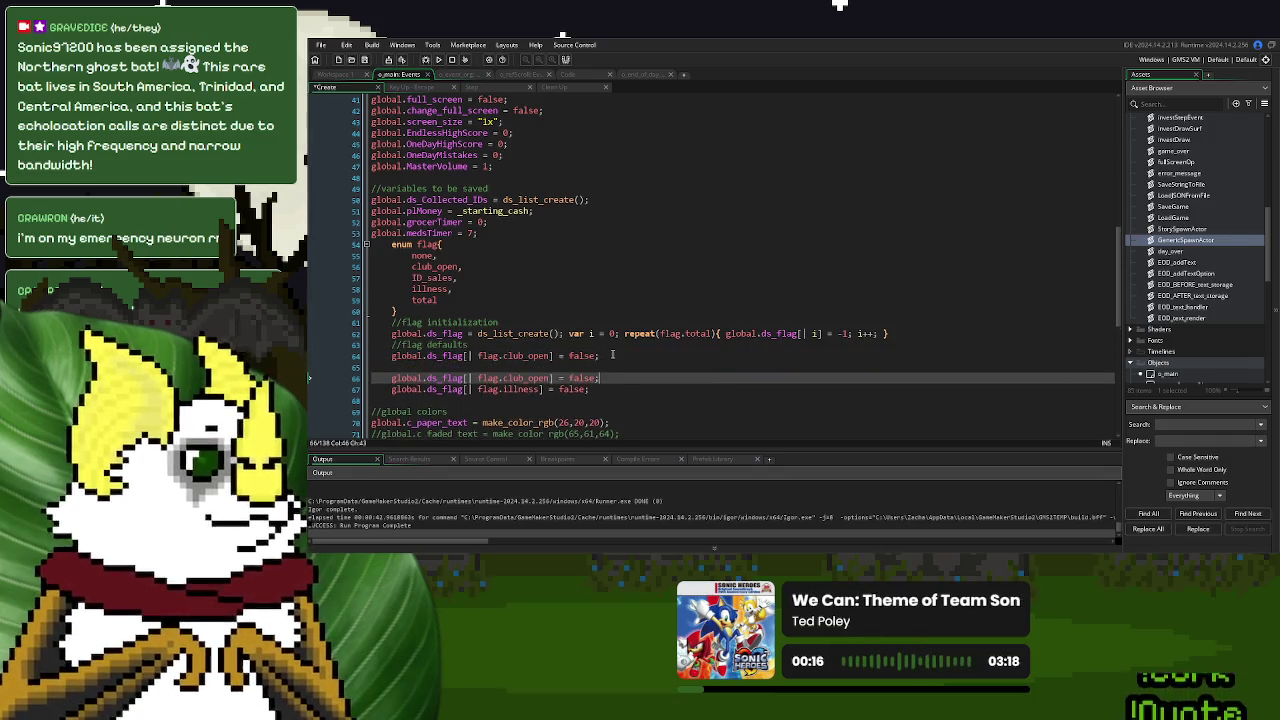
key("Home")
key("BackSpace")
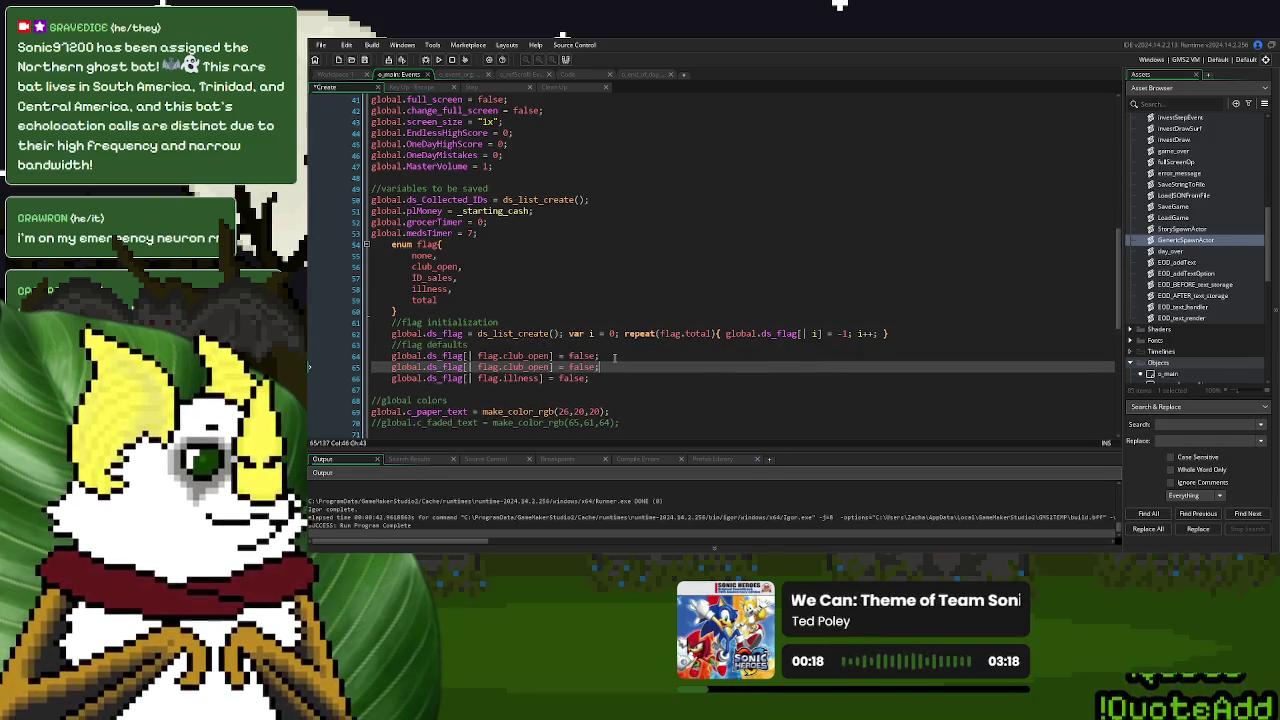
Rename the entry to ID_trading_state and set its duplicated default line to 0
double_click(432, 278)
type("ID_sale")
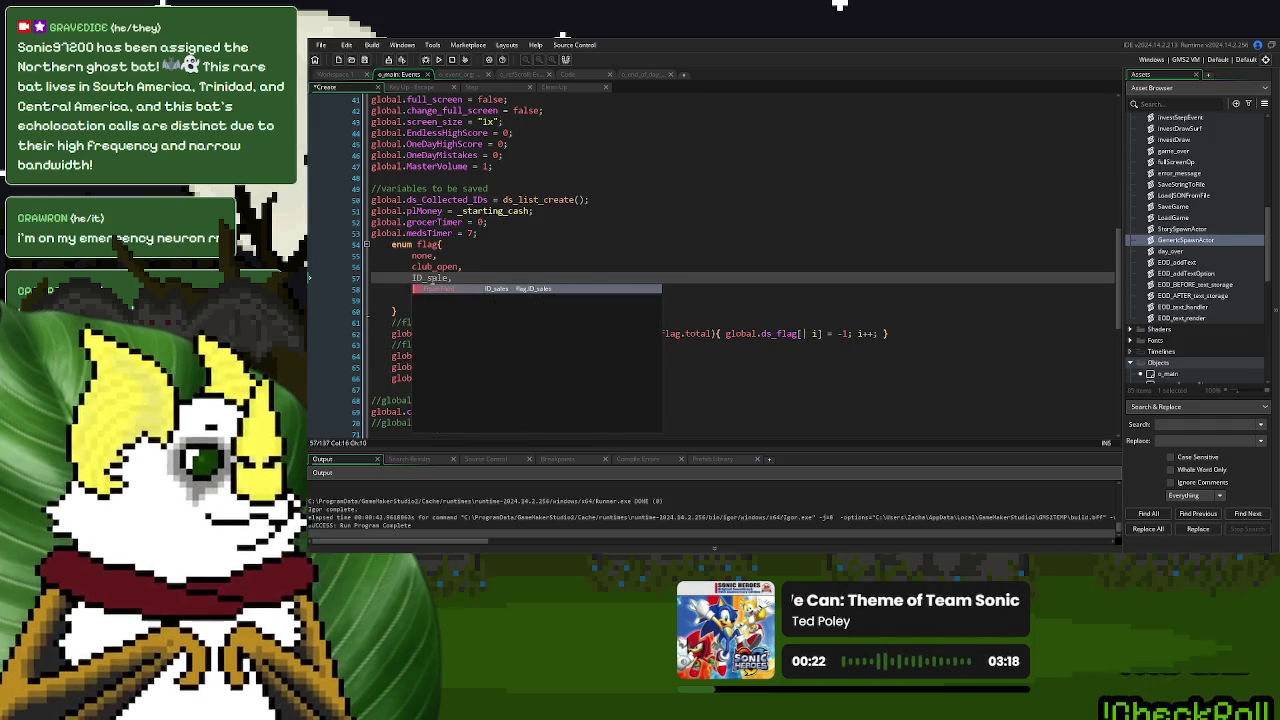
key("BackSpace")
key("BackSpace")
key("BackSpace")
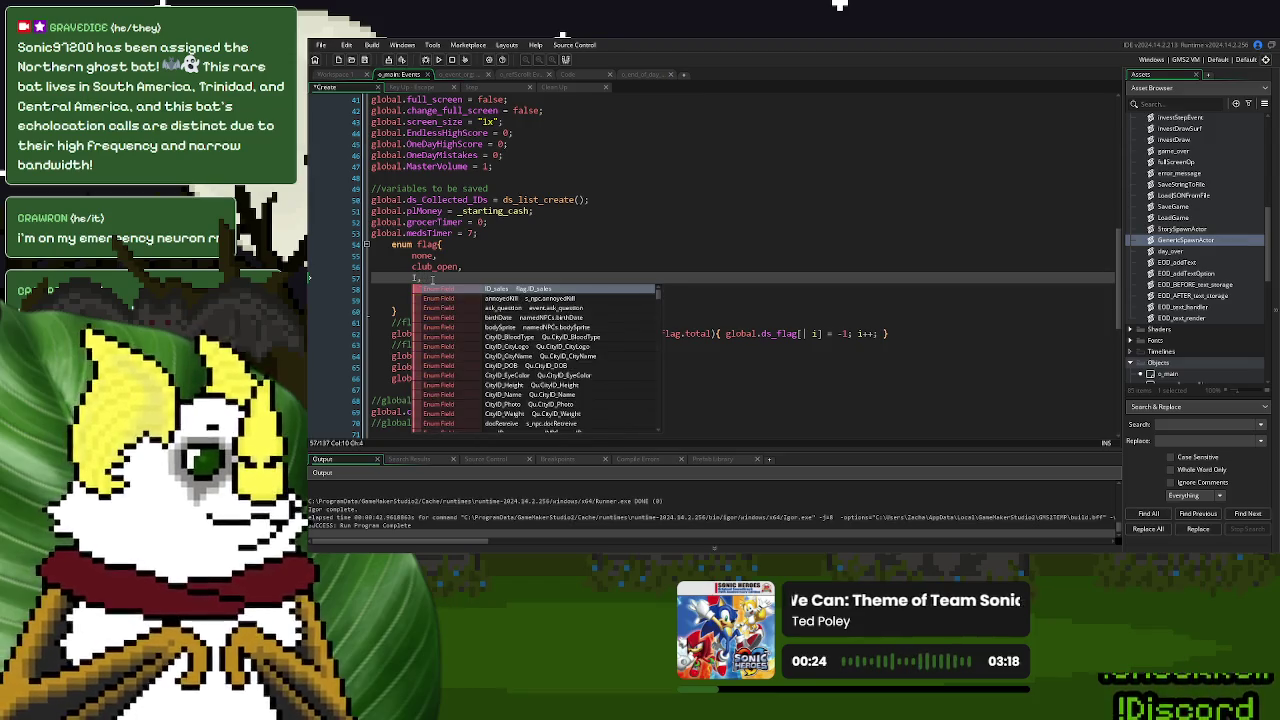
type("D_a")
key("BackSpace")
key("BackSpace")
key("BackSpace")
type("ID")
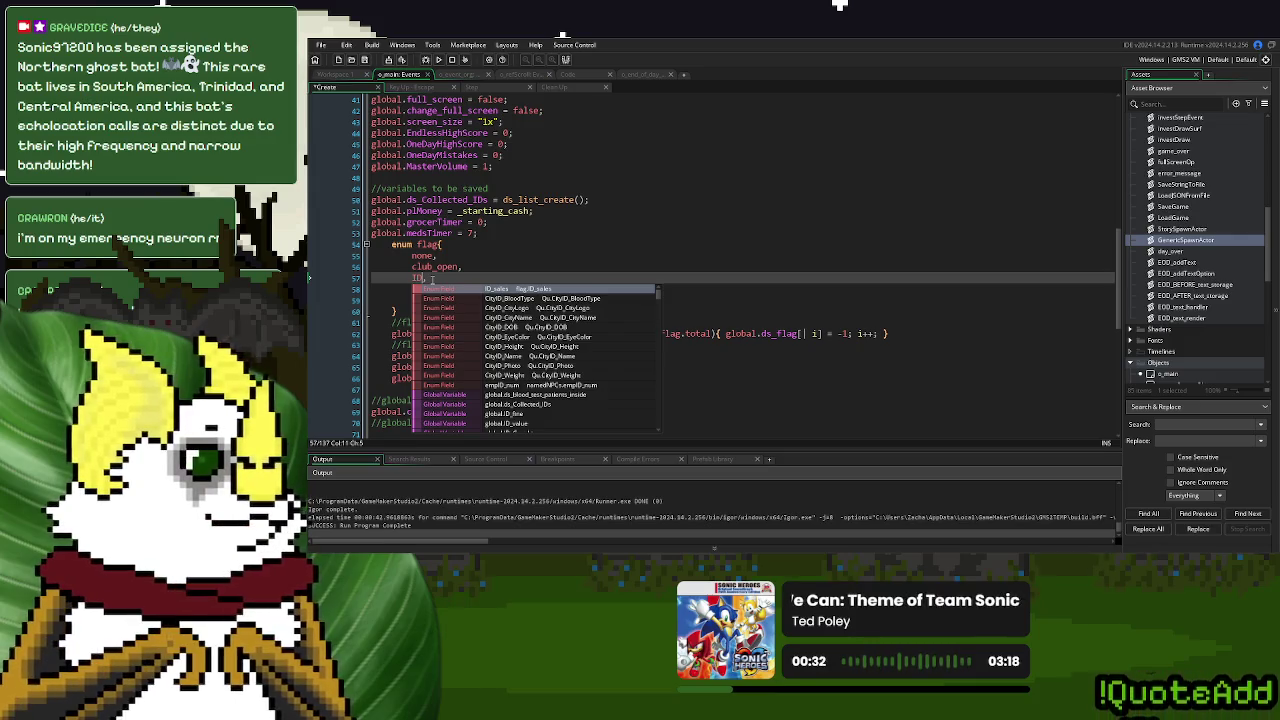
type("_")
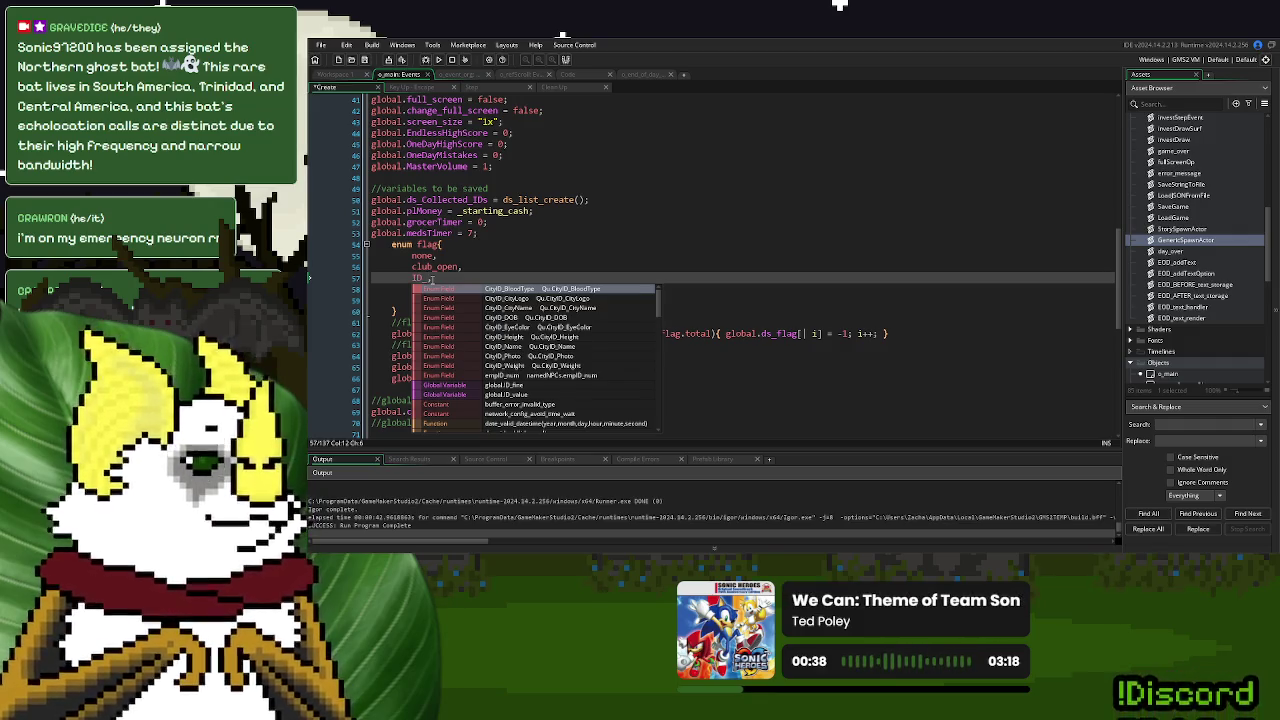
type("trading_state,")
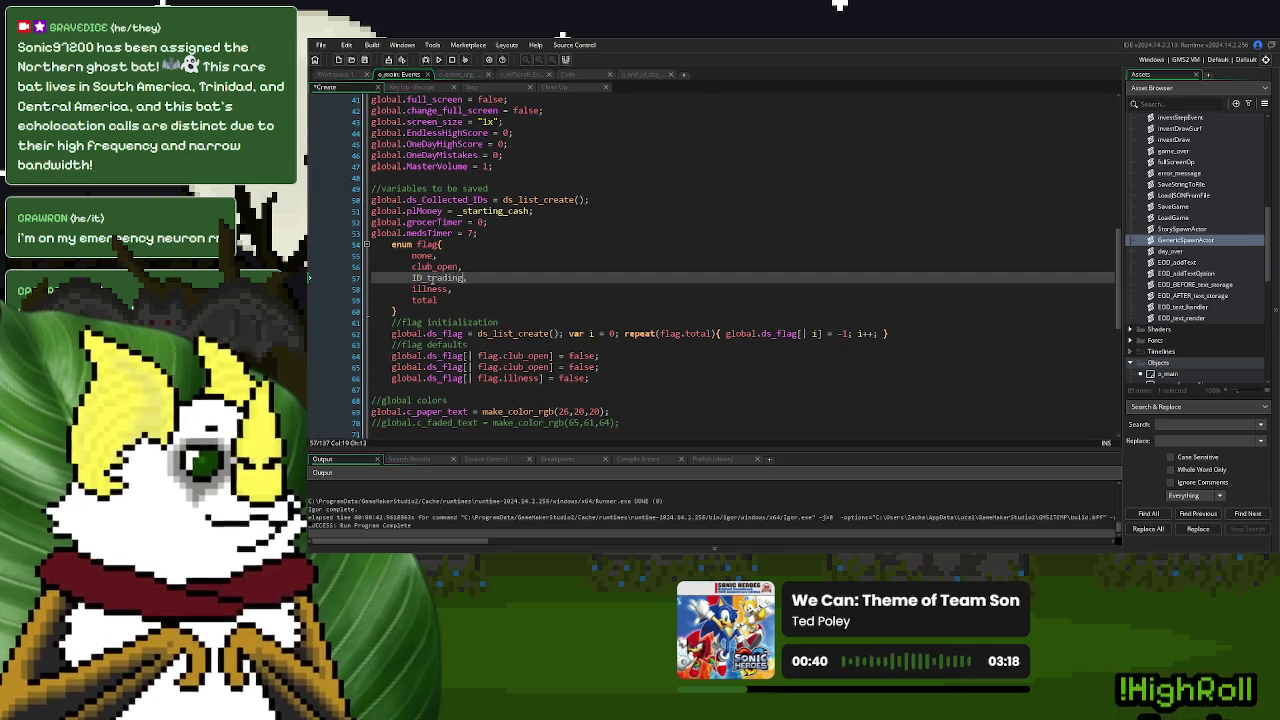
double_click(430, 278)
key("ctrl+c")
double_click(522, 367)
key("ctrl+v")
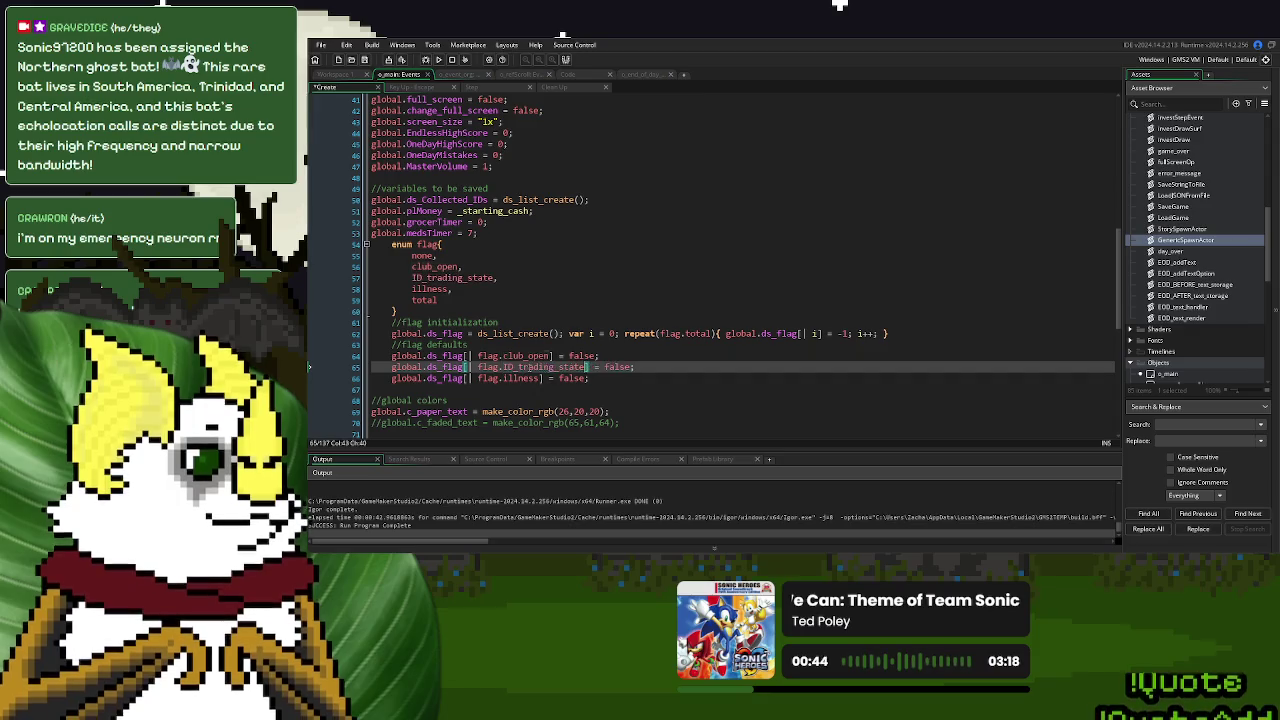
double_click(618, 367)
type("0")
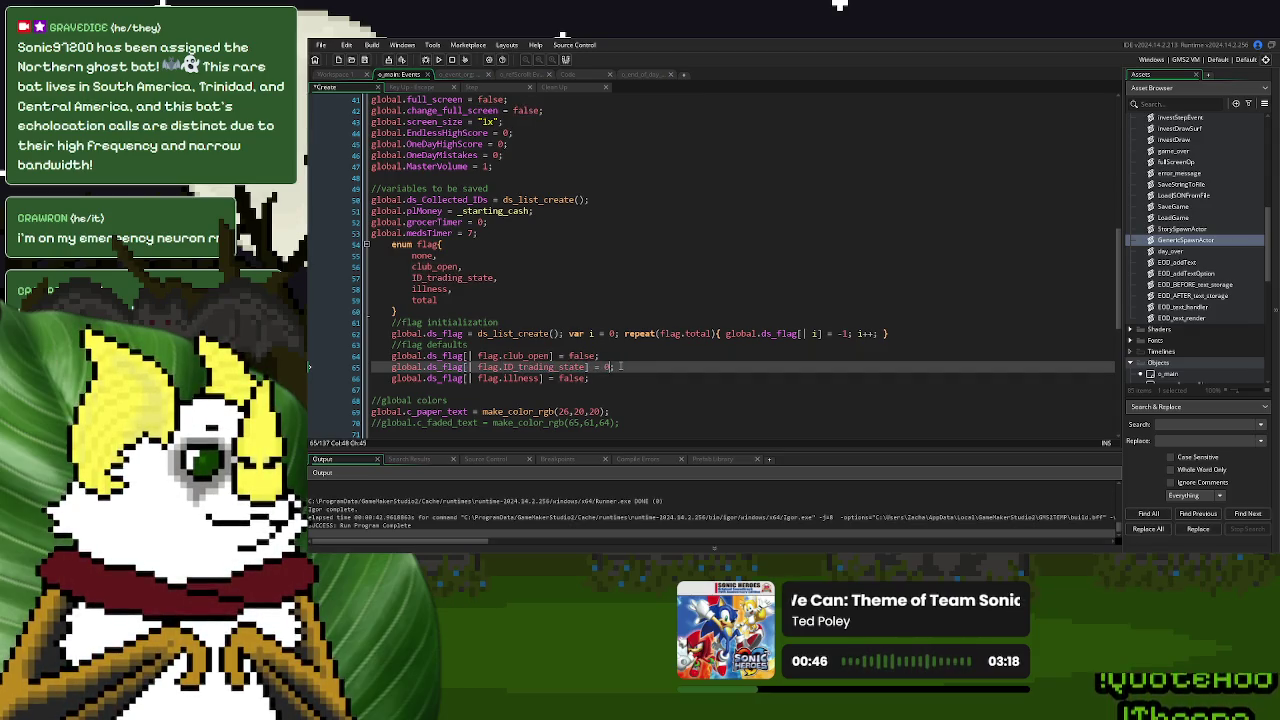
left_click_drag(580, 369, 381, 374)
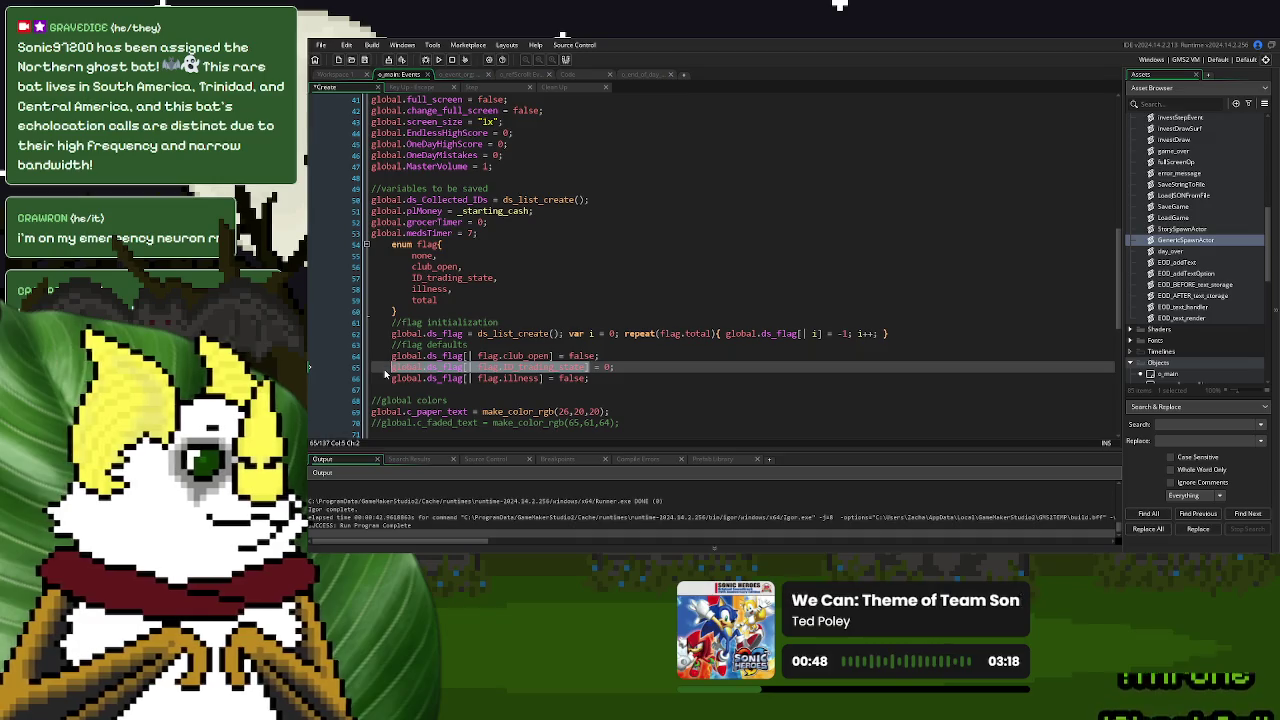
left_click(637, 76)
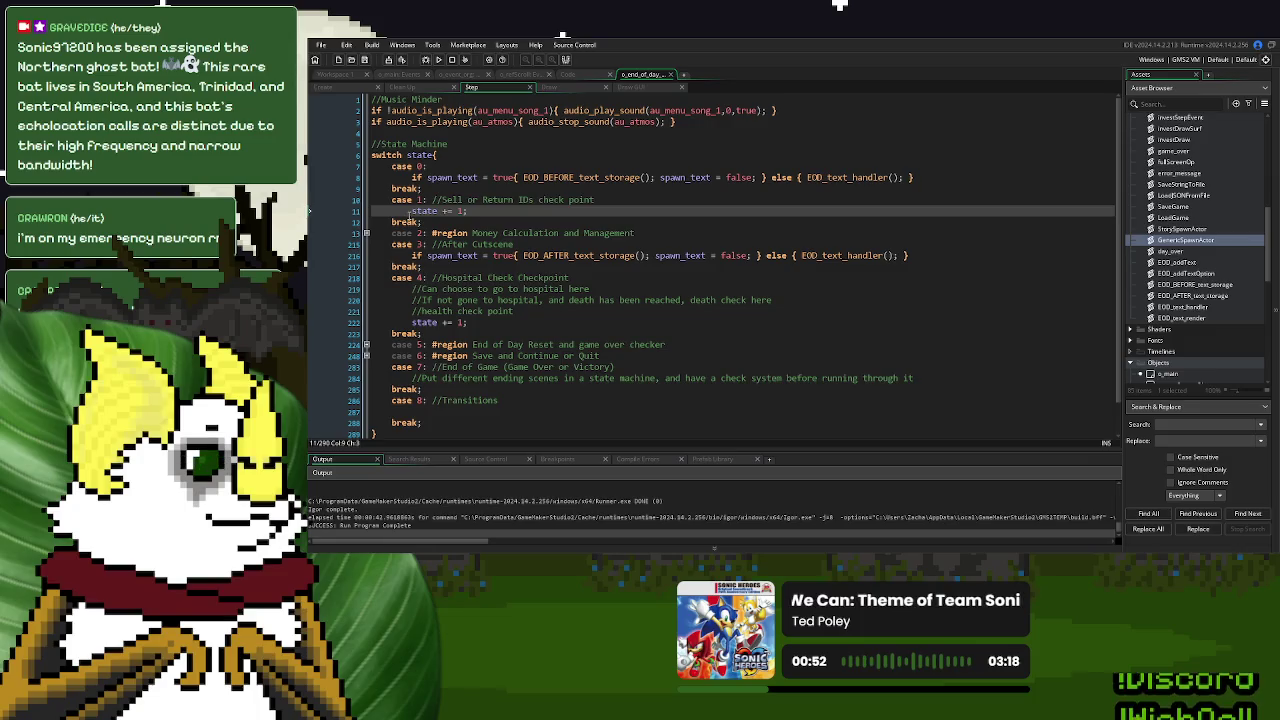
Insert a switch on the ID_trading_state flag with a case 0 and its break
key("Return")
key("Up")
type("swi")
type("global.ds_flag[| flag.ID_trading_state]")
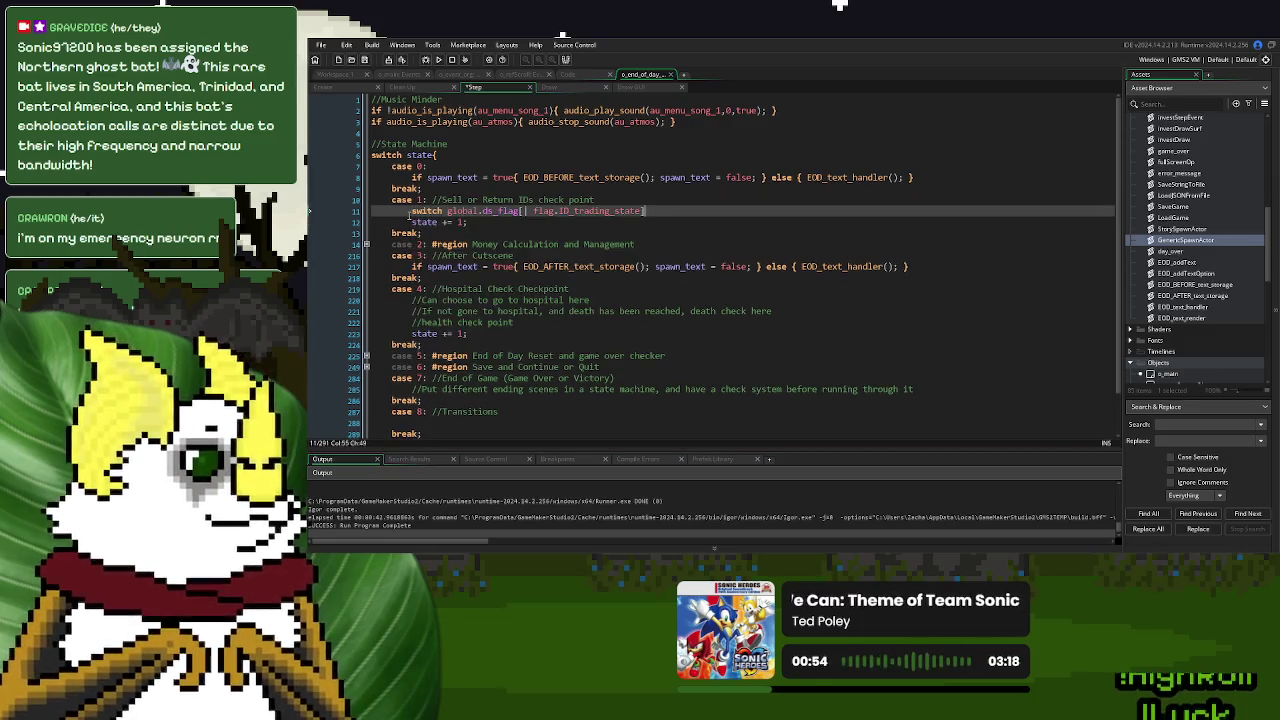
type("{")
key("Return")
type("case 0:")
key("Return")
key("Return")
type("break;")
key("Up")
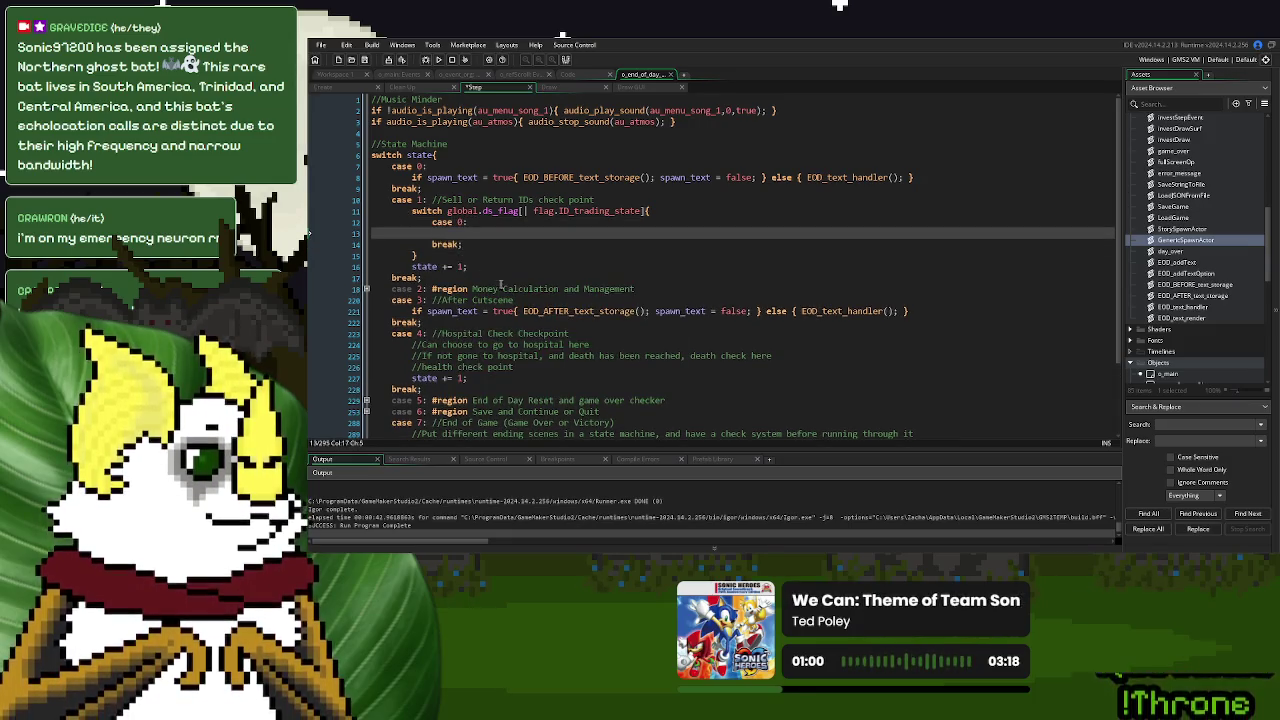
Add case 1 and case 2 to the switch, each with its own break
left_click(487, 244)
key("Return")
type("case 1:")
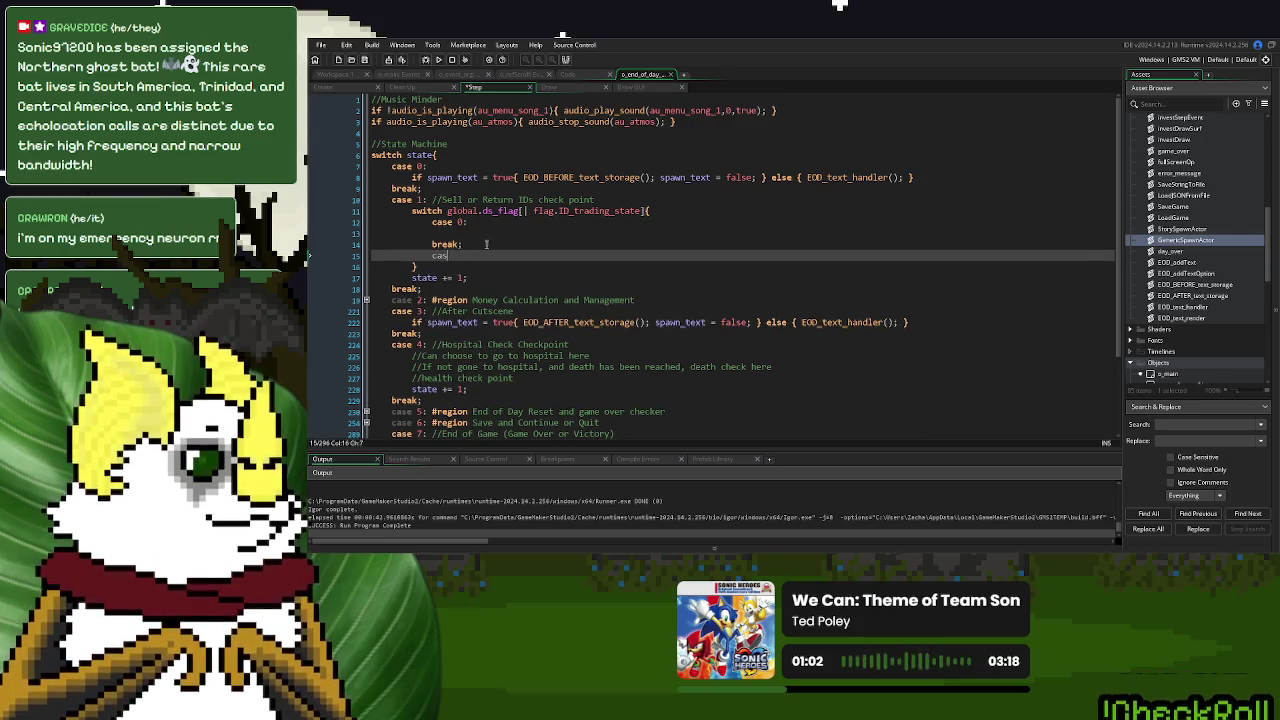
key("Return")
key("Return")
type("break;")
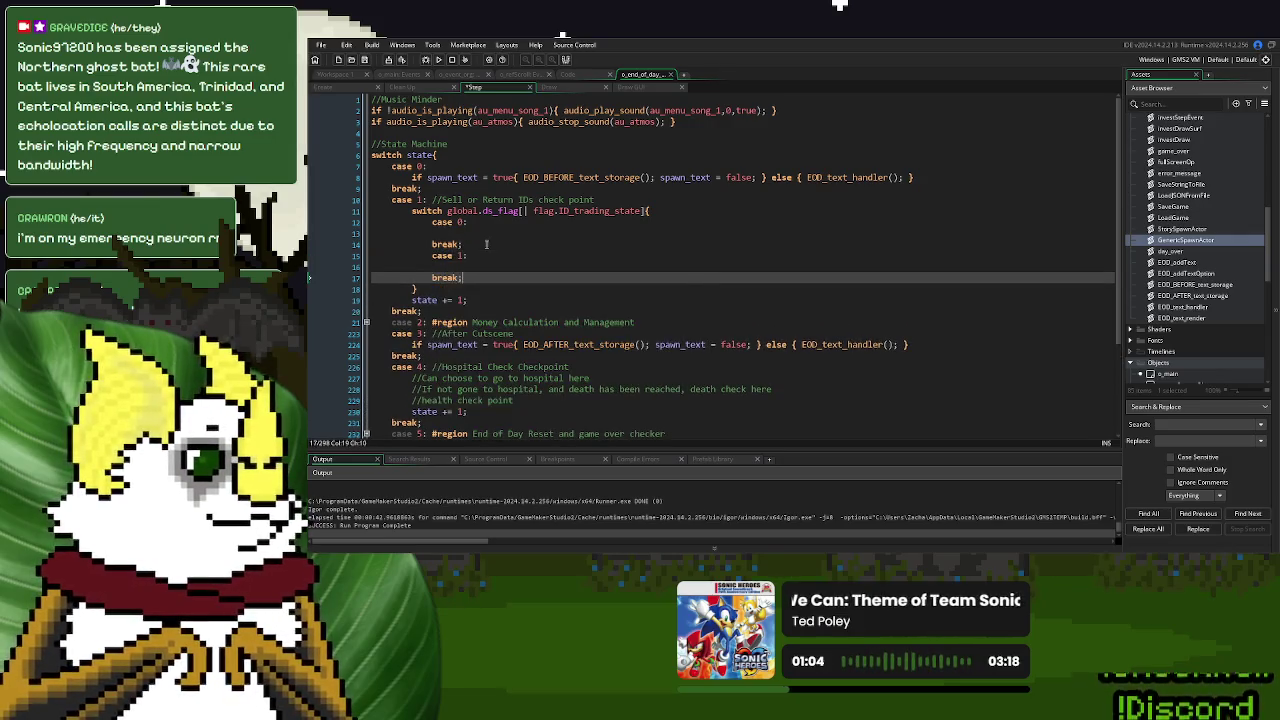
key("Up")
left_click(475, 281)
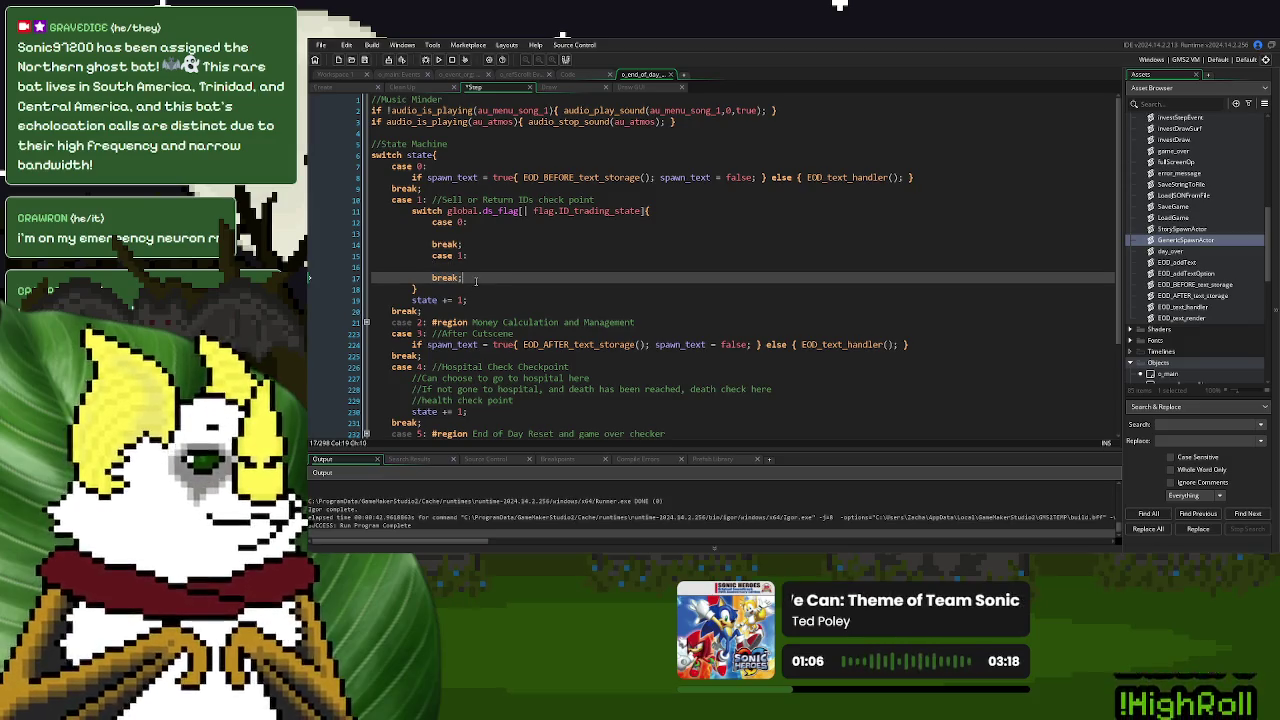
key("Return")
type("case 2:")
key("Return")
key("Return")
type("break;")
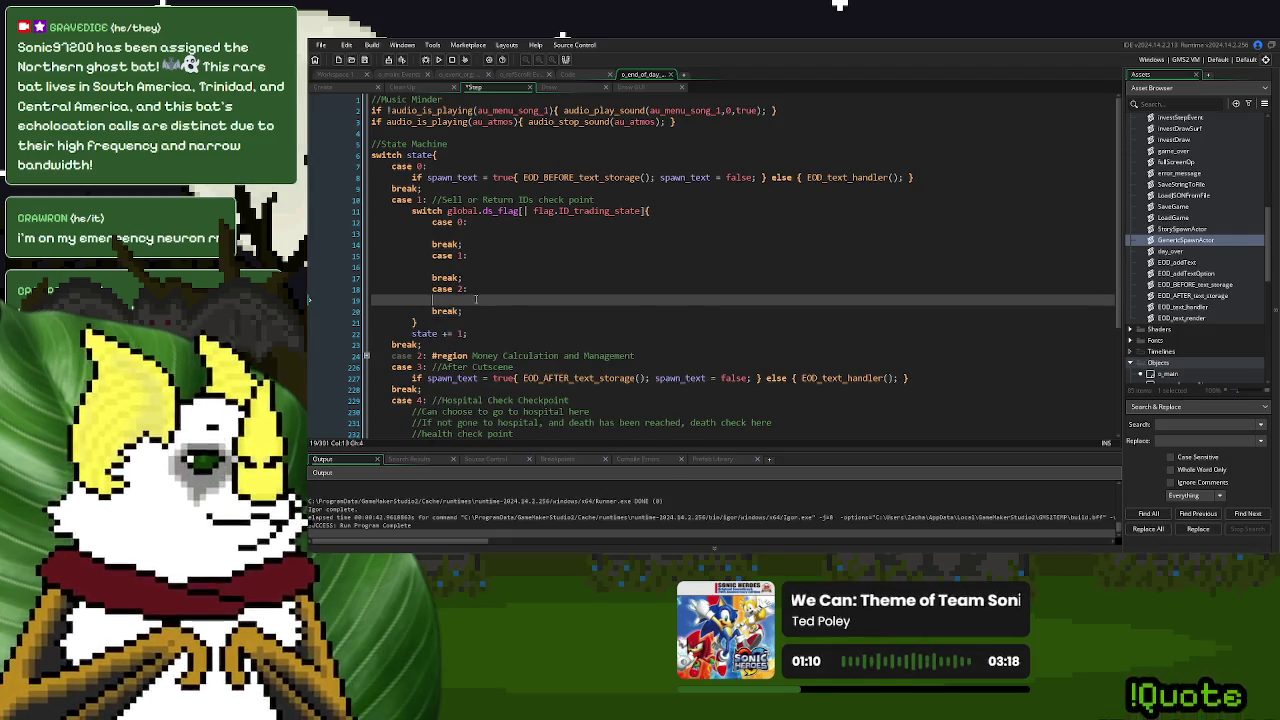
Move the state += 1; increment from after the switch into case 0
left_click_drag(480, 333, 441, 333)
key("BackSpace")
key("BackSpace")
key("BackSpace")
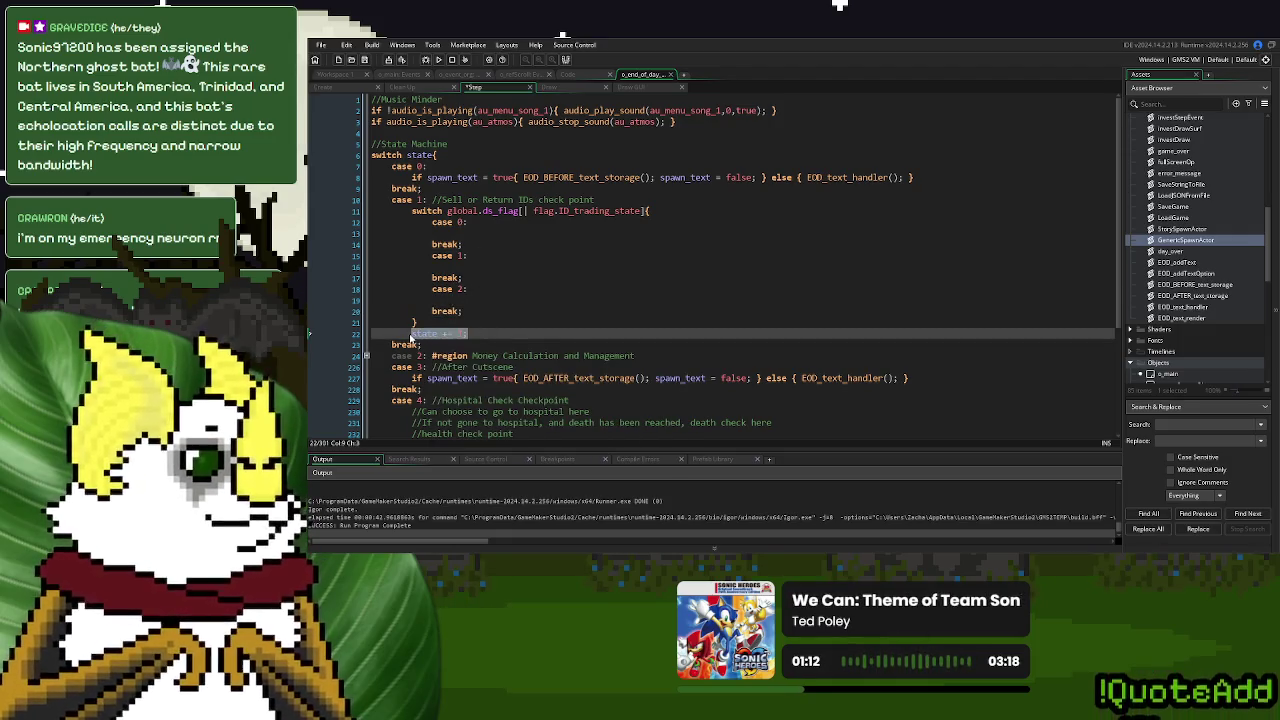
left_click(463, 237)
type("state += 1;")
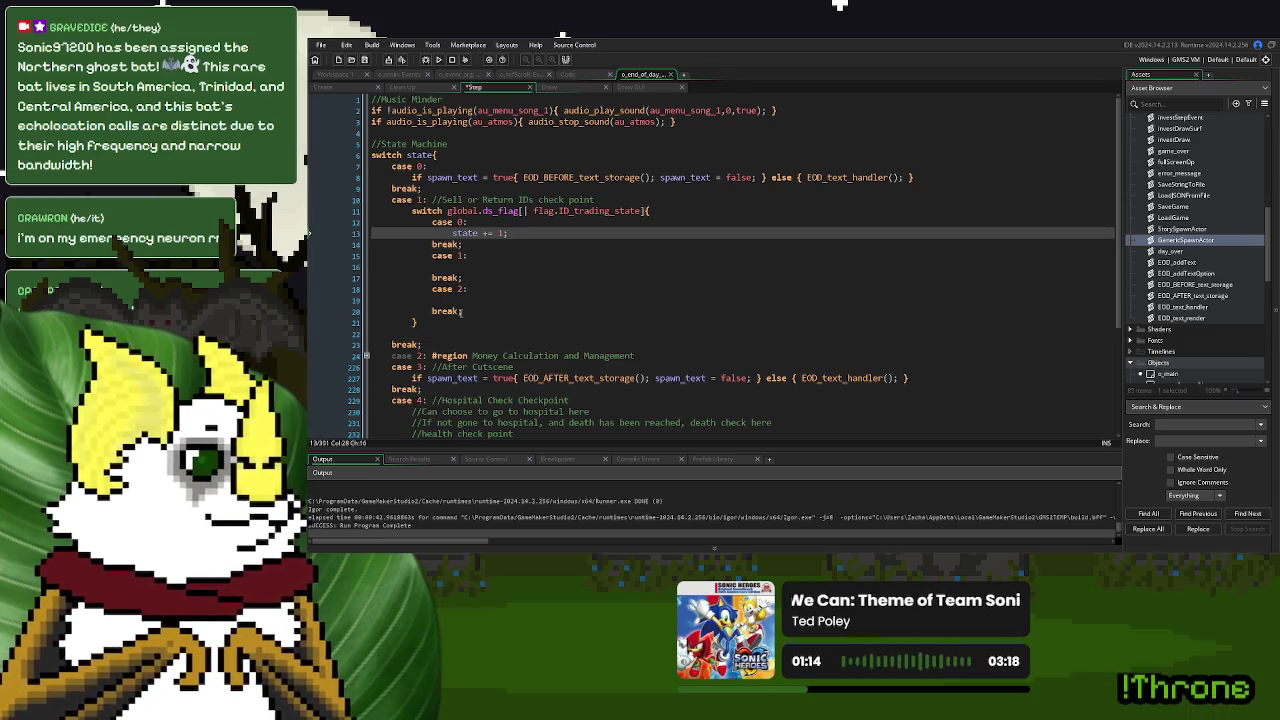
left_click_drag(453, 332, 452, 327)
key("BackSpace")
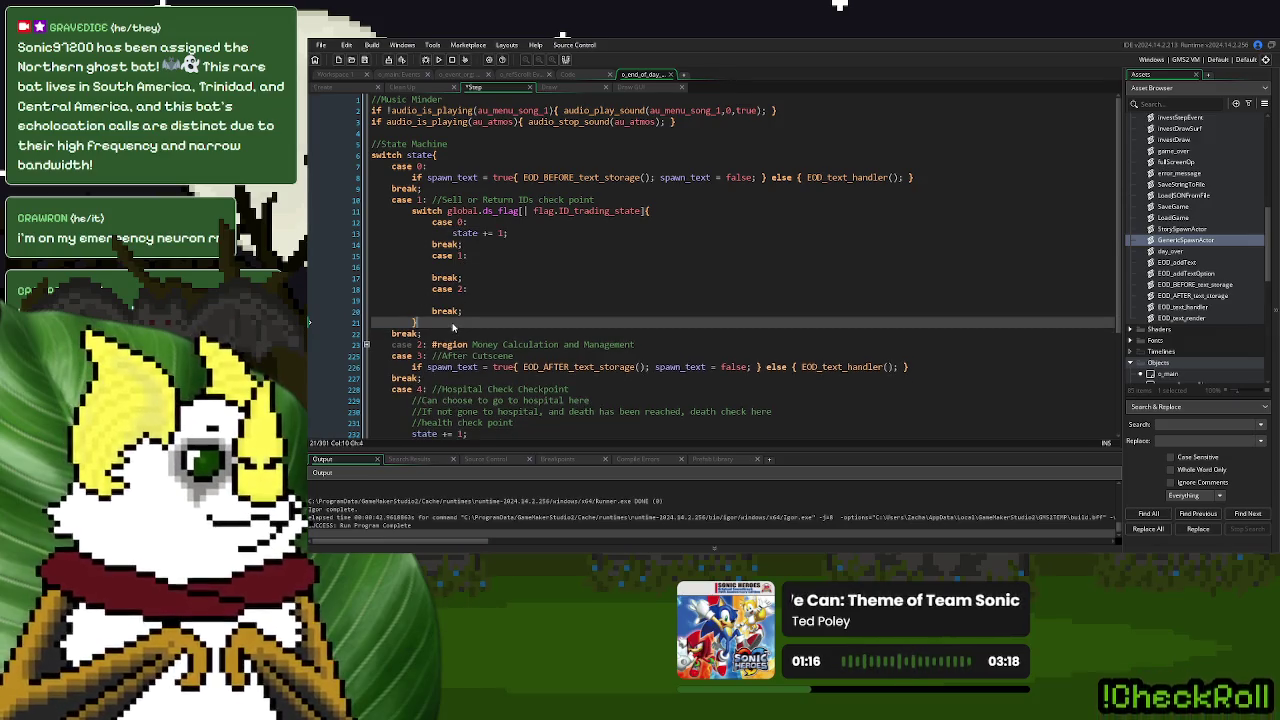
Label the cases with comments: nothing option, introduction and continual option
left_click(497, 222)
type("//nothing")
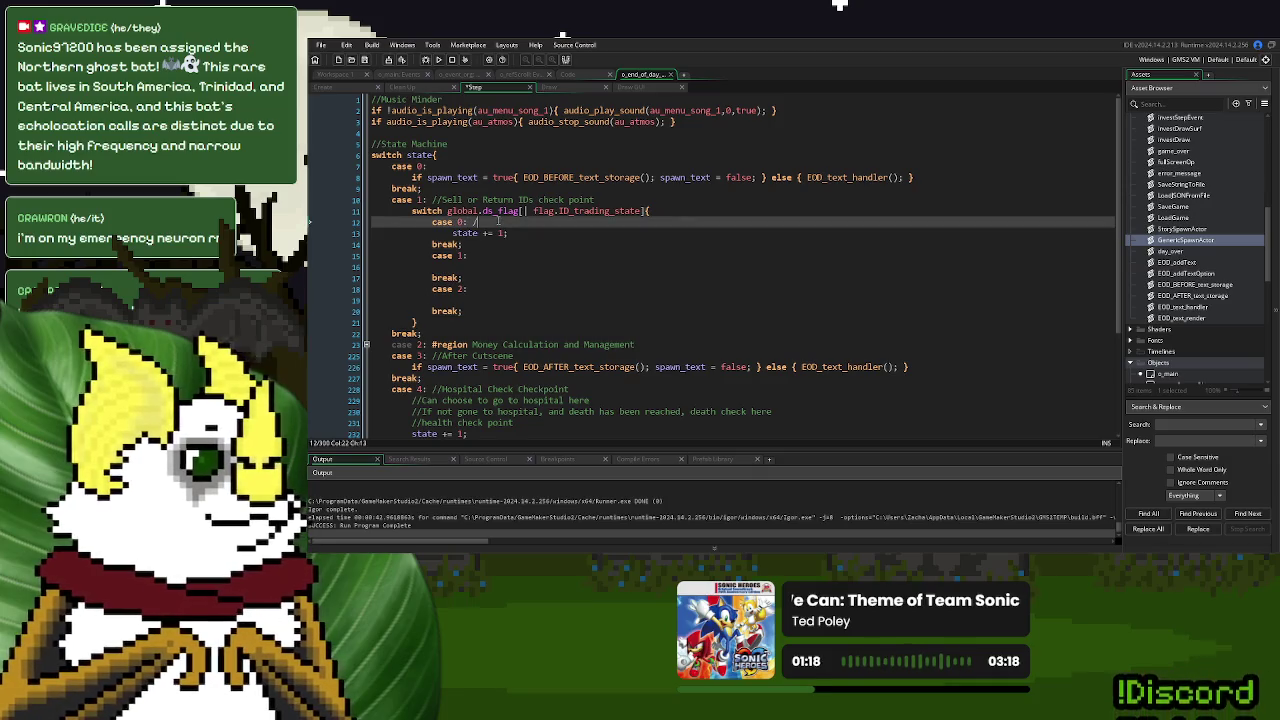
type(" option")
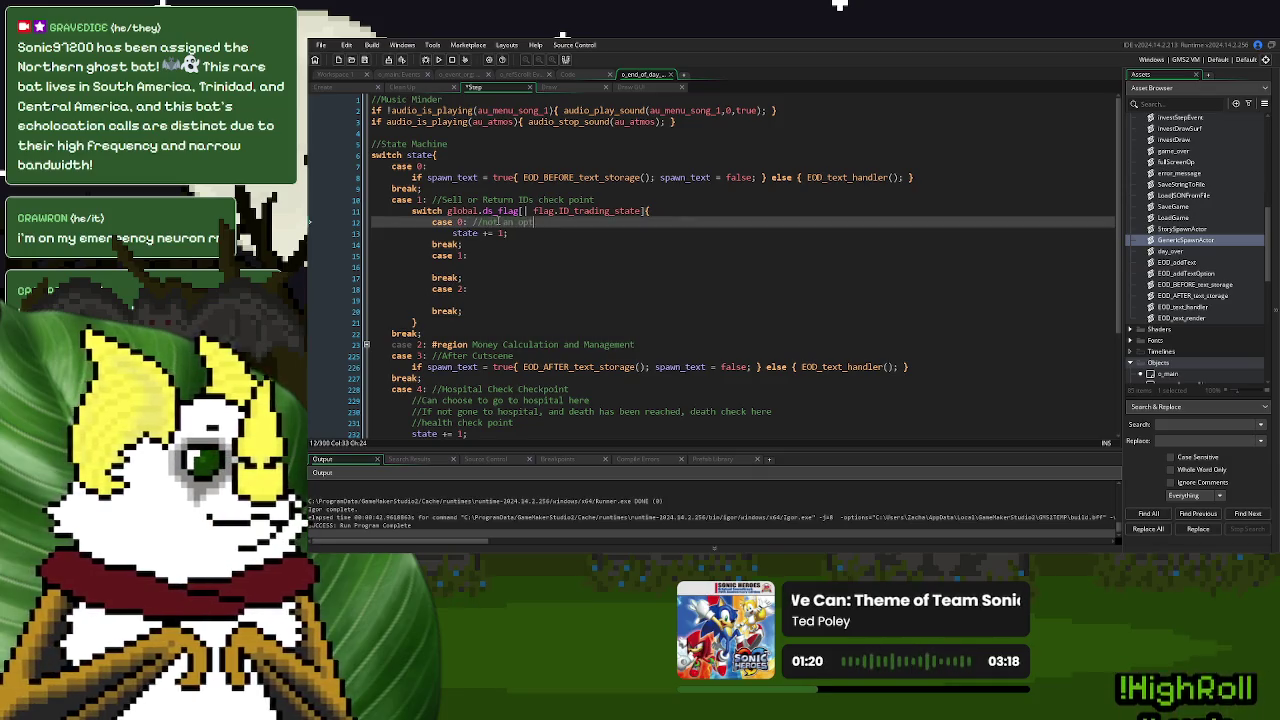
key("Down")
key("Down")
key("Down")
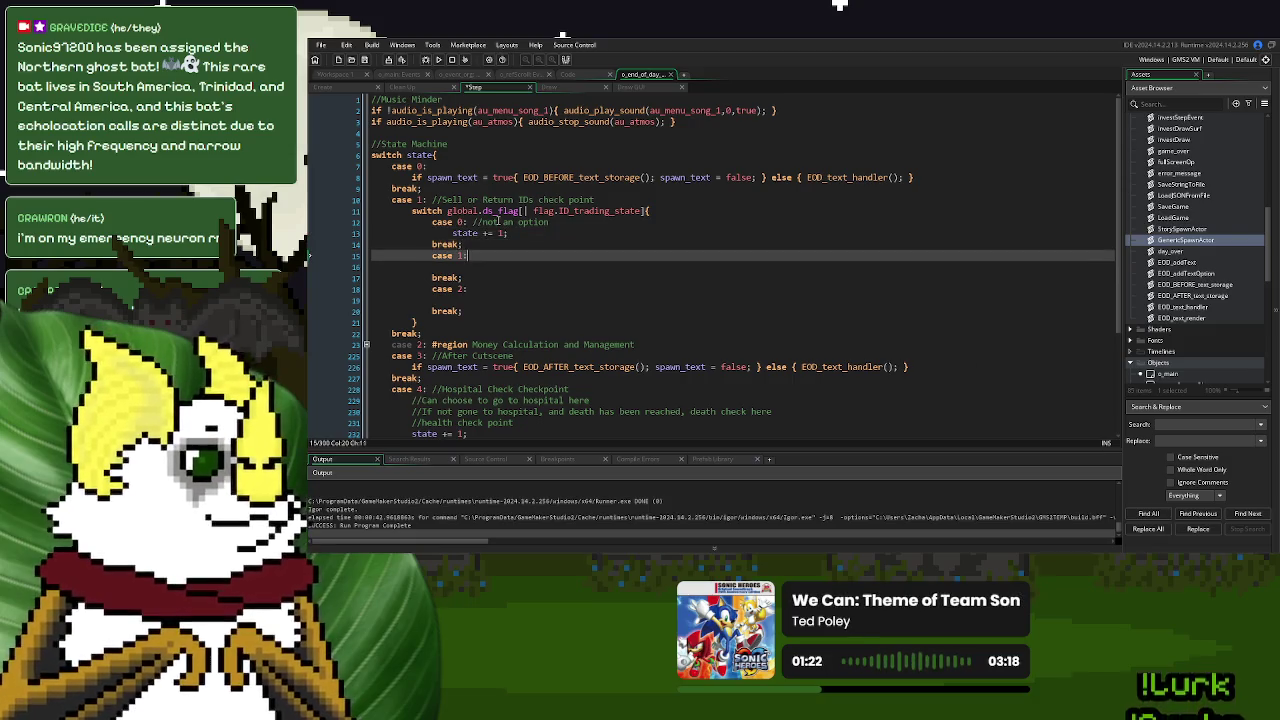
type(" //")
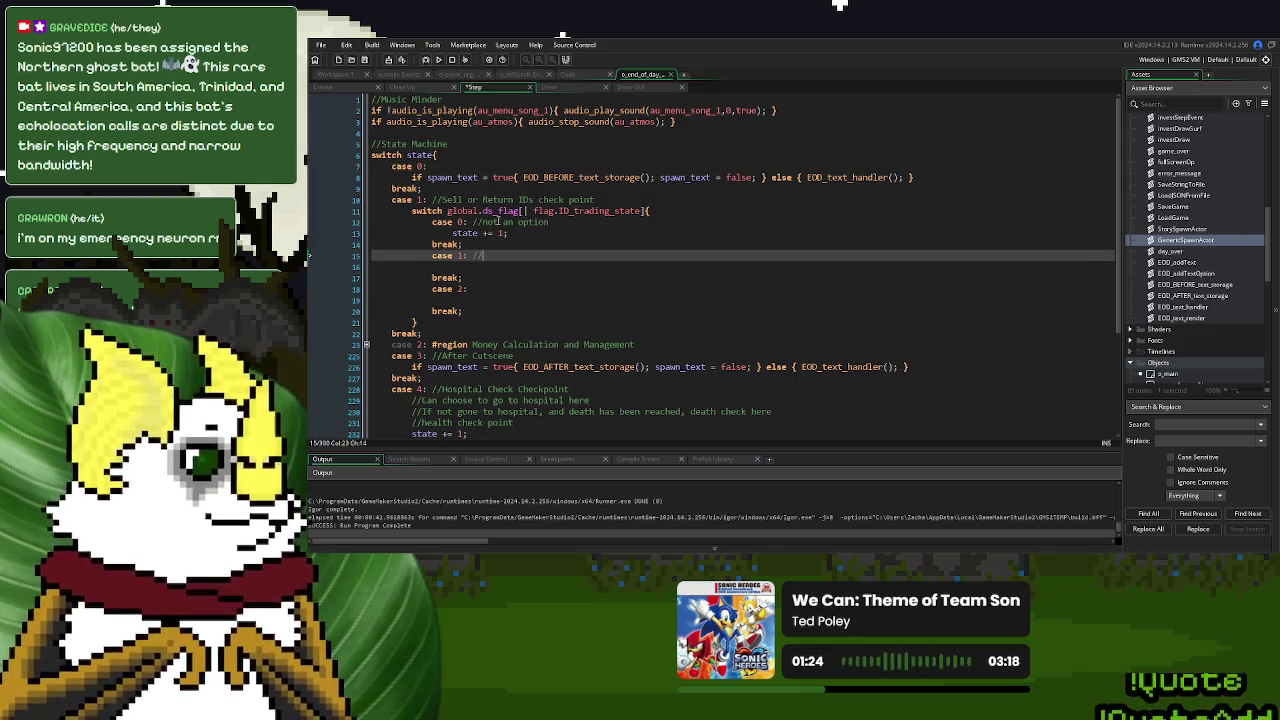
key("BackSpace")
key("BackSpace")
type("introductio")
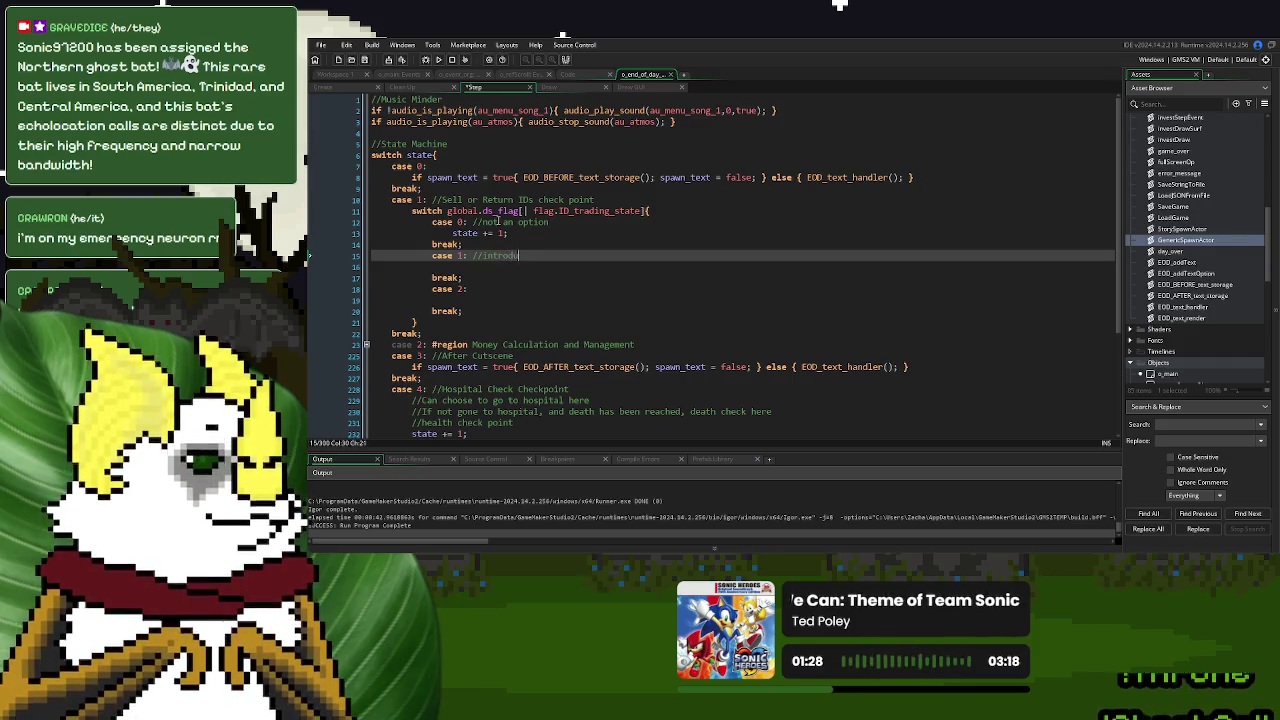
key("Down")
key("Down")
key("Down")
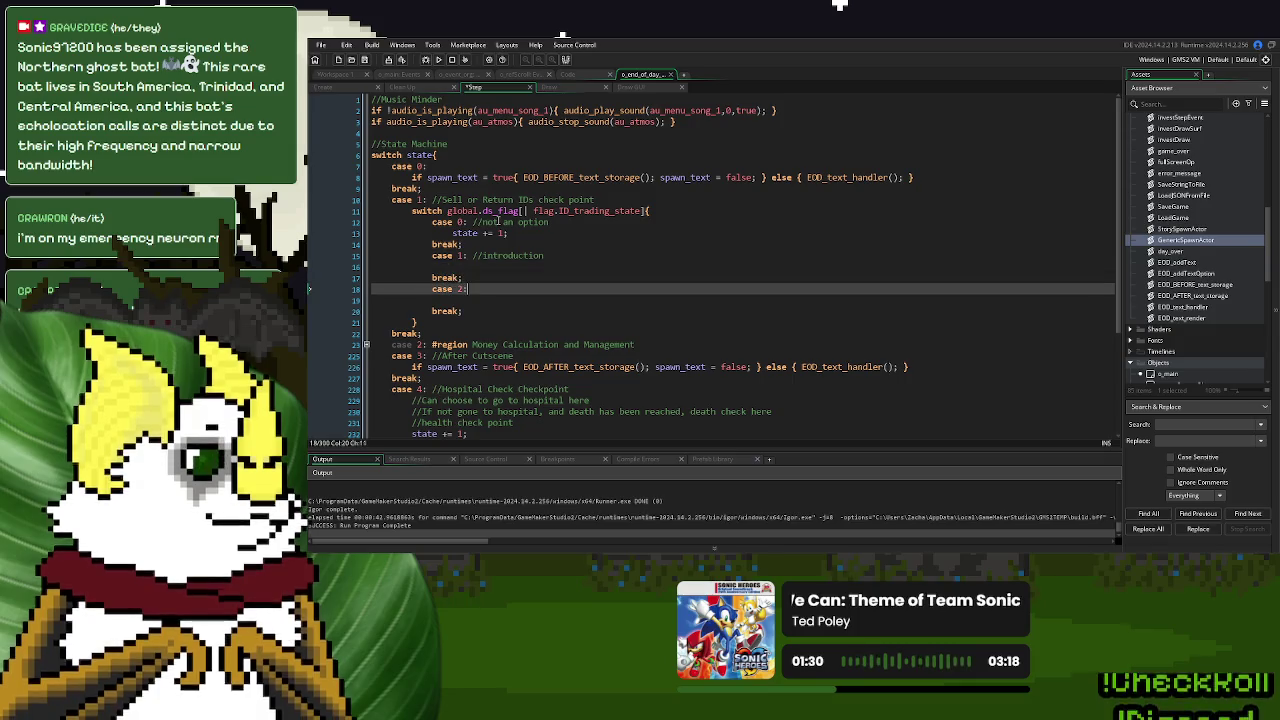
type("//")
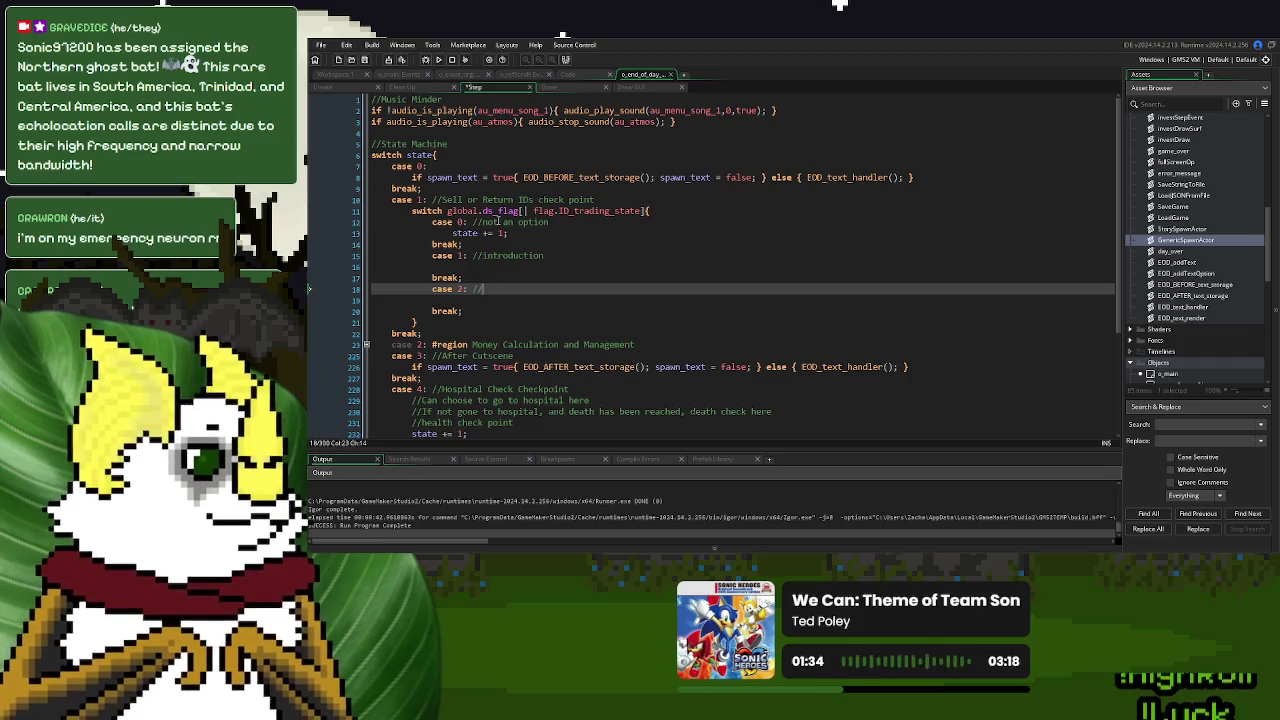
type("continual o")
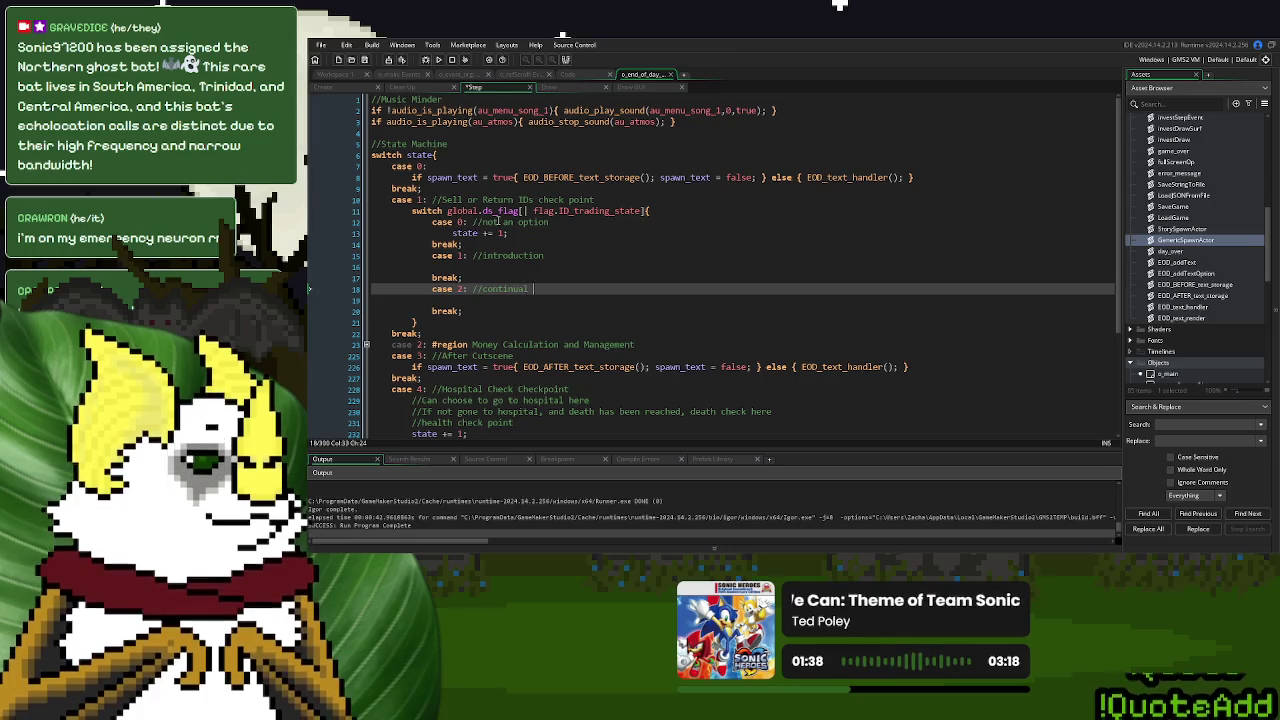
type("ptio")
key("Down")
key("Down")
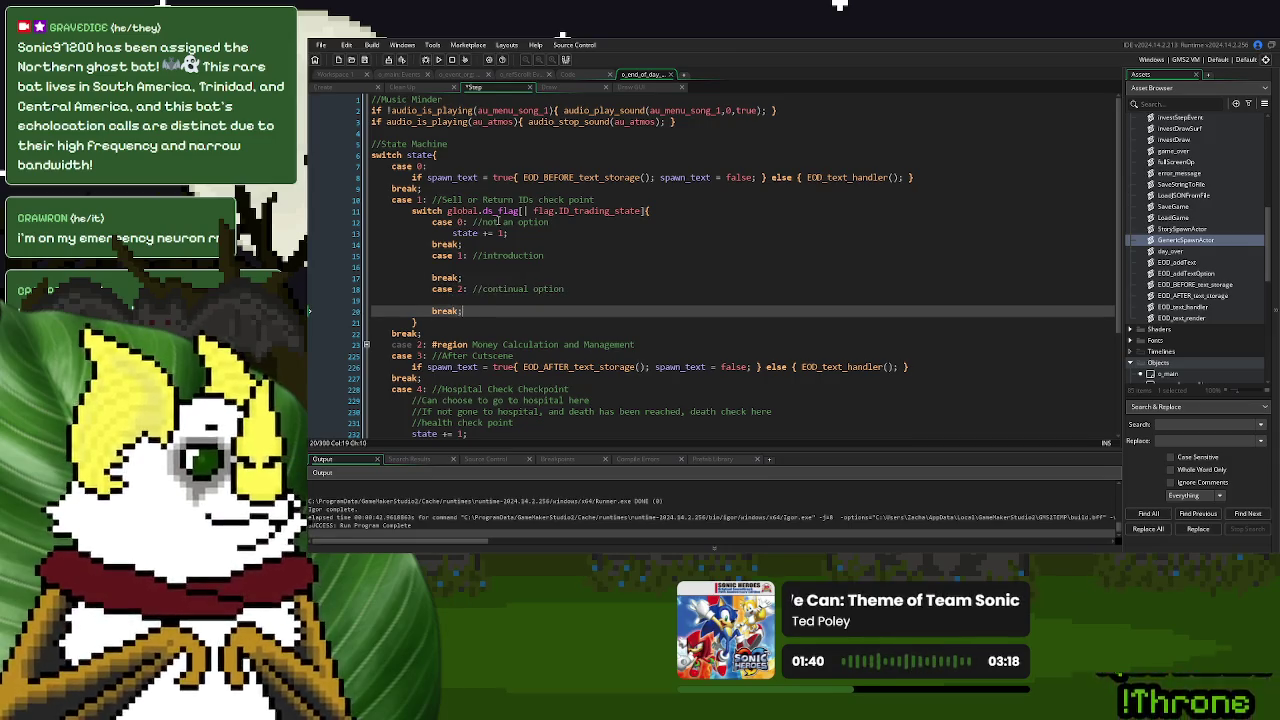
Add case 3 commented as option unavailable, with its own break
key("Return")
type("case 3")
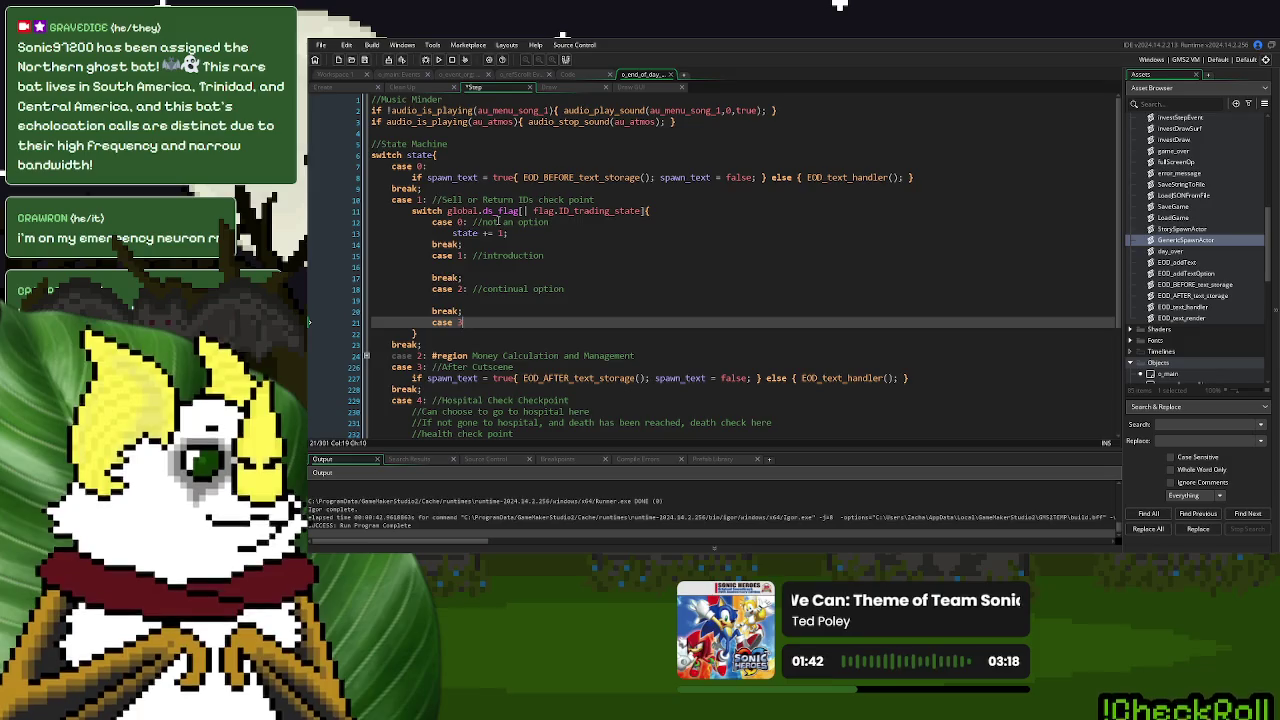
key("Return")
key("Return")
type("break;")
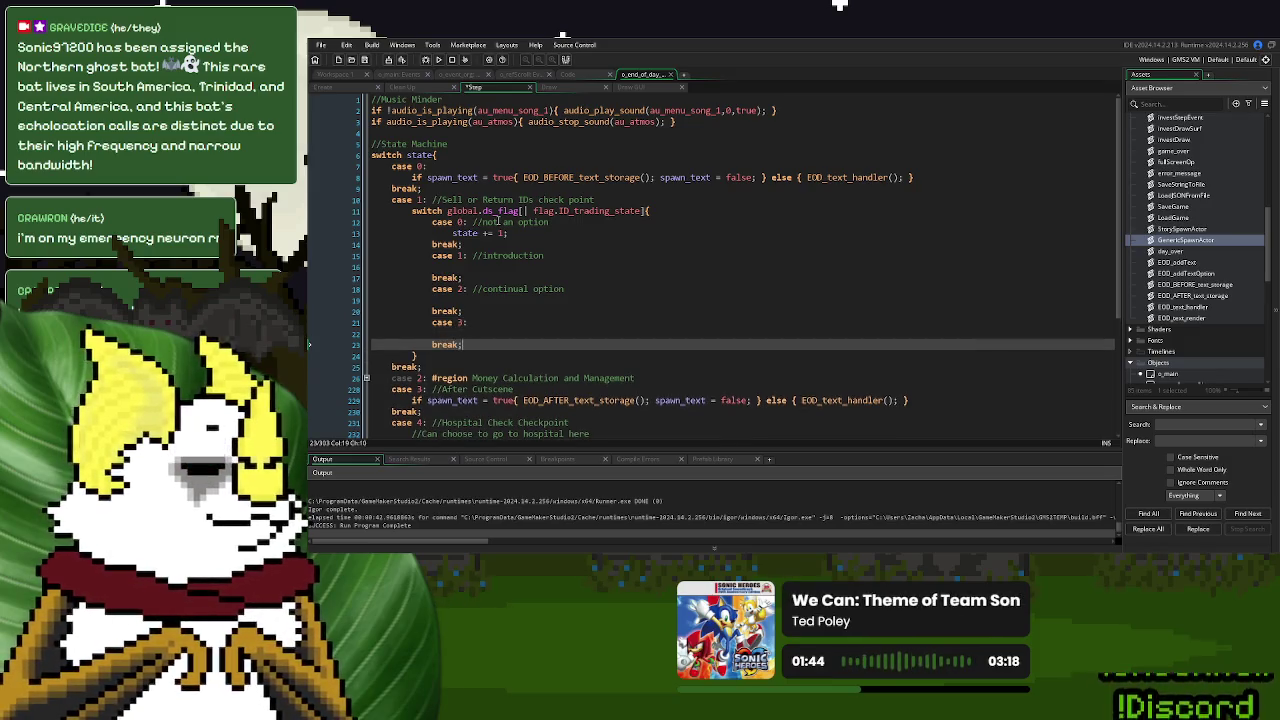
left_click(493, 321)
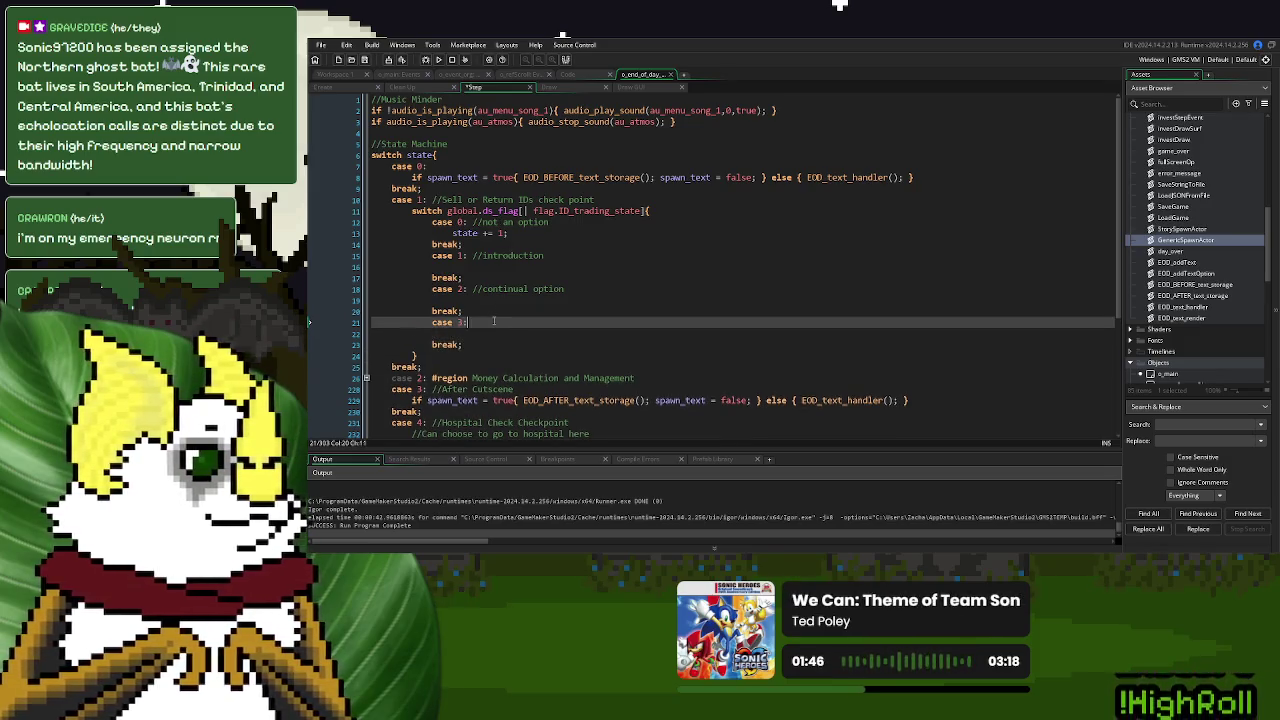
type(" //denied")
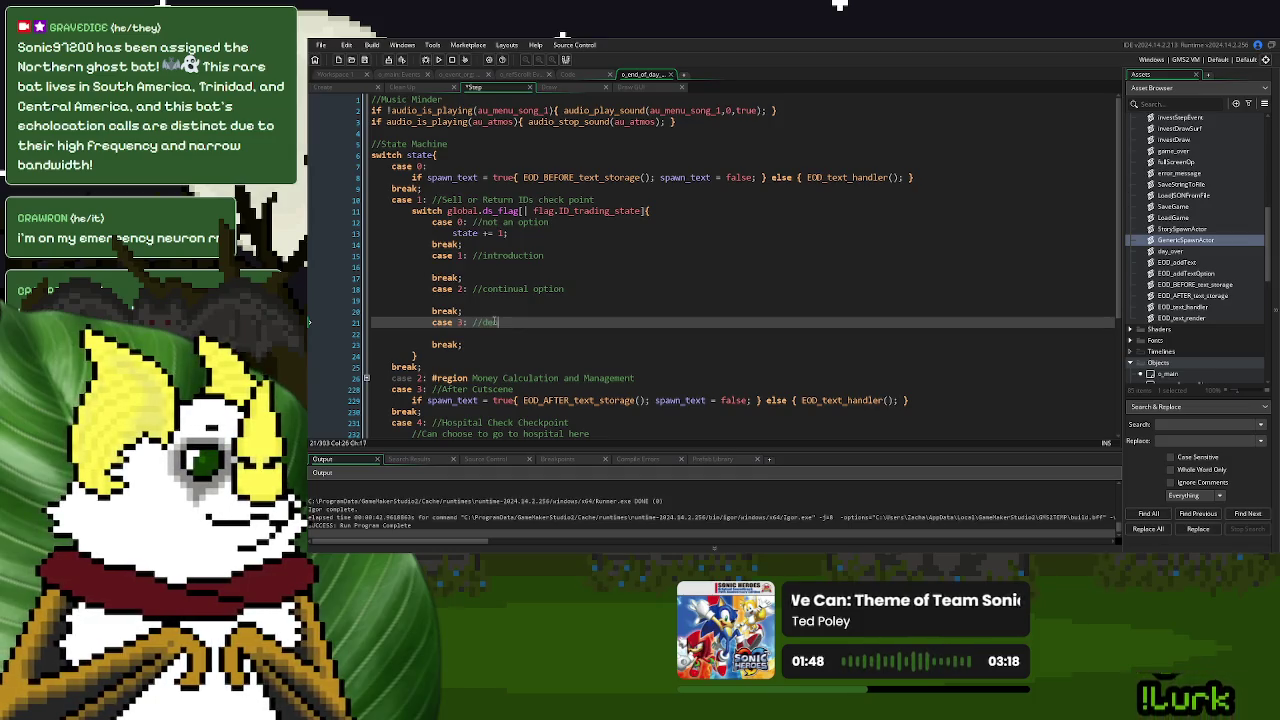
key("BackSpace")
key("BackSpace")
key("BackSpace")
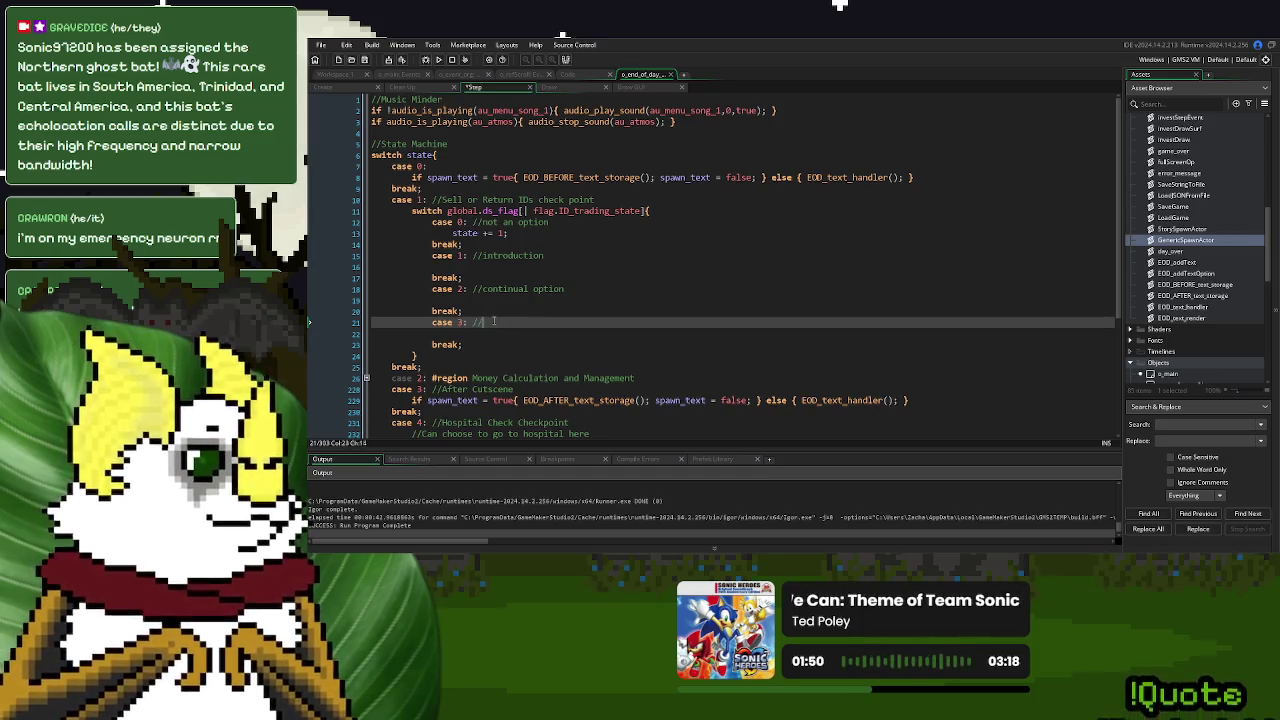
type("ption unavailable")
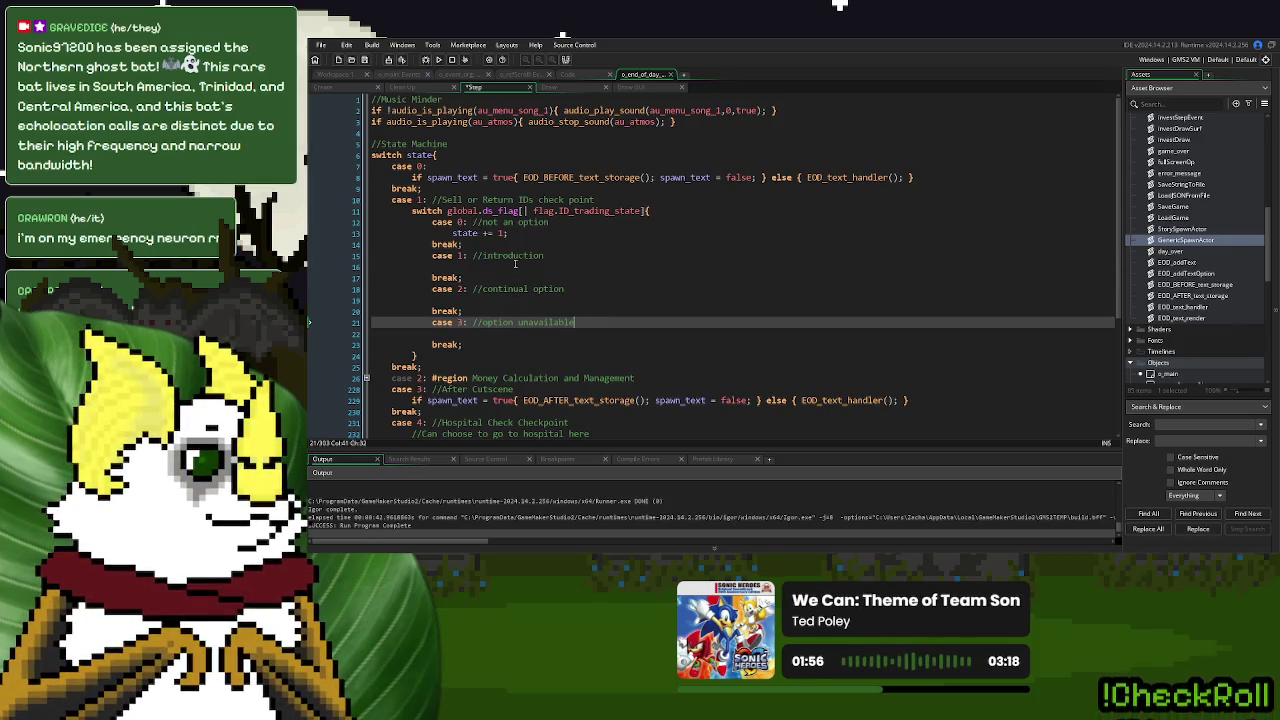
left_click(517, 266)
left_click(520, 300)
Join o_event_org's club_open flag assignment onto the GameDay if line and close it with a brace
key("ctrl+Tab")
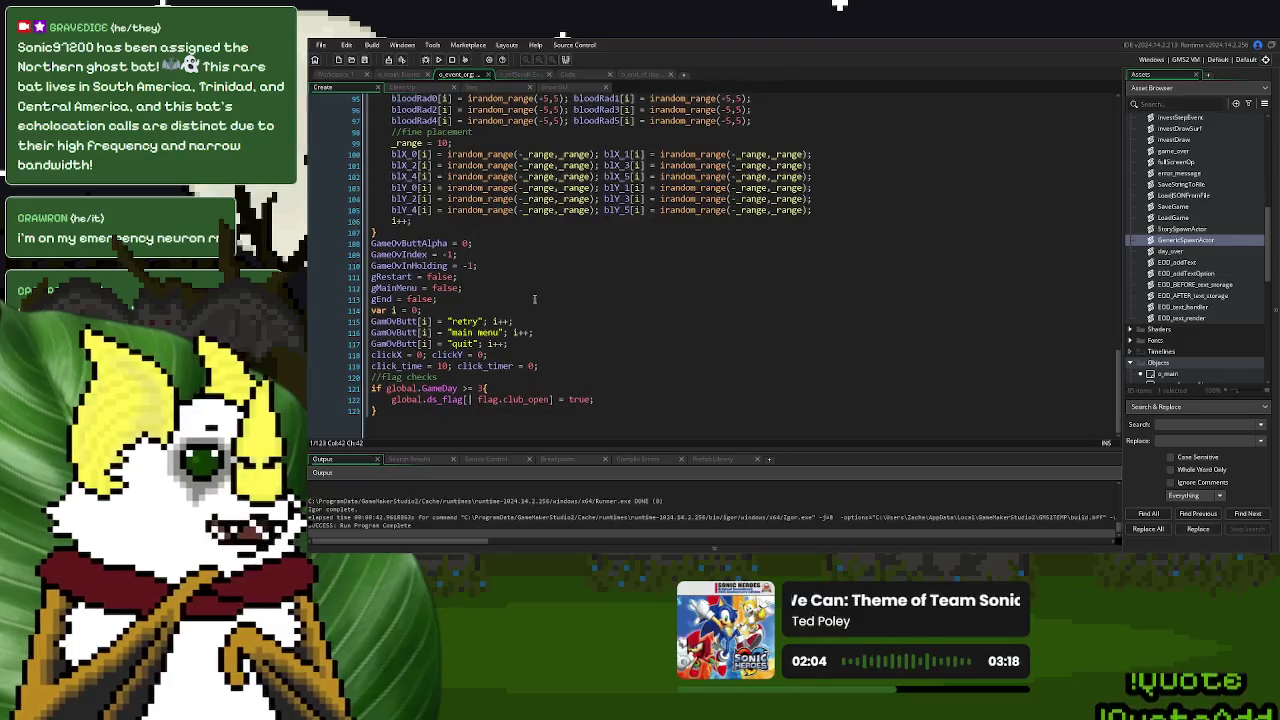
left_click(424, 412)
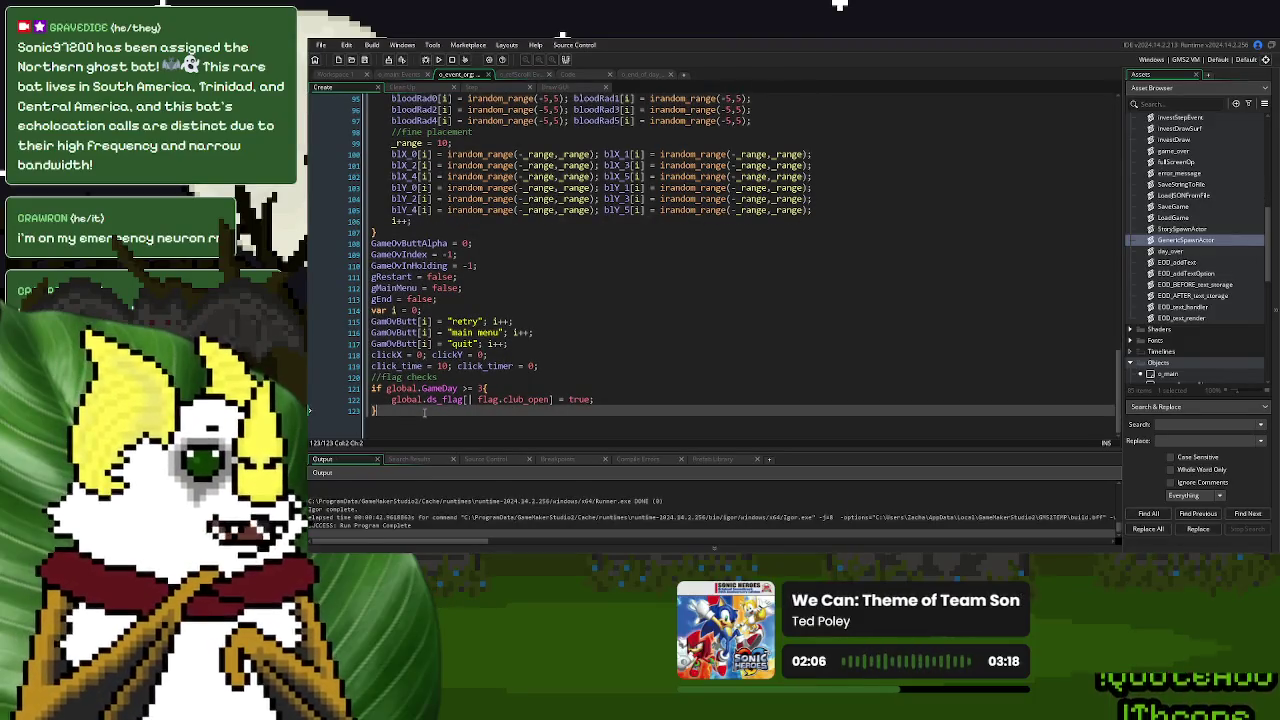
key("Up")
key("Home")
key("BackSpace")
key("BackSpace")
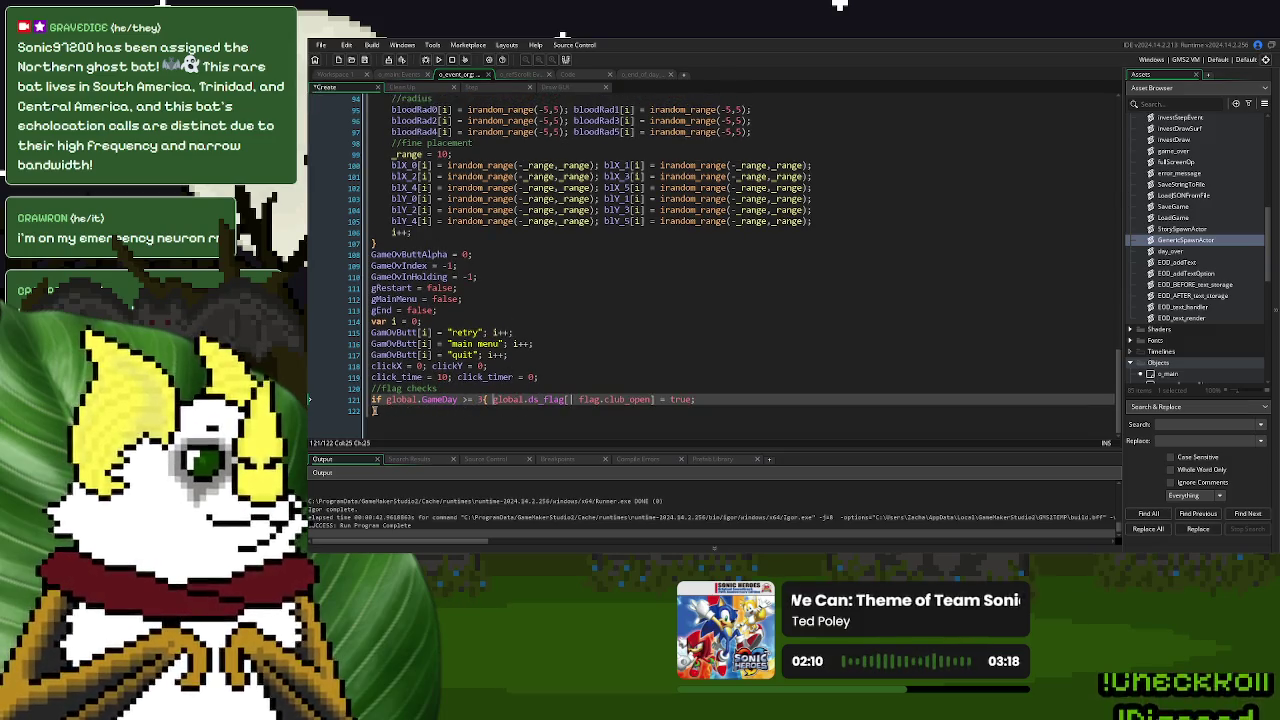
key("End")
type("}")
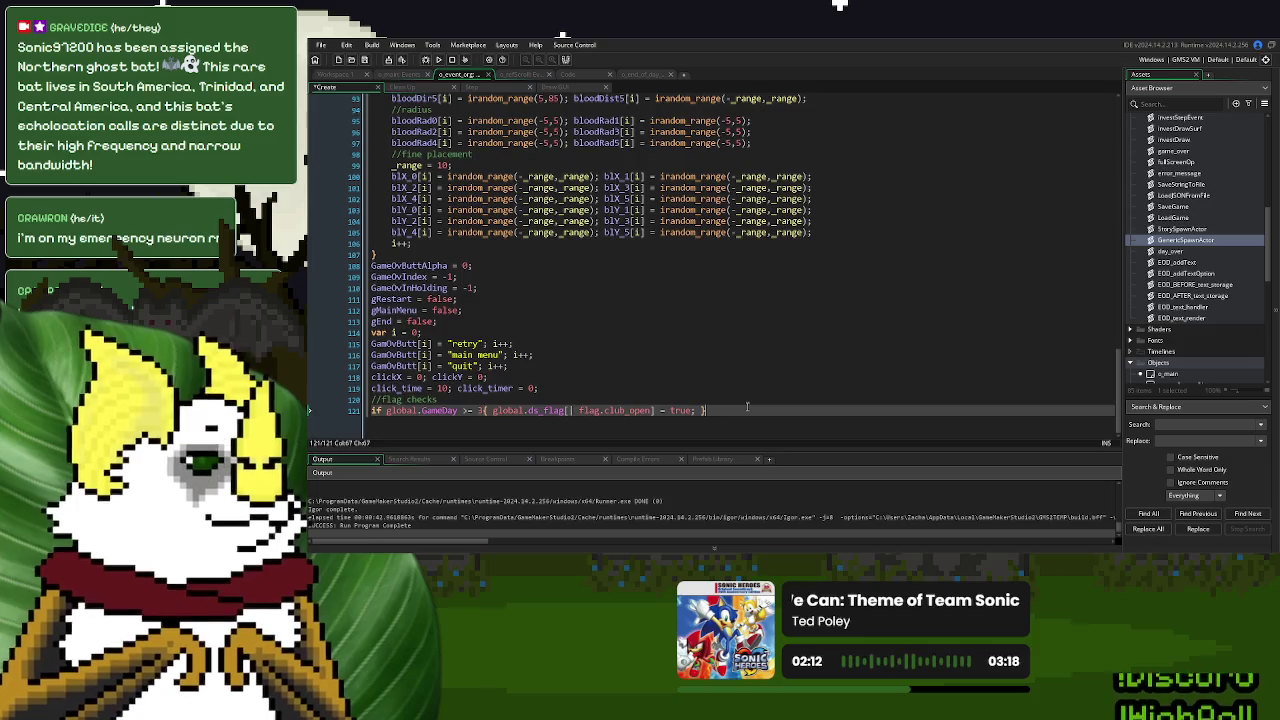
key("Return")
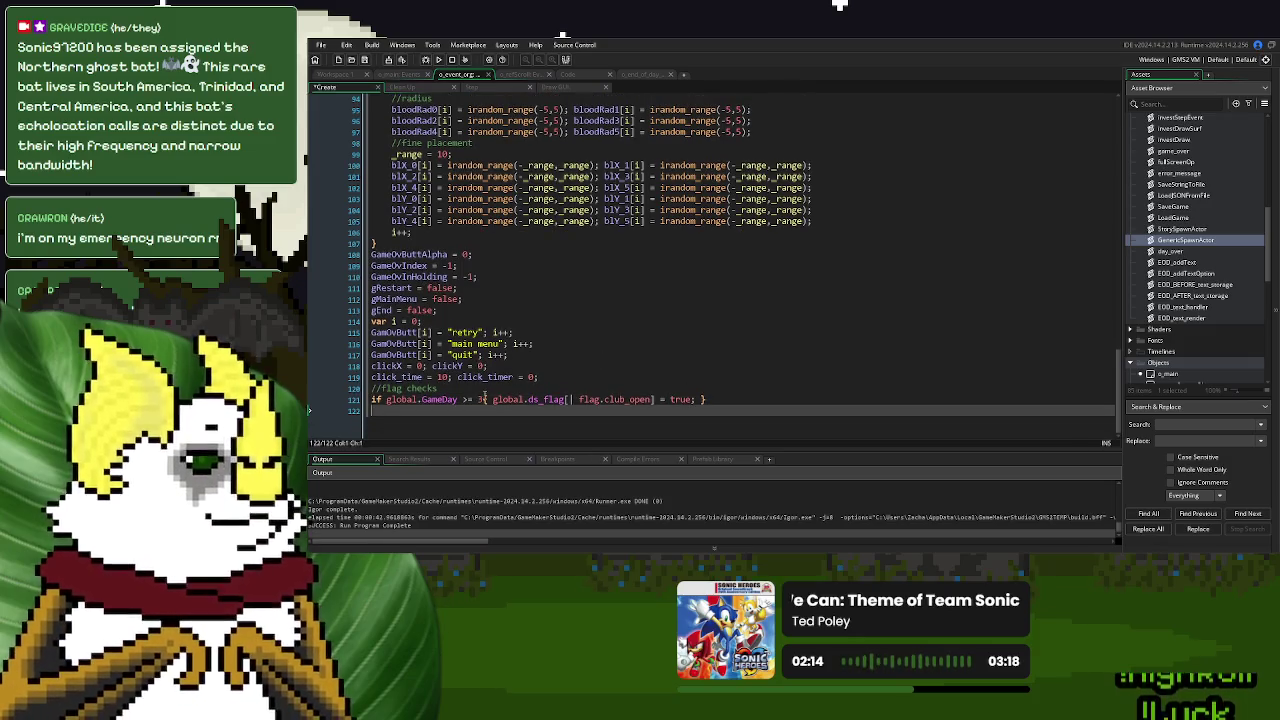
Copy the GameDay condition onto the new empty line below
left_click(485, 399)
key("shift+Home")
key("ctrl+c")
key("Down")
key("ctrl+v")
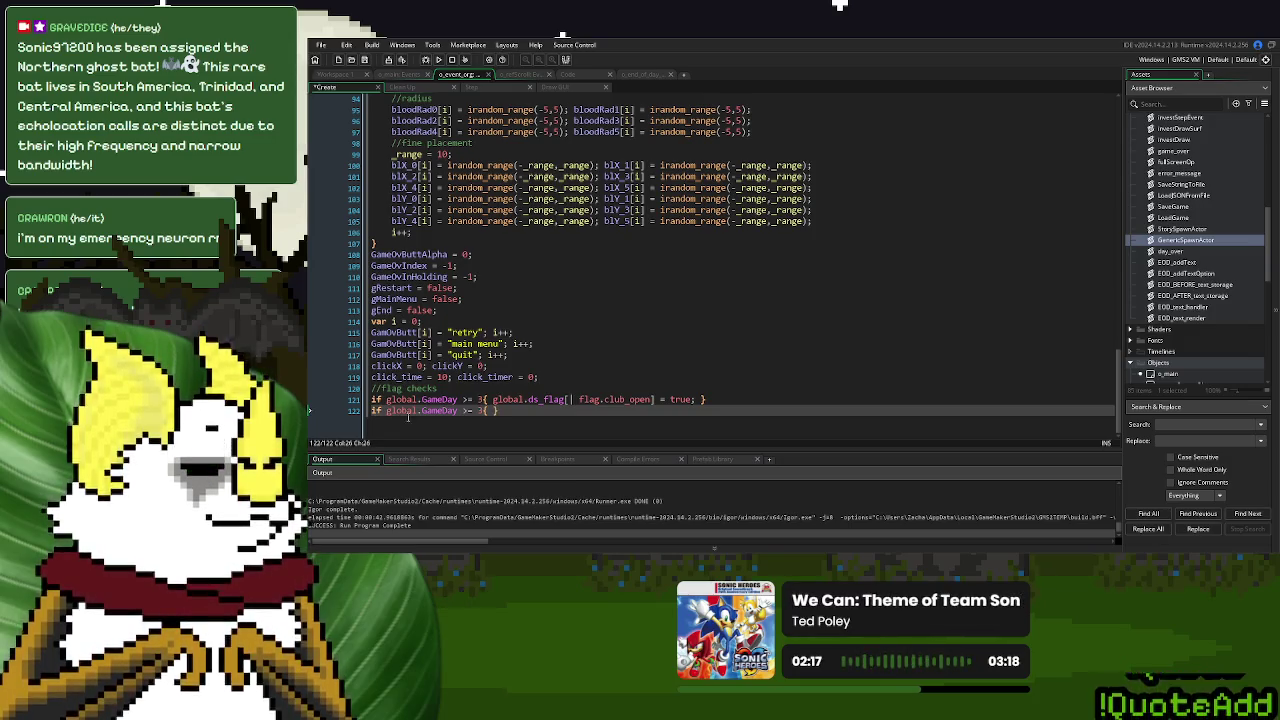
Check o_end_of_day's state machine and select the ID_trading_state flag expression in its switch
left_click(628, 78)
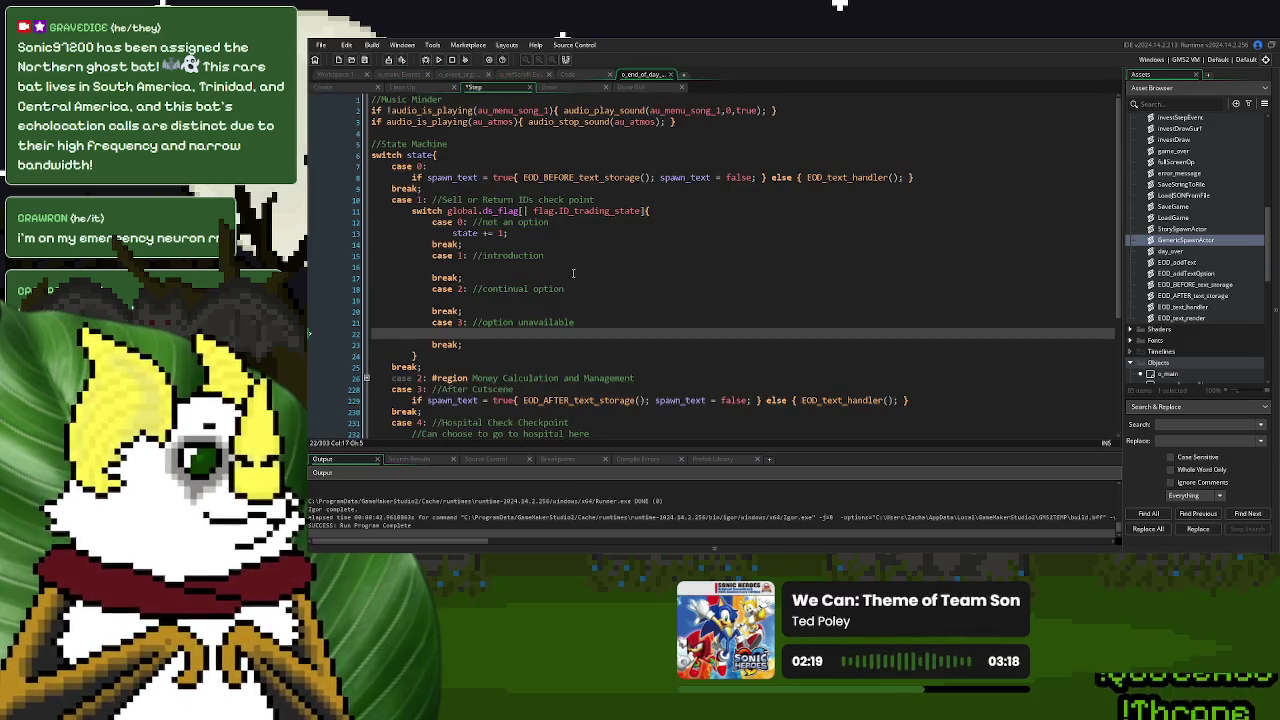
left_click(567, 74)
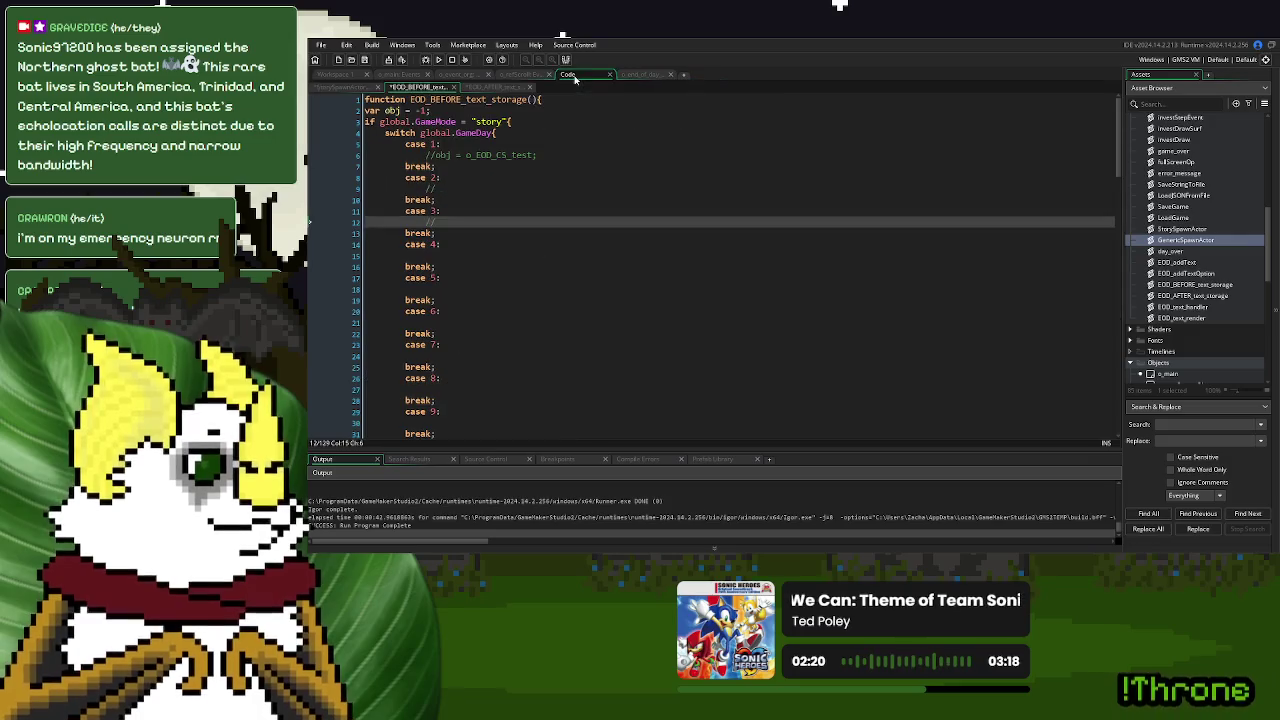
left_click(636, 76)
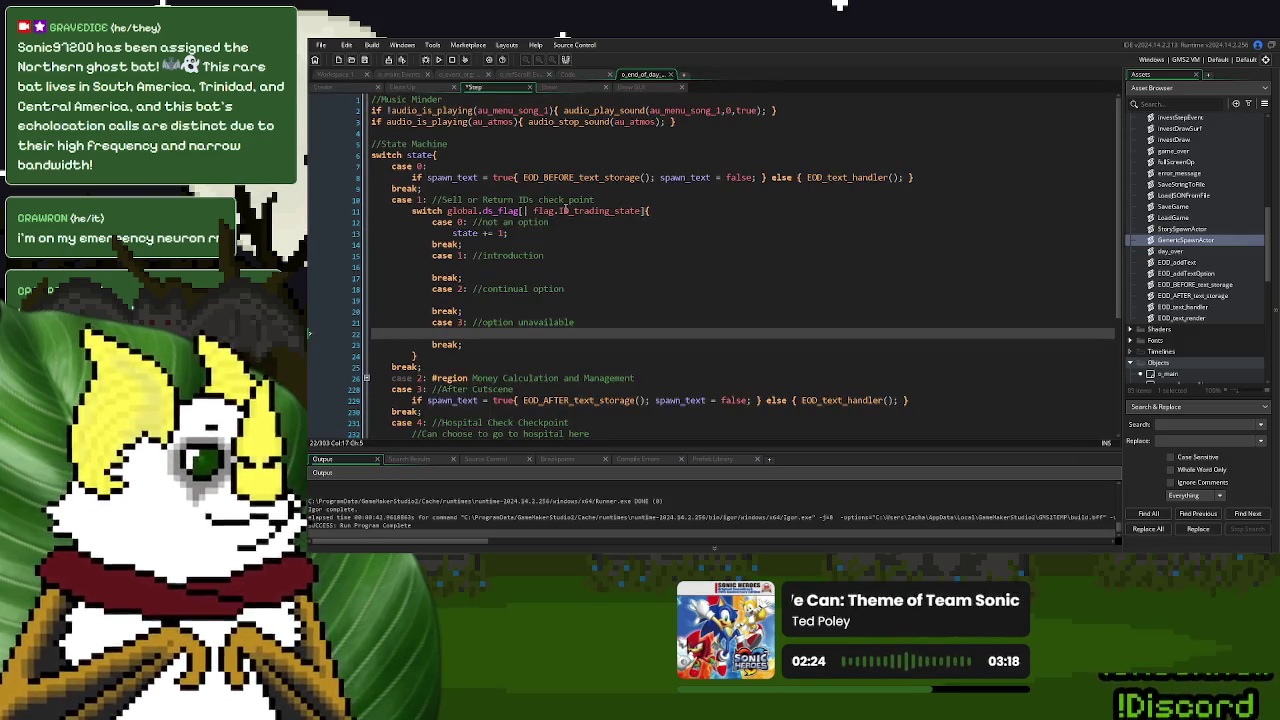
left_click(645, 210)
left_click_drag(646, 210, 446, 211)
Delete the duplicated GameDay condition and the unfinished if from o_event_org's Create code
left_click(460, 75)
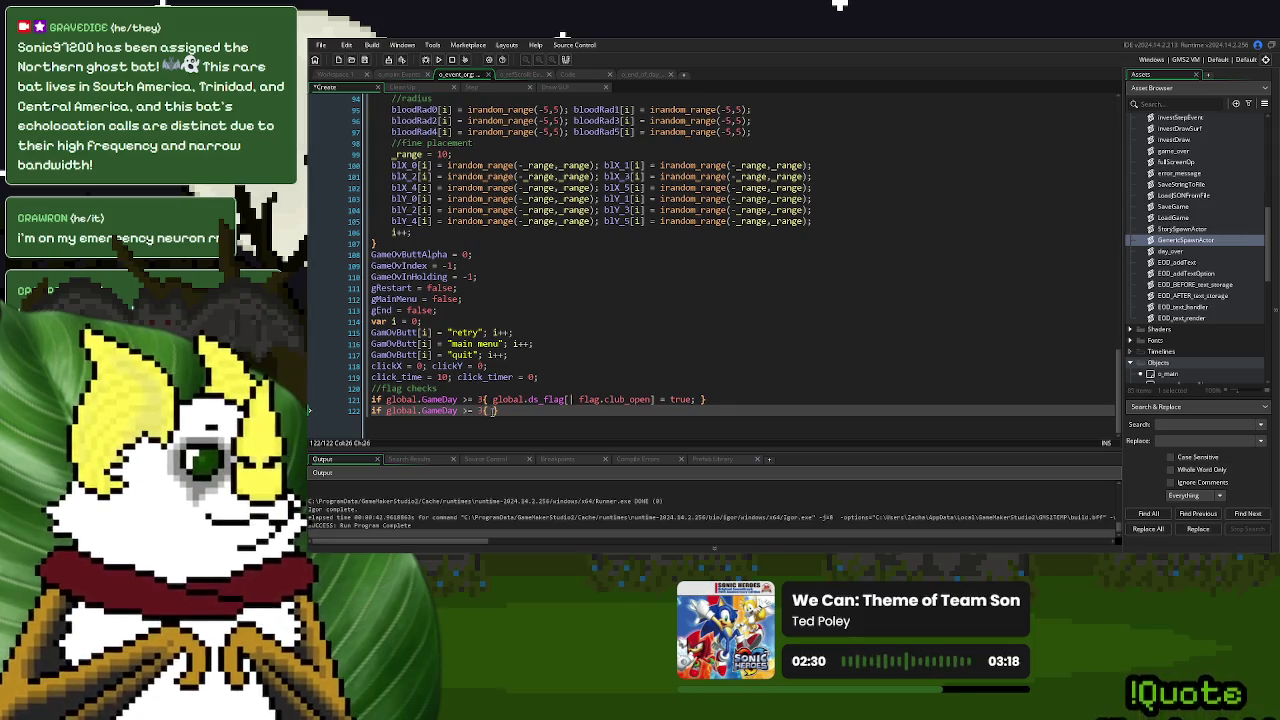
left_click_drag(503, 412, 369, 413)
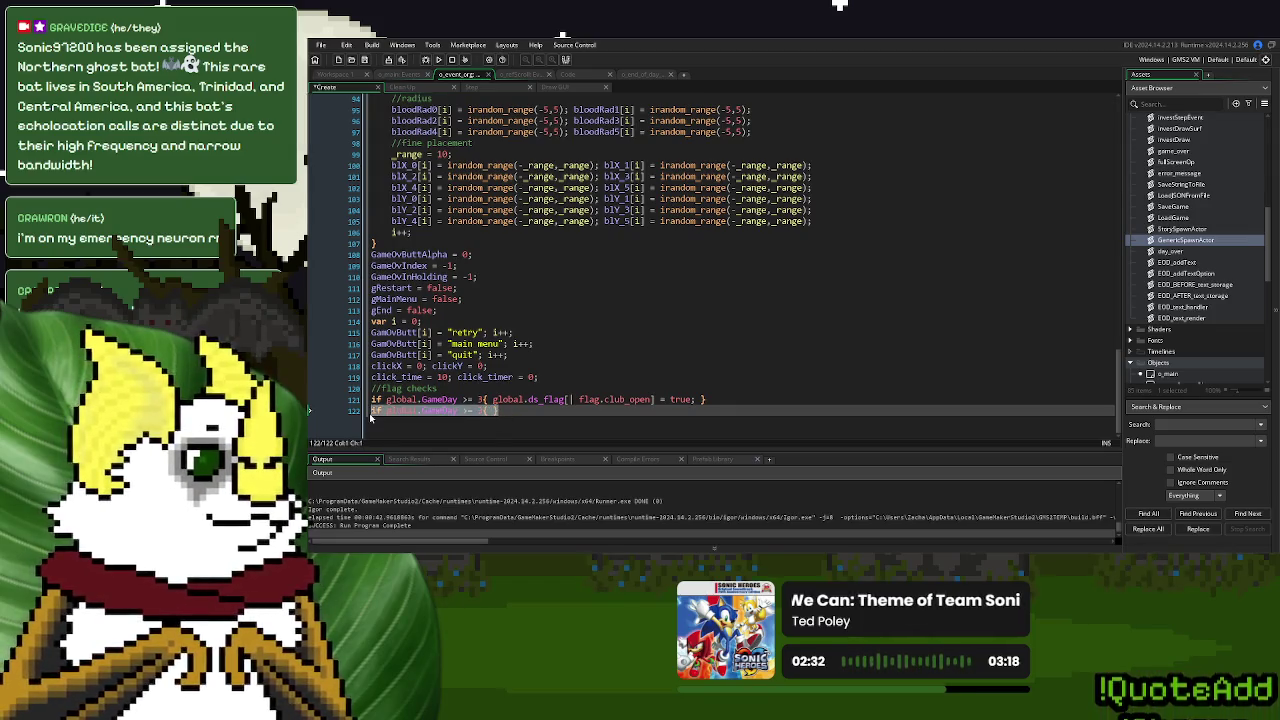
key("BackSpace")
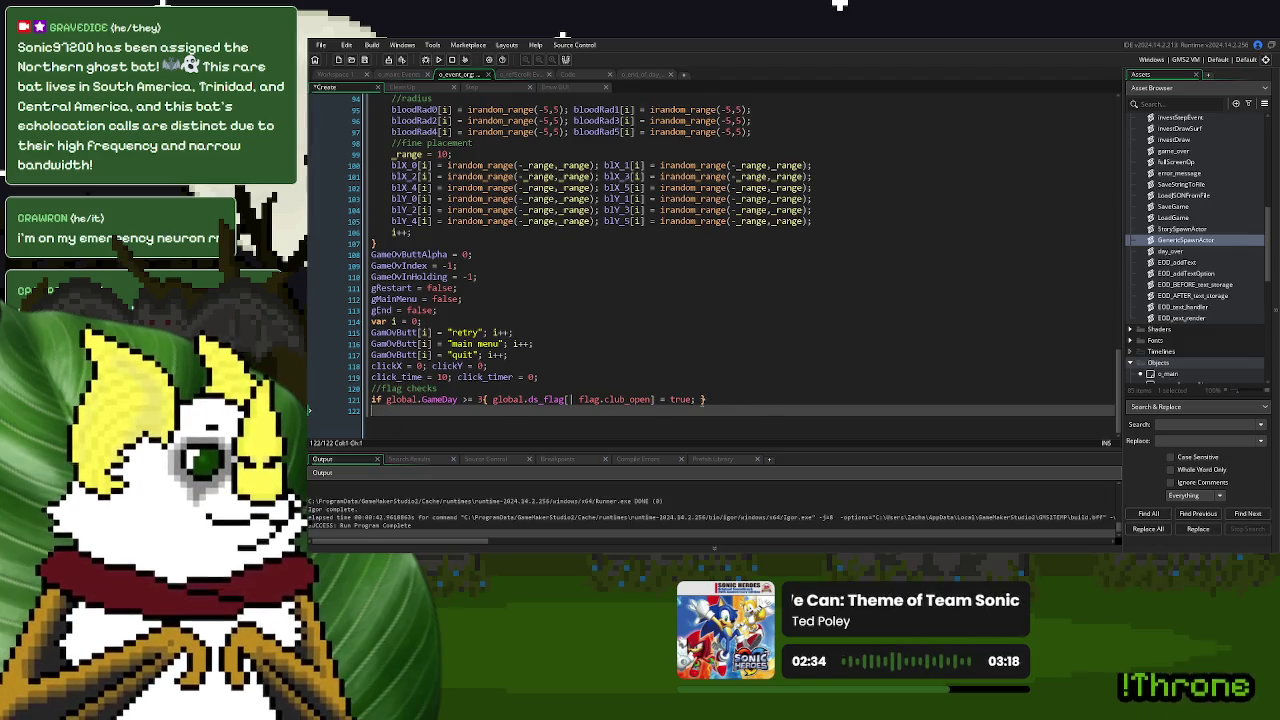
left_click(699, 399)
type("if")
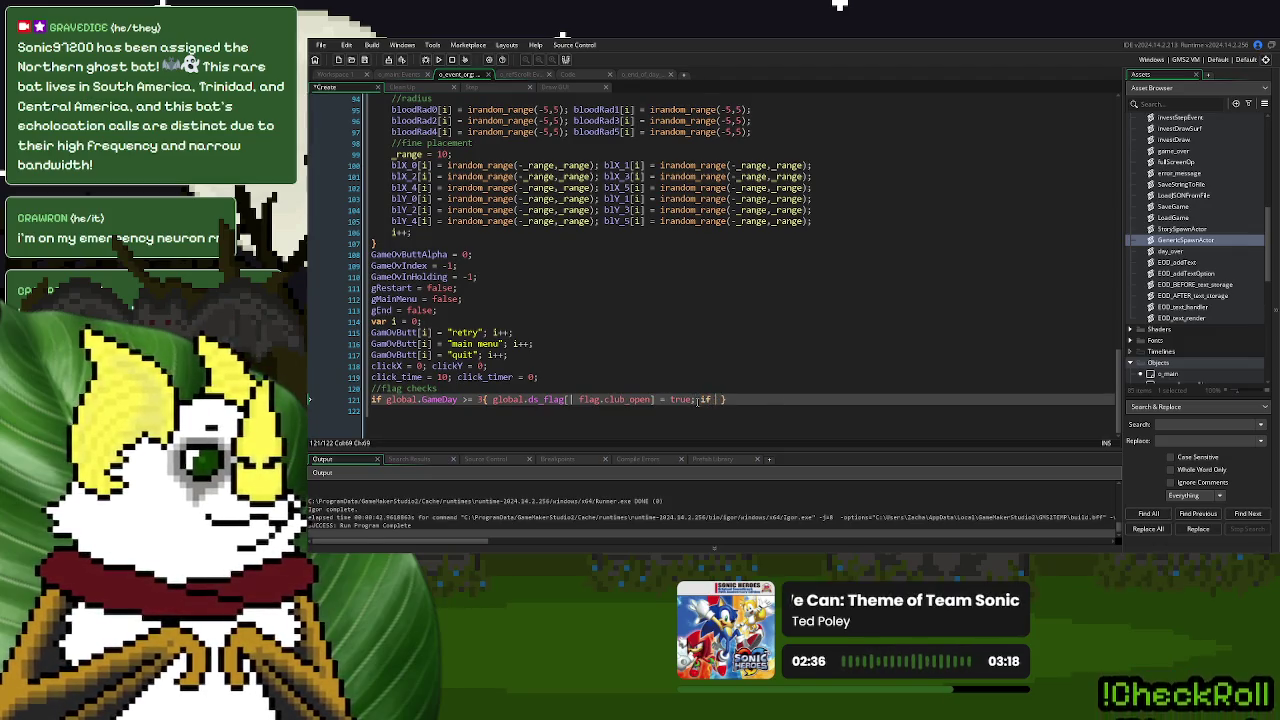
key("BackSpace")
key("BackSpace")
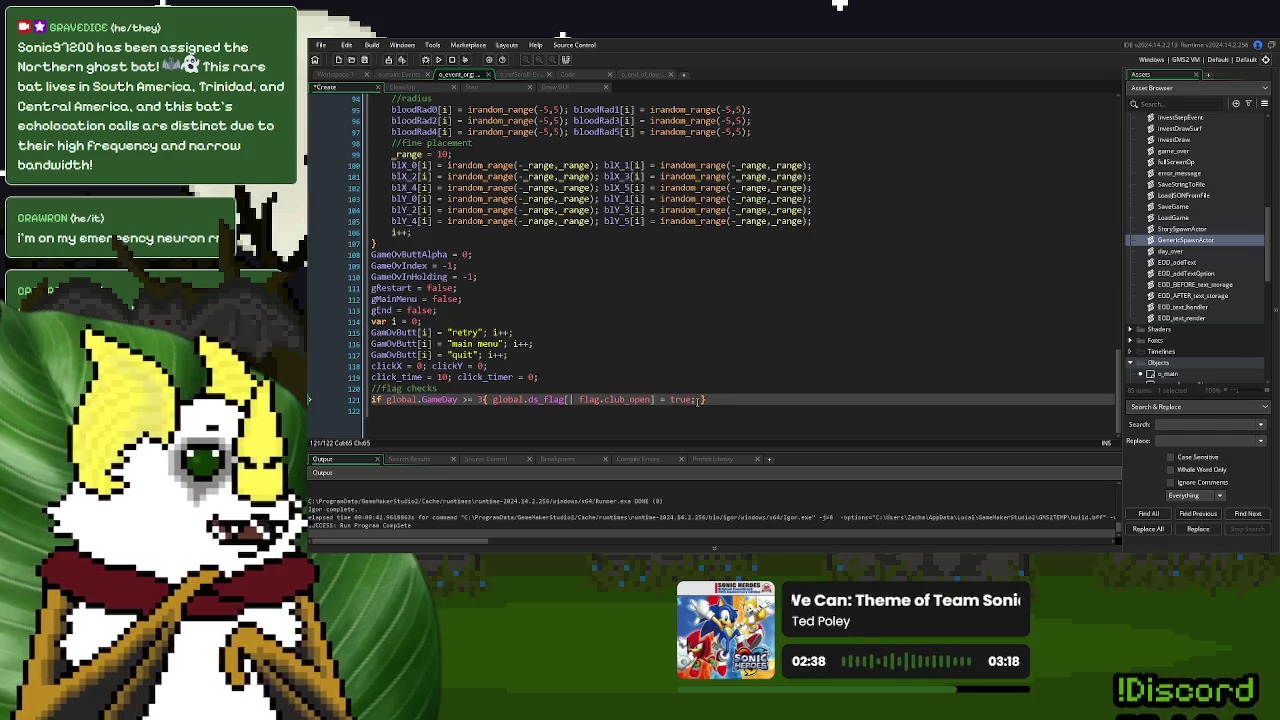
left_click(703, 413)
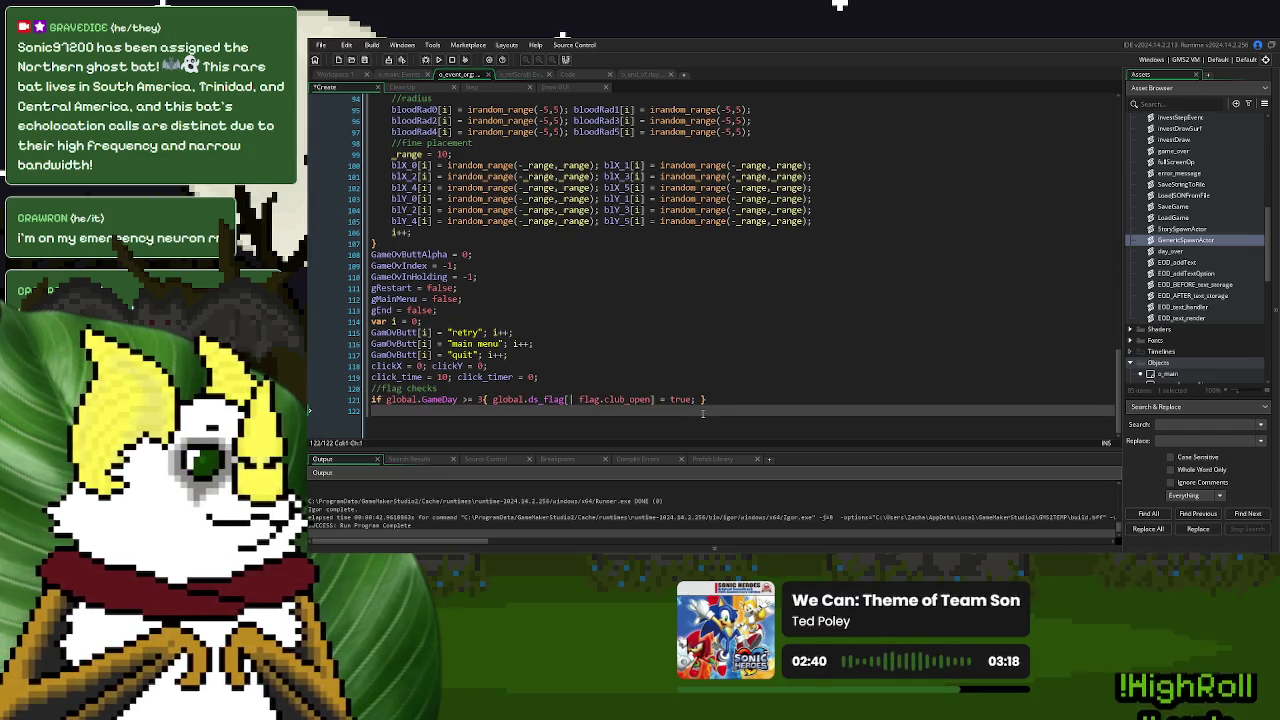
left_click(650, 75)
left_click(600, 330)
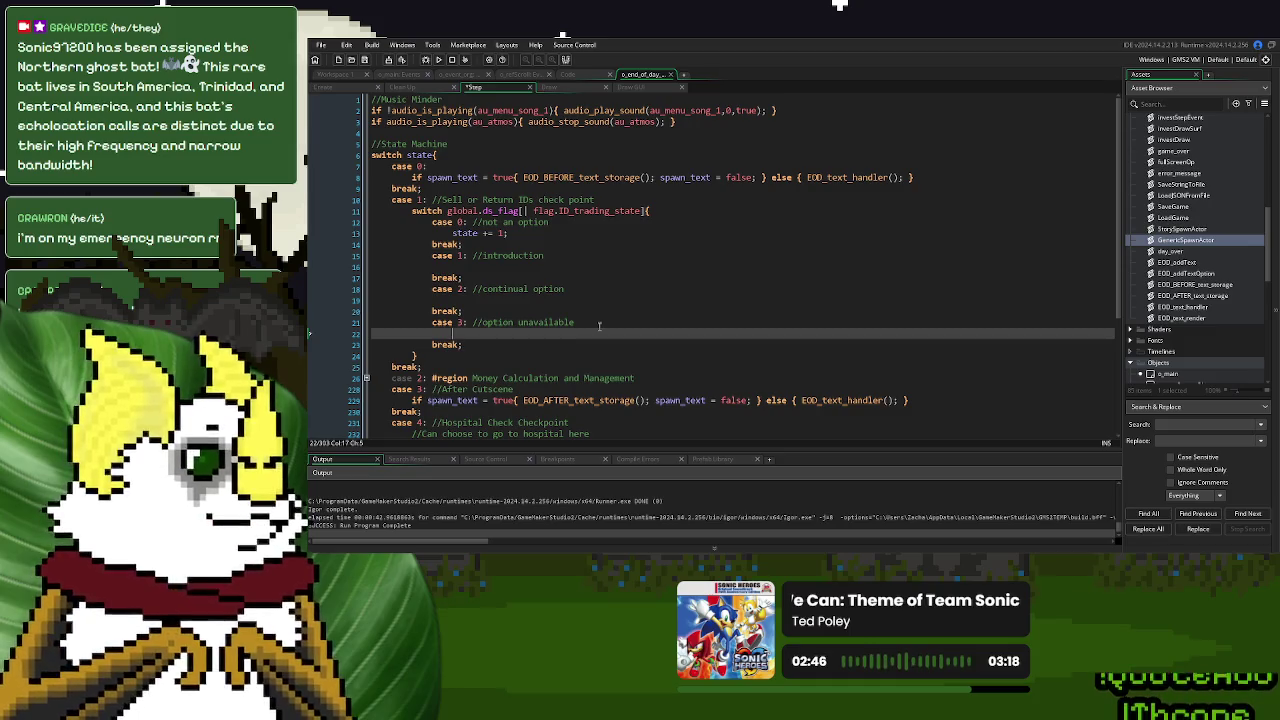
left_click(462, 76)
Add an empty 'if global.ds_flag[| flag.ID_trading_state] = 0 { }' block to o_event_org's Clean Up code
left_click(402, 87)
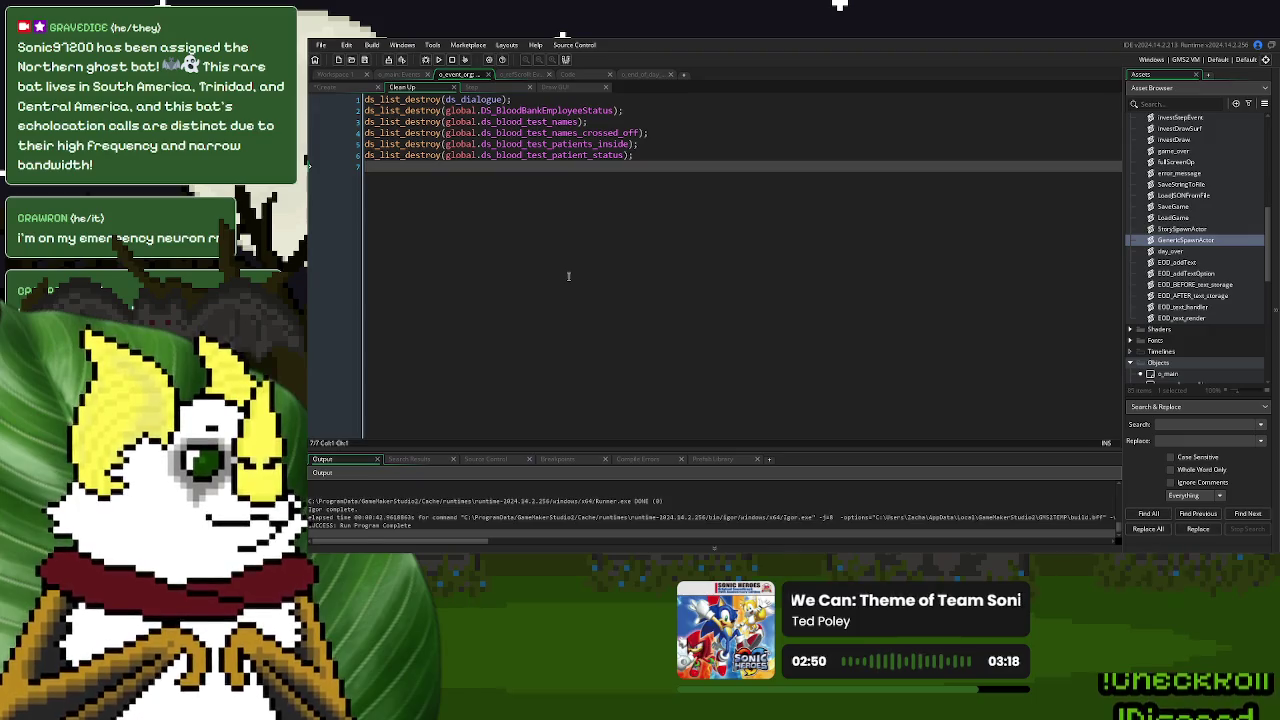
key("Return")
type("if global.ds_flag[| flag.ID_trading_state]")
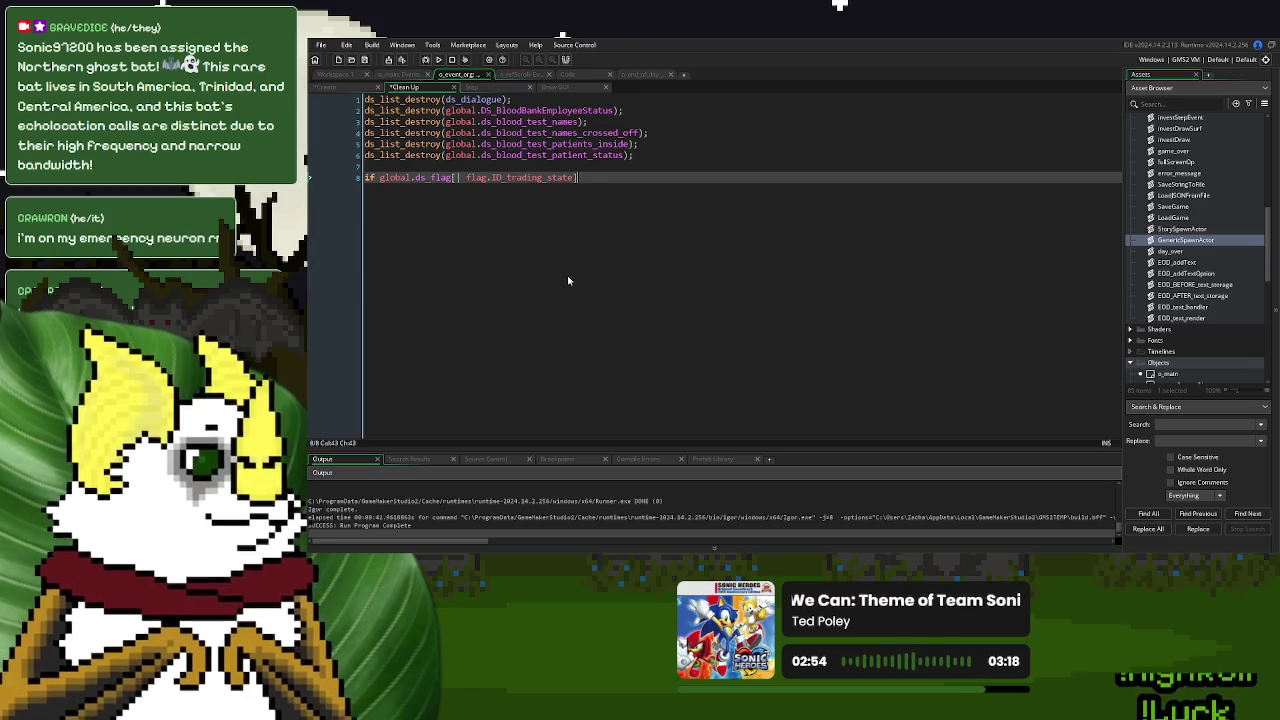
type(" = 0{")
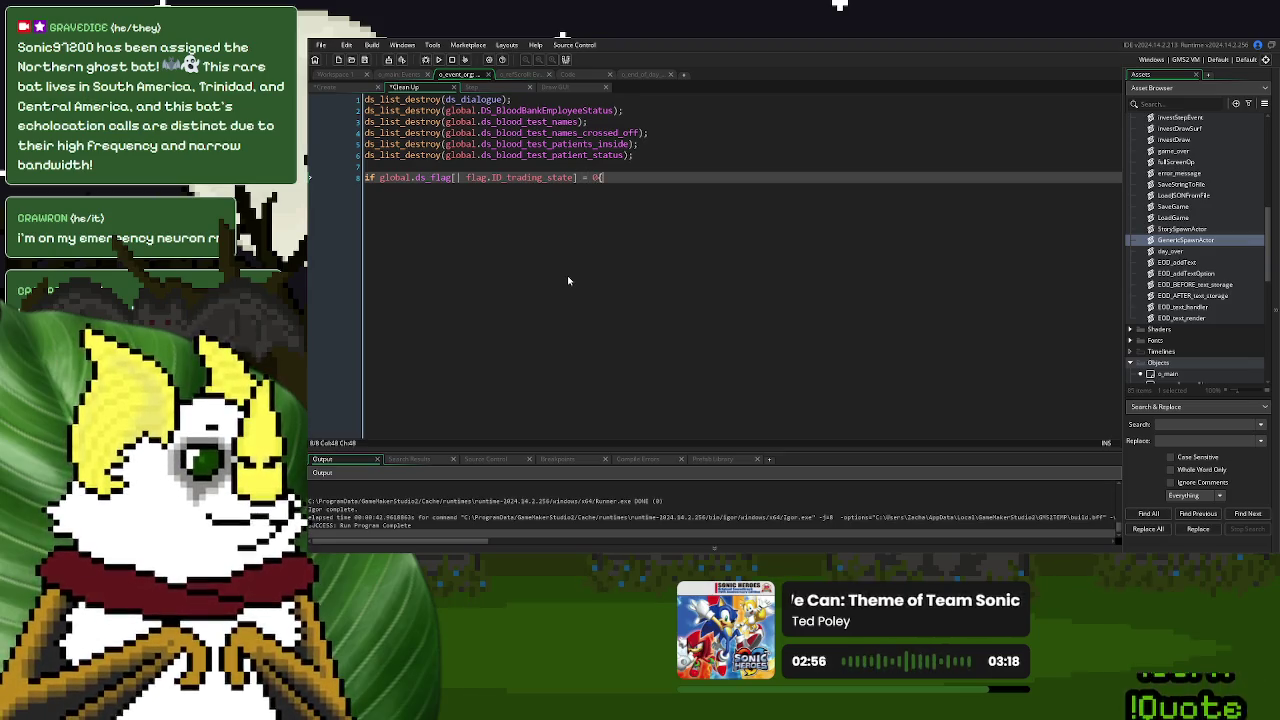
key("Return")
key("Return")
type("}")
key("Up")
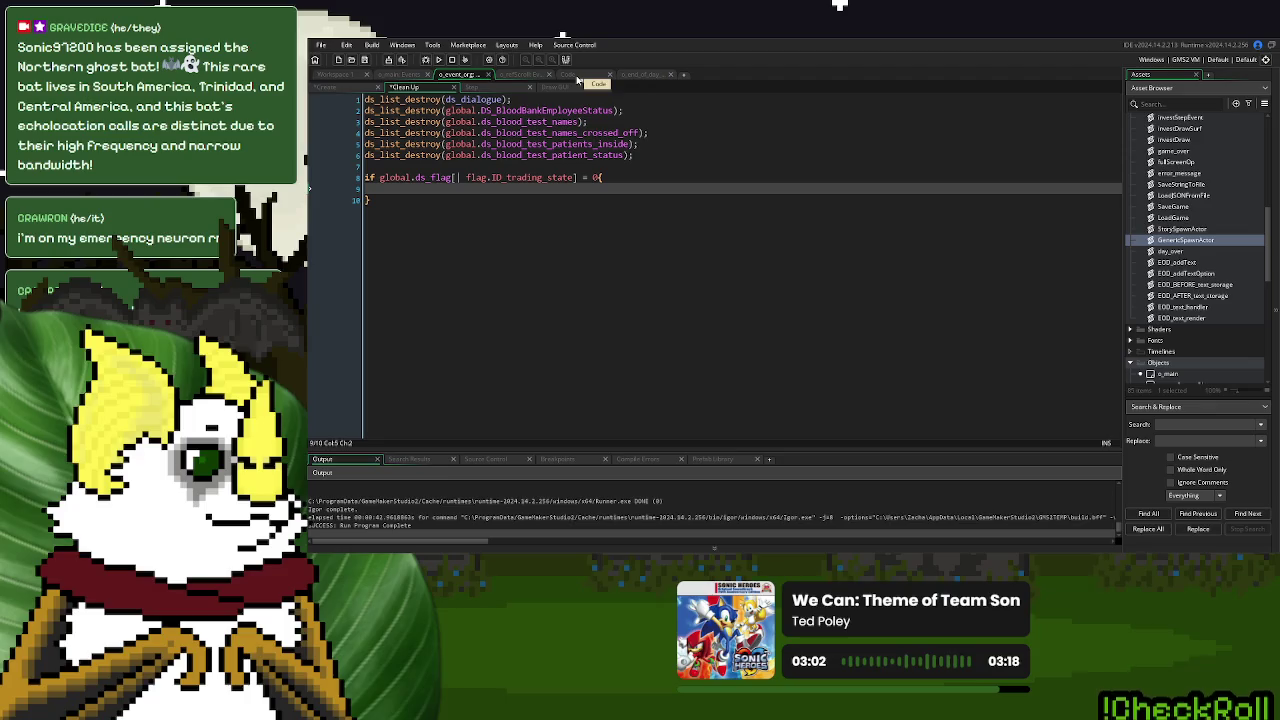
Collapse the Scripts folder at the top of the Asset Browser to reveal Objects
scroll(1199, 264, "up", 10)
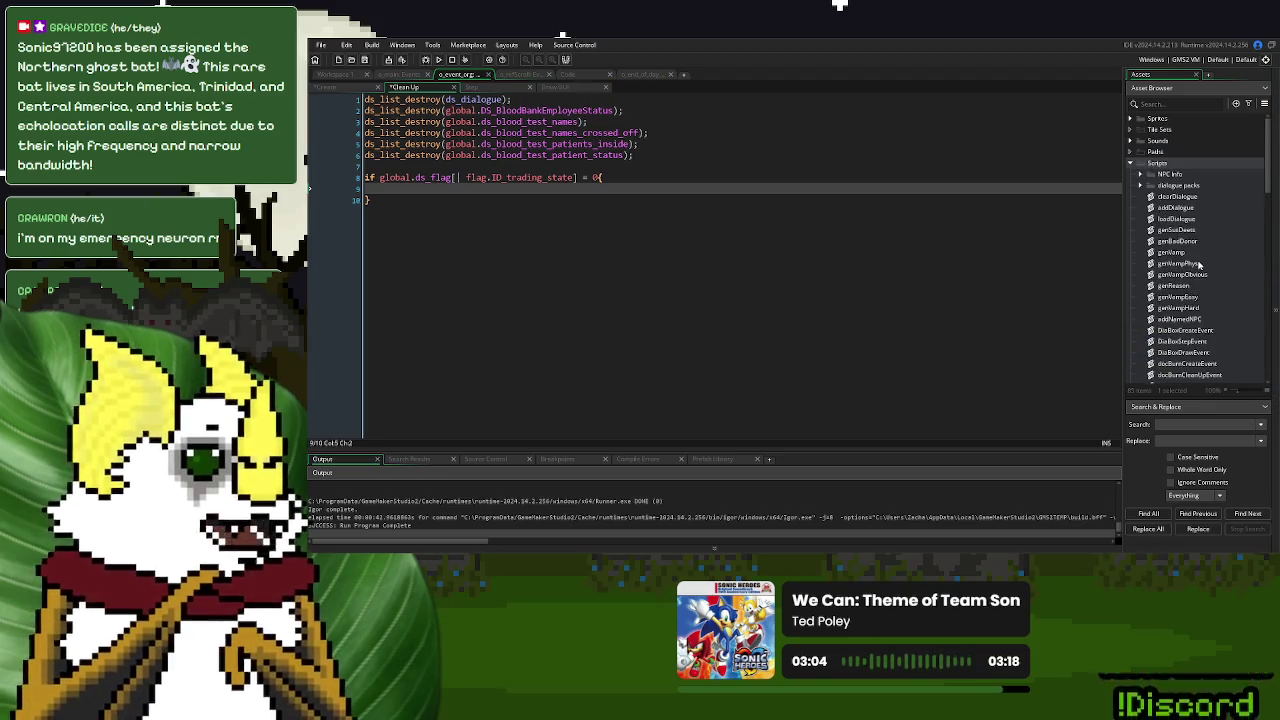
left_click(1132, 163)
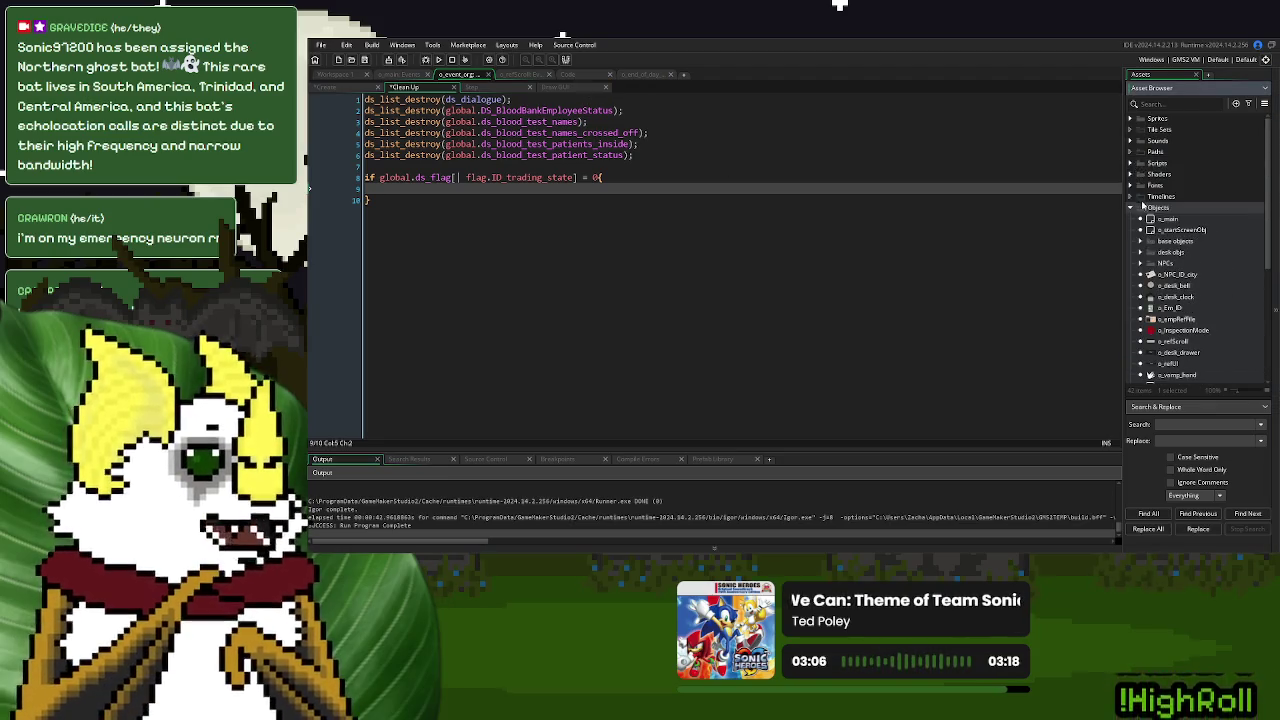
scroll(1149, 273, "down", 3)
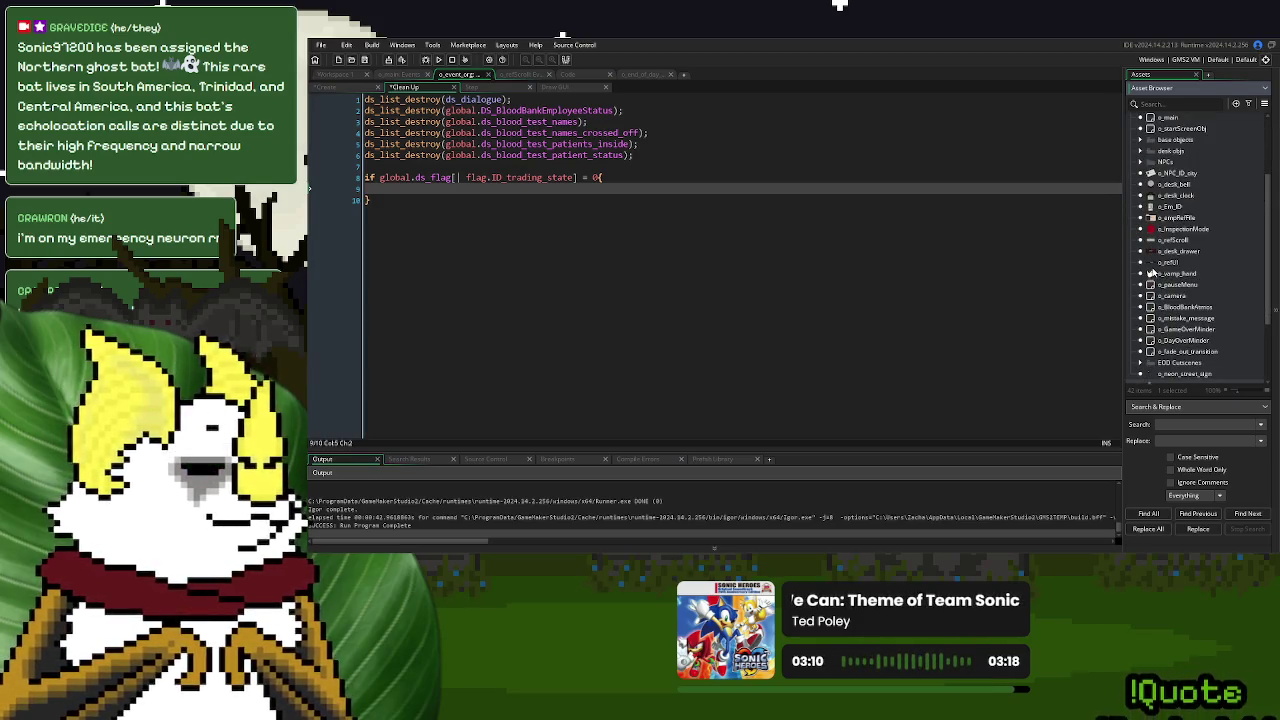
Open o_desk_drawer's Step event code, then close its editors
double_click(1180, 252)
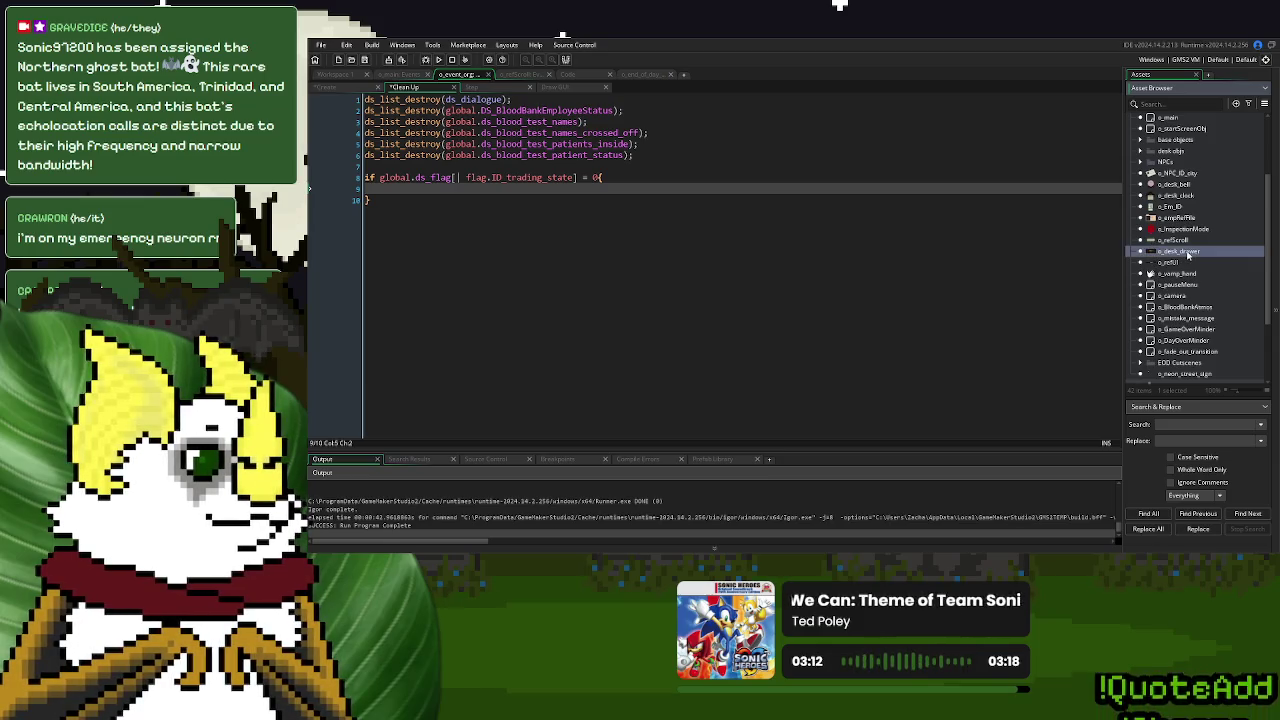
left_click(515, 166)
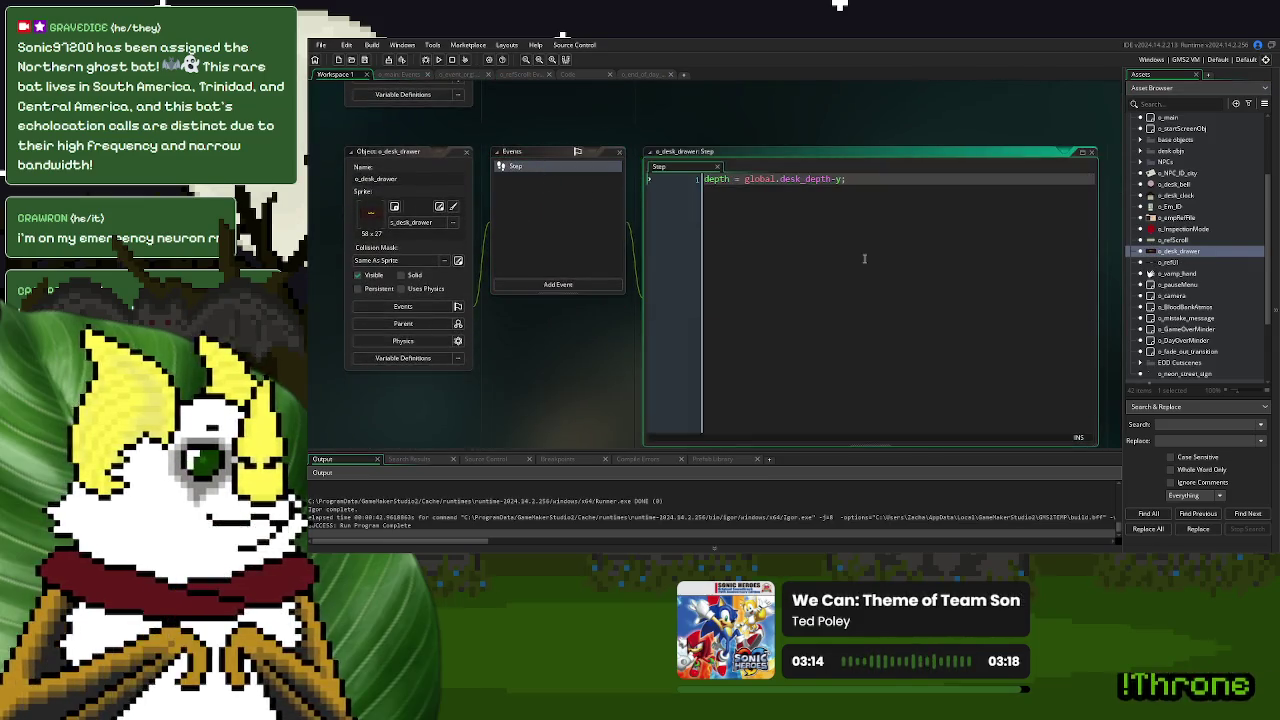
left_click(466, 151)
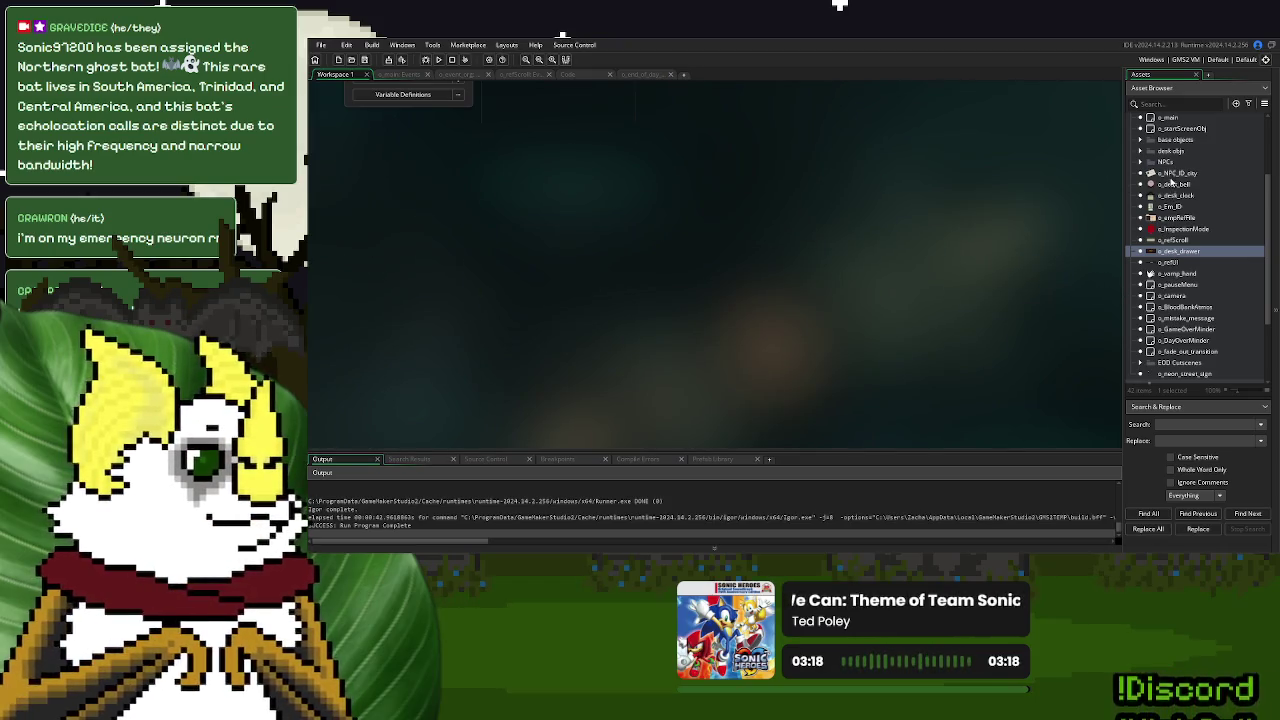
Open o_NPC_ID_city's Step event code, expanded to full editor size
double_click(1177, 173)
left_click(534, 190)
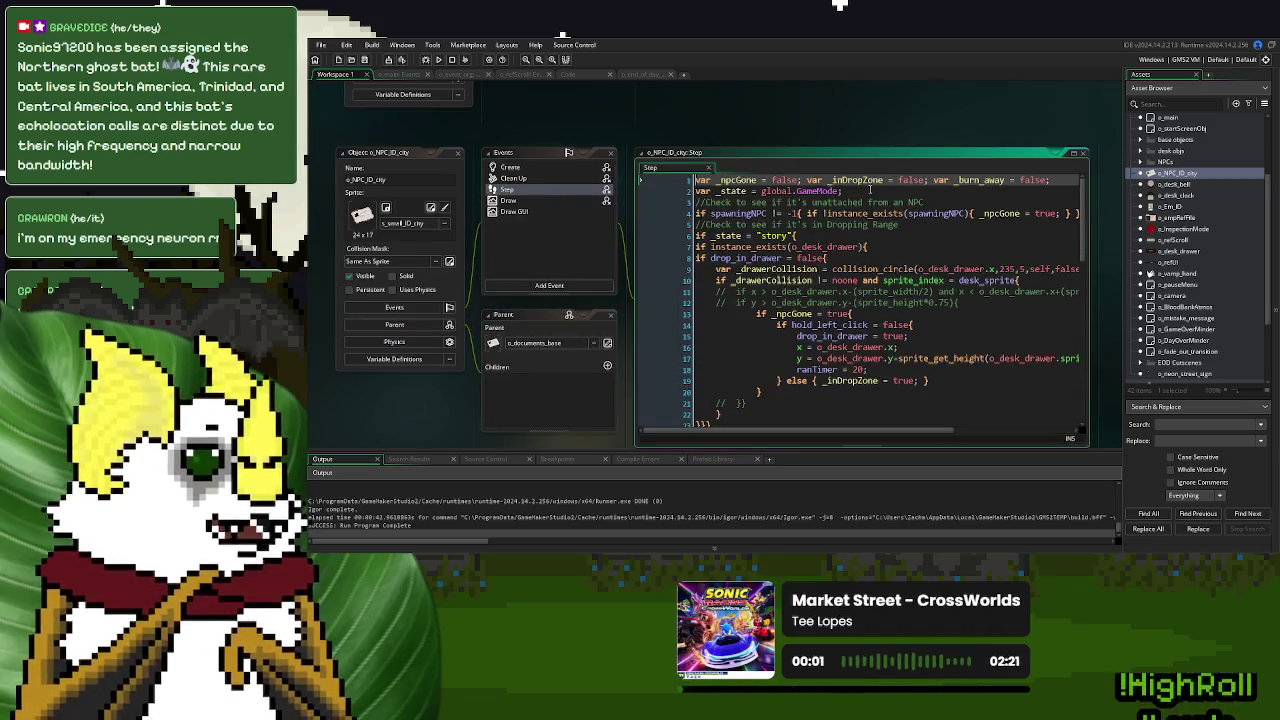
scroll(966, 243, "down", 4)
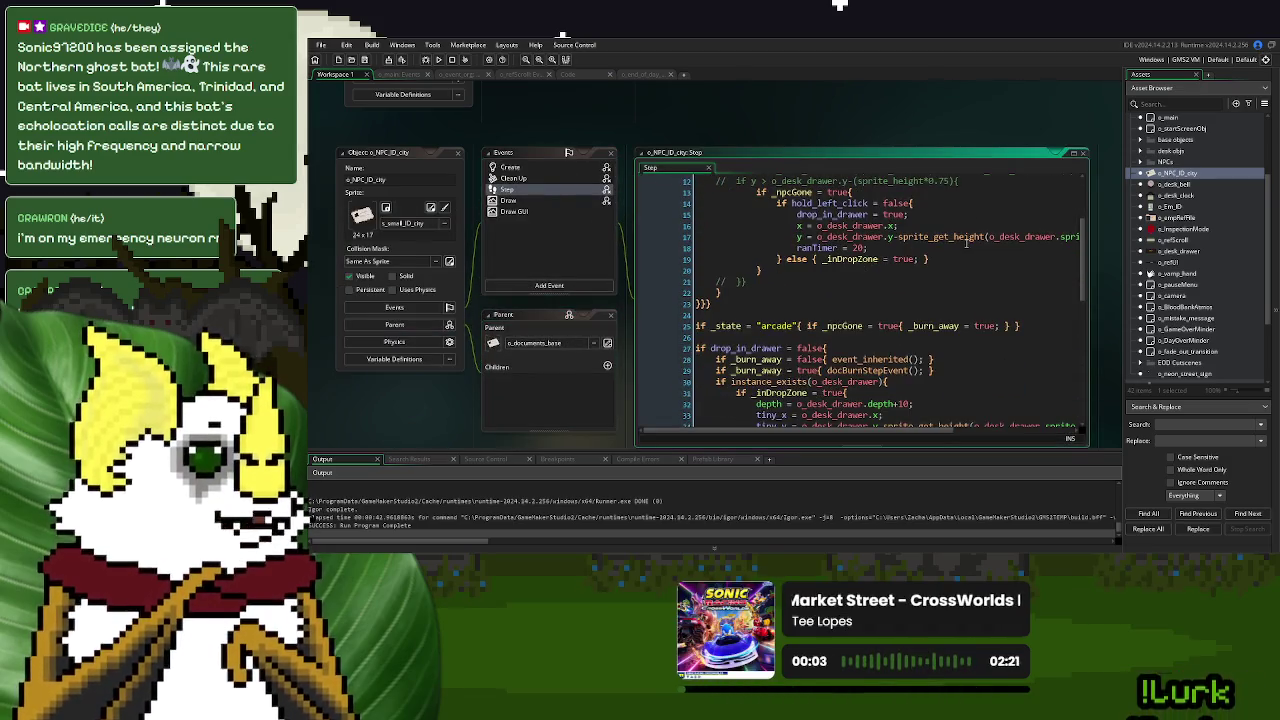
left_click(1073, 153)
scroll(841, 291, "down", 2)
scroll(841, 291, "up", 1)
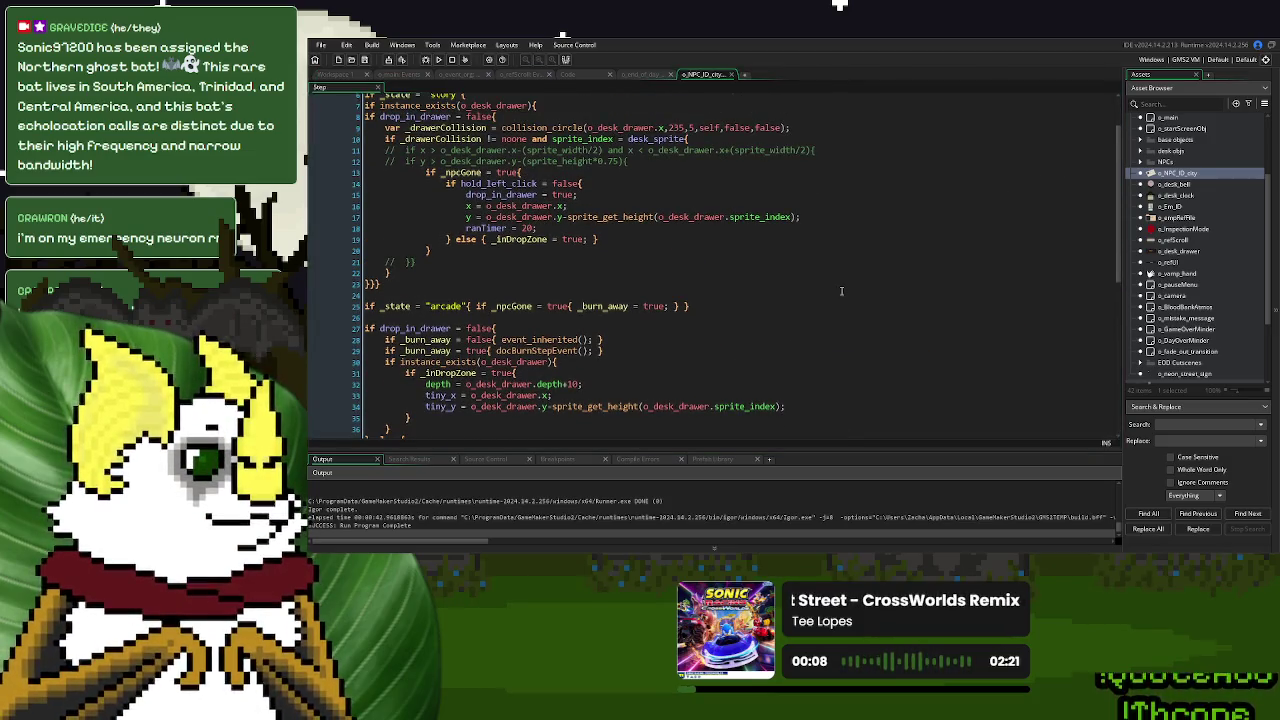
Highlight uses of _inDropZone, then select global.ds_Collected_IDs on line 52
double_click(520, 239)
scroll(711, 269, "down", 5)
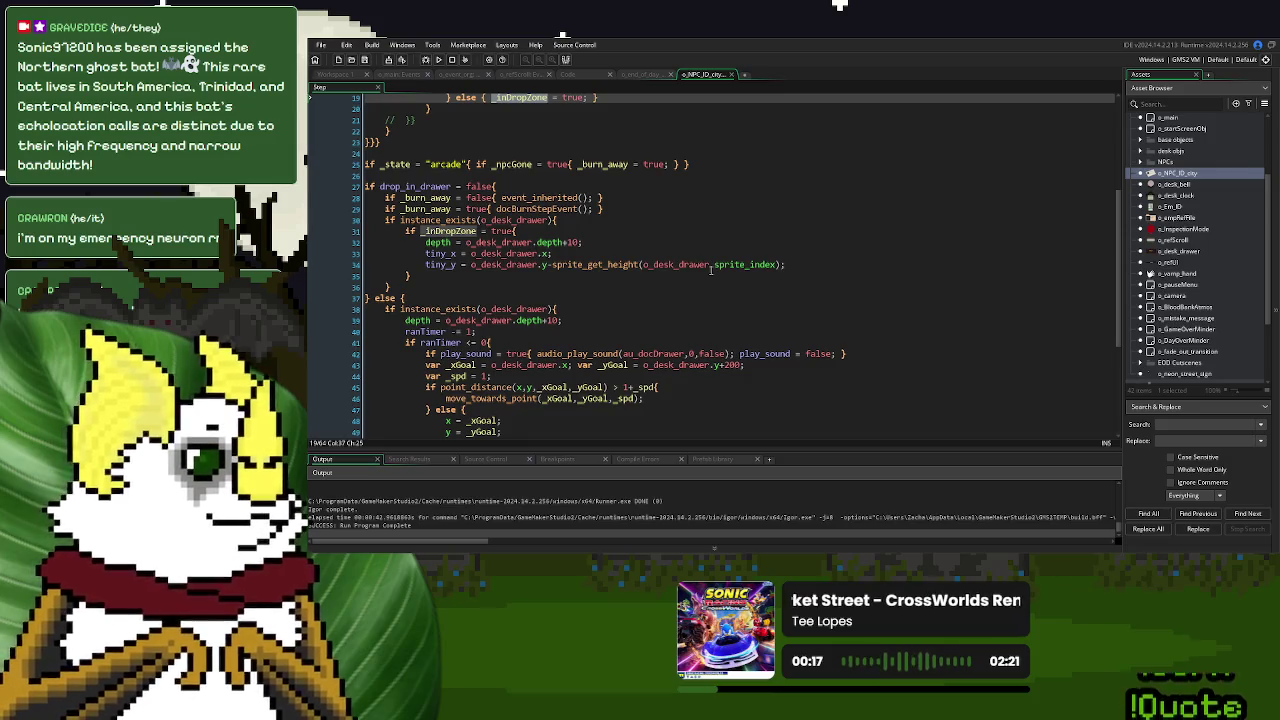
scroll(711, 269, "down", 5)
scroll(705, 267, "up", 3)
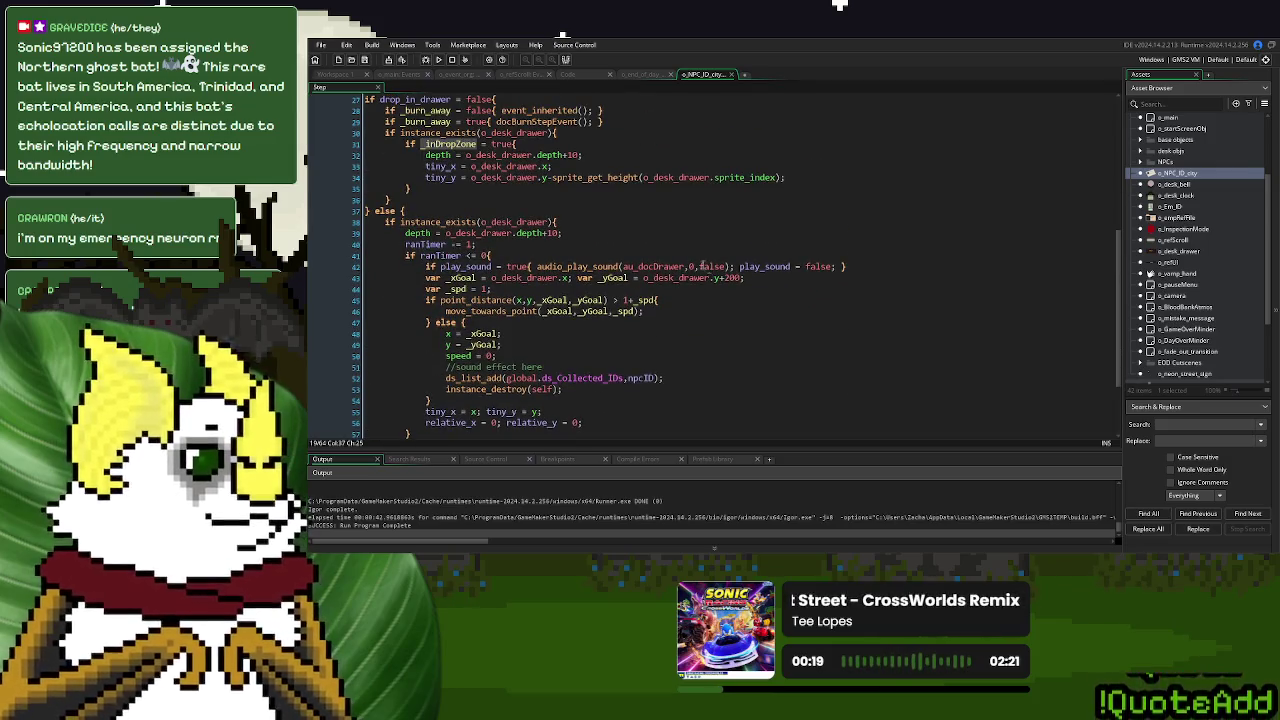
scroll(530, 243, "up", 3)
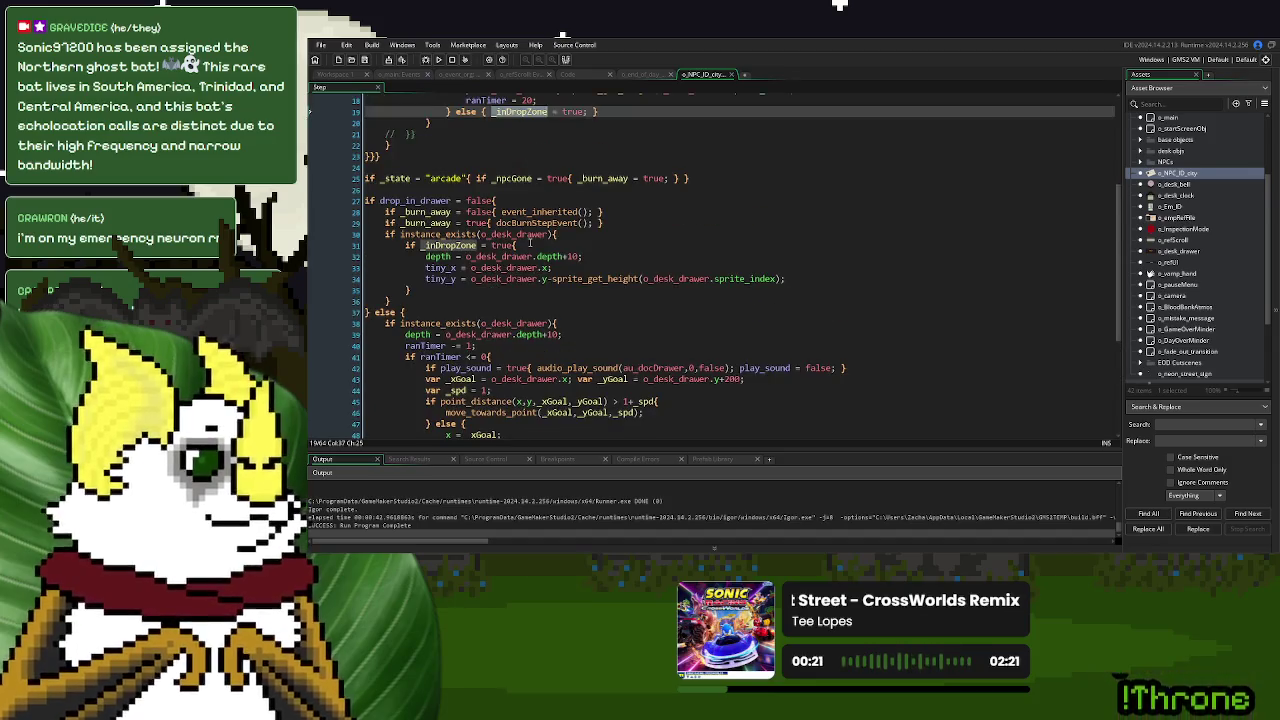
scroll(530, 243, "down", 5)
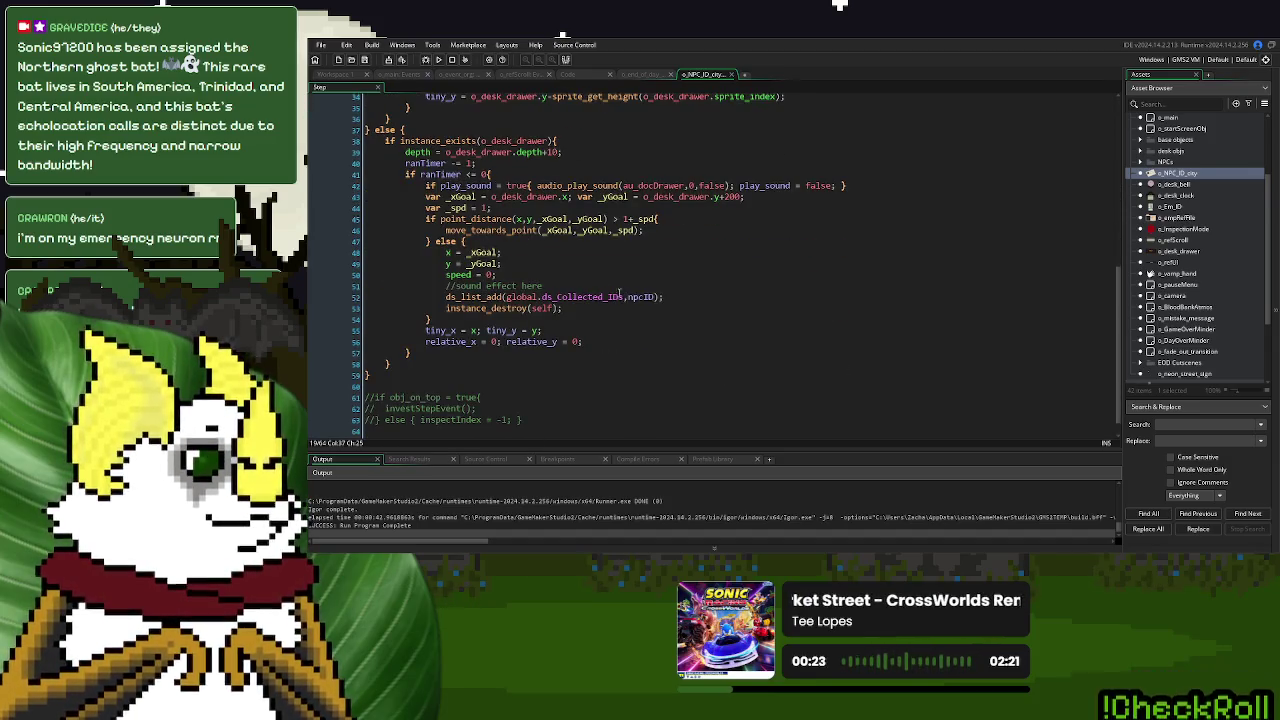
left_click(623, 297)
left_click_drag(623, 297, 505, 298)
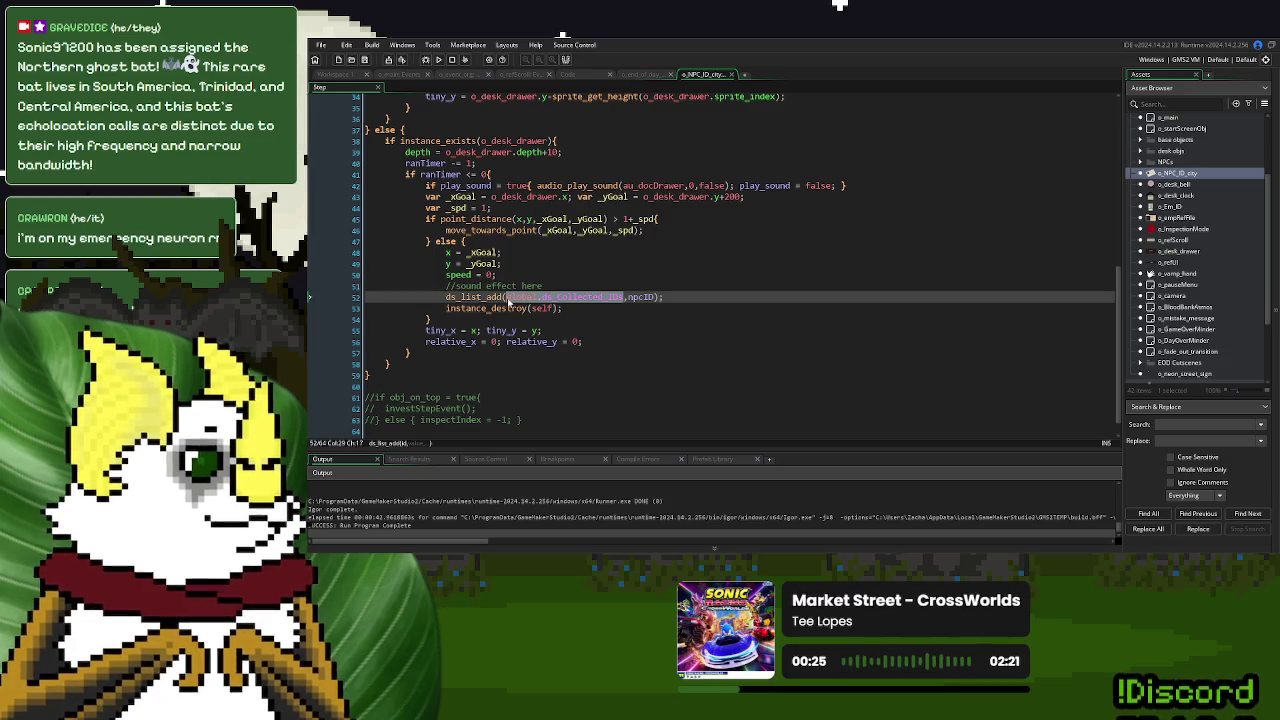
left_click(460, 76)
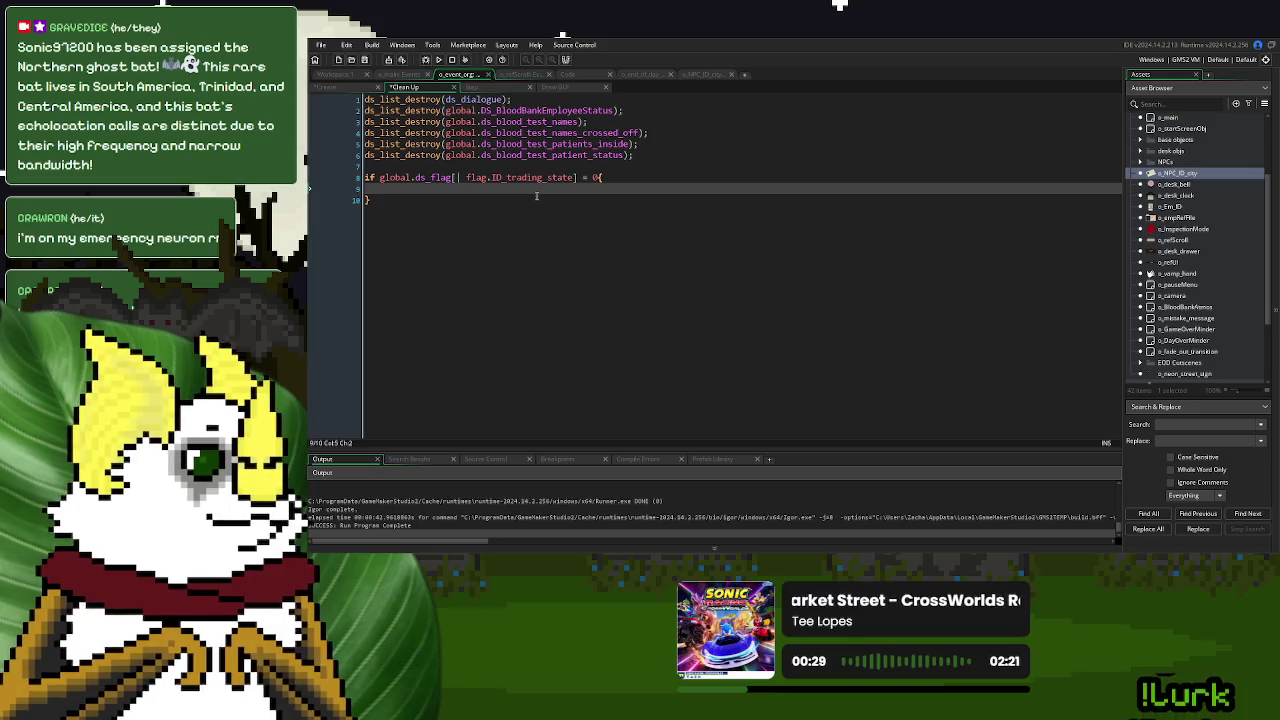
On line 9 add: if ds_list_size(global.ds_Collected_IDs) > 0 { show_debug_message("testing to see if it's available"); }
type("if global.ds_Collected_IDs")
key("ctrl+BackSpace")
key("ctrl+BackSpace")
key("ctrl+BackSpace")
type("ds")
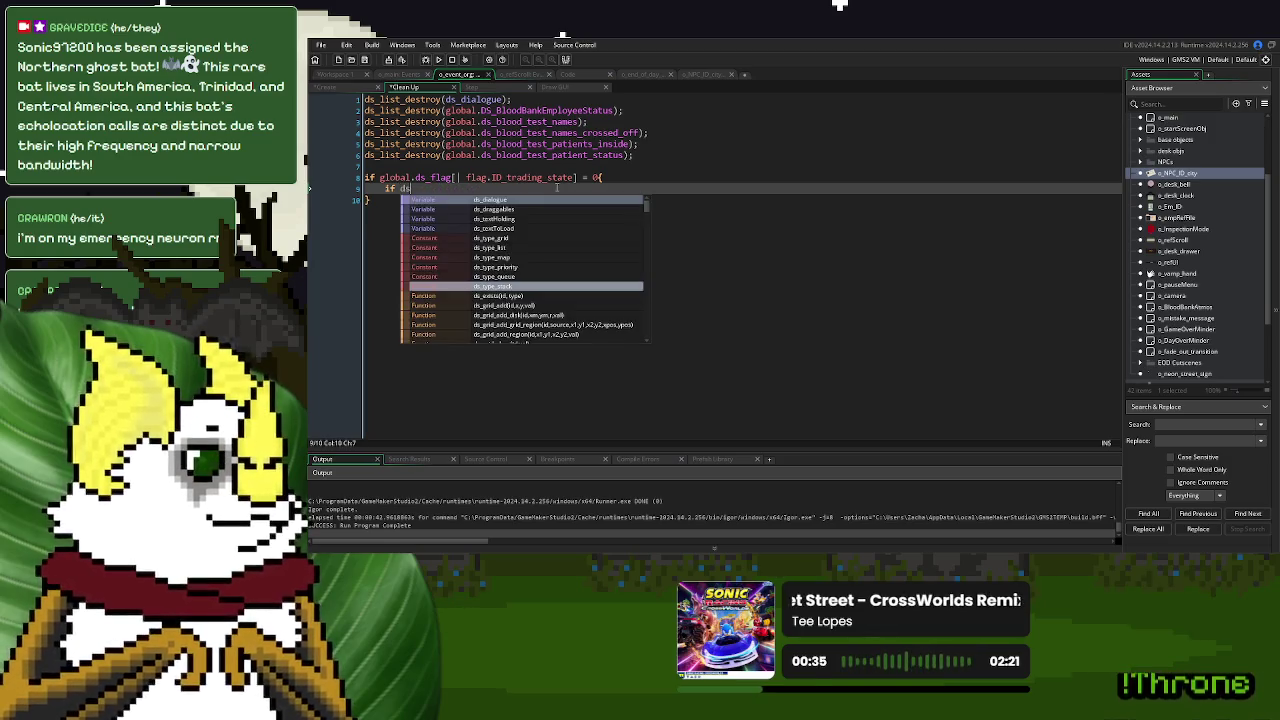
type("_list_")
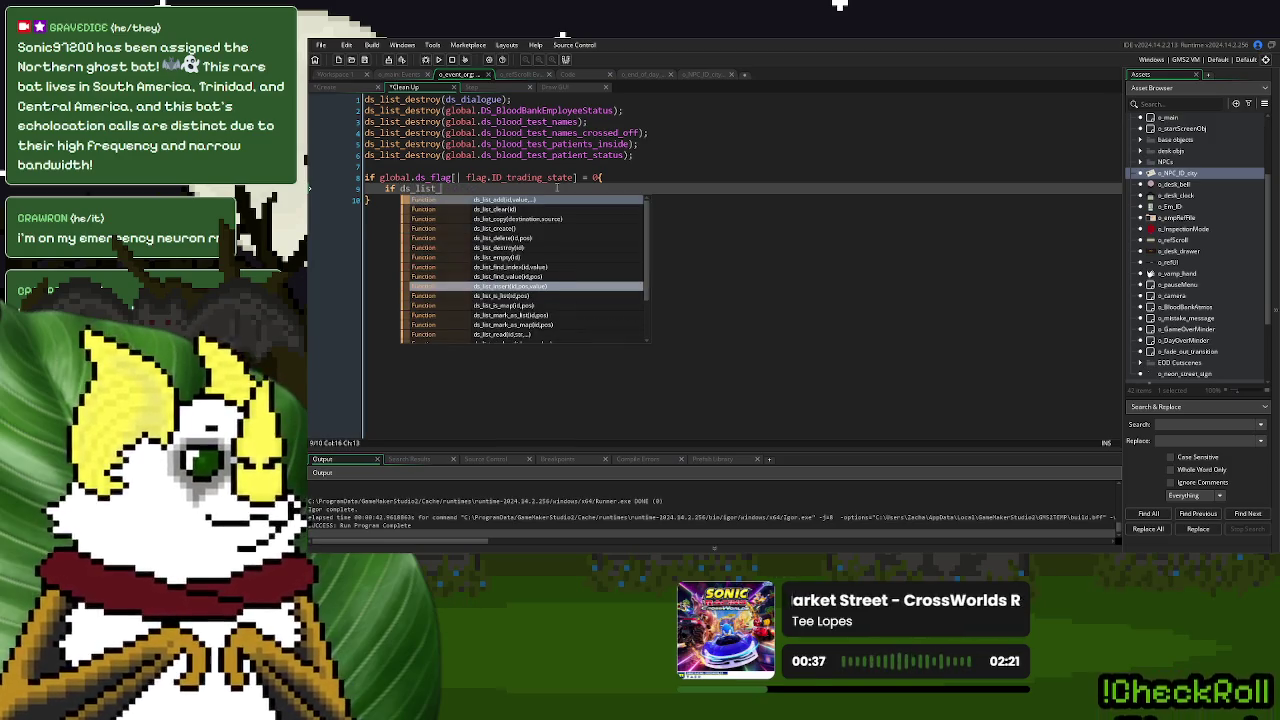
type("size(global.ds_Collected_IDs) >")
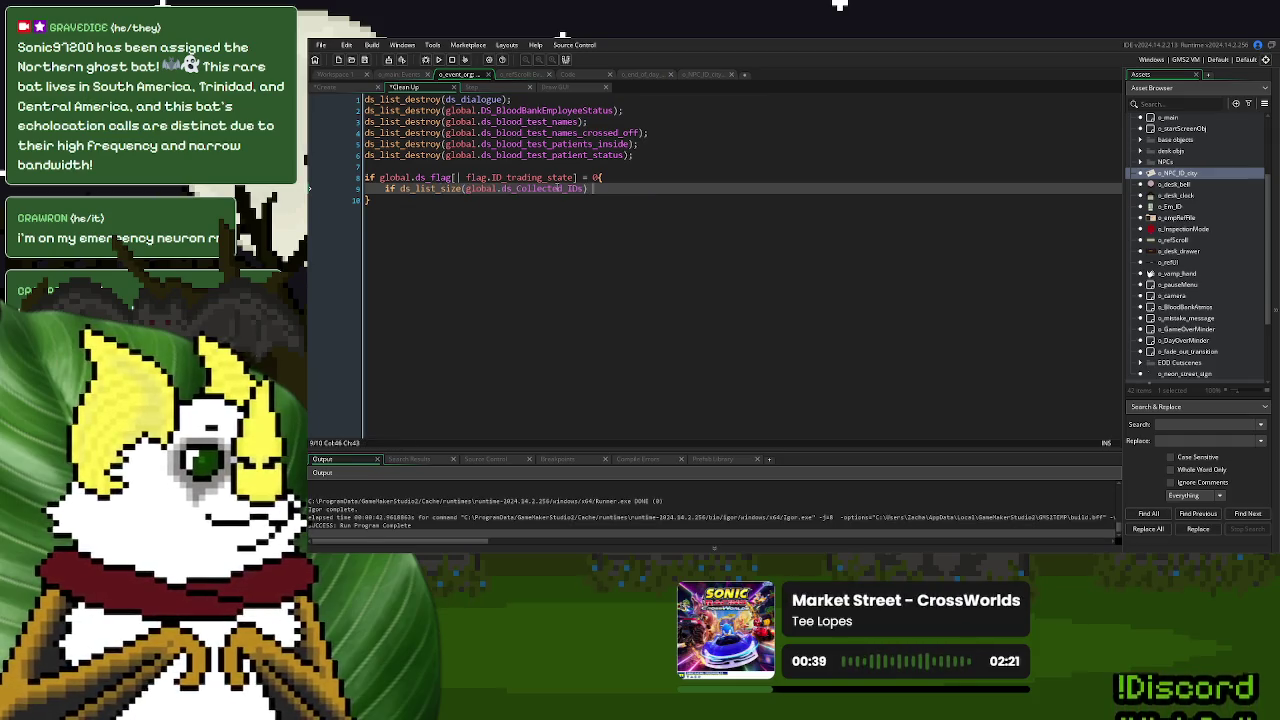
type(" 0{")
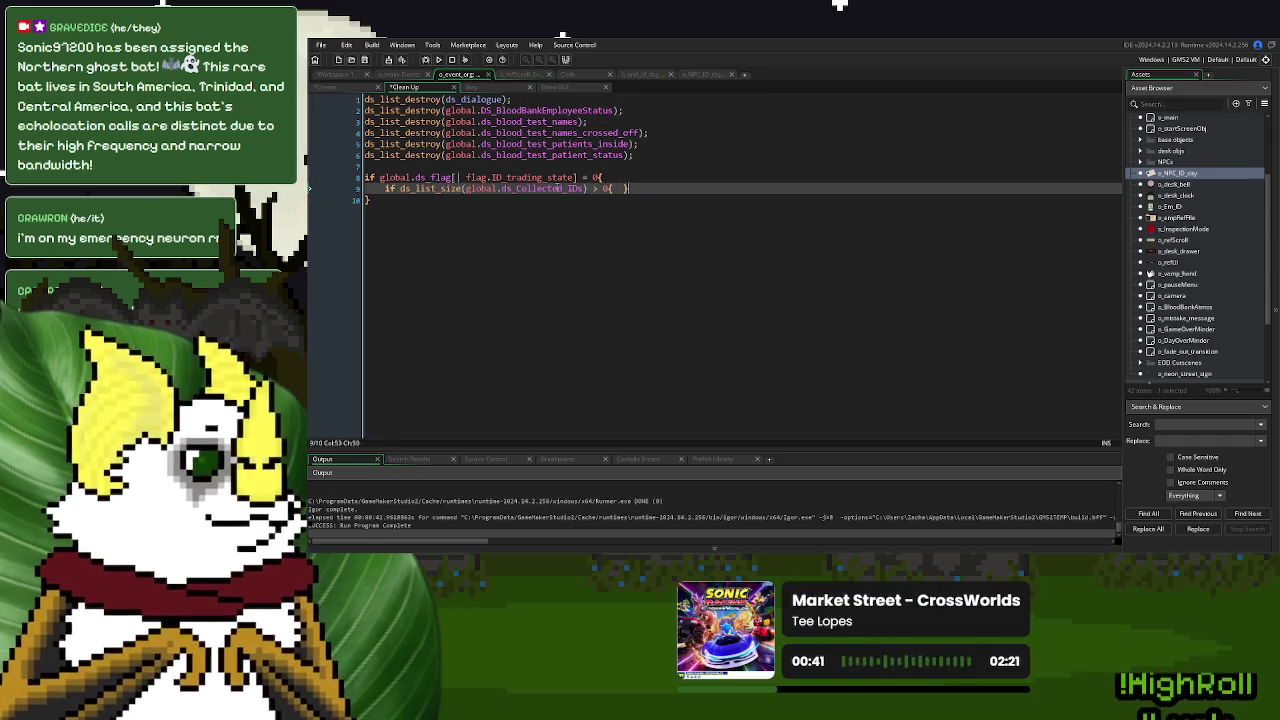
key("Left")
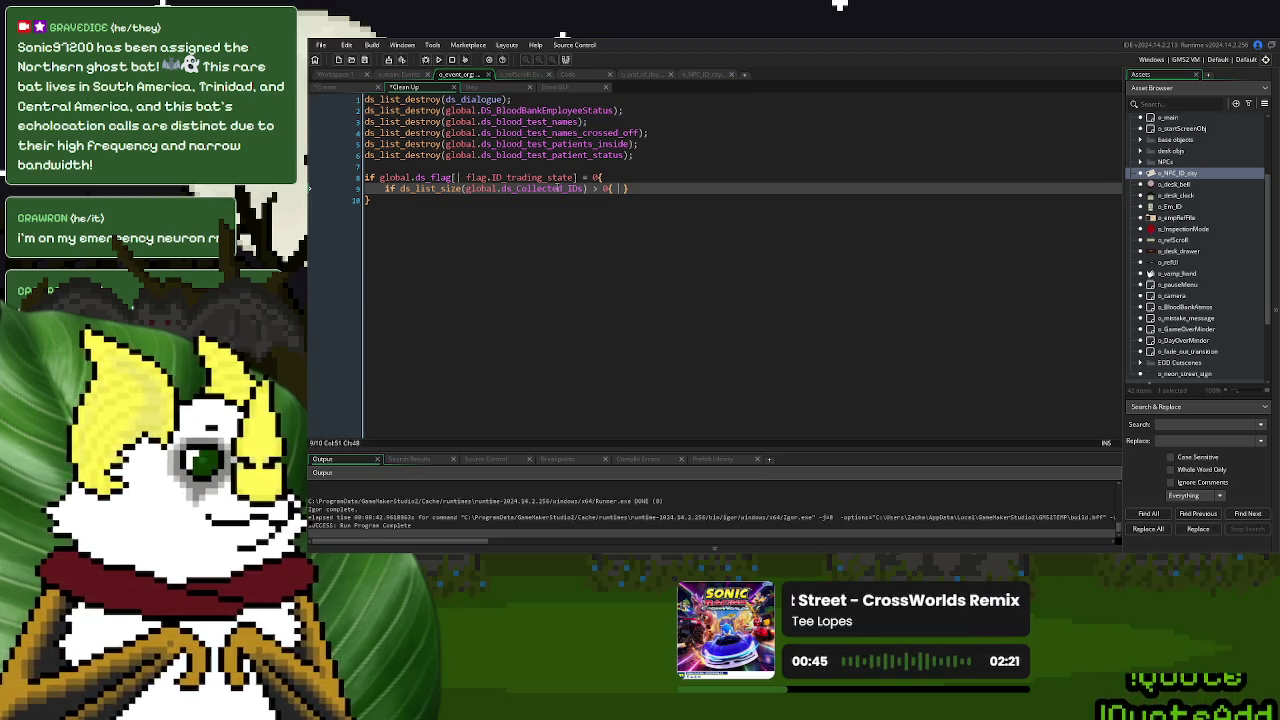
type("show_debug_message(")
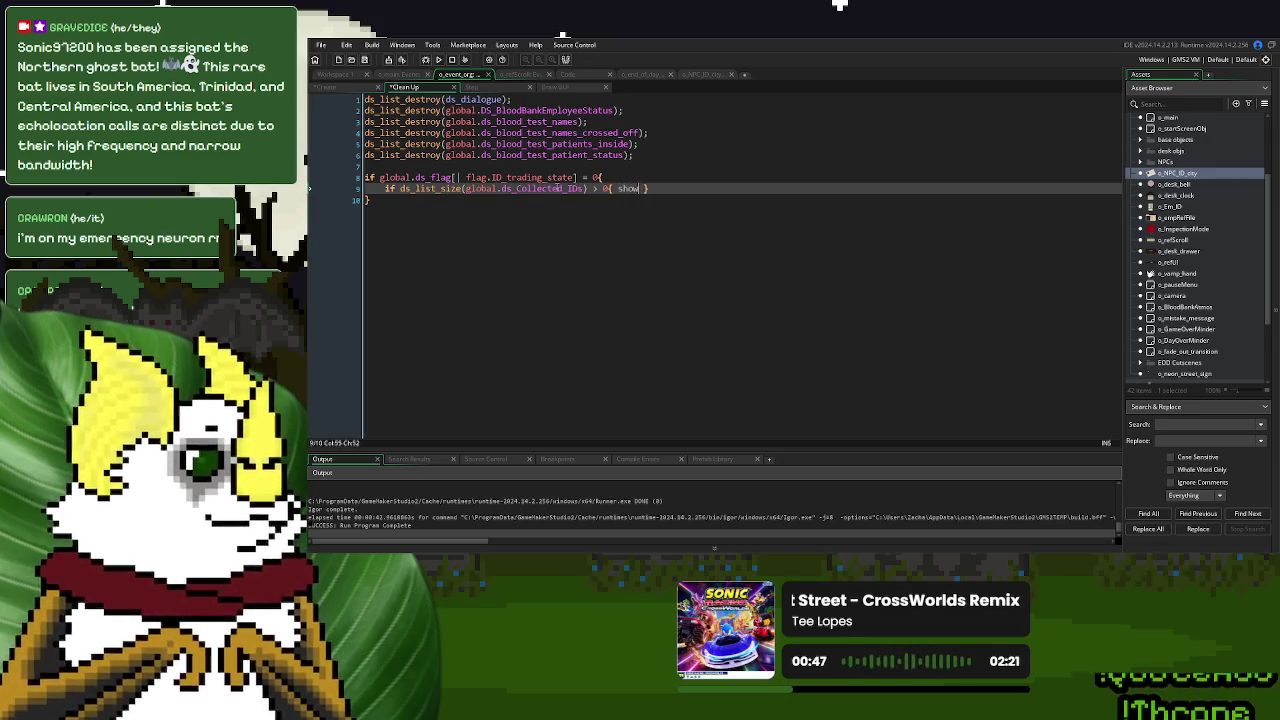
type("\"\"")
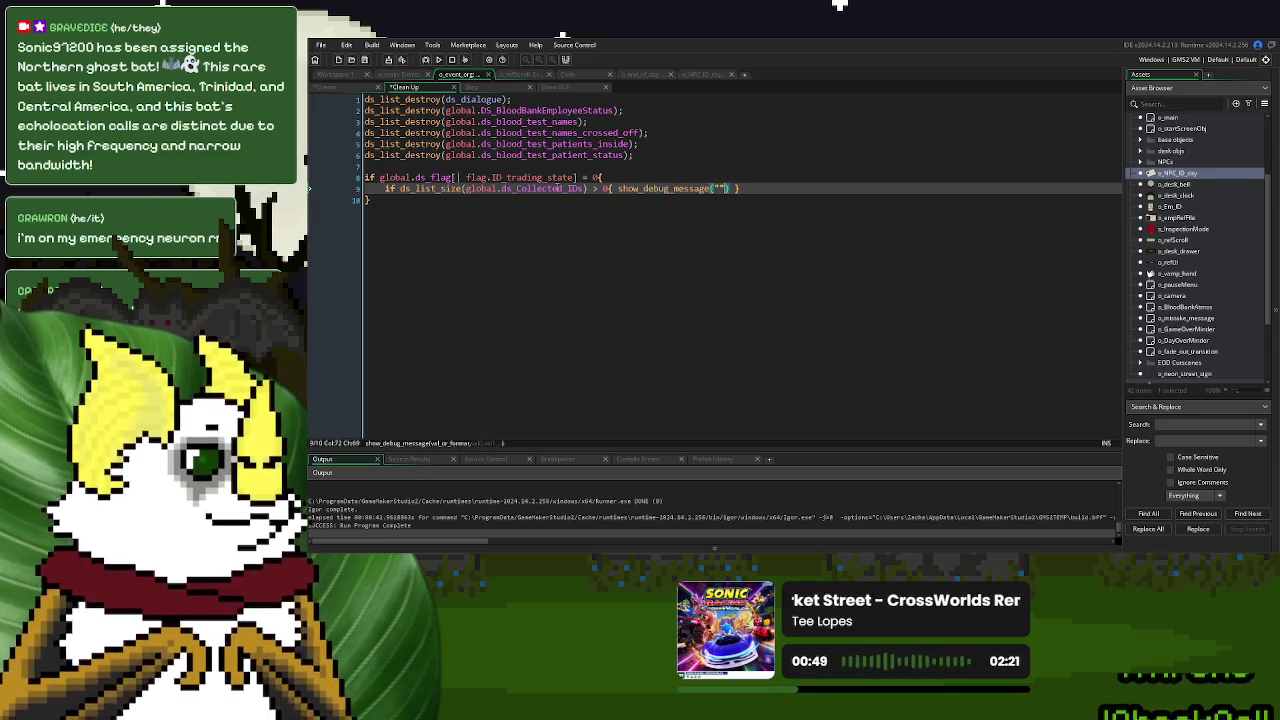
key("Left")
type("testing to")
type(" see if it's availa")
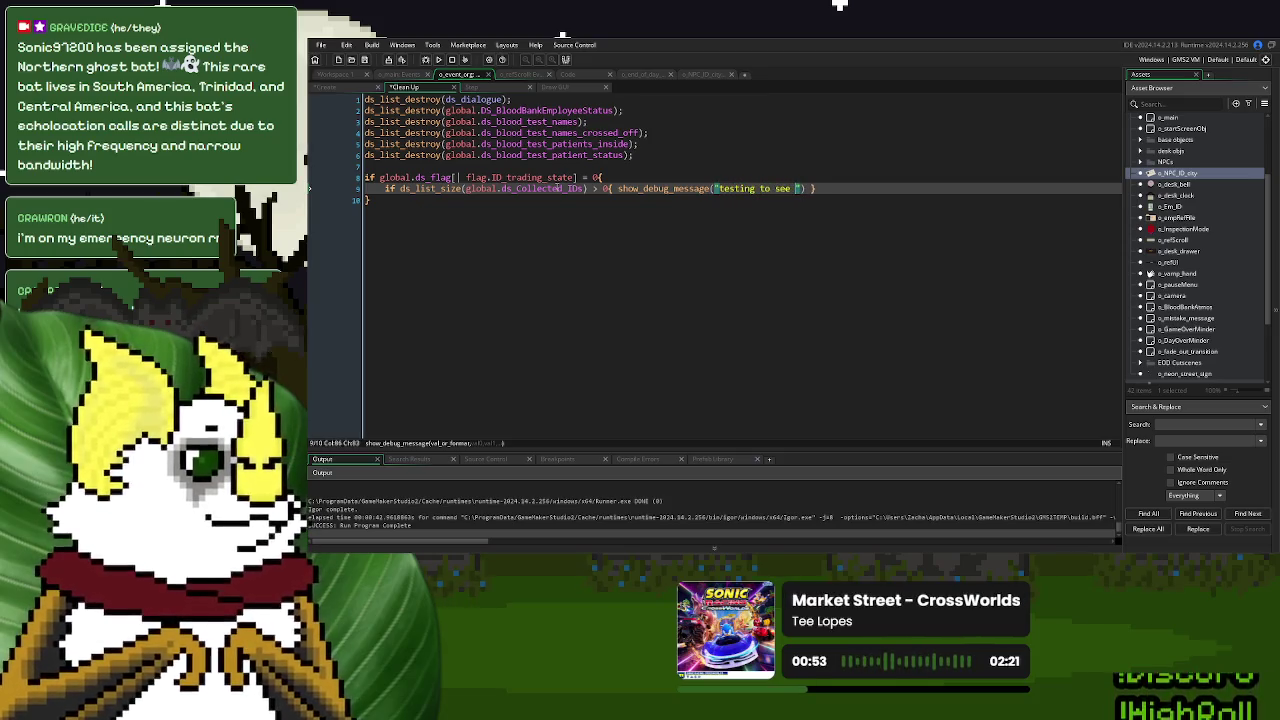
type("ble")
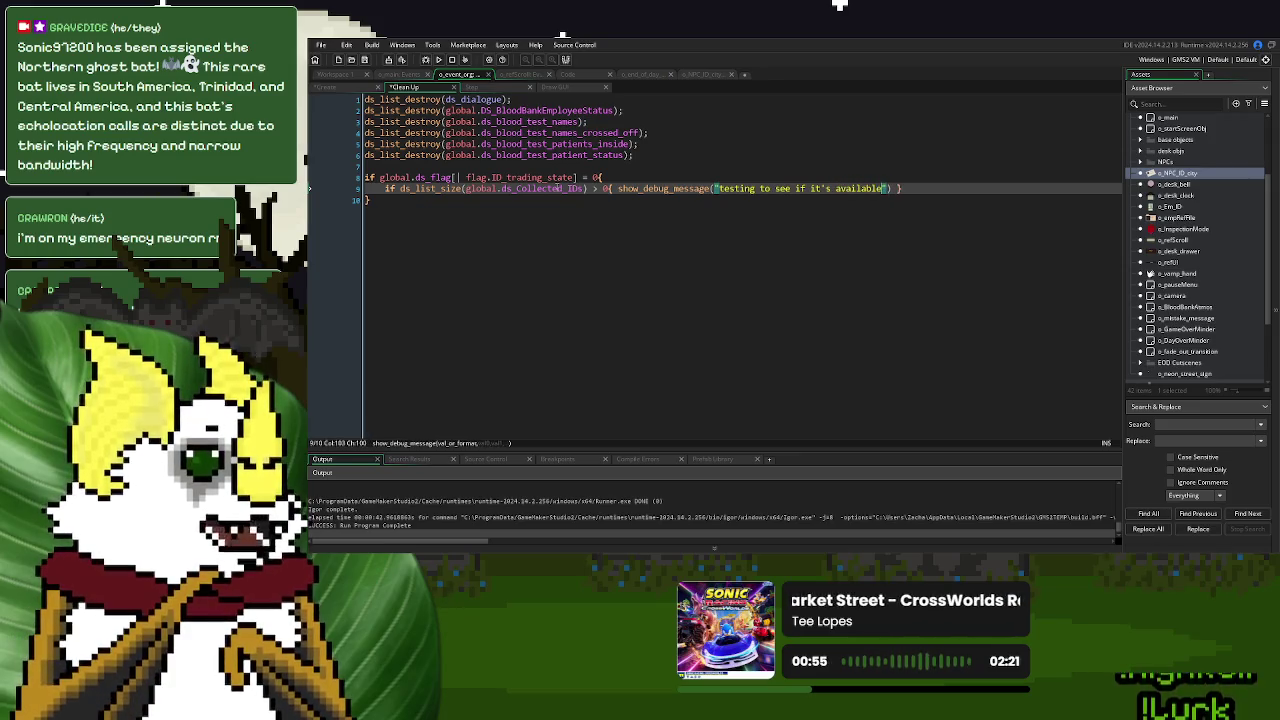
type("\");")
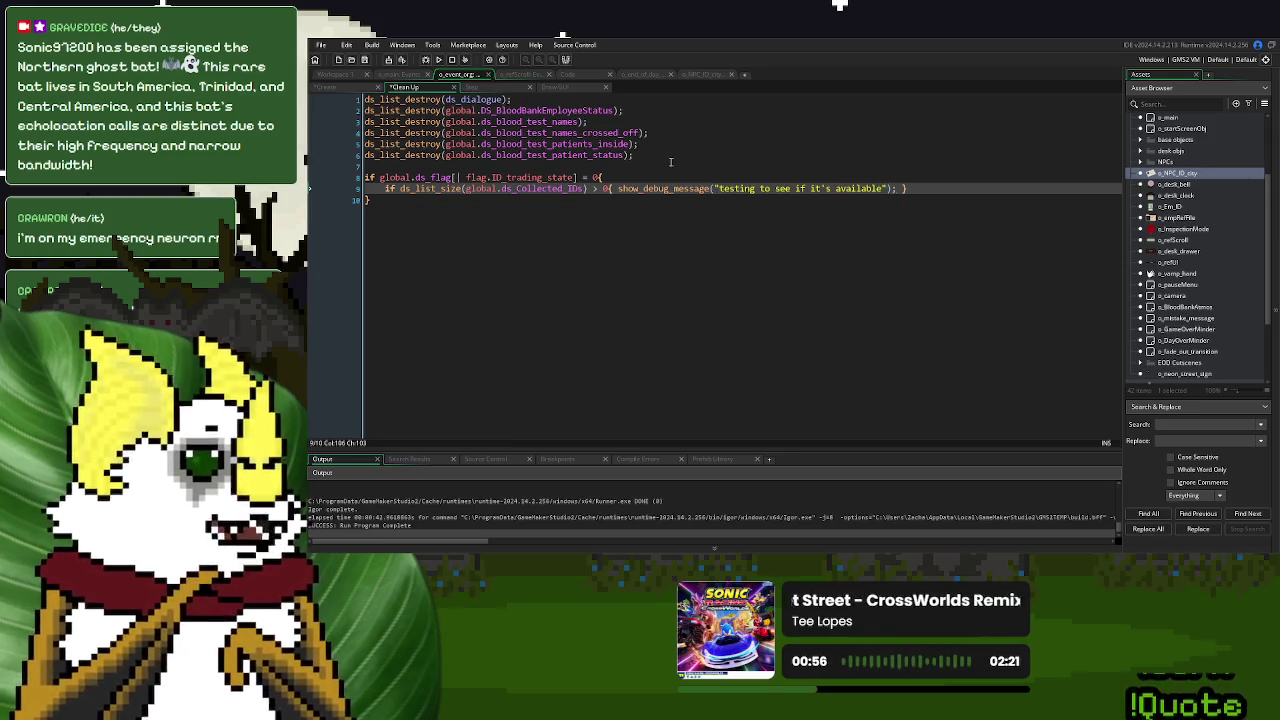
left_click(935, 189)
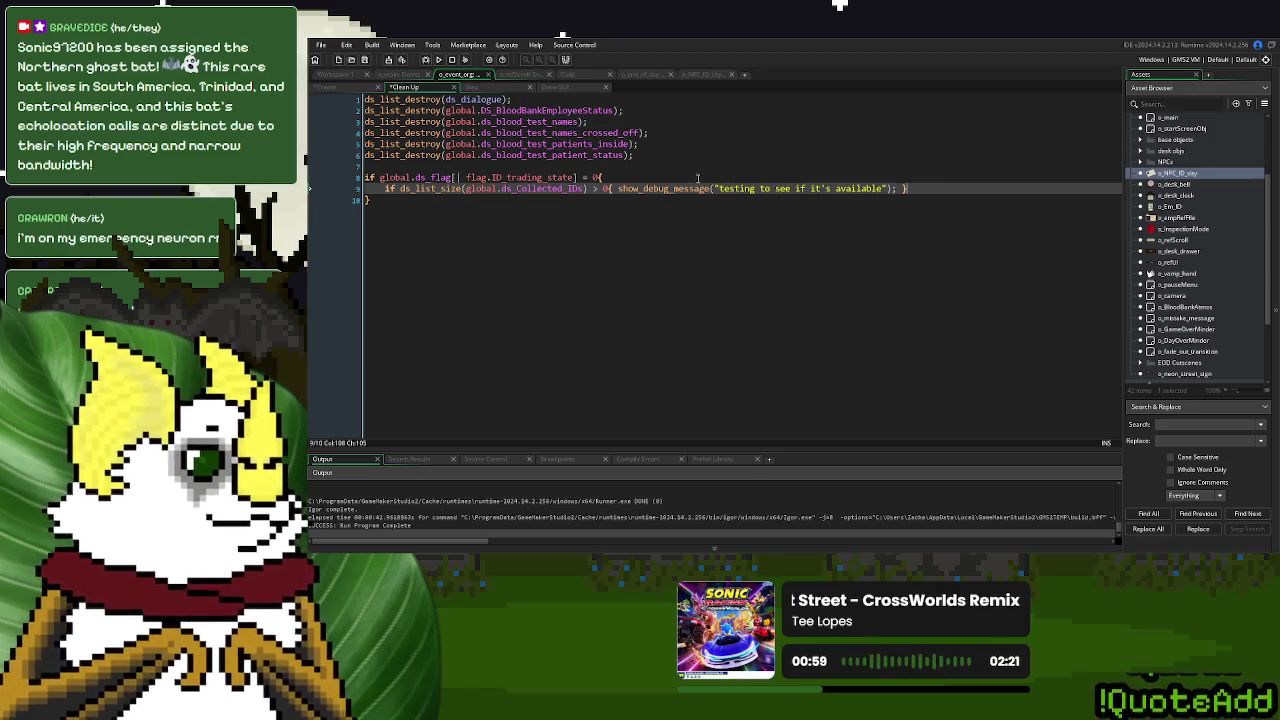
left_click(585, 79)
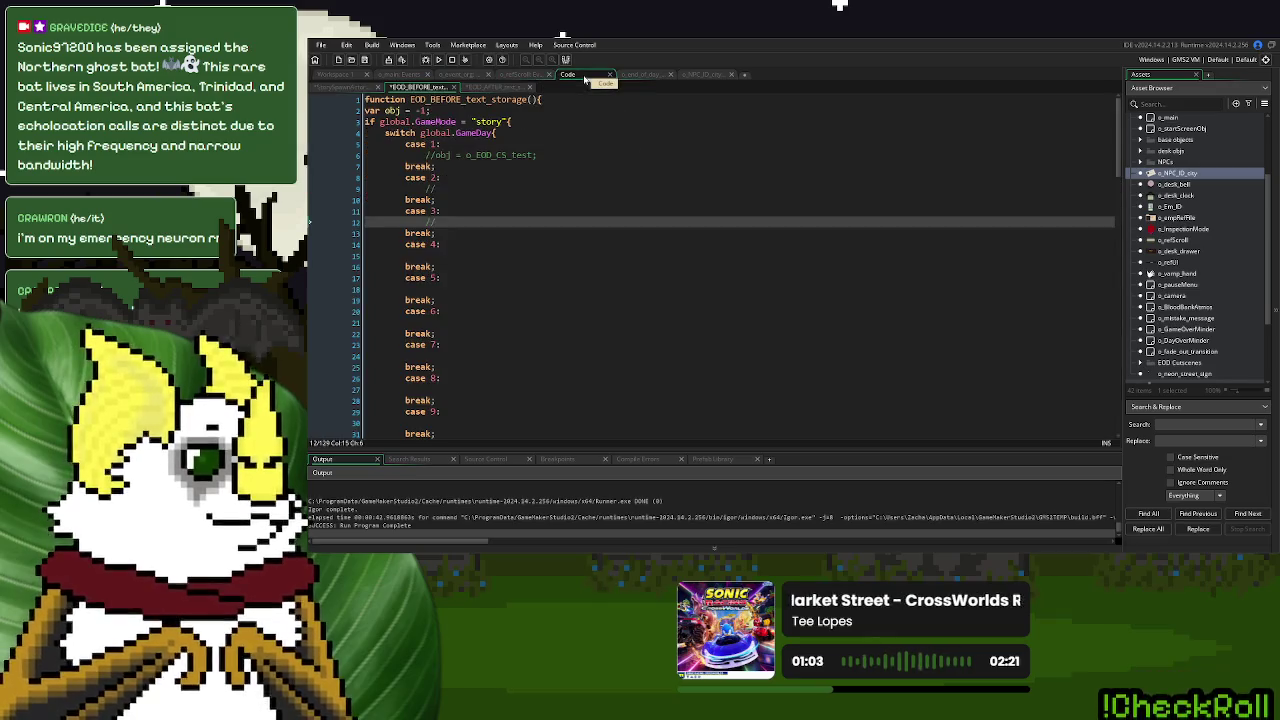
Open o_refUI's Step event code in the enlarged editor
left_click(515, 75)
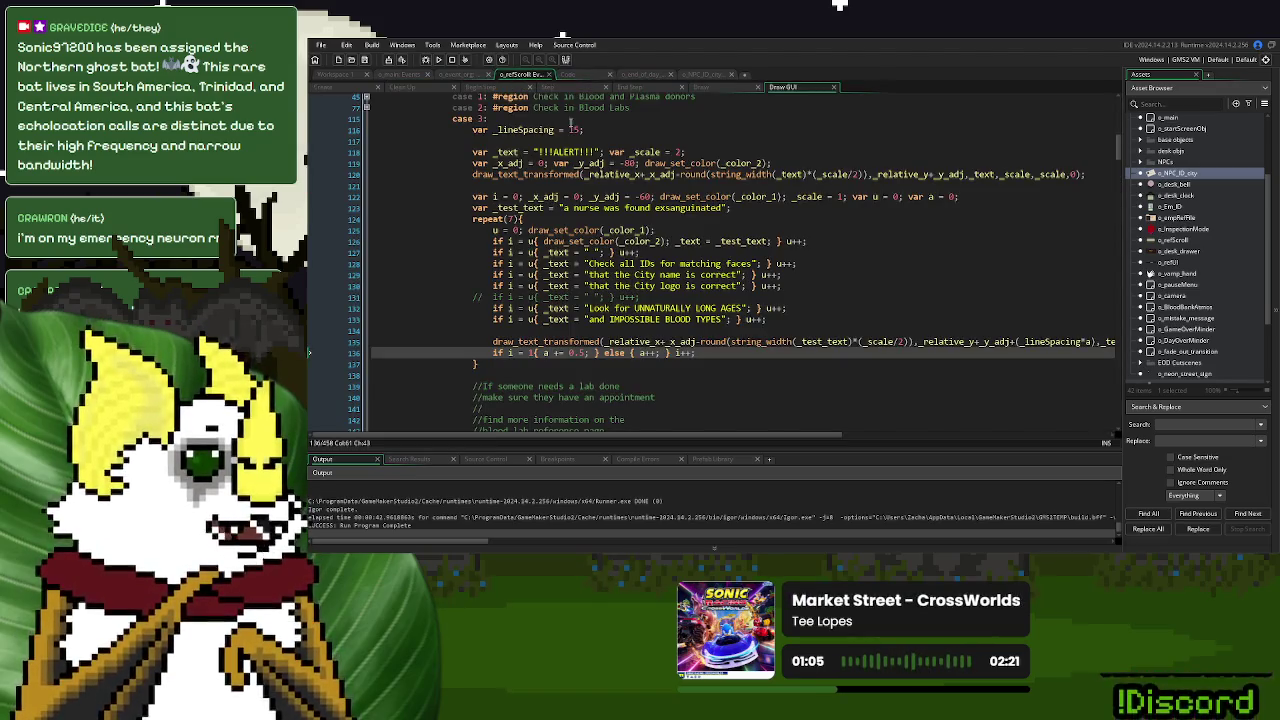
scroll(1201, 274, "up", 5)
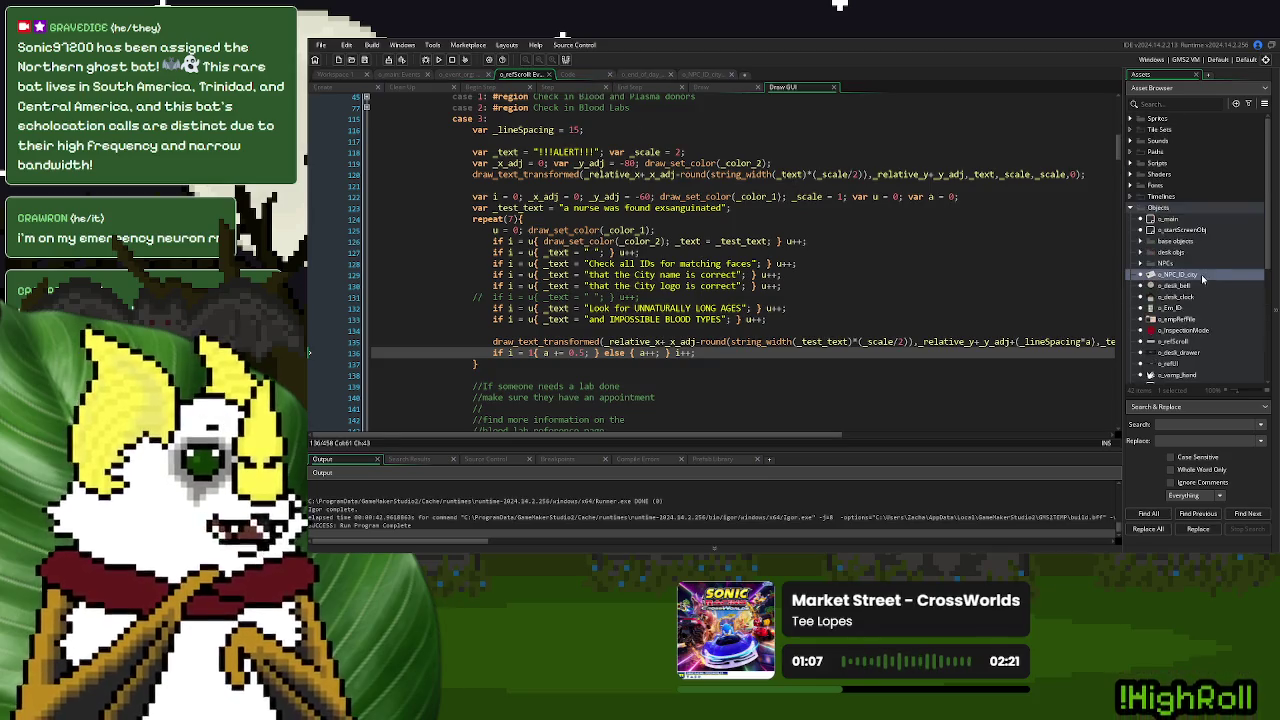
left_click(1141, 218)
left_click(1141, 218)
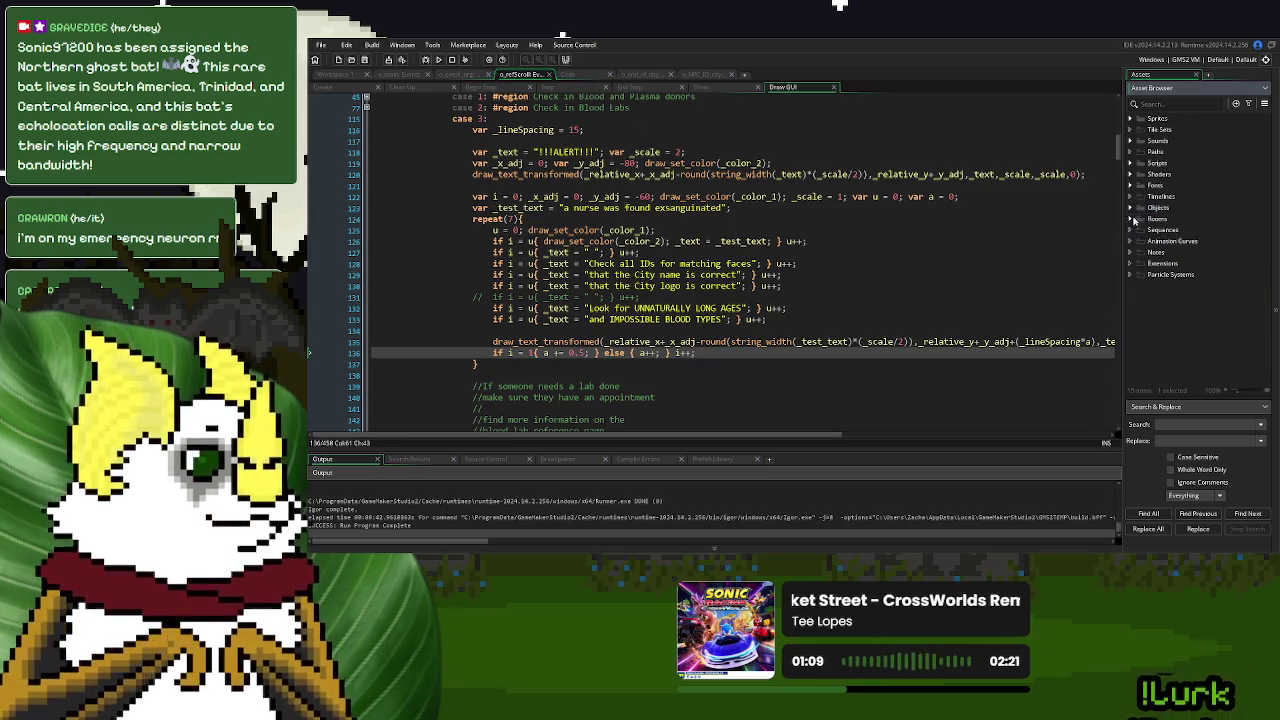
left_click(1132, 208)
scroll(1167, 287, "down", 1)
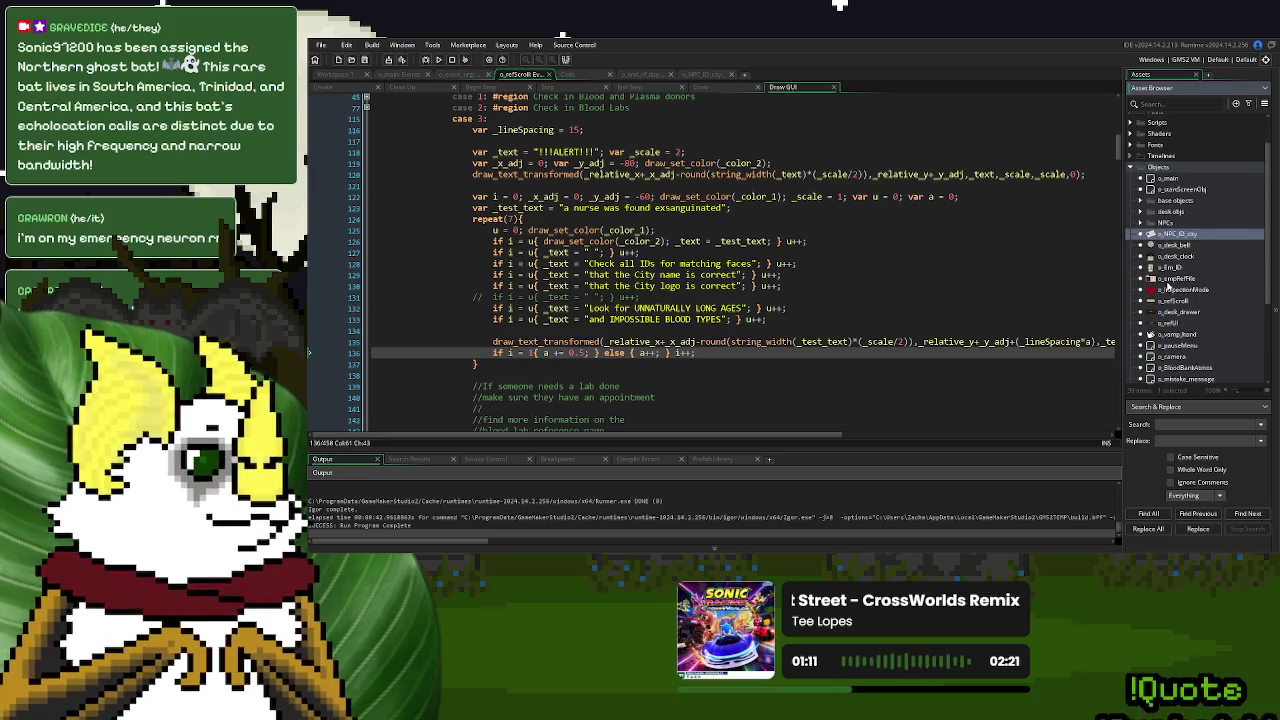
scroll(1170, 285, "down", 2)
double_click(1185, 284)
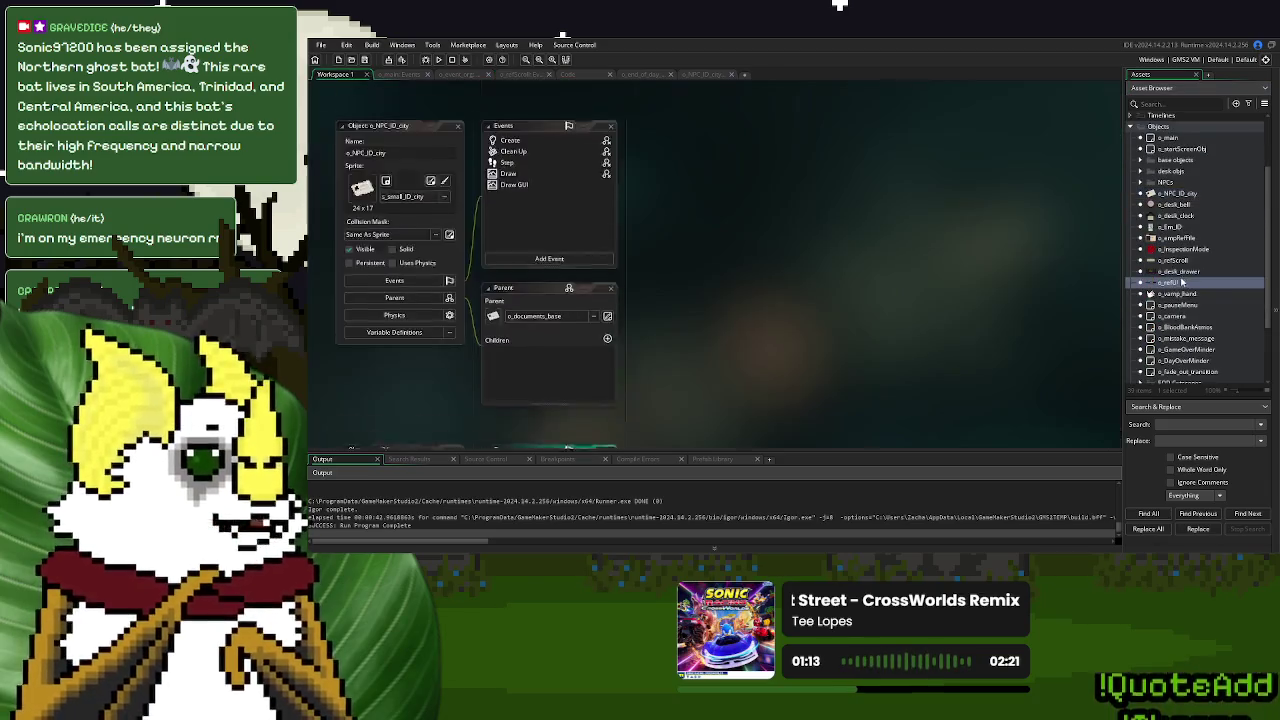
double_click(525, 189)
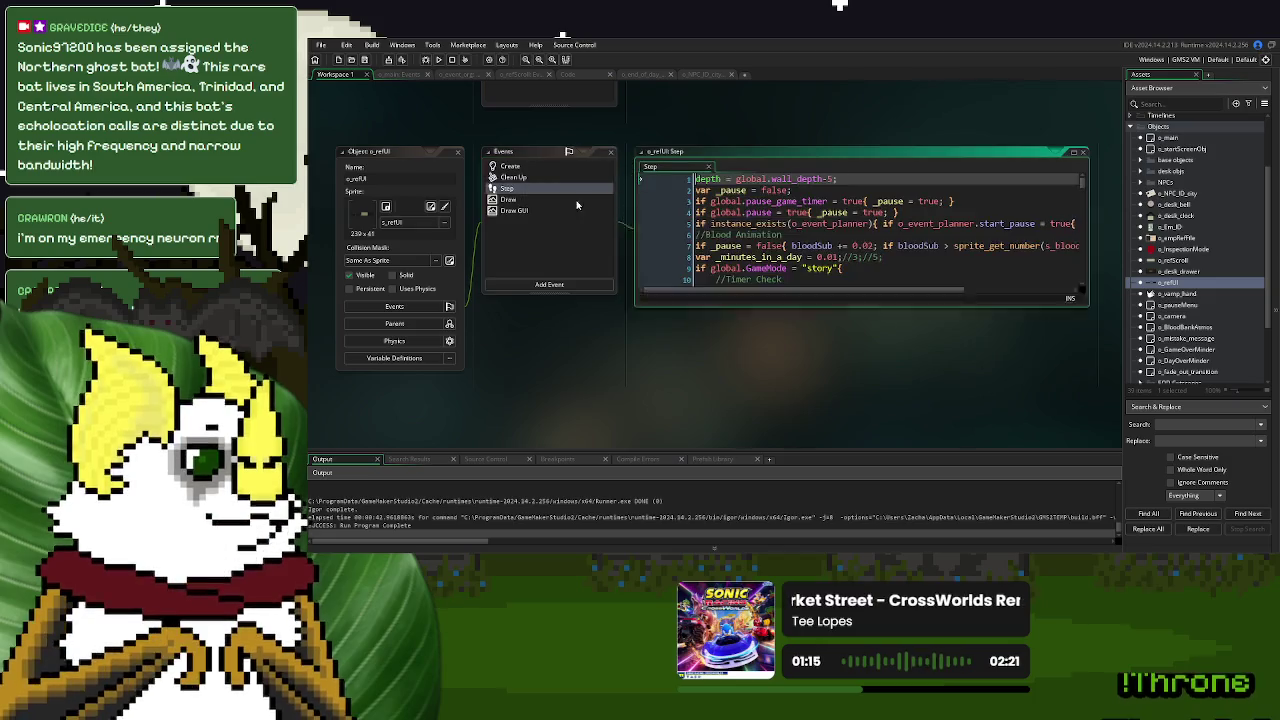
left_click(1073, 153)
Set _minutes_in_a_day to 3, commenting out the old 0.01, and run the game with F5
left_click(487, 177)
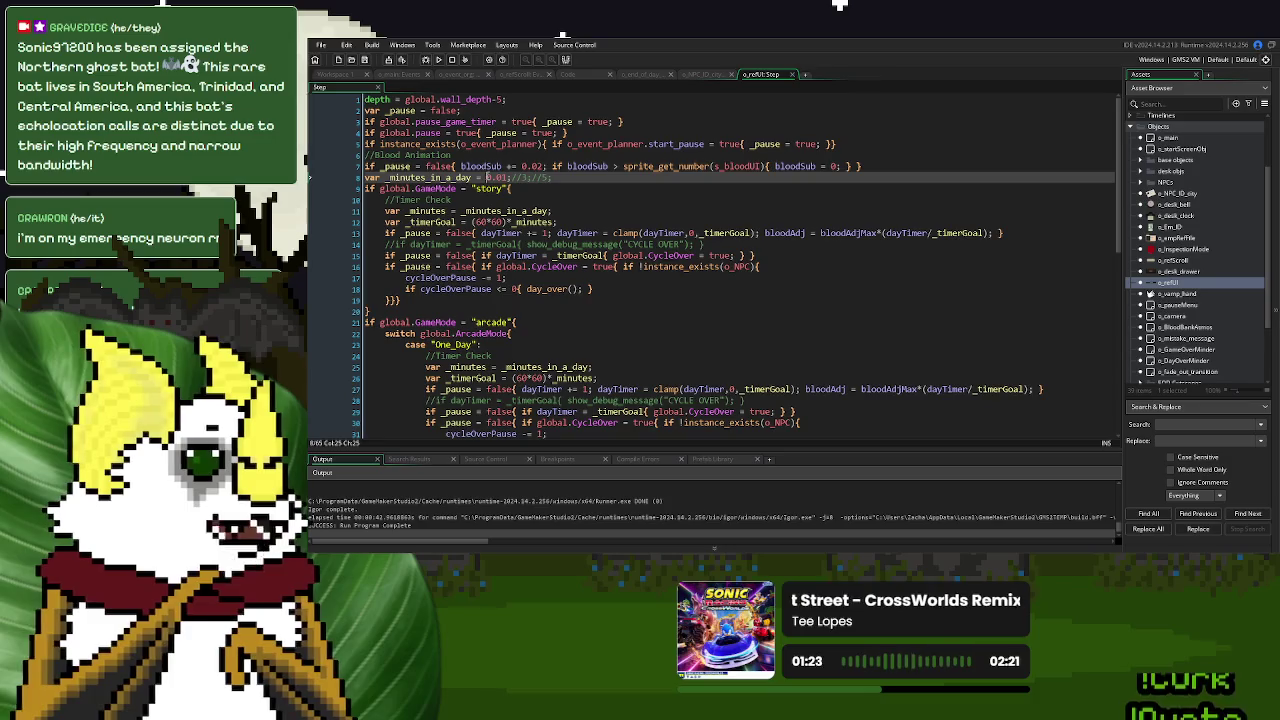
type("3;//")
key("Left")
key("Left")
key("Left")
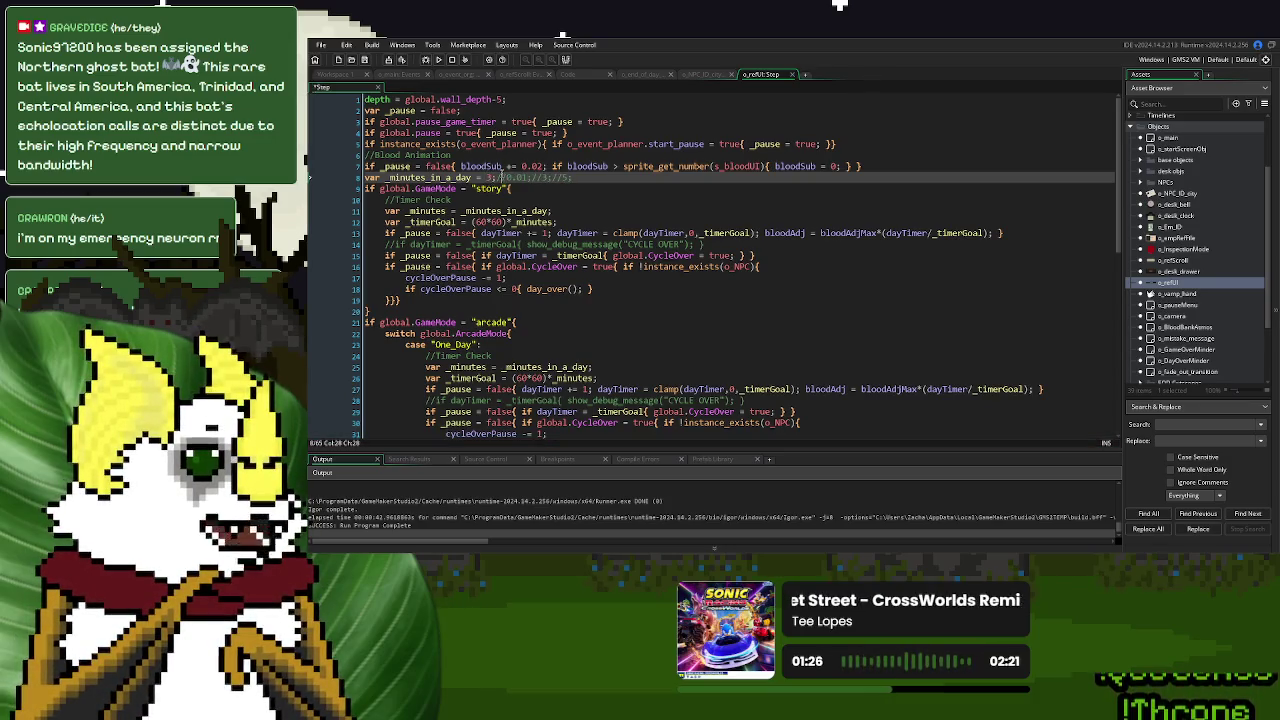
key("F5")
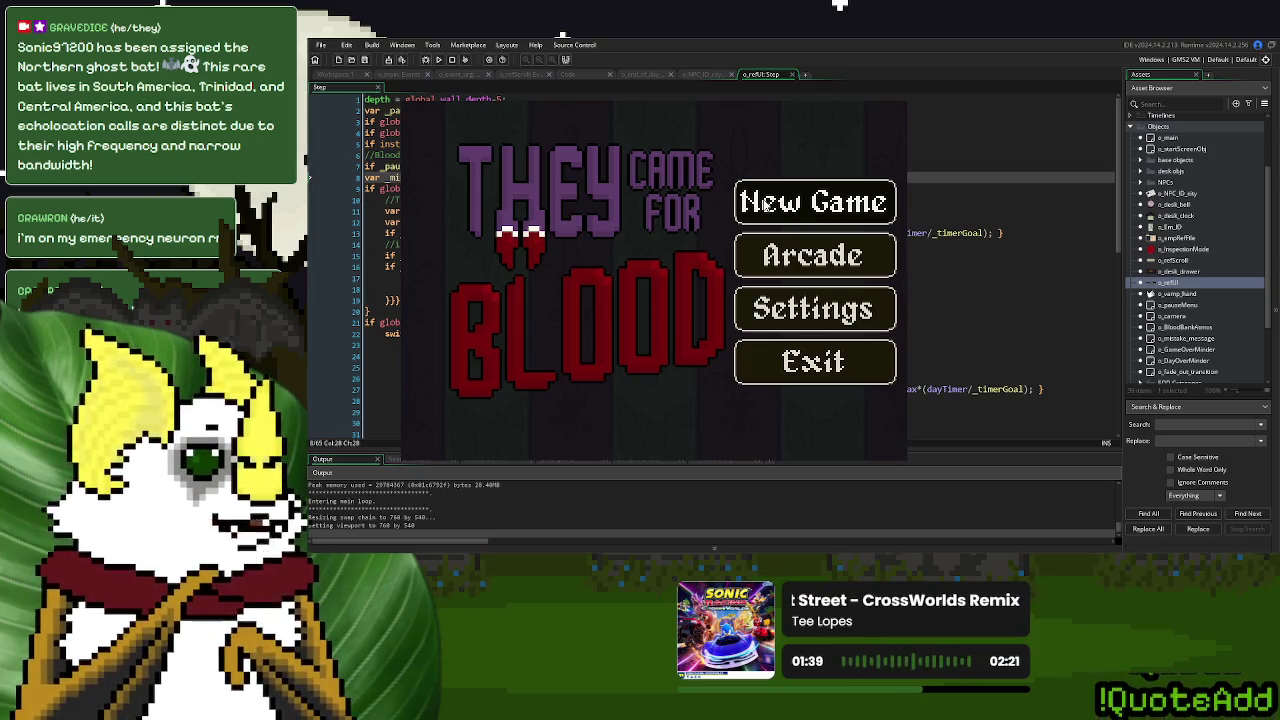
Start a new game, ring the bell and serve donors, then set _minutes_in_a_day to 1
left_click(766, 203)
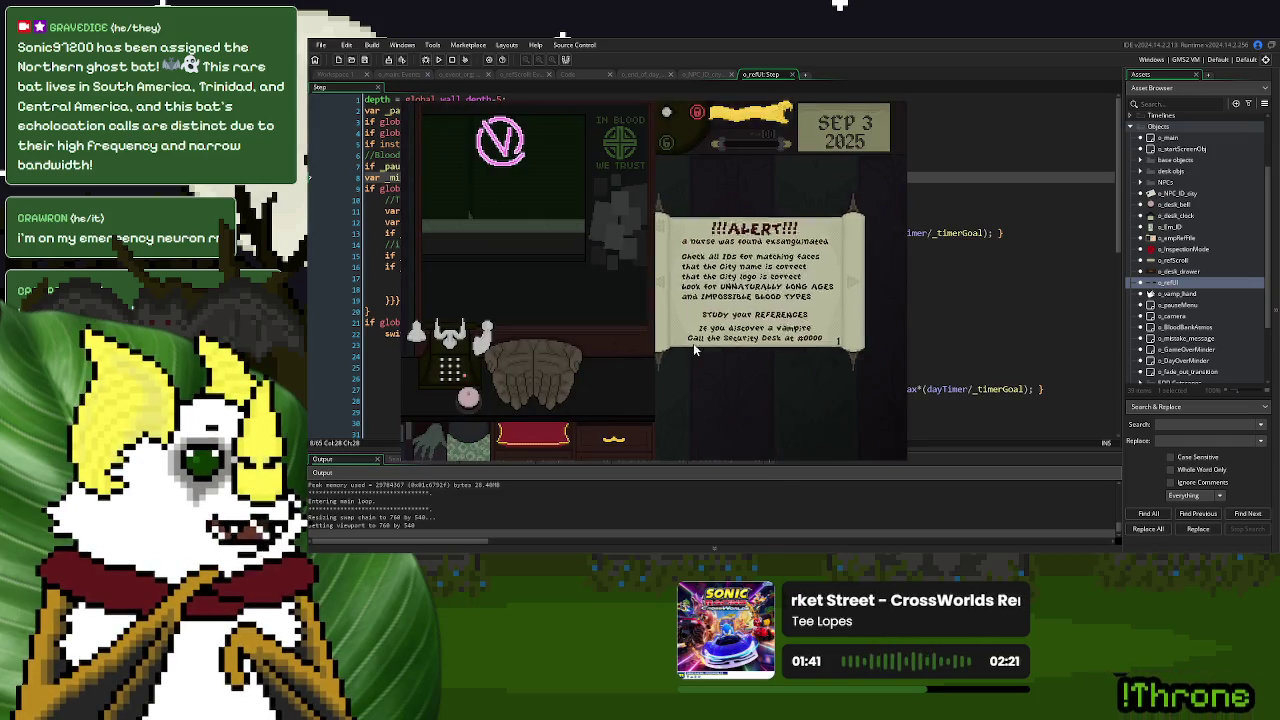
left_click(486, 399)
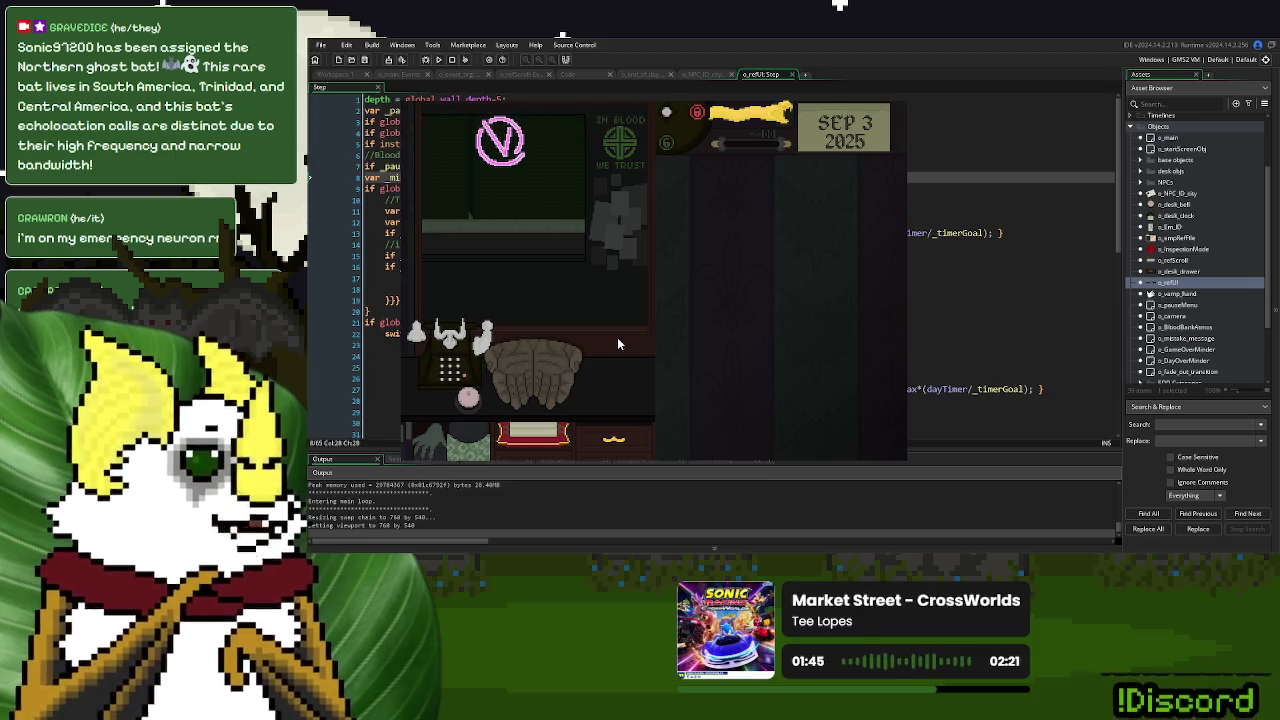
left_click(467, 399)
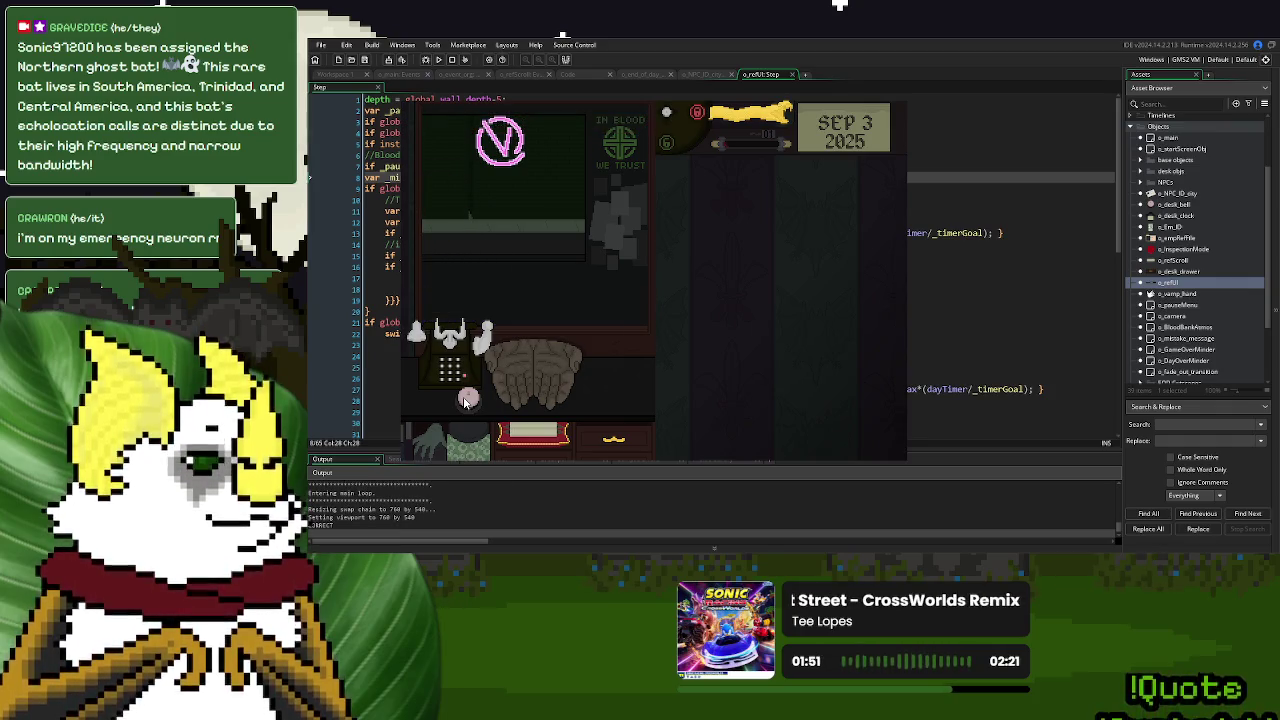
left_click(464, 399)
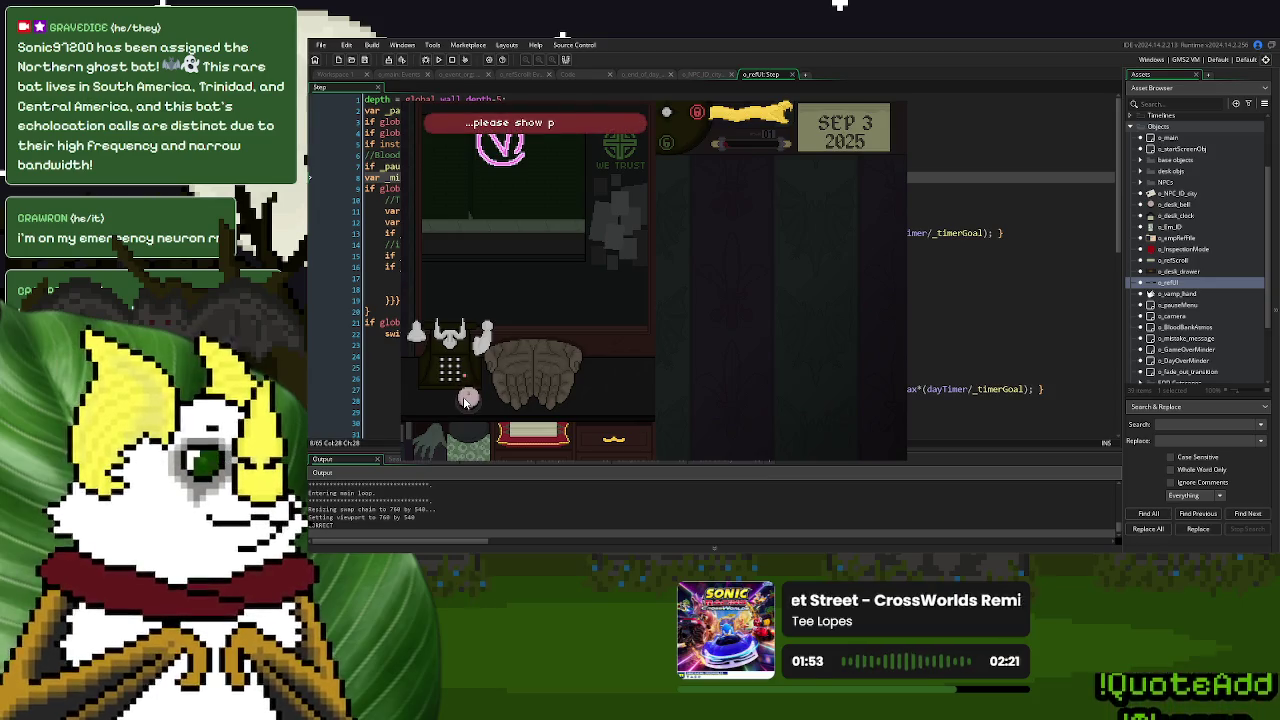
left_click(464, 399)
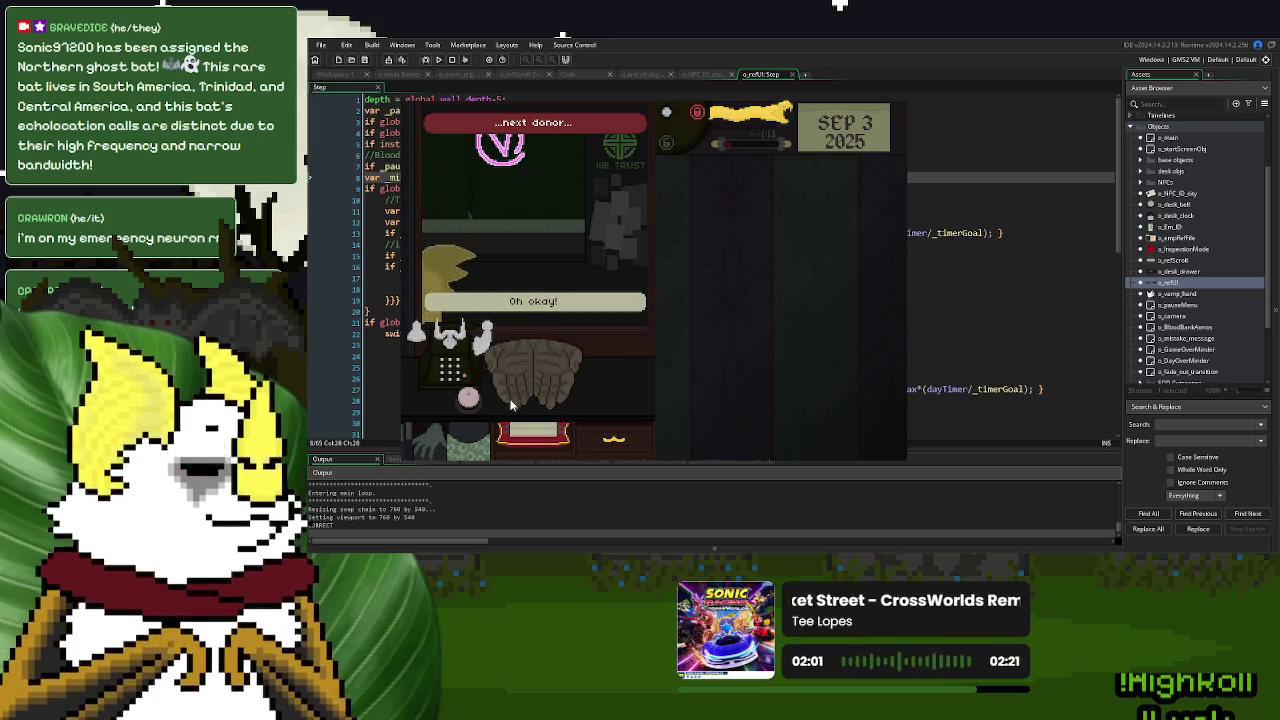
left_click(470, 397)
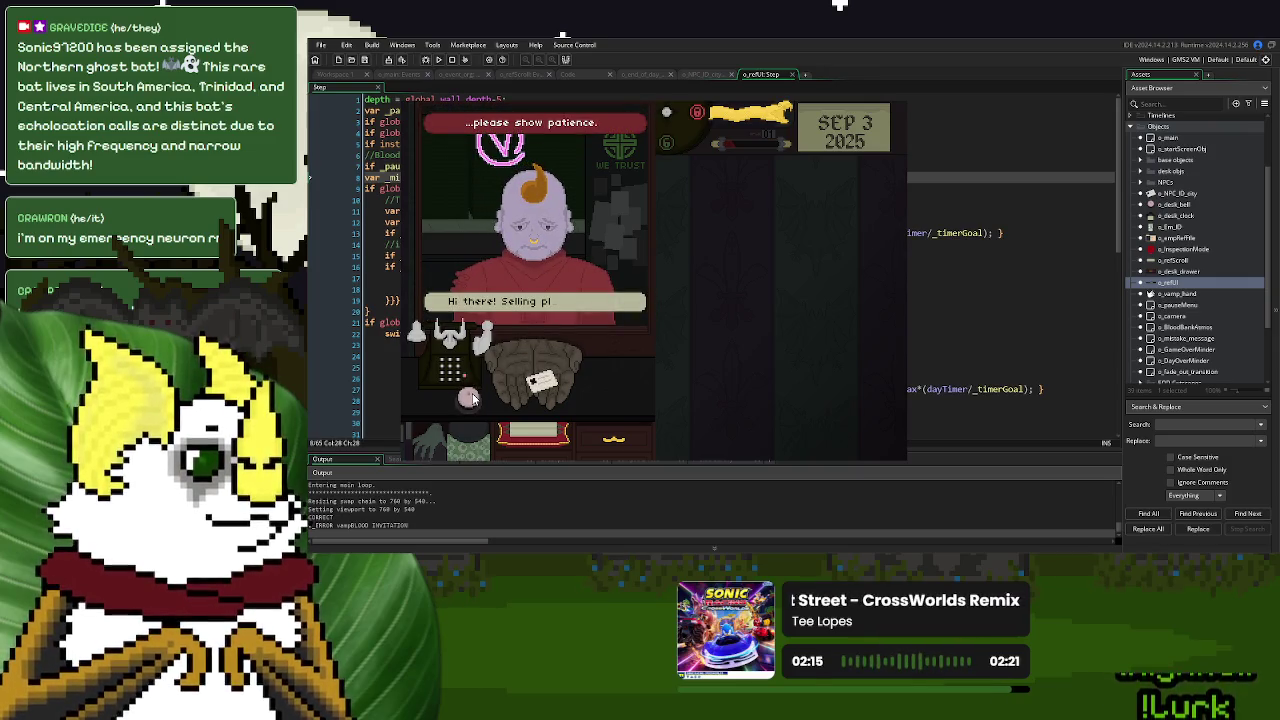
left_click(470, 398)
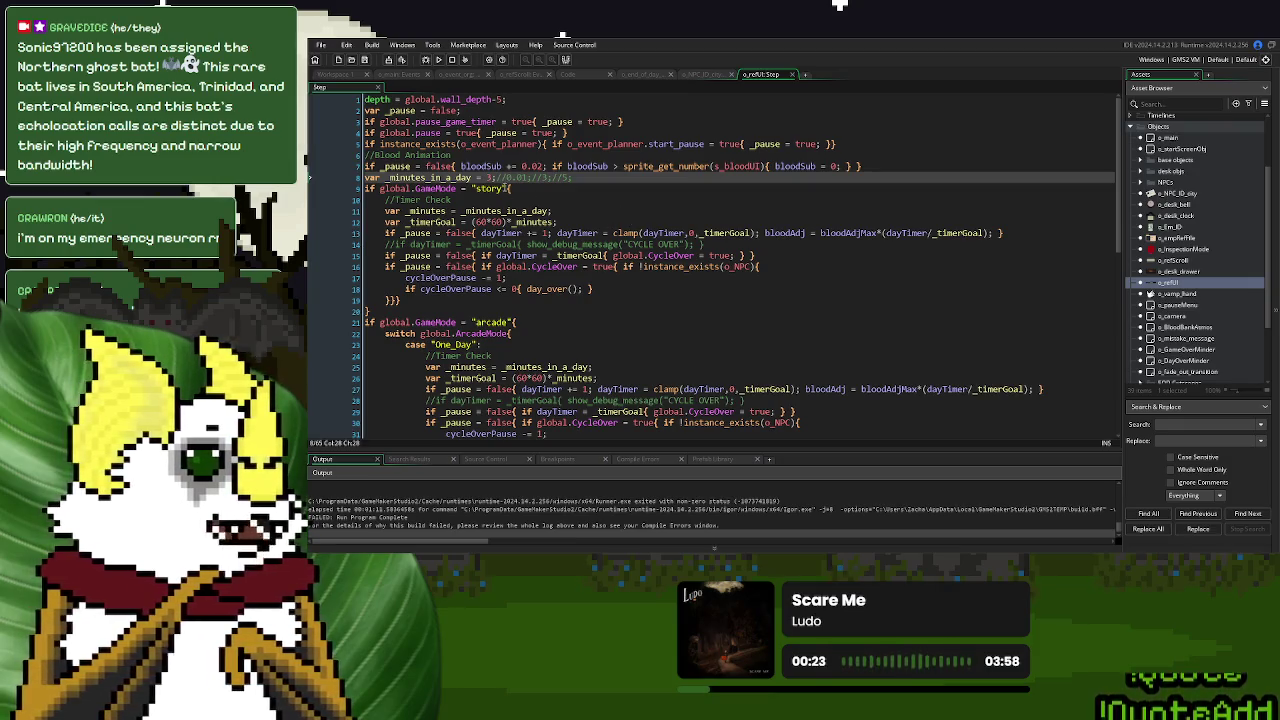
type("1")
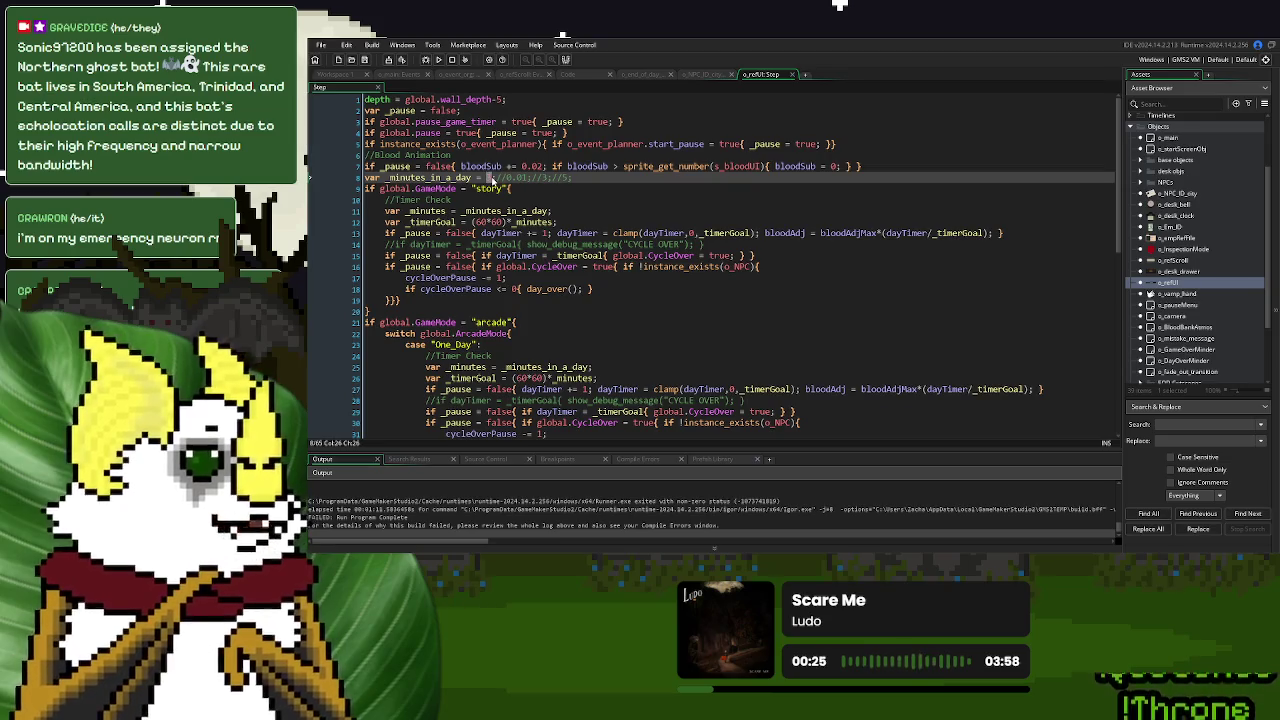
Review the ID_trading_state condition and ds_Collected_IDs size check on lines 8–9 of Clean Up
left_click(457, 77)
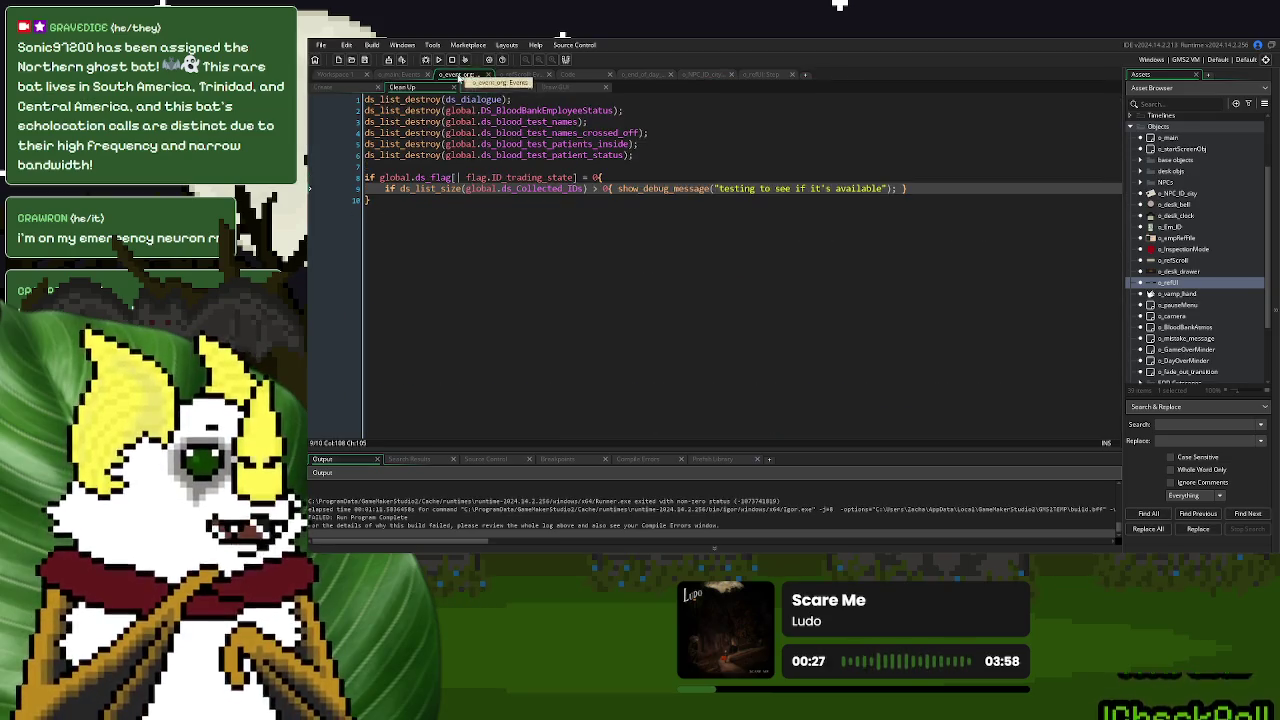
left_click(690, 195)
mouse_move(612, 188)
left_mouse_down()
mouse_move(398, 188)
mouse_move(556, 177)
mouse_move(414, 177)
left_mouse_up()
left_click(489, 235)
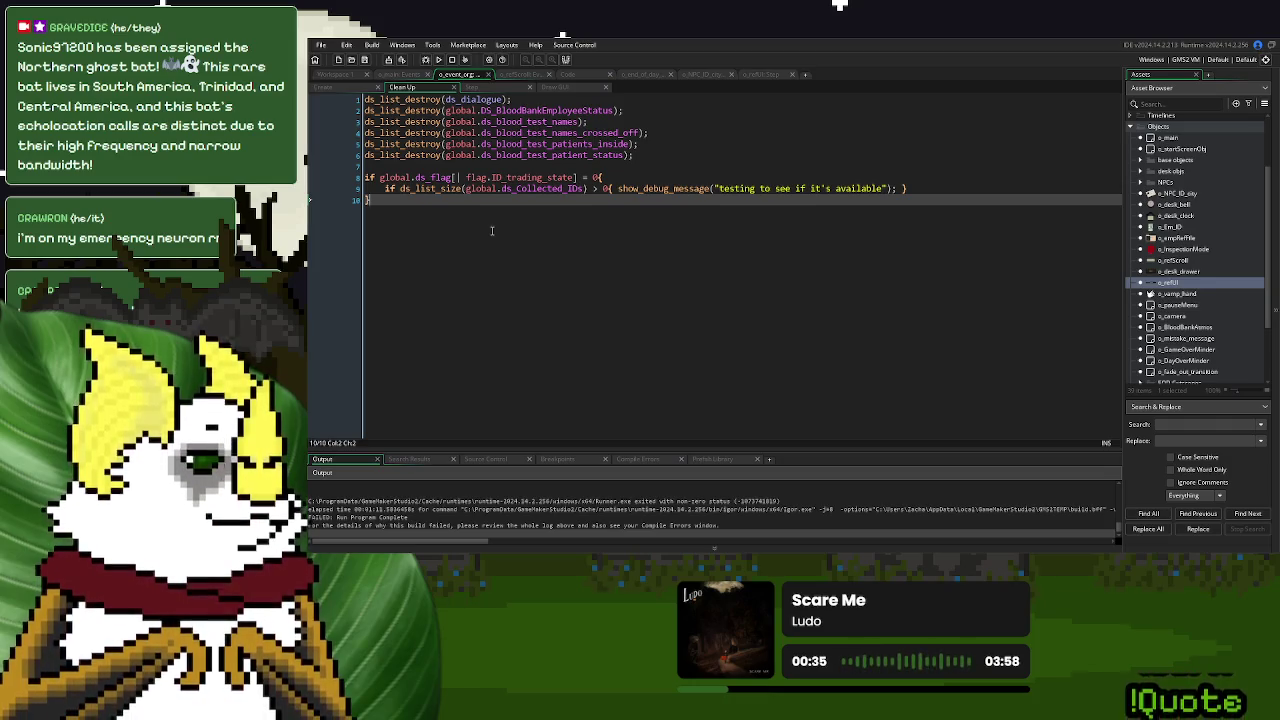
left_click(569, 188)
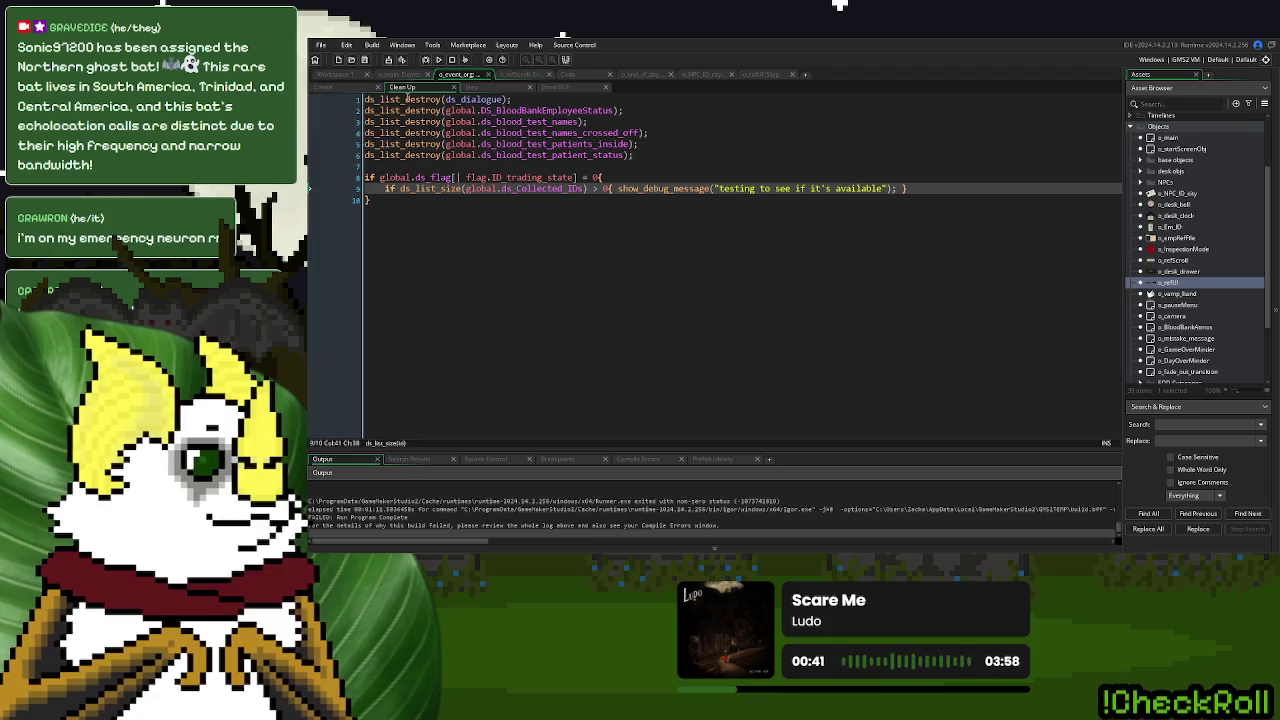
left_click(398, 75)
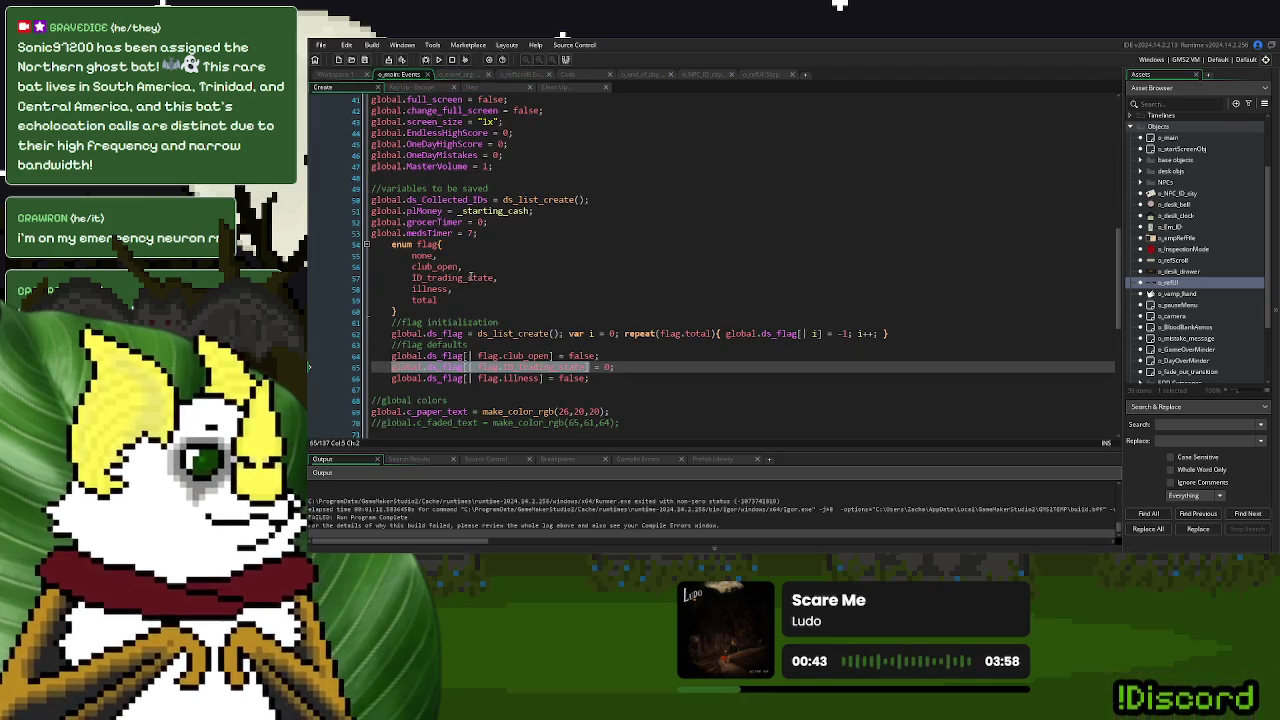
Look over o_main's Create globals, then select global.ds_Collected_IDs on line 9 of Clean Up
scroll(470, 277, "down", 4)
scroll(470, 276, "down", 3)
scroll(470, 276, "up", 11)
scroll(470, 276, "up", 3)
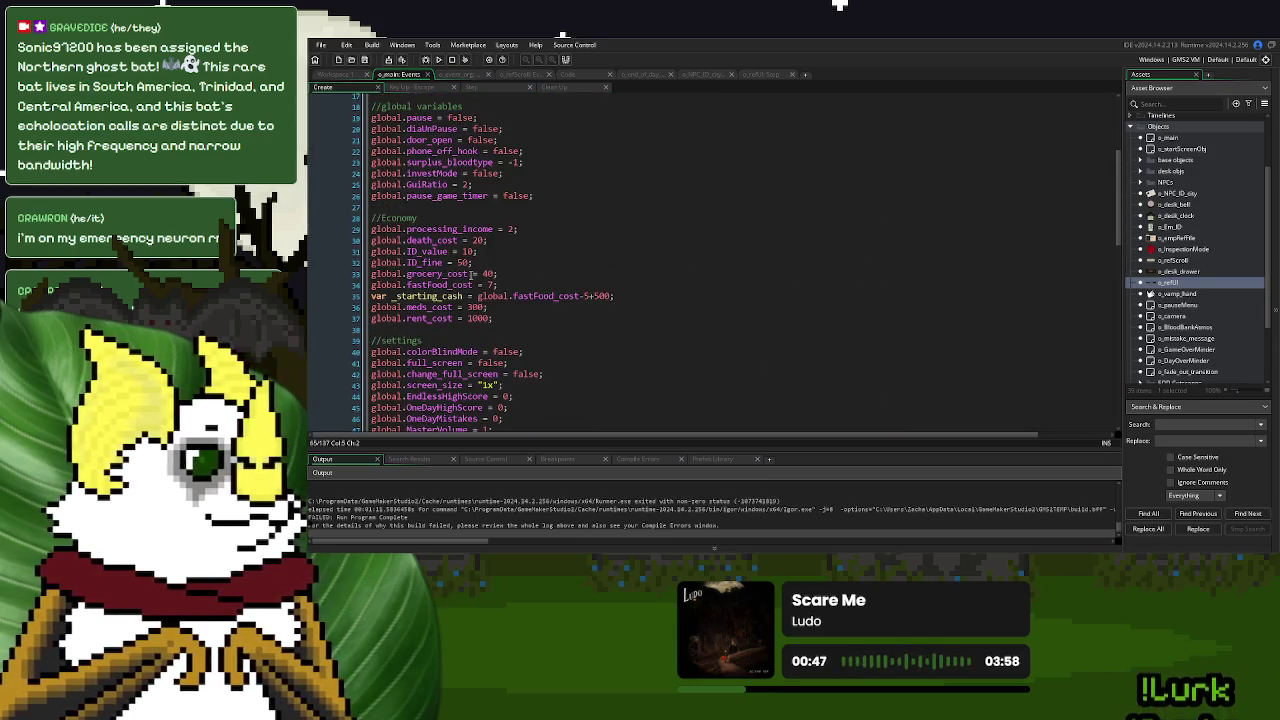
scroll(470, 274, "up", 3)
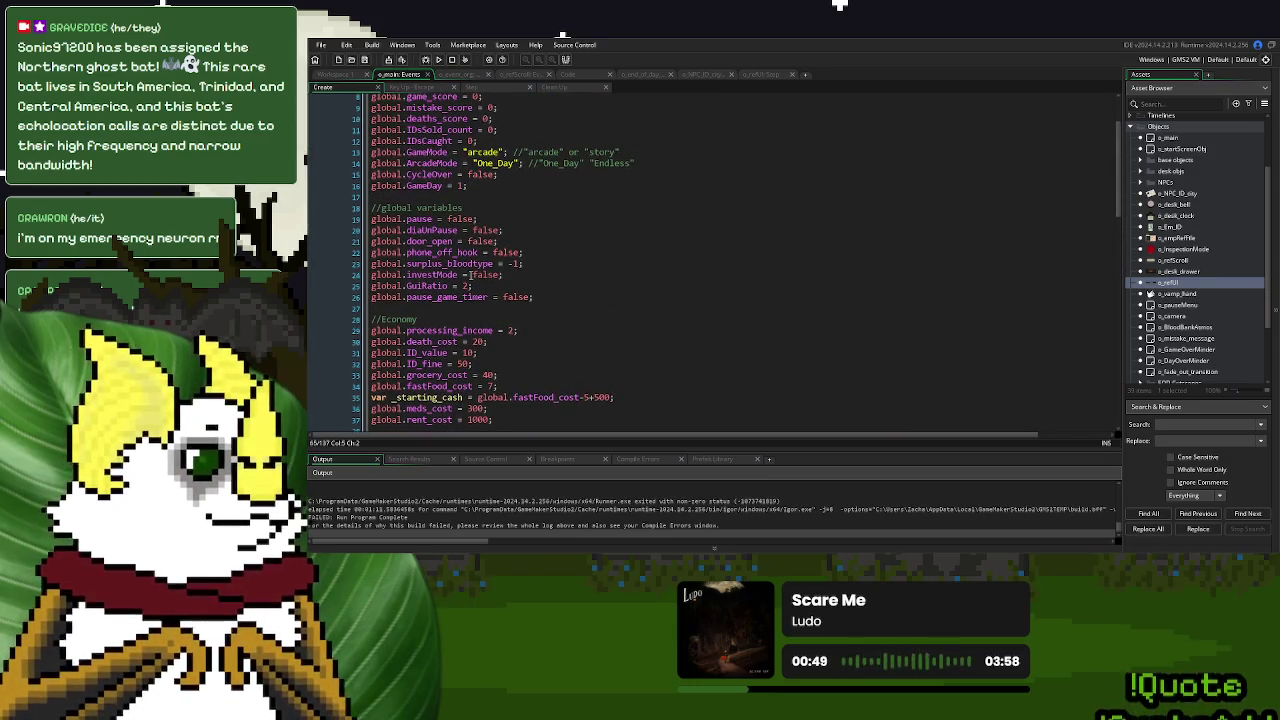
scroll(470, 274, "up", 3)
scroll(470, 274, "down", 10)
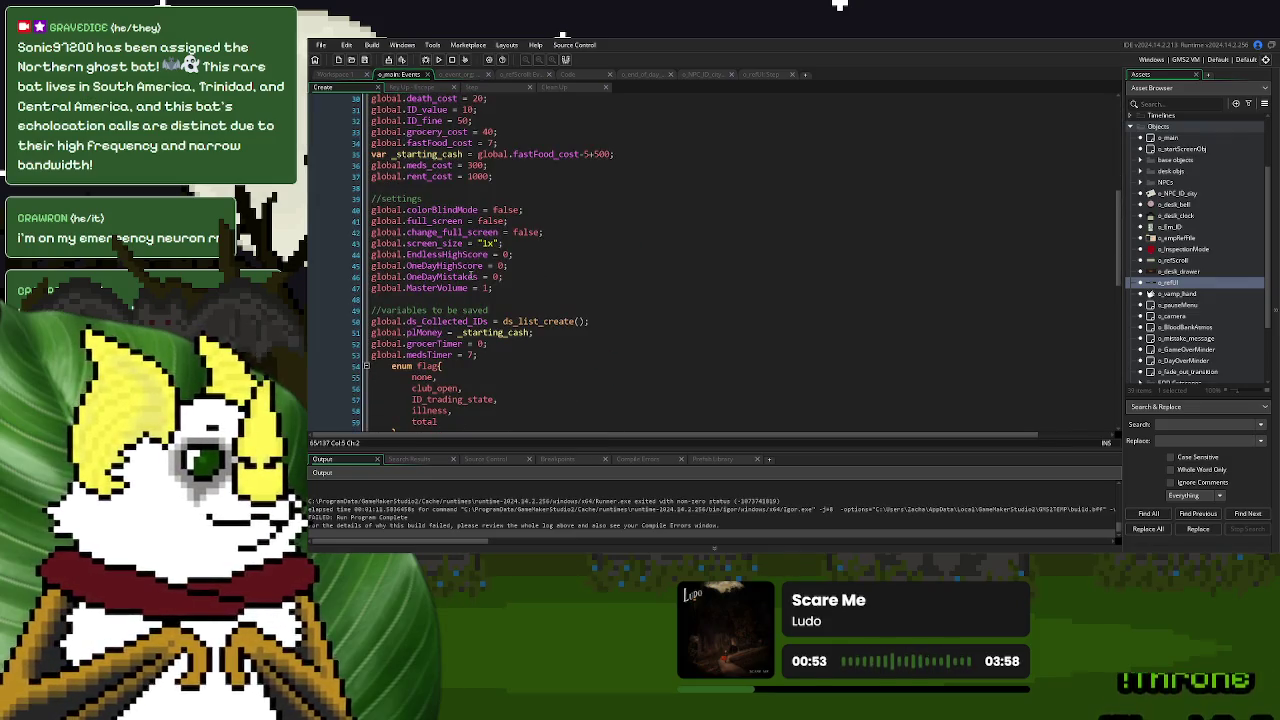
scroll(471, 275, "down", 5)
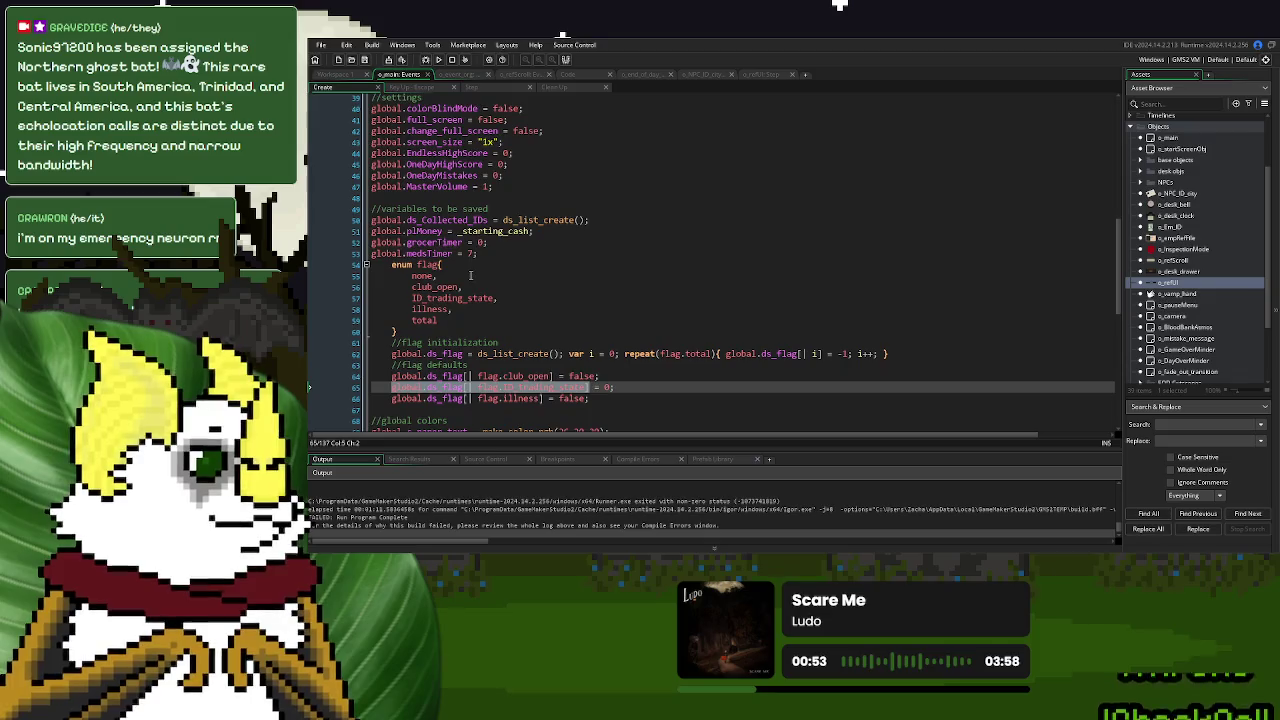
left_click(476, 74)
left_click_drag(587, 189, 467, 190)
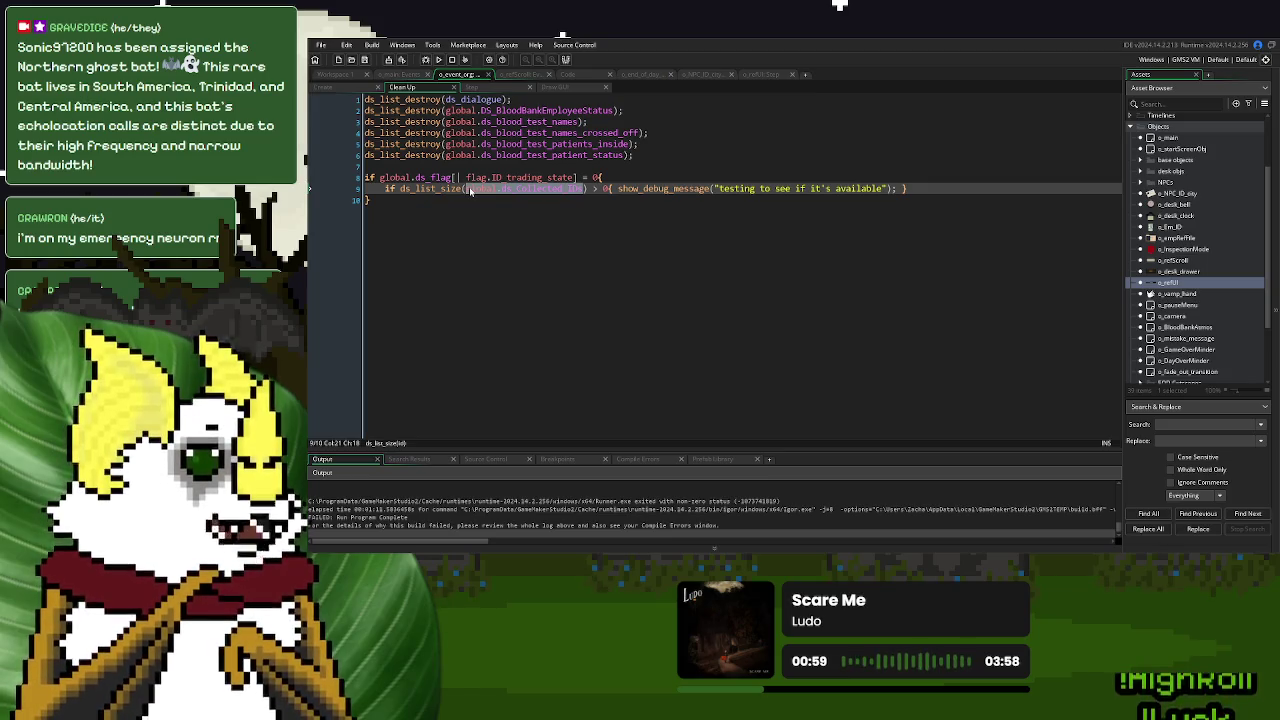
Search the project for global.ds_Collected_IDs, check its o_main Create use at line 50, and return to Clean Up
key("ctrl+shift+f")
left_click(1155, 514)
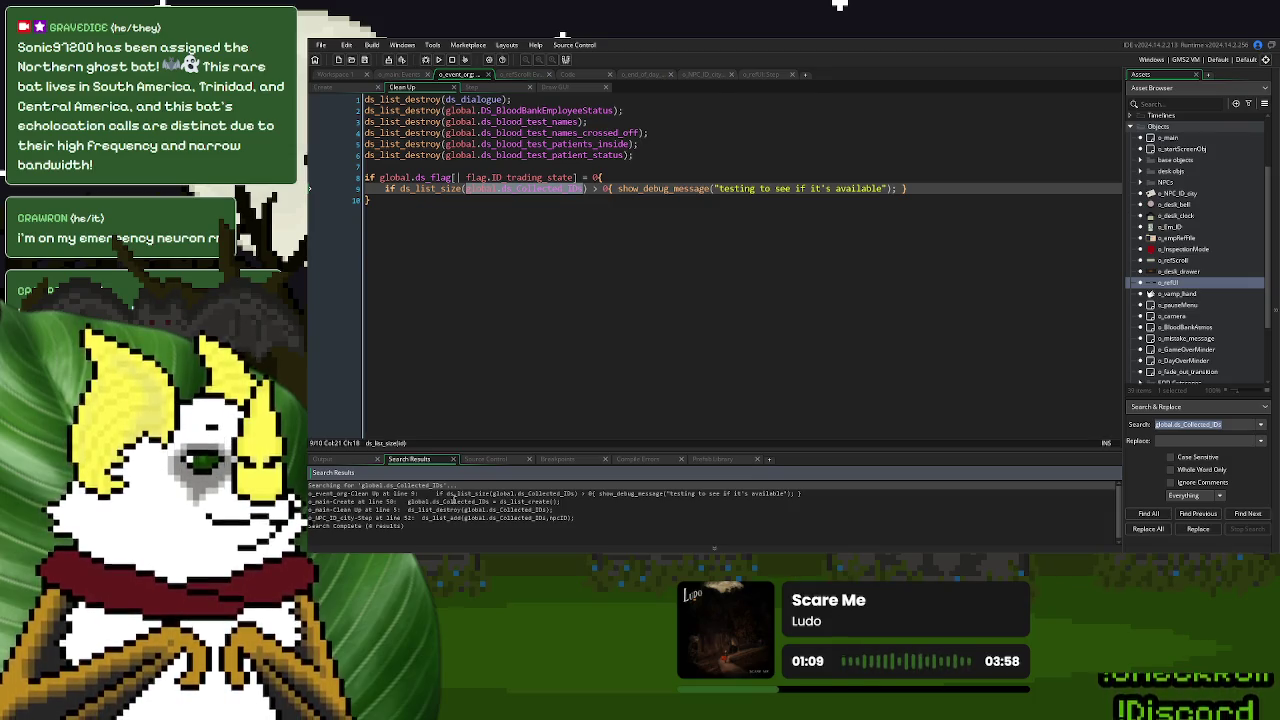
double_click(449, 501)
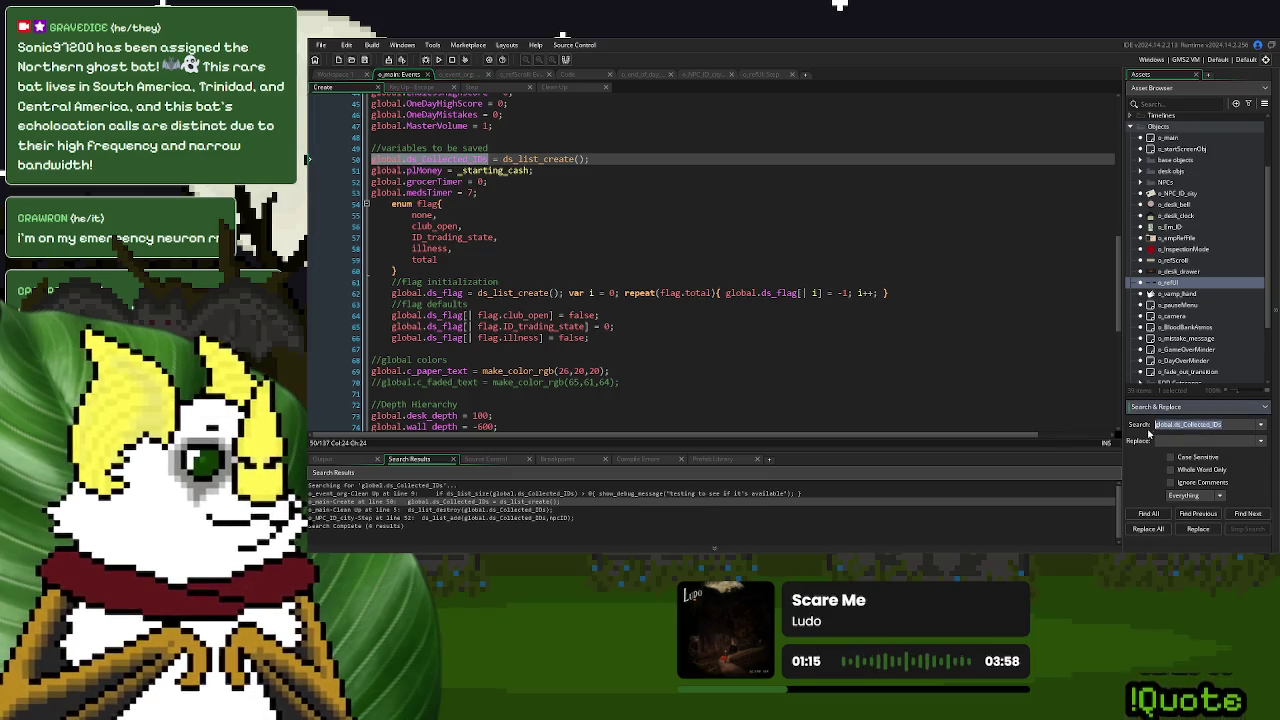
key("BackSpace")
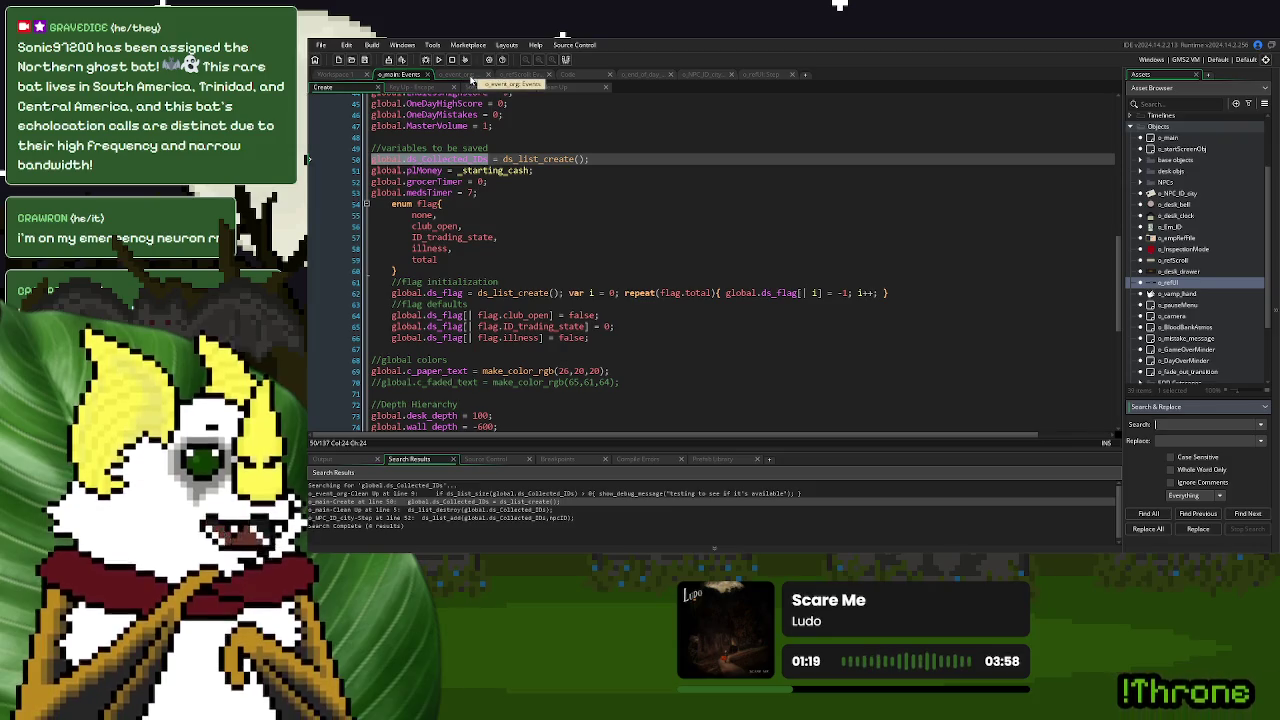
left_click(471, 78)
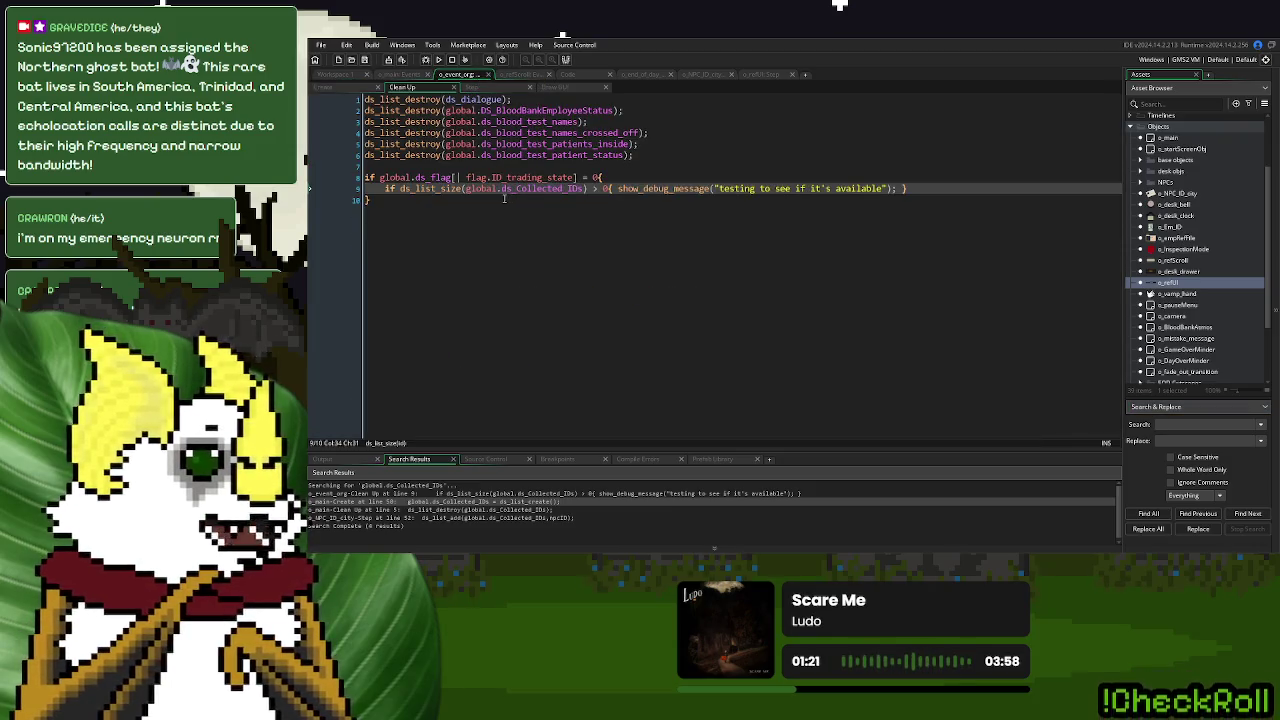
left_click(384, 212)
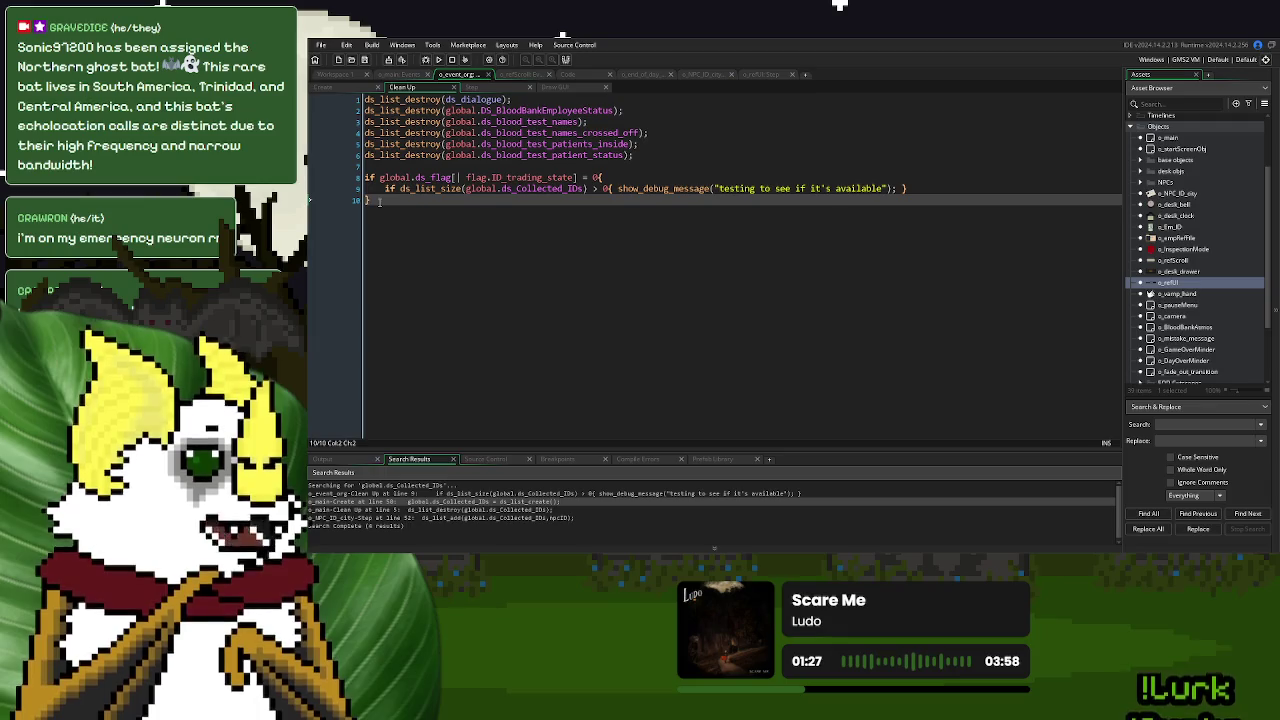
Remove the collected-IDs debug block (lines 8–10) from o_event_org's Clean Up
left_click_drag(379, 201, 366, 180)
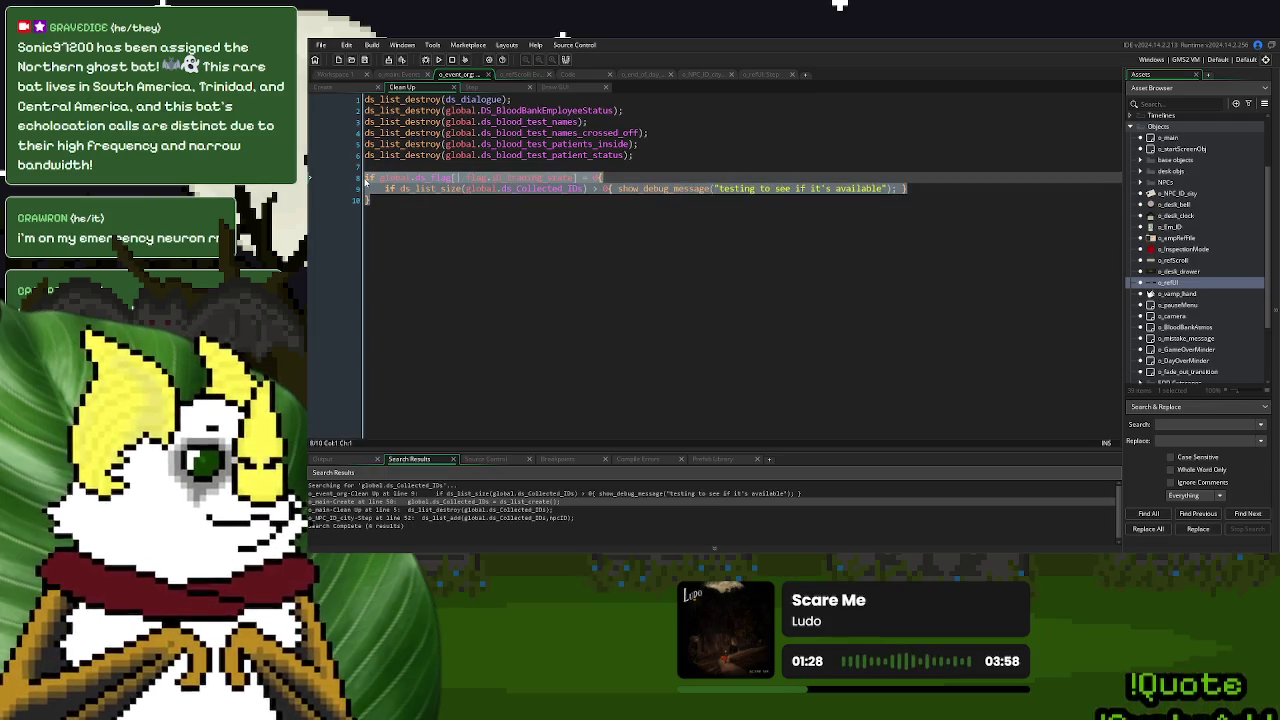
key("Delete")
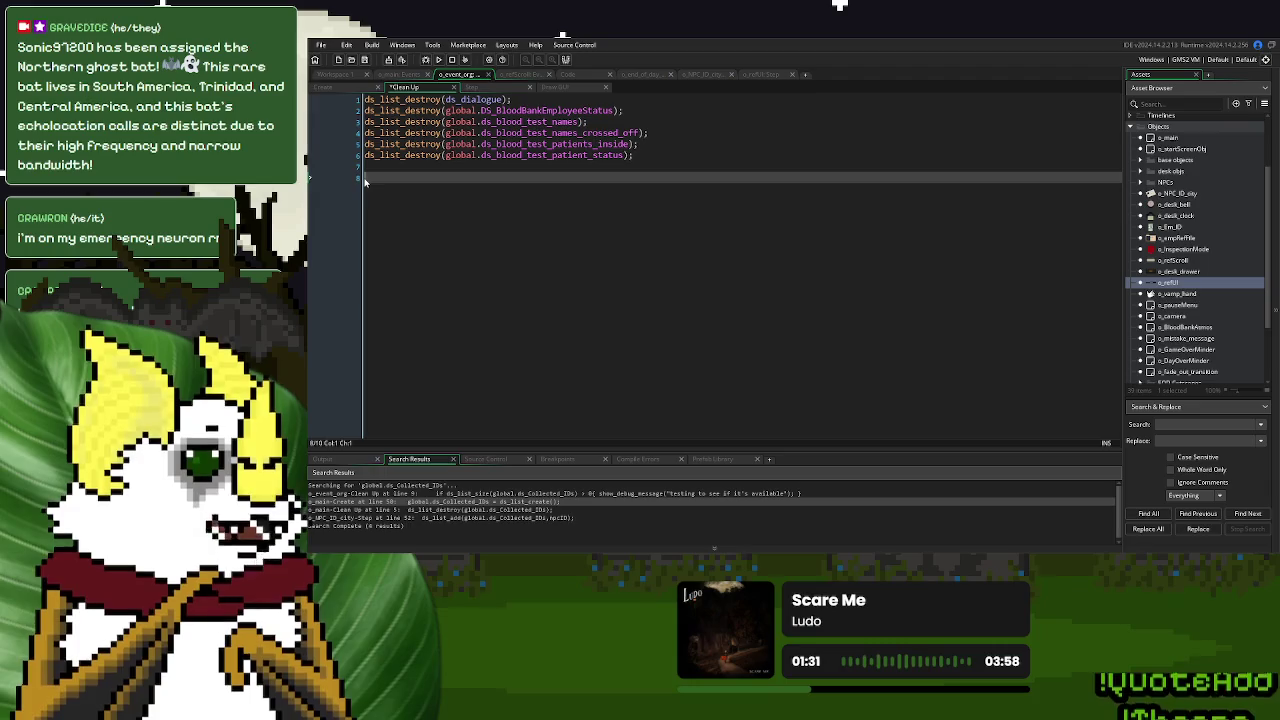
key("BackSpace")
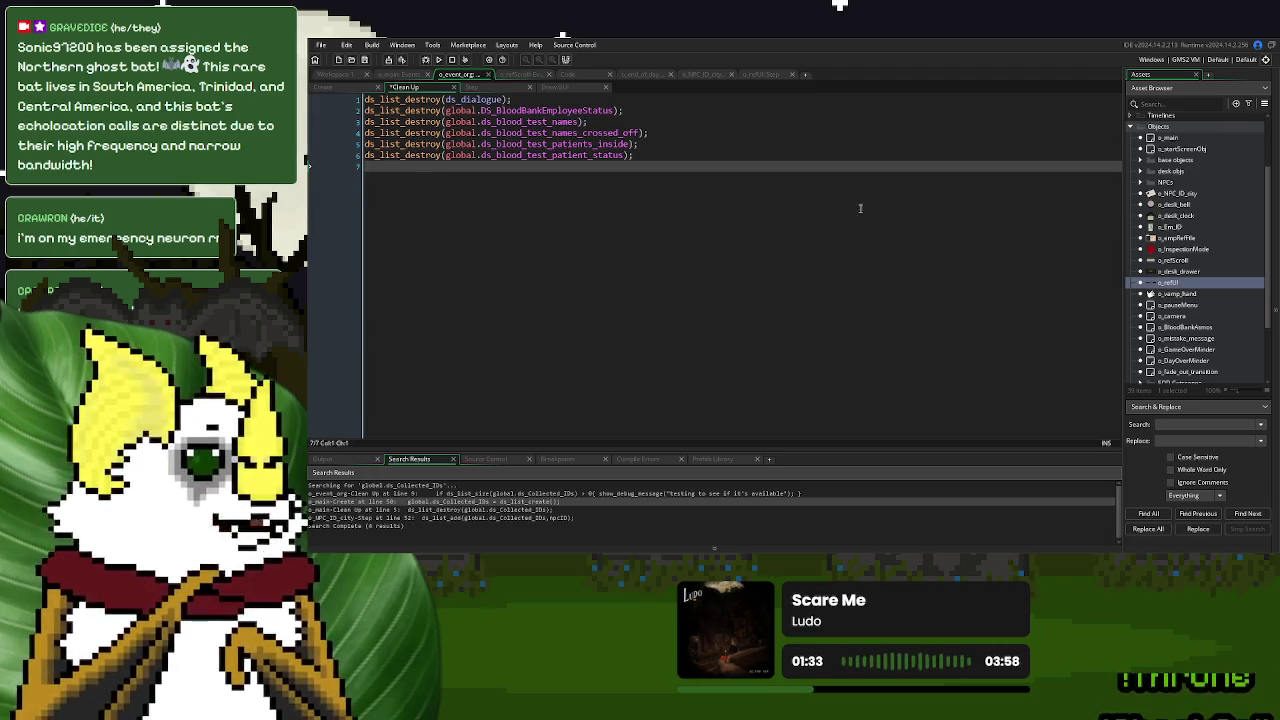
Add an Other > Room End event to the o_event_org object
left_click(338, 76)
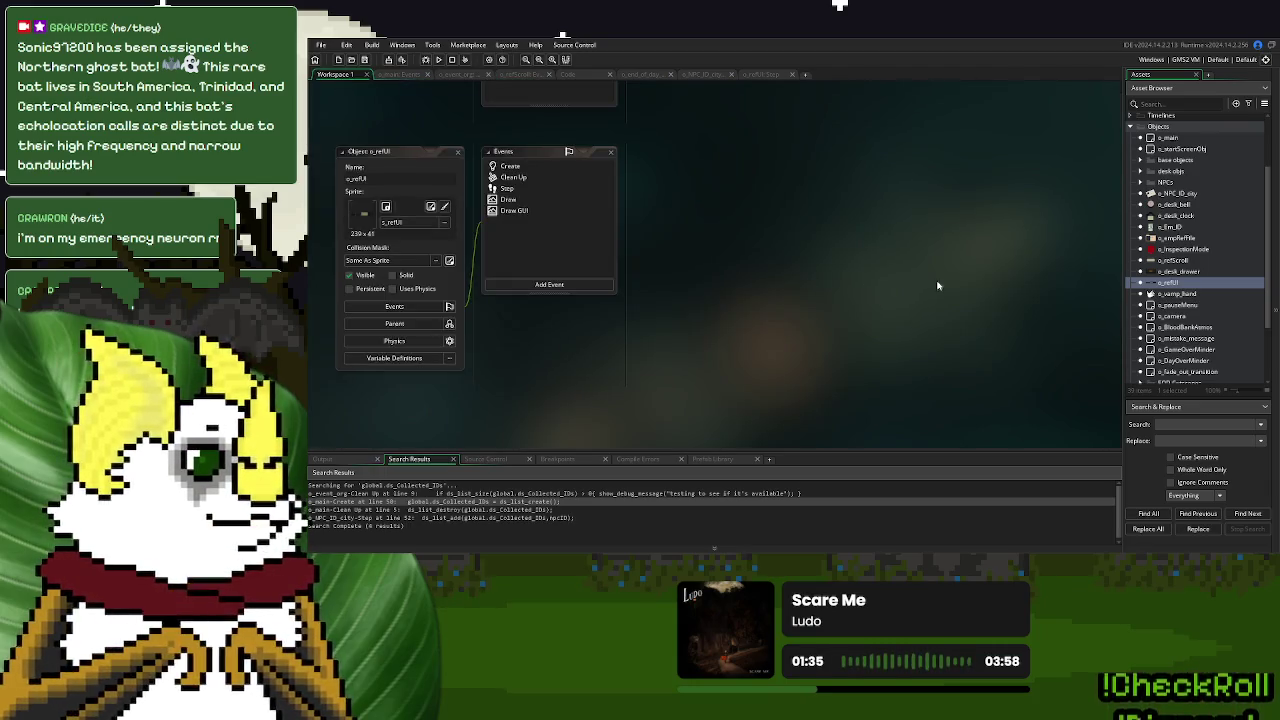
scroll(1236, 286, "up", 2)
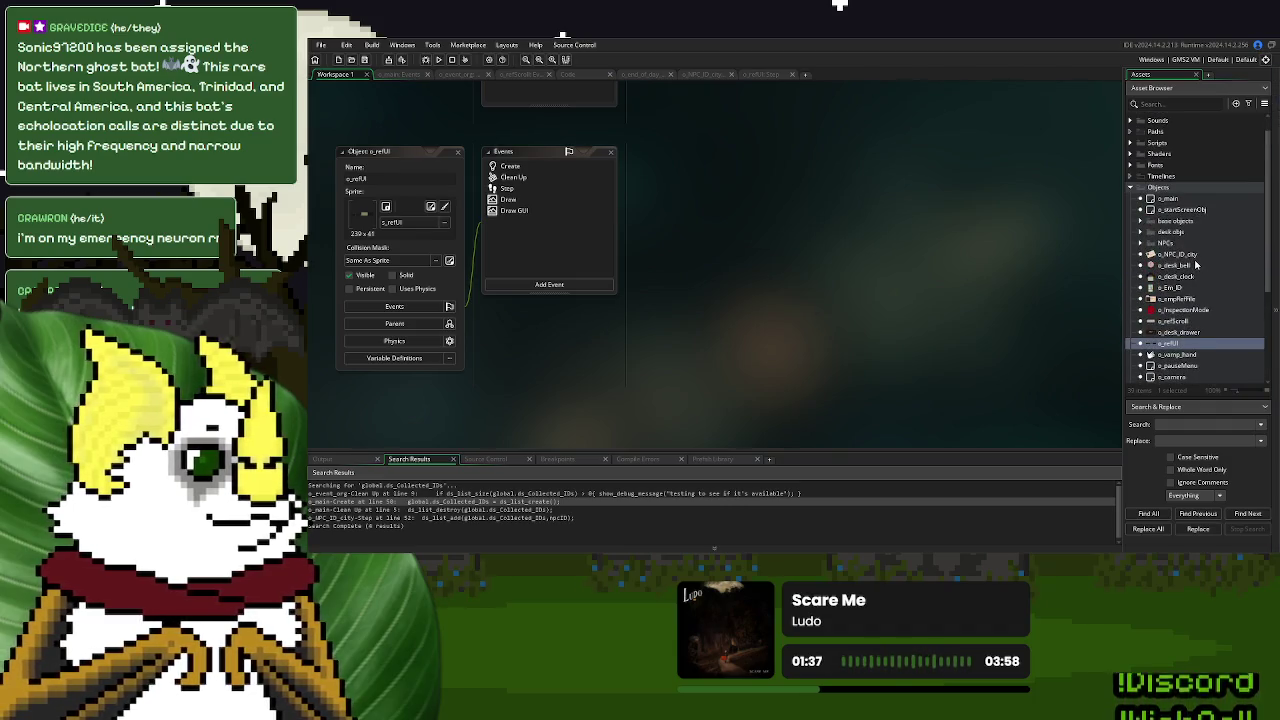
scroll(1198, 265, "up", 2)
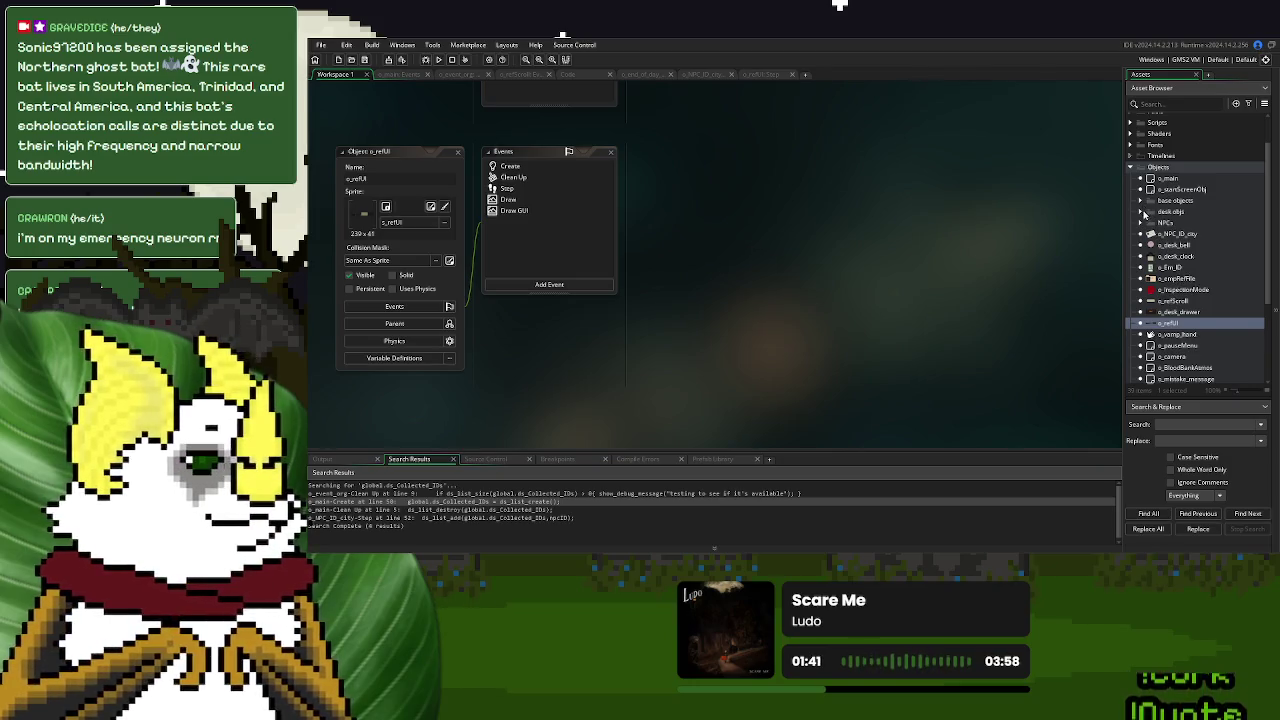
left_click(1145, 202)
double_click(1190, 214)
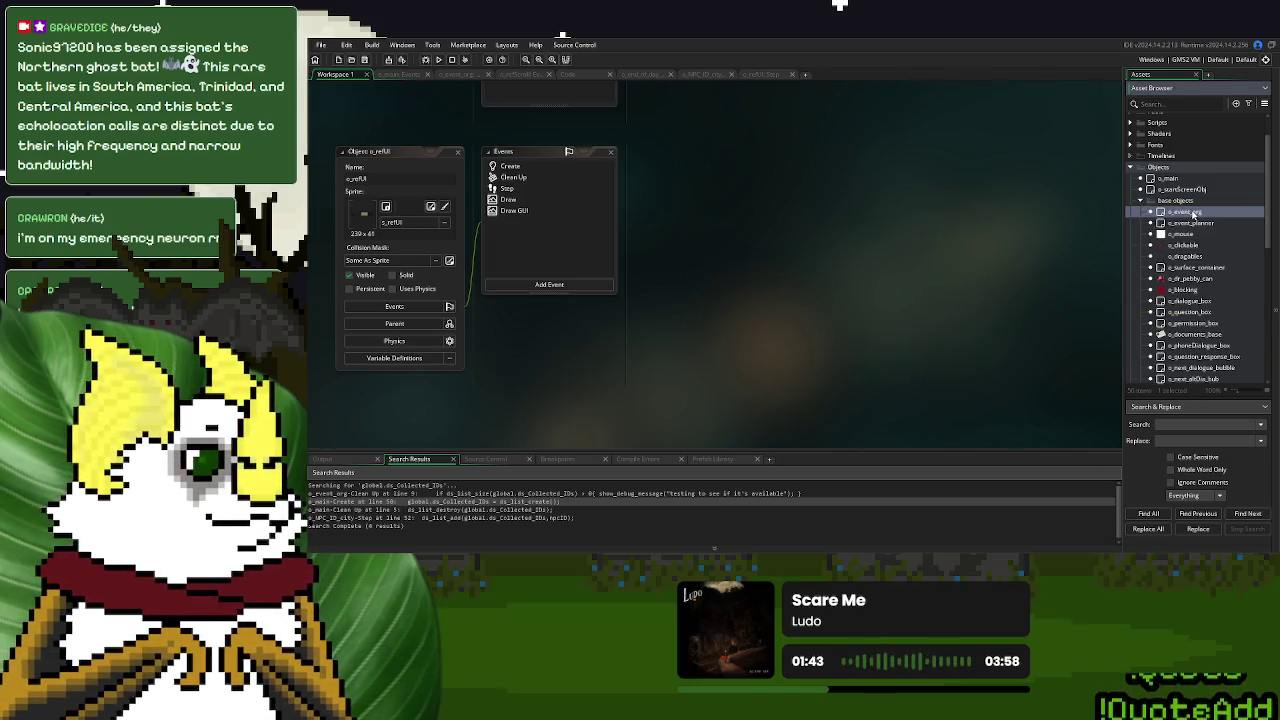
left_click(528, 282)
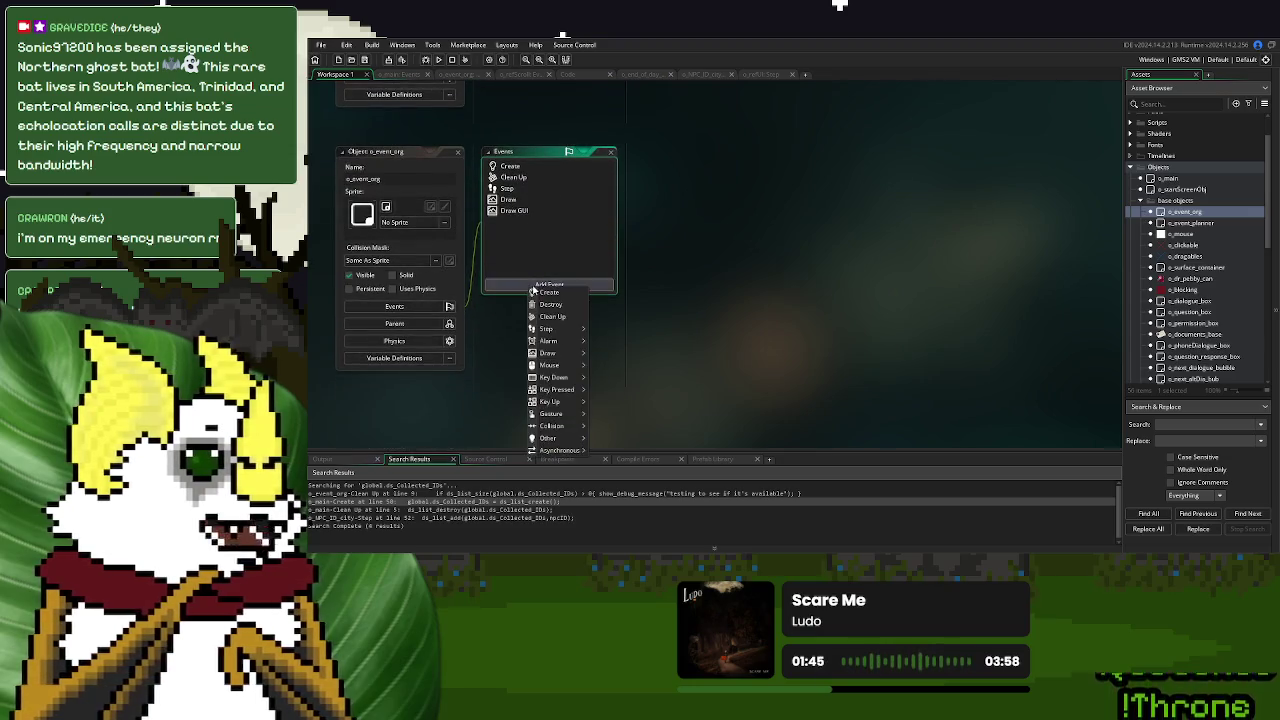
mouse_move(562, 445)
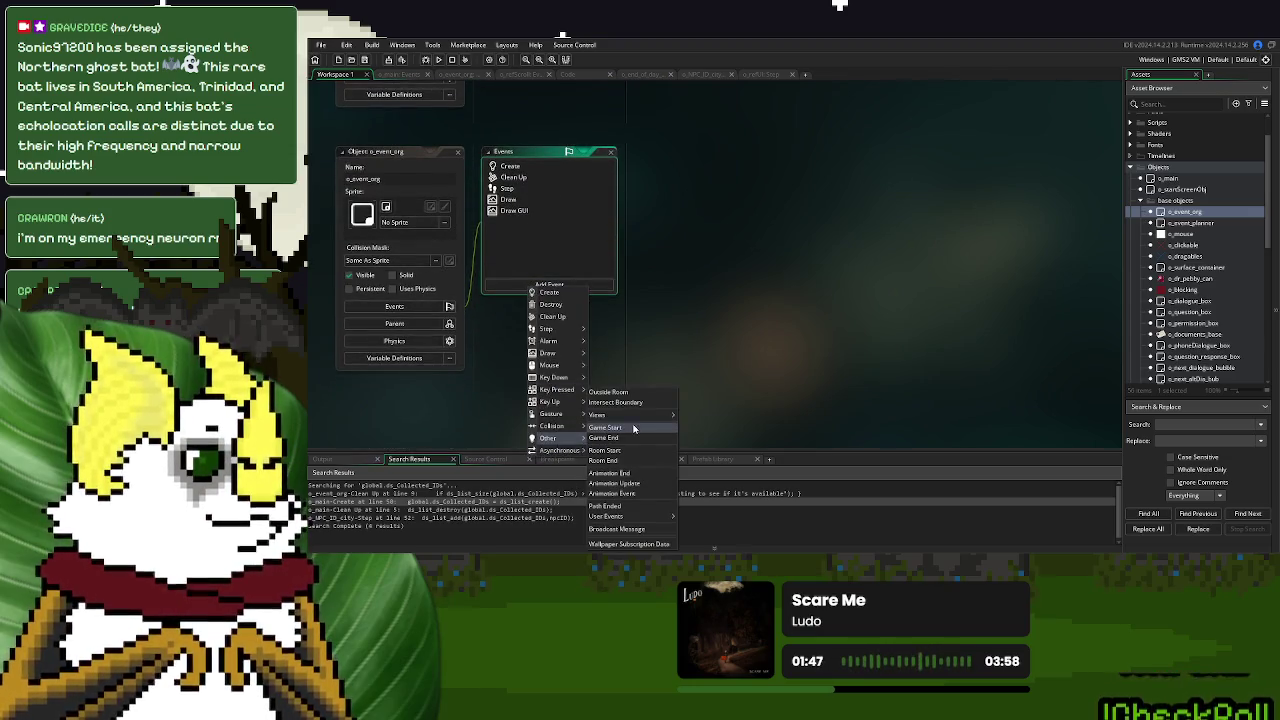
left_click(605, 460)
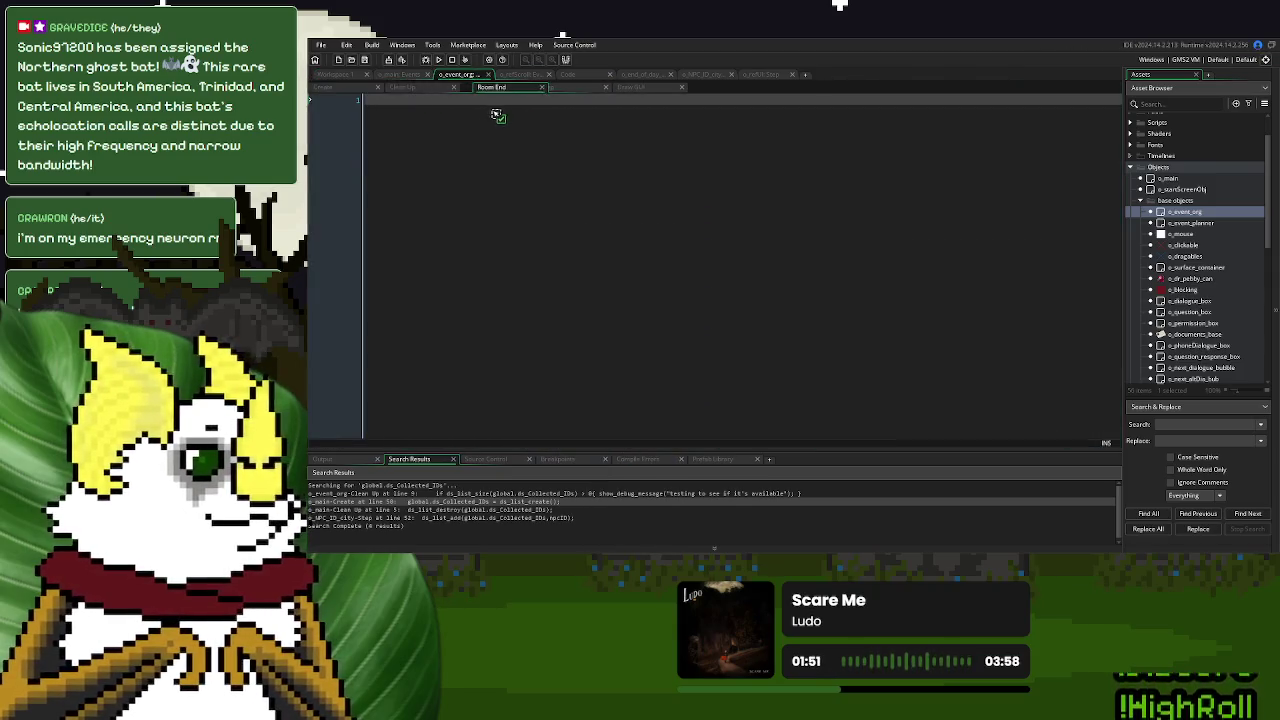
Paste the debug check into the new Room End code and run the game
left_click(336, 75)
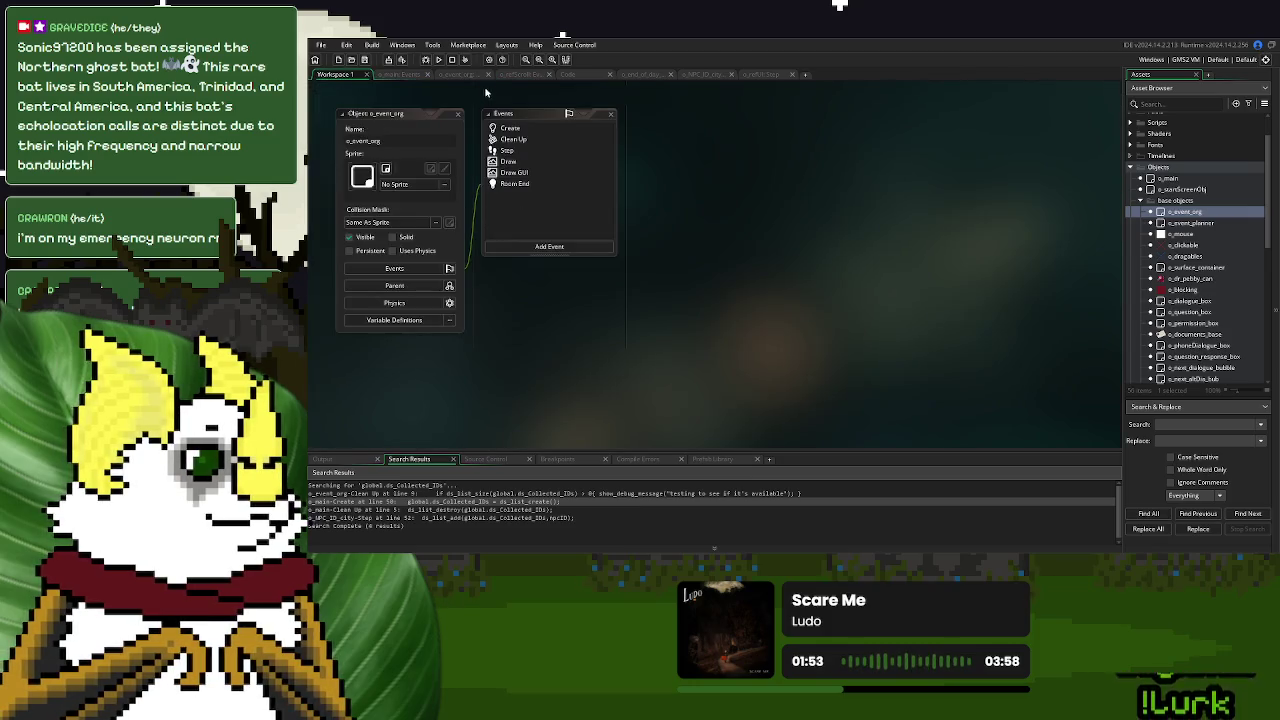
left_click(457, 77)
mouse_move(428, 87)
left_mouse_down()
mouse_move(749, 129)
mouse_move(669, 194)
left_mouse_up()
key("ctrl+v")
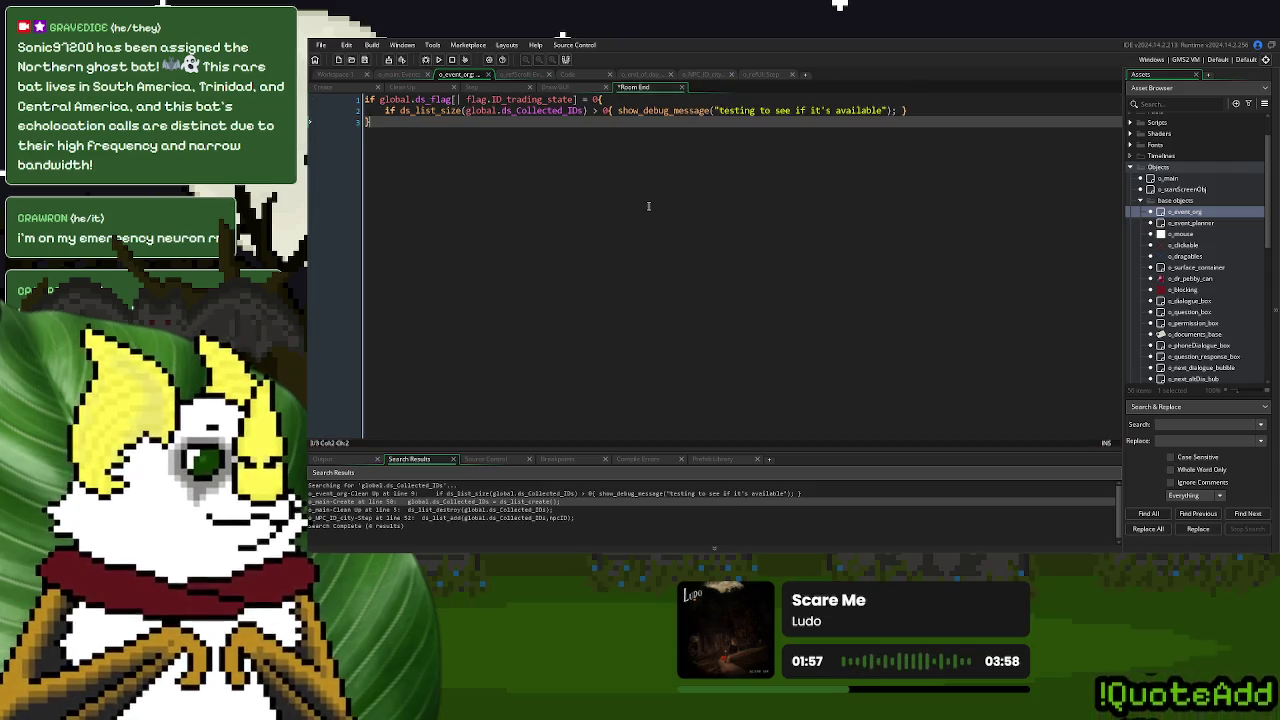
left_click(440, 60)
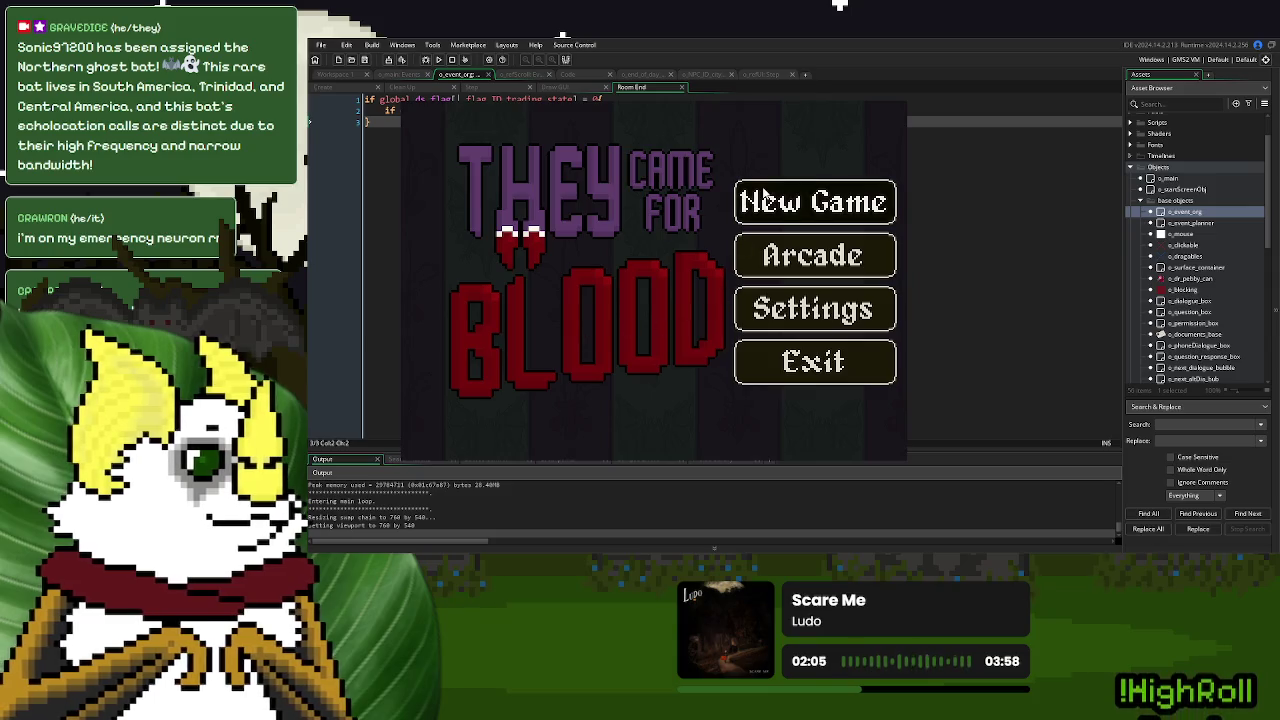
Start a new game, close it, rerun the project and start a new game again
left_click(746, 196)
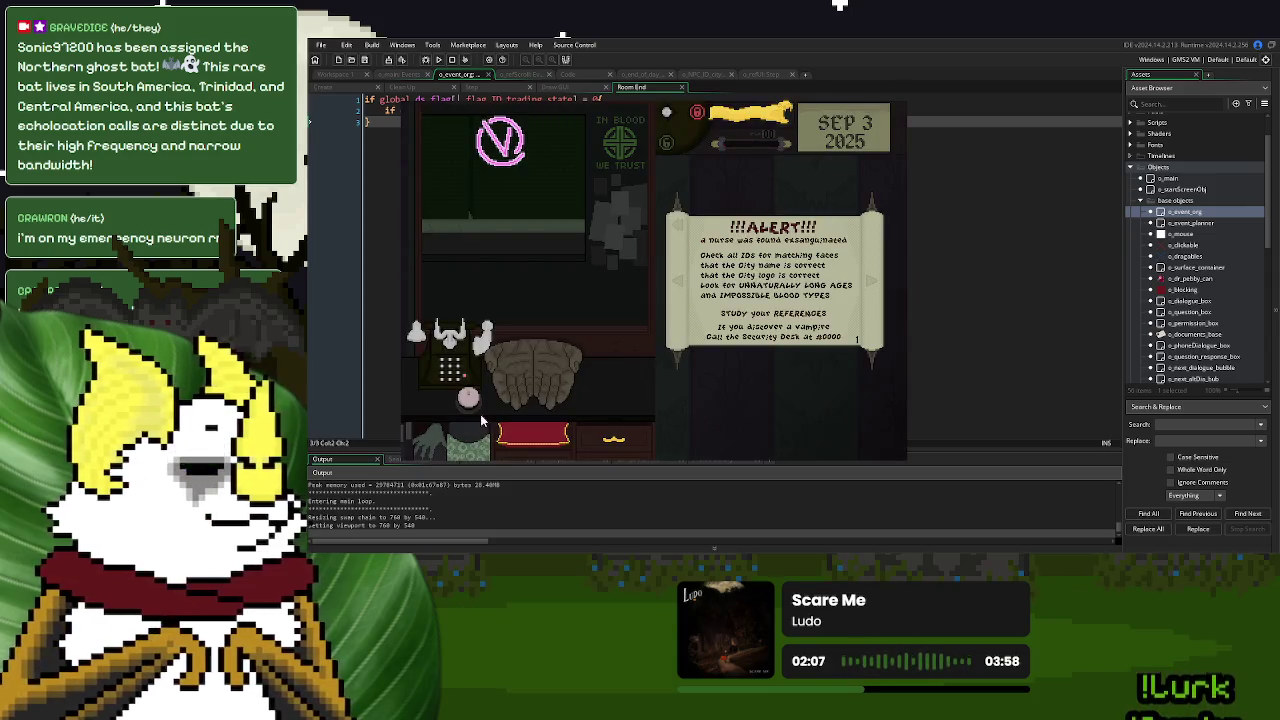
key("Escape")
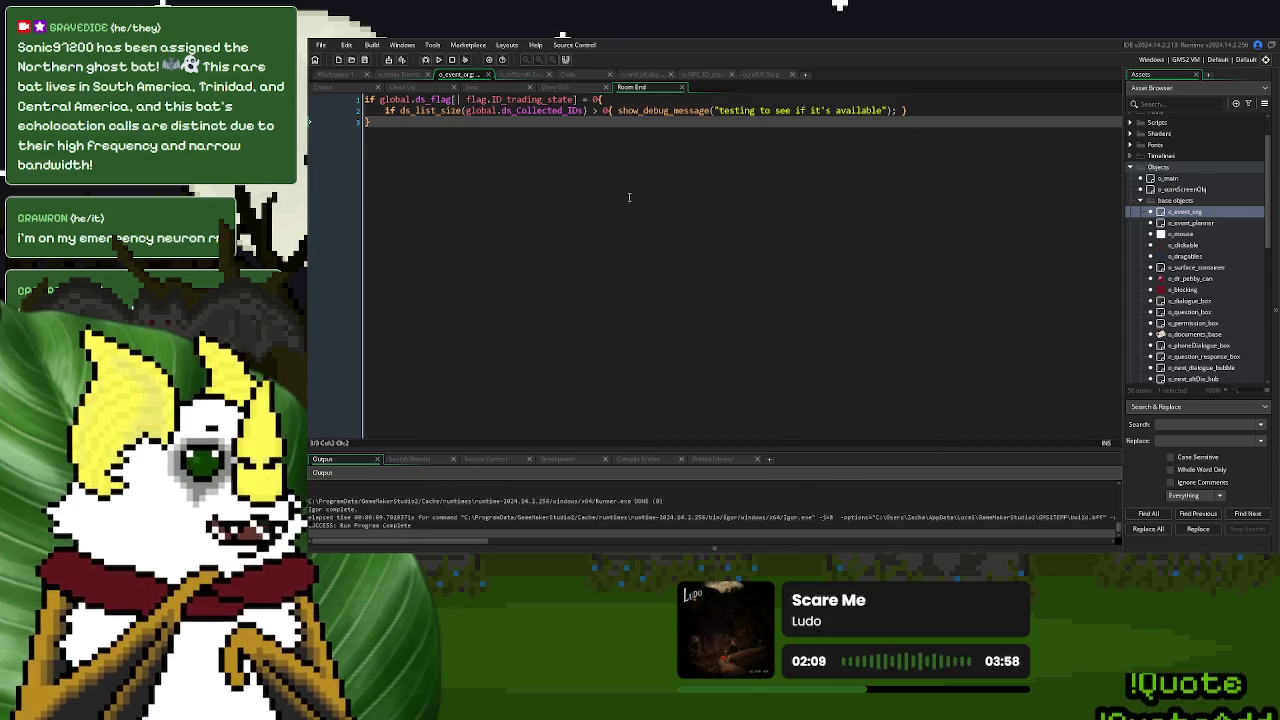
left_click(438, 59)
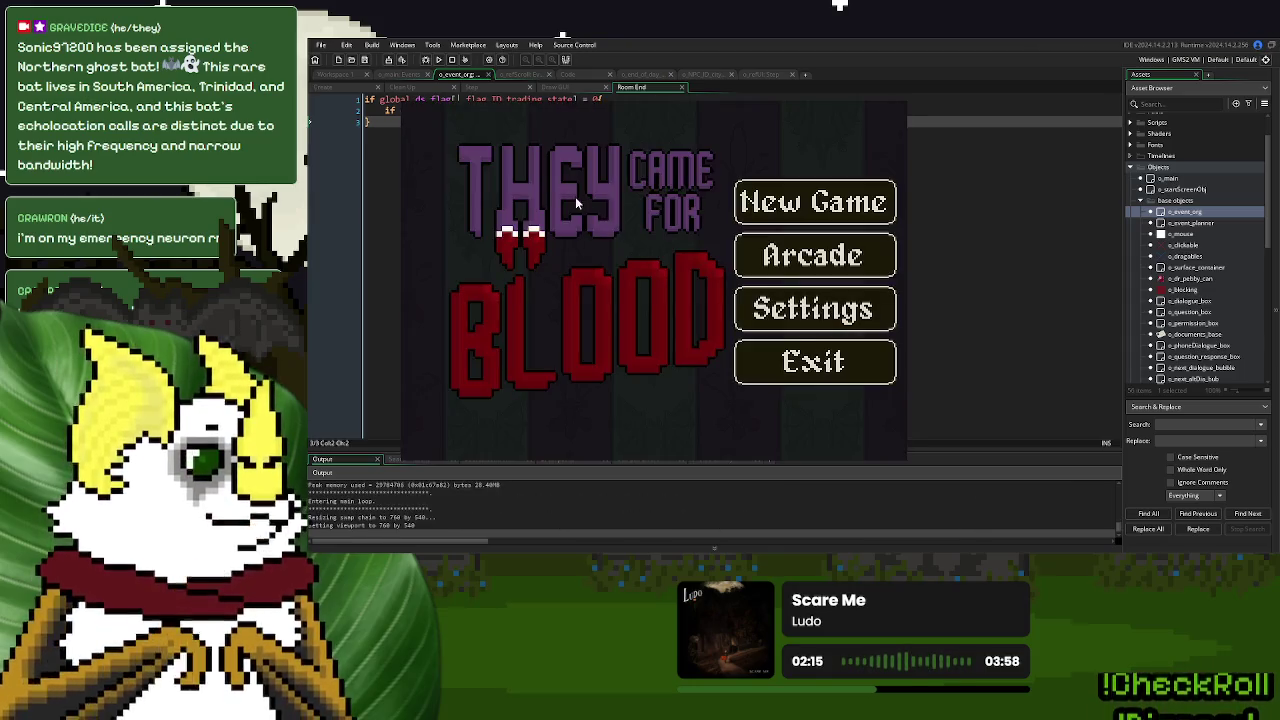
left_click(803, 192)
Ring the desk bell to call donors and send the served donors away
left_click(468, 398)
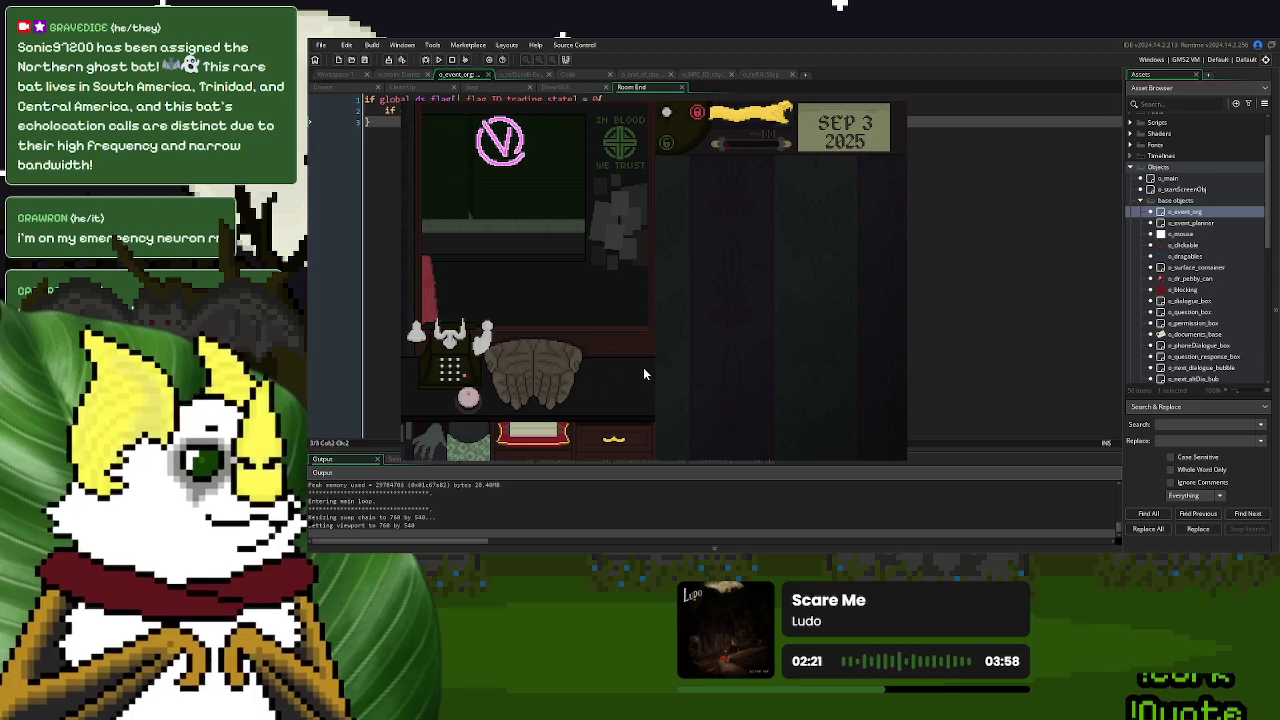
left_click(468, 398)
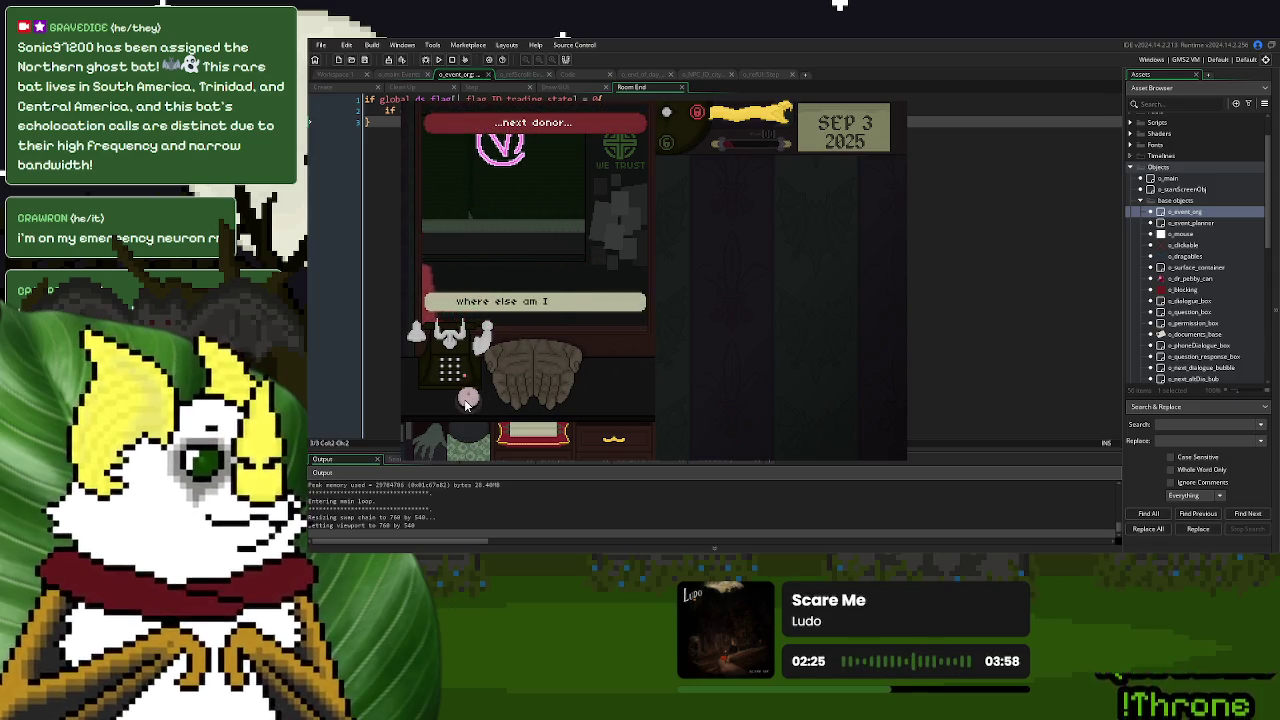
left_click(466, 401)
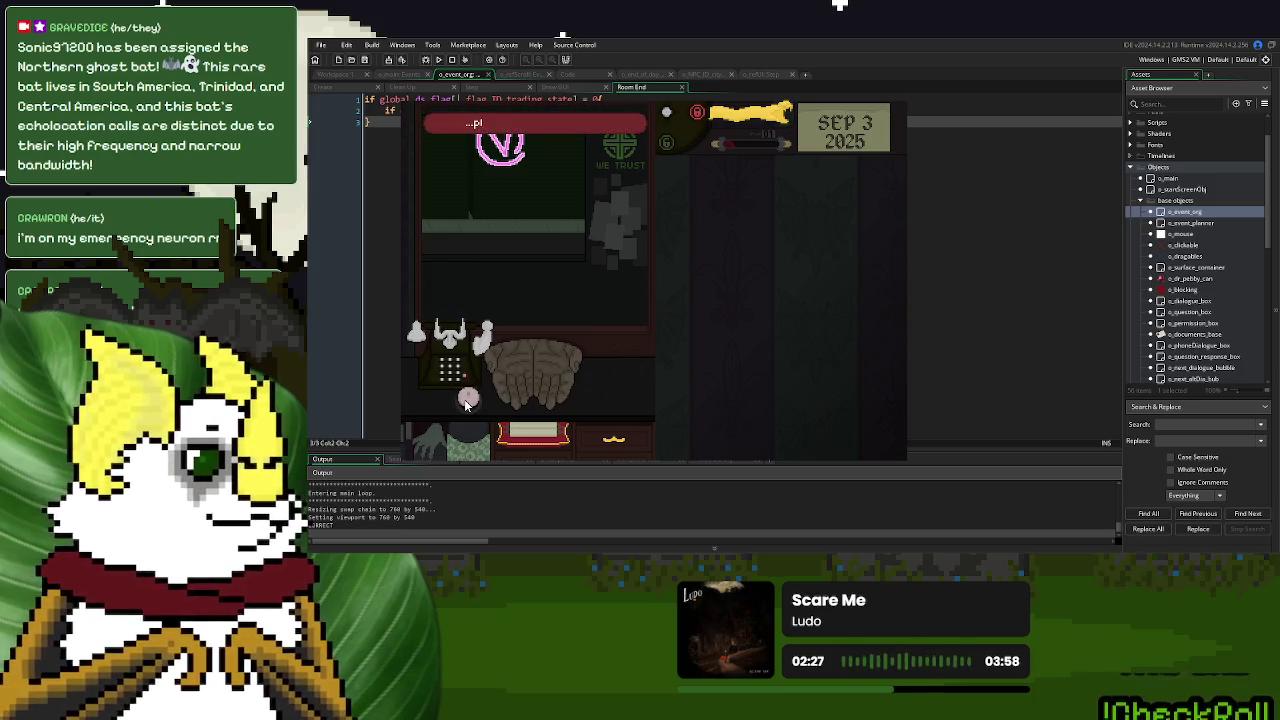
left_click(467, 400)
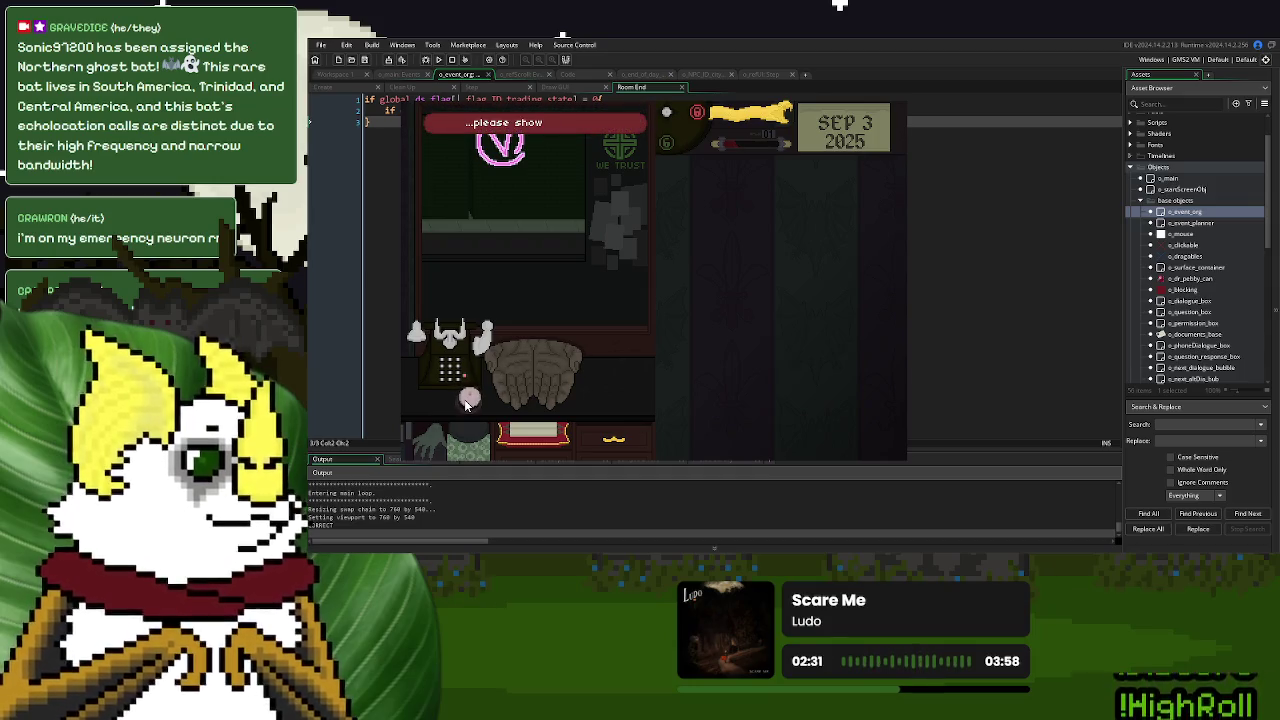
left_click(466, 401)
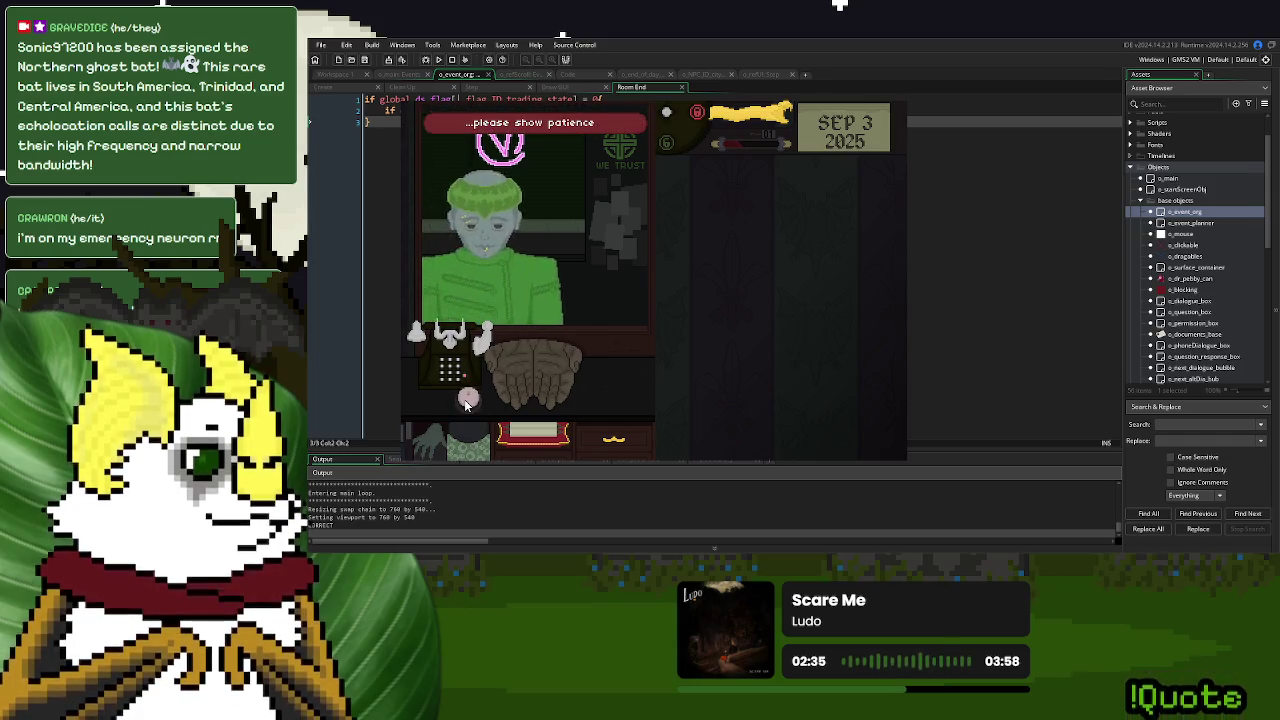
left_click(466, 401)
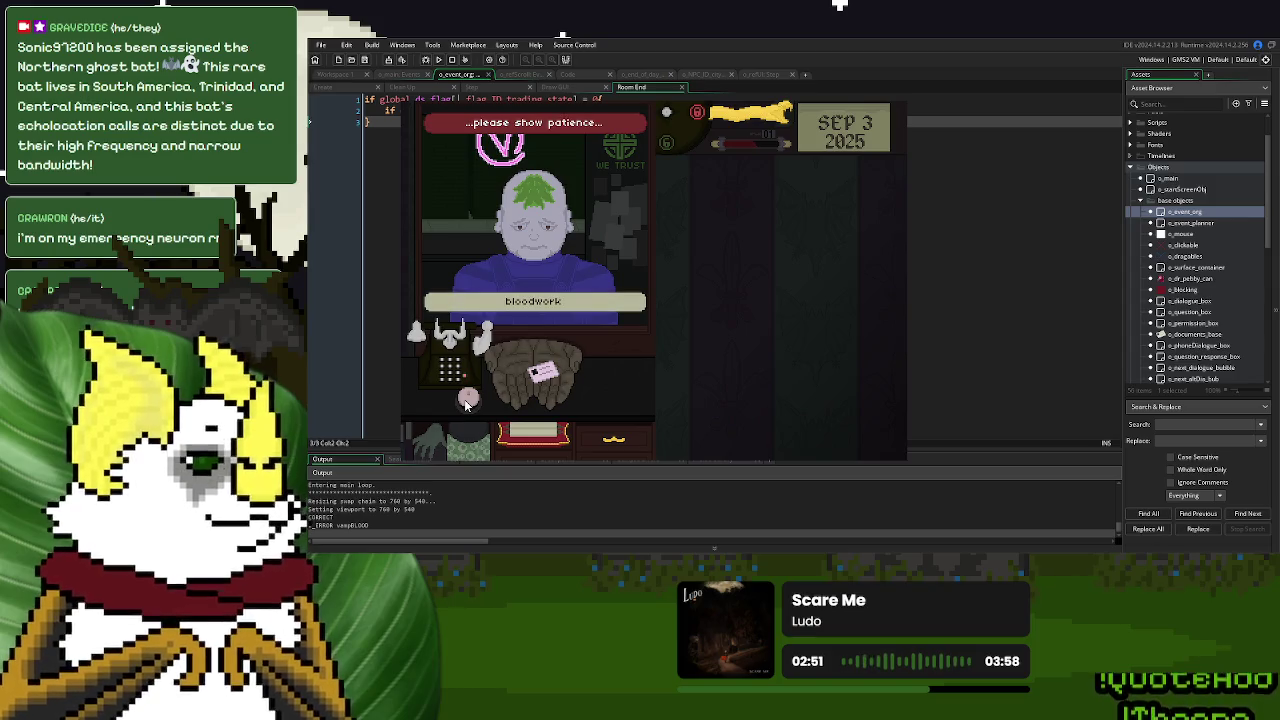
left_click(466, 400)
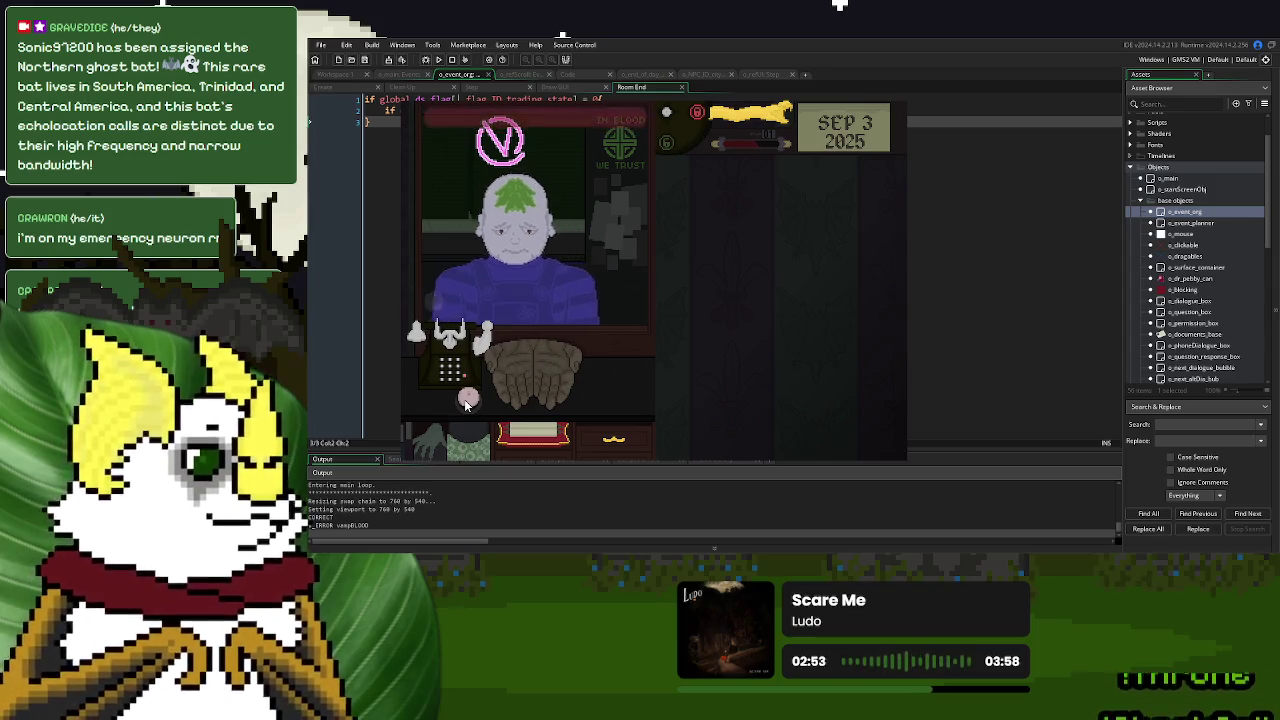
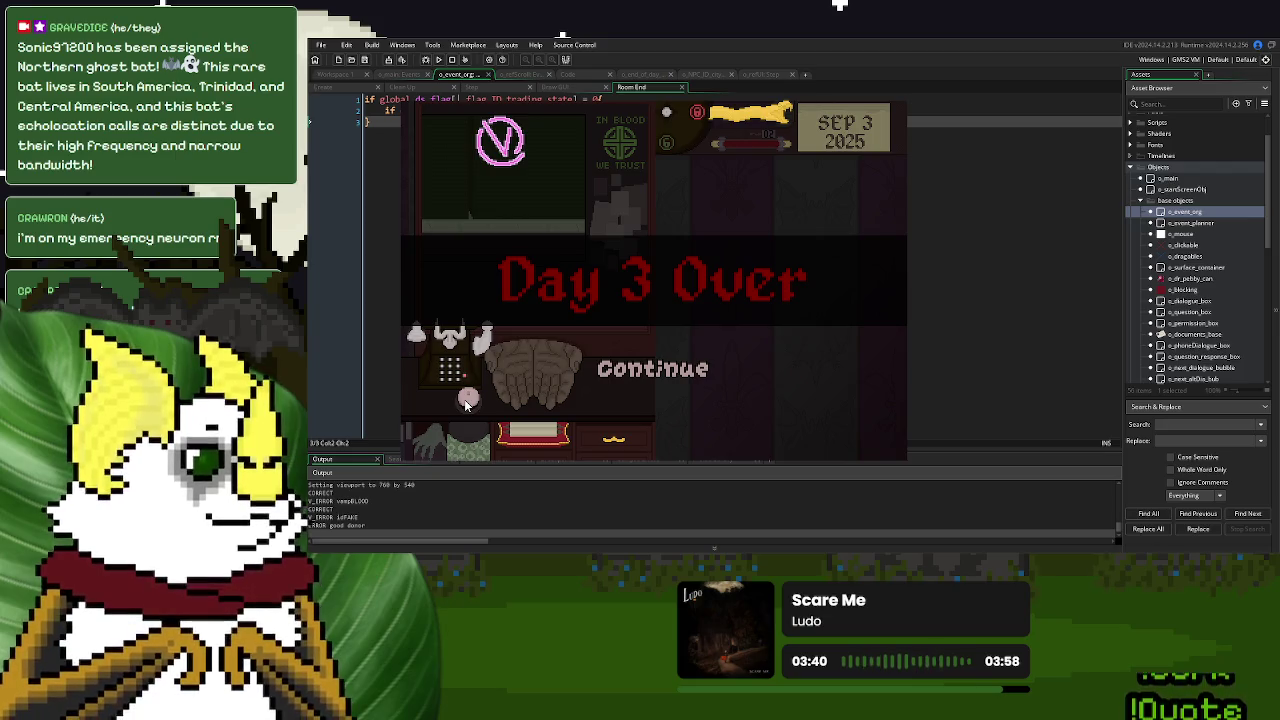
Continue past Day 3 Over and the end-of-day summary, then save and continue to the title screen
left_click(632, 378)
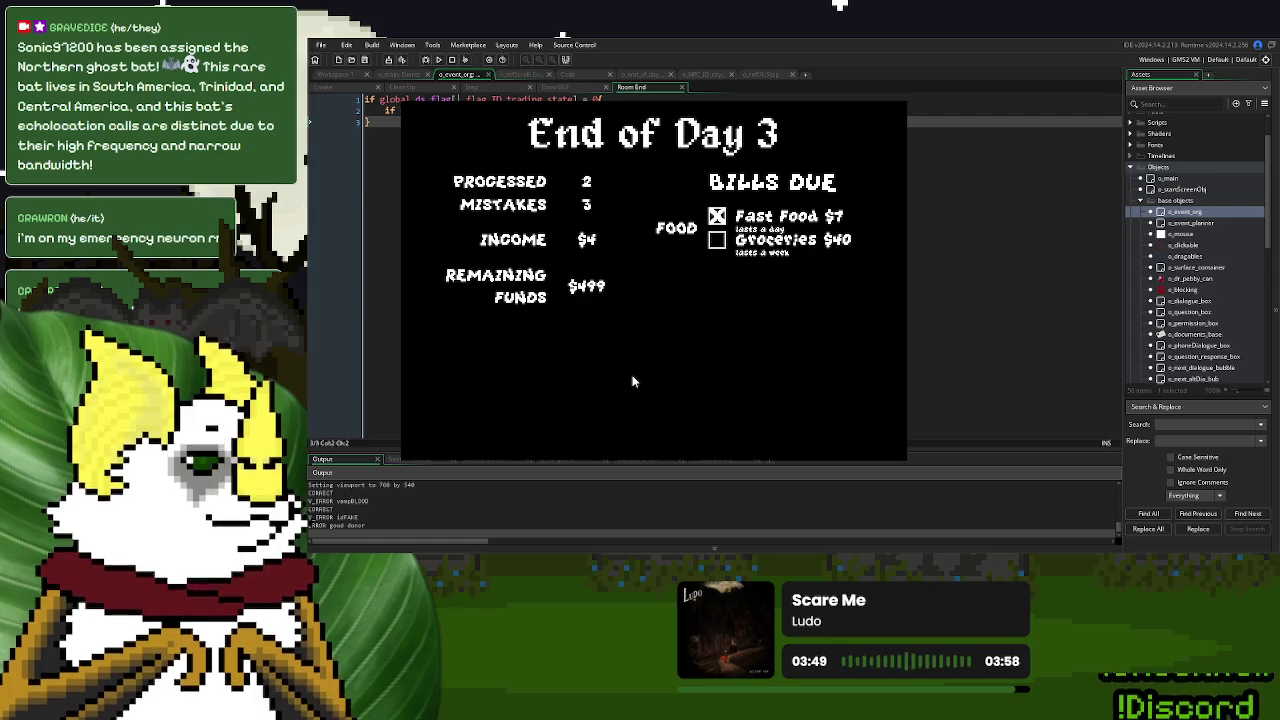
left_click(581, 422)
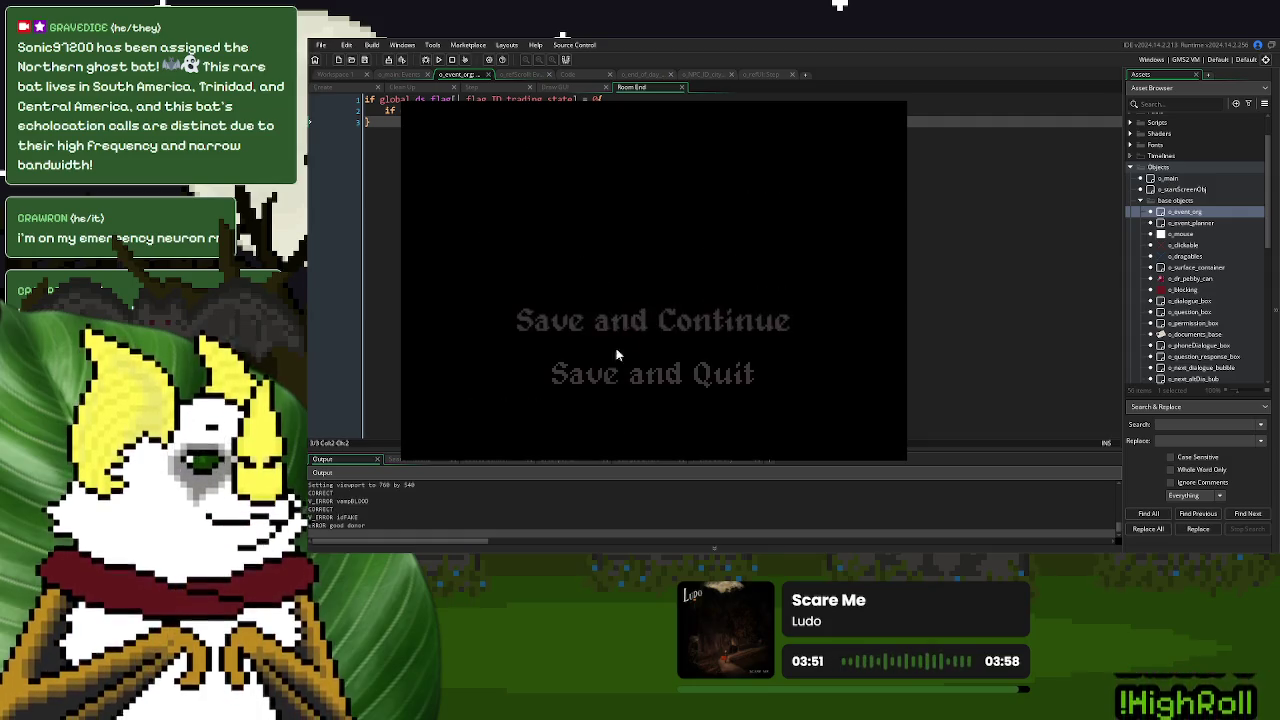
left_click(697, 384)
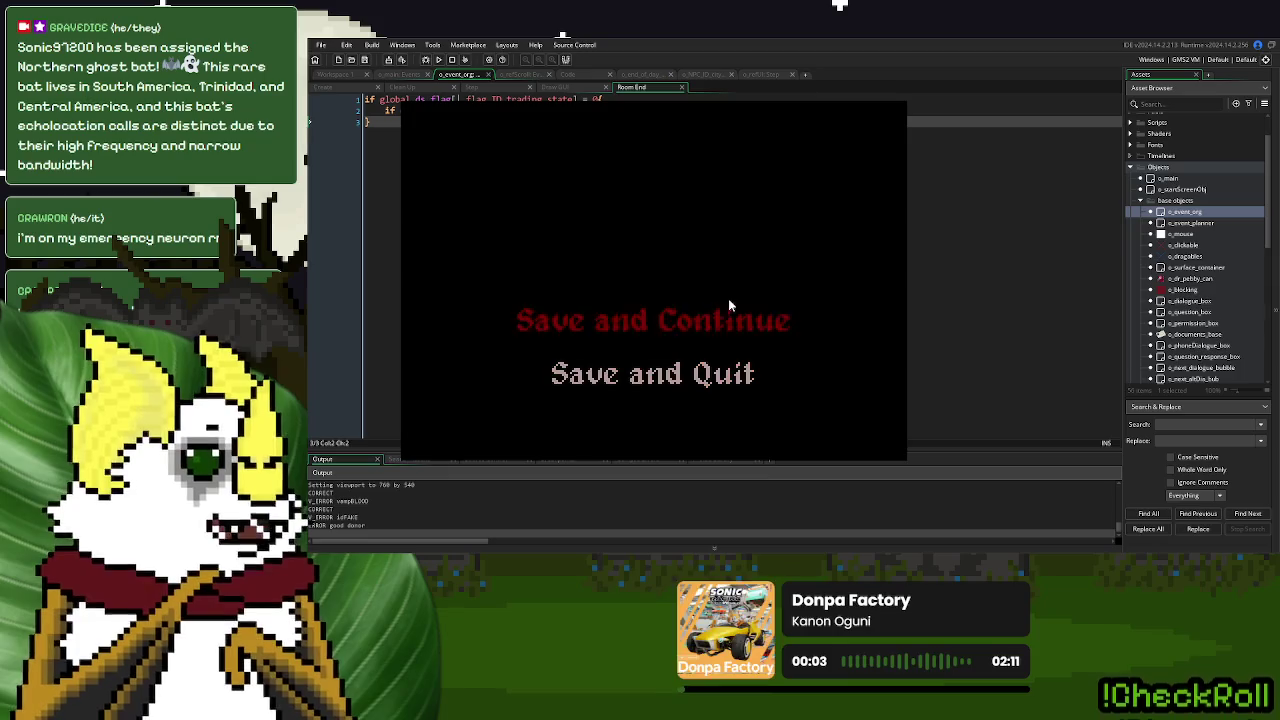
left_click(700, 373)
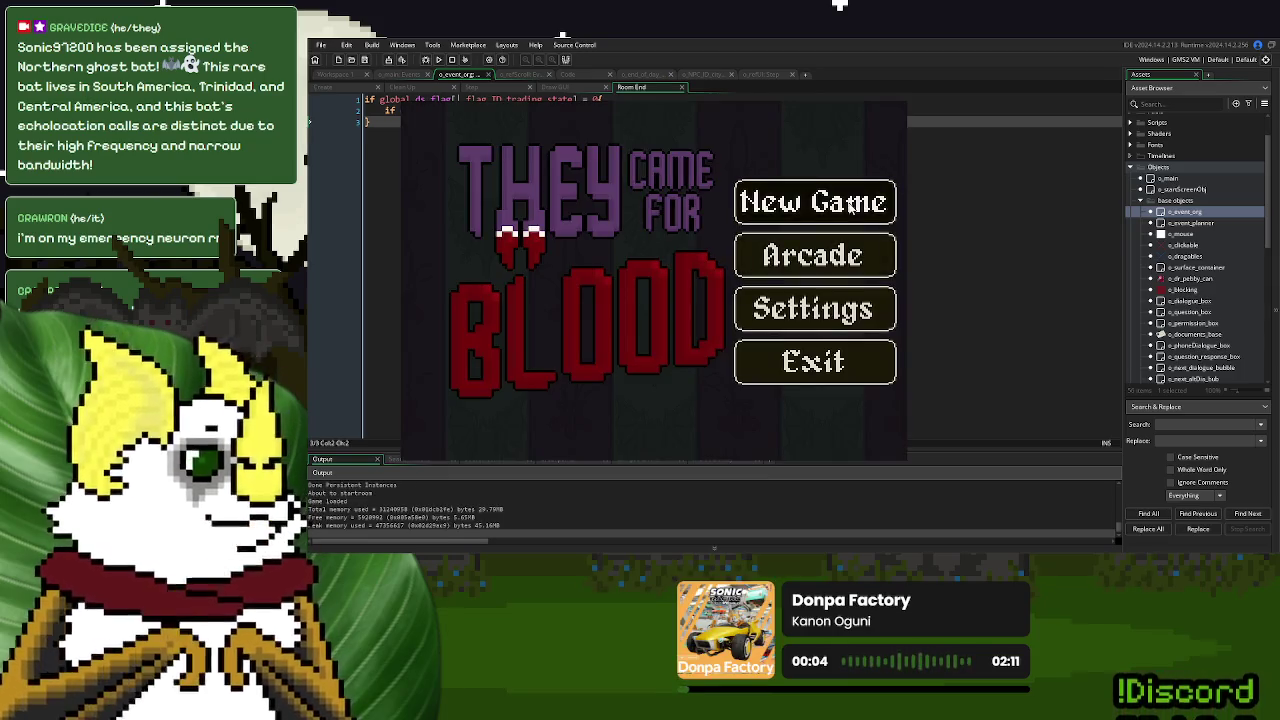
Load the saved game, dial the first visitor's number and take their ID card
left_click(849, 209)
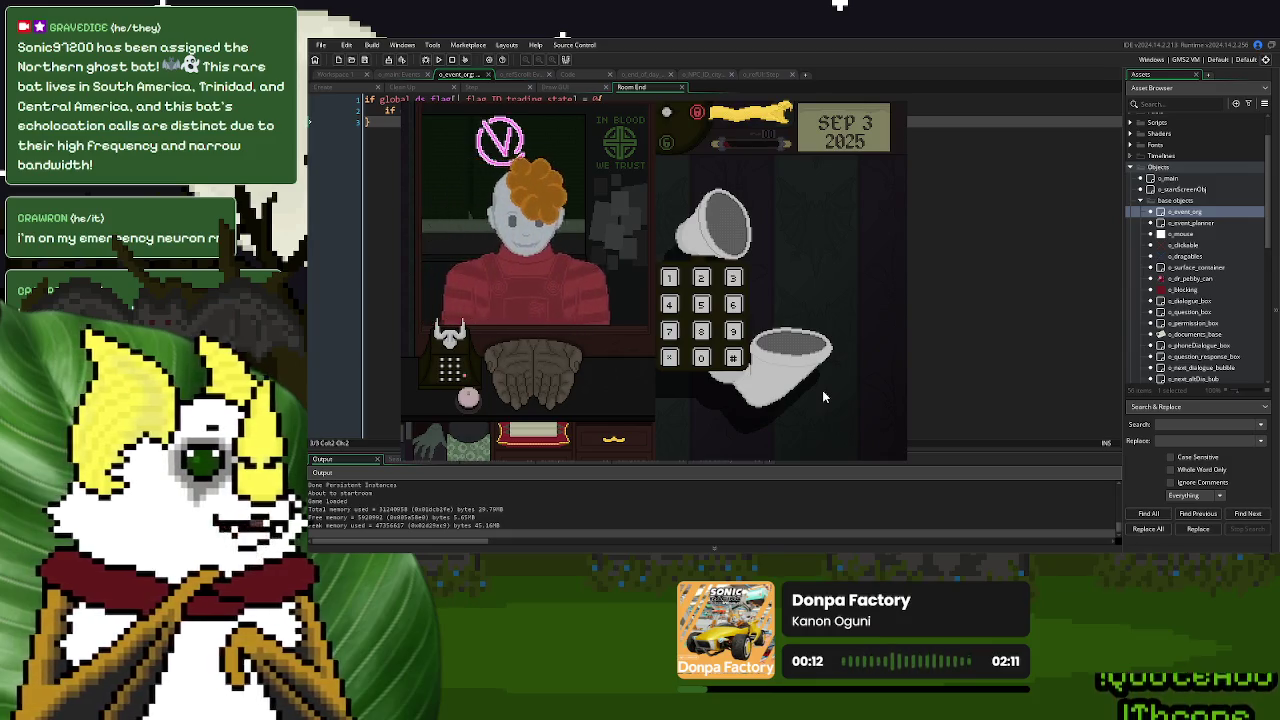
left_click(733, 360)
left_click(698, 361)
left_click(531, 378)
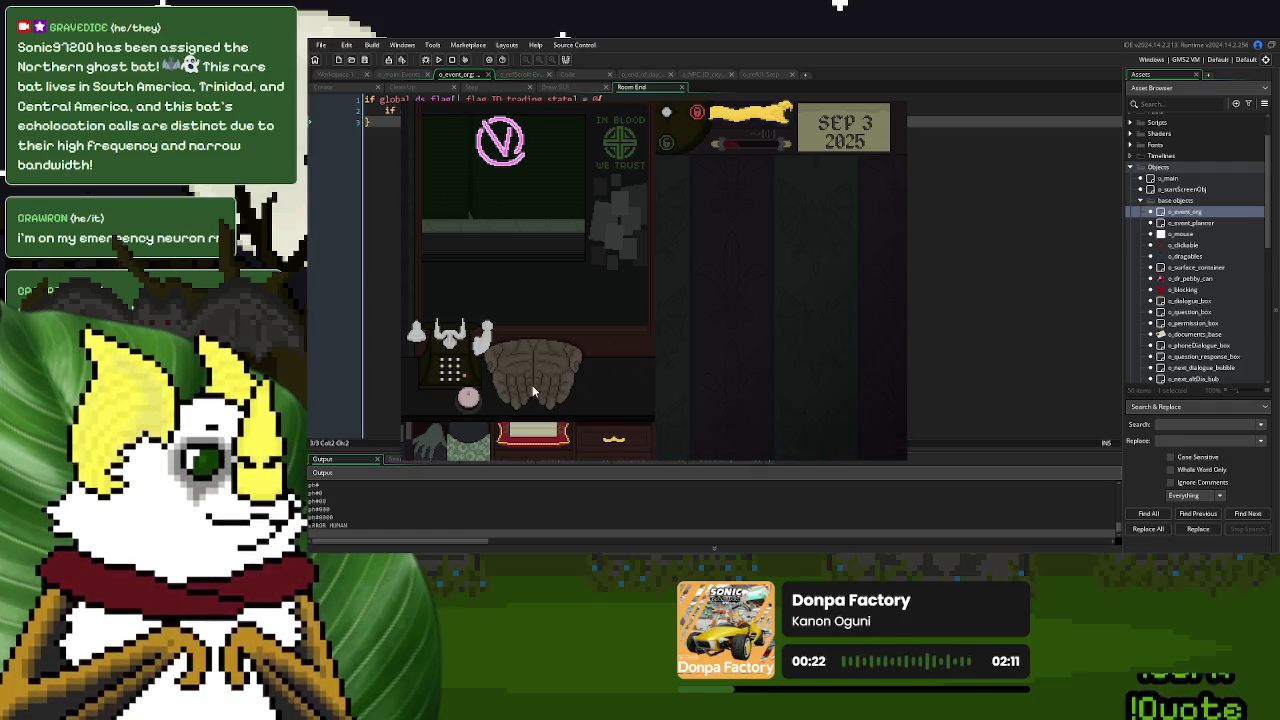
Phone in the next two visitors and move their ID cards off the counter
left_click(455, 362)
left_click(731, 359)
left_click(697, 360)
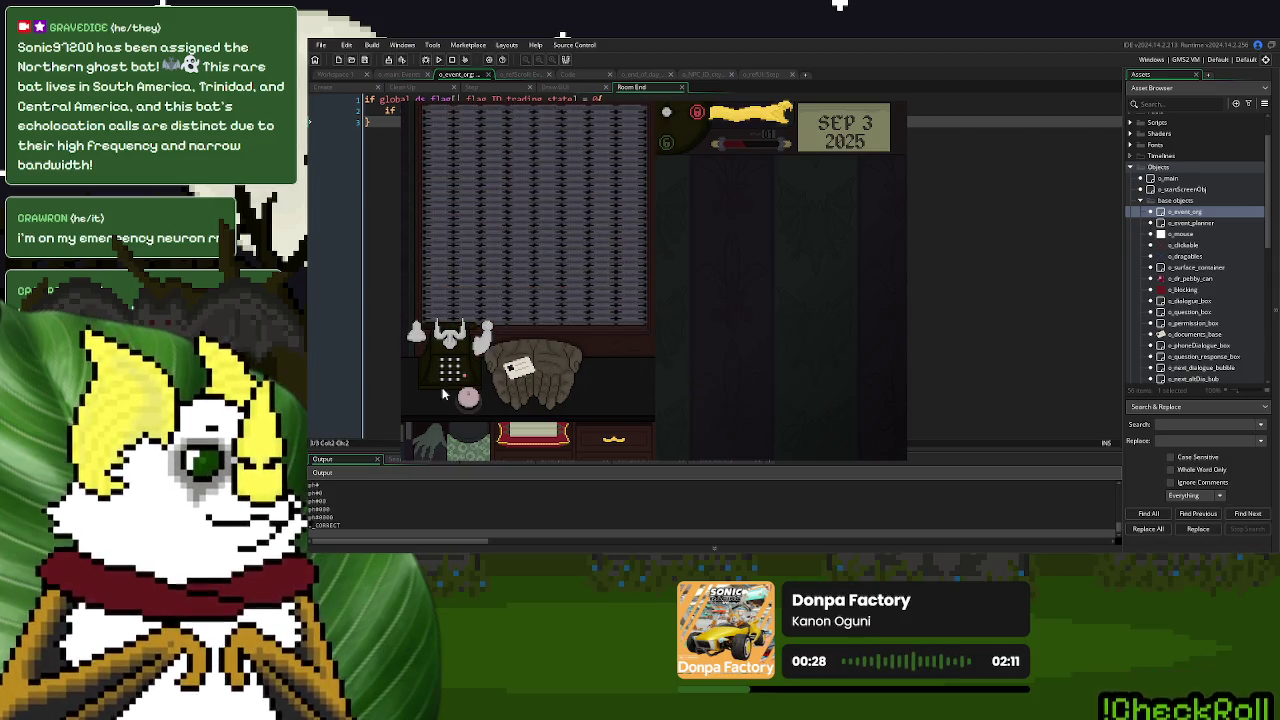
left_click_drag(529, 382, 596, 418)
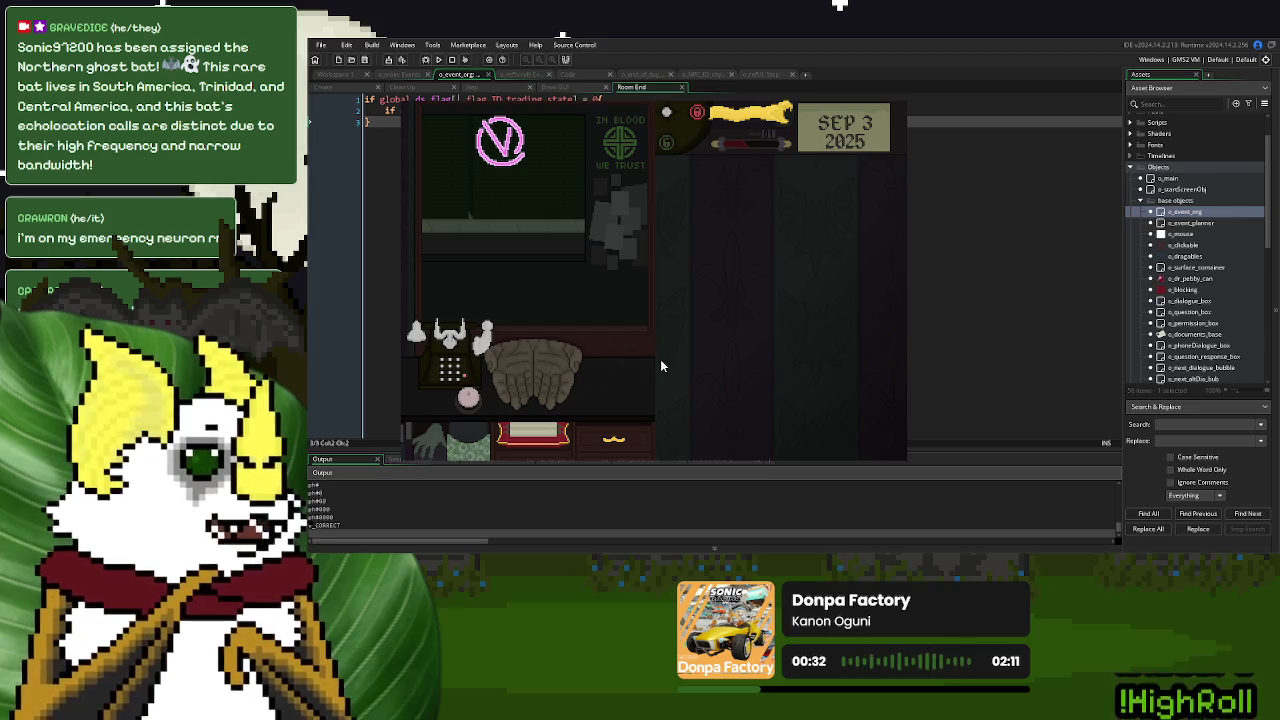
left_click(461, 347)
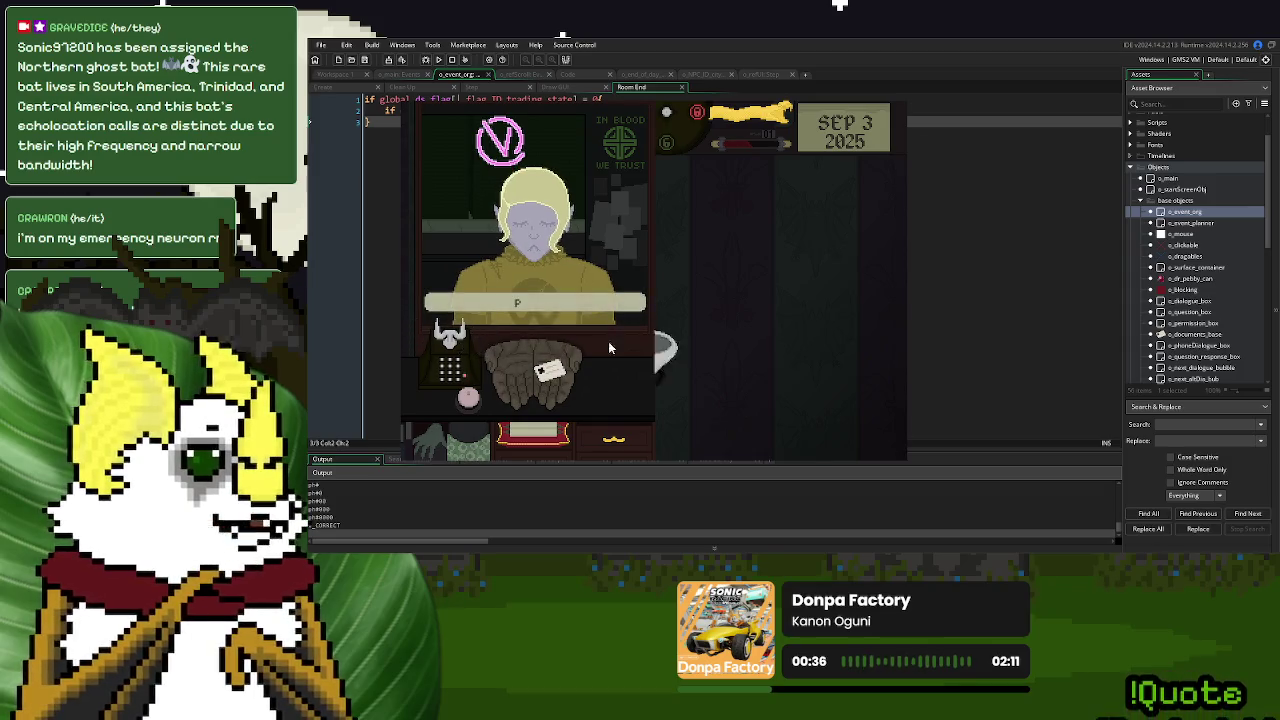
left_click(701, 358)
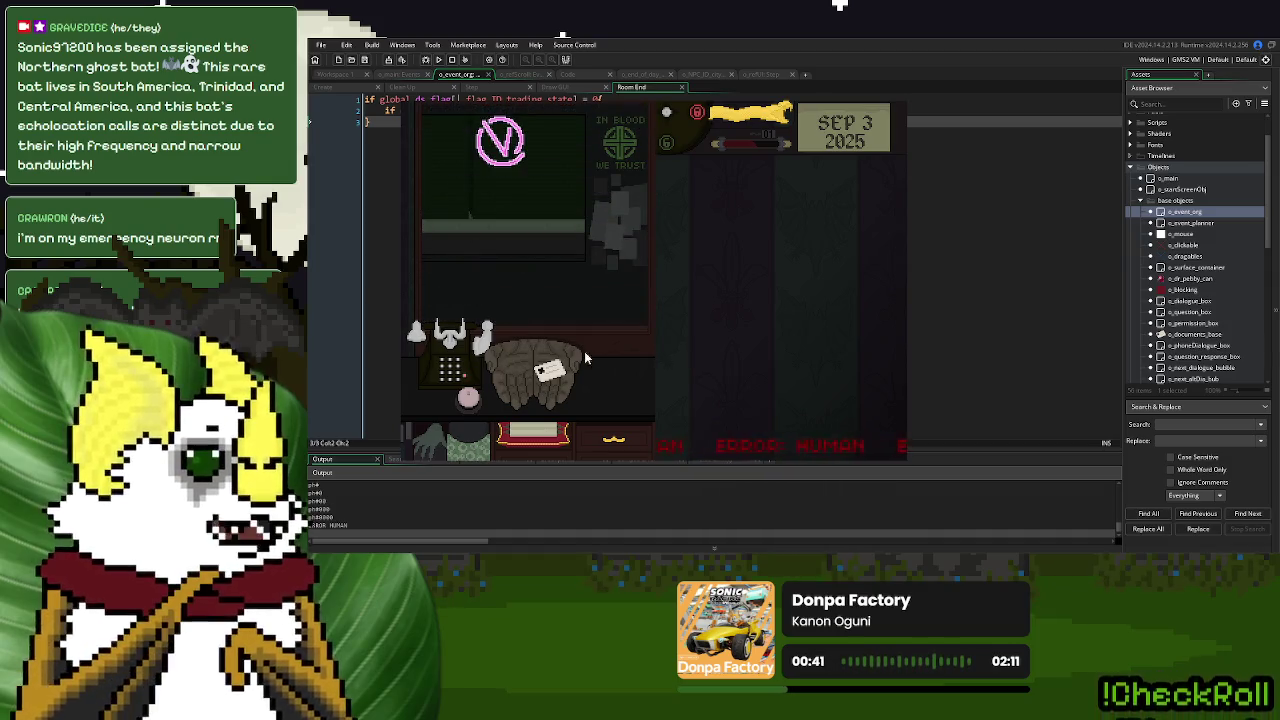
left_click(562, 373)
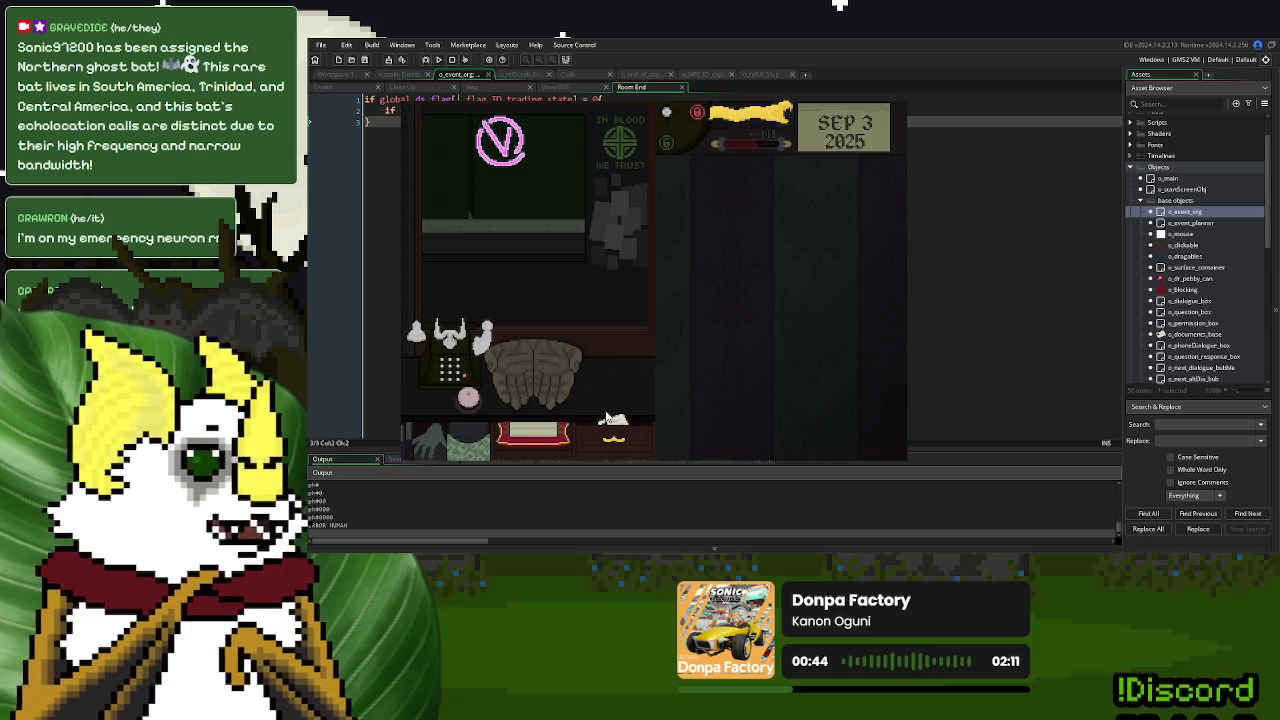
Serve the red-clad visitor and the one after by phone, handing off their cards
left_click(450, 370)
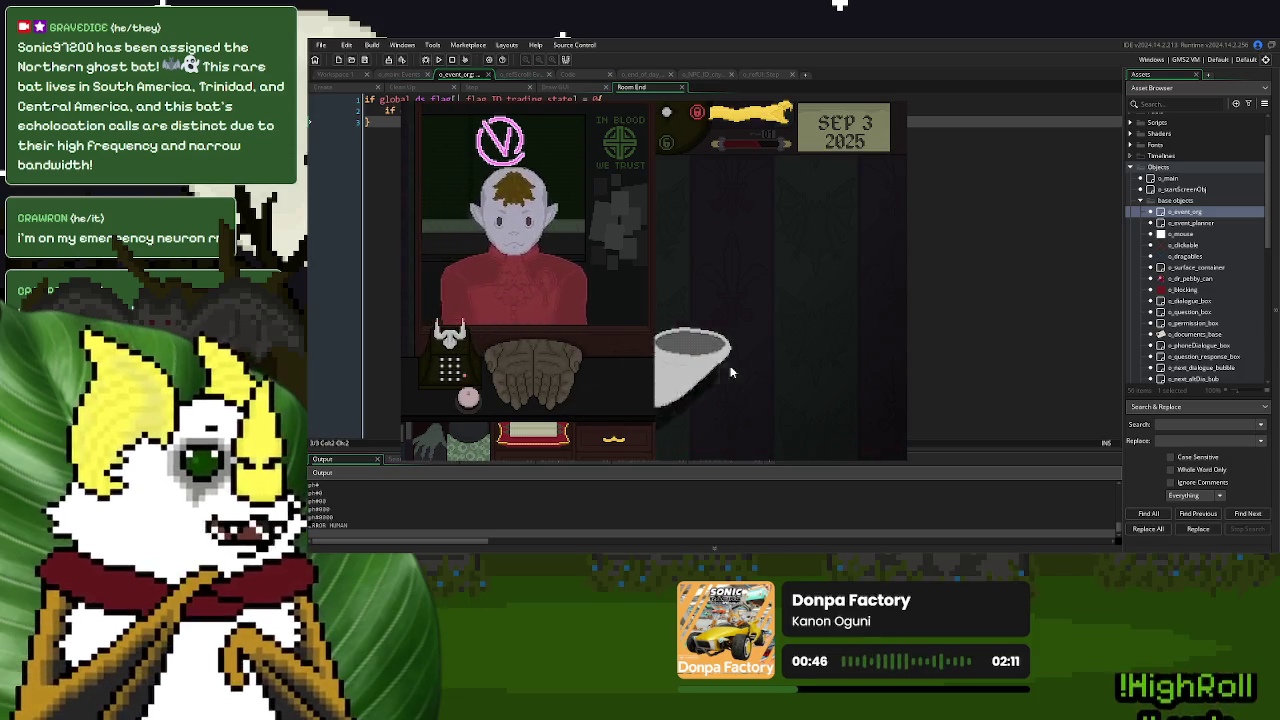
left_click(701, 358)
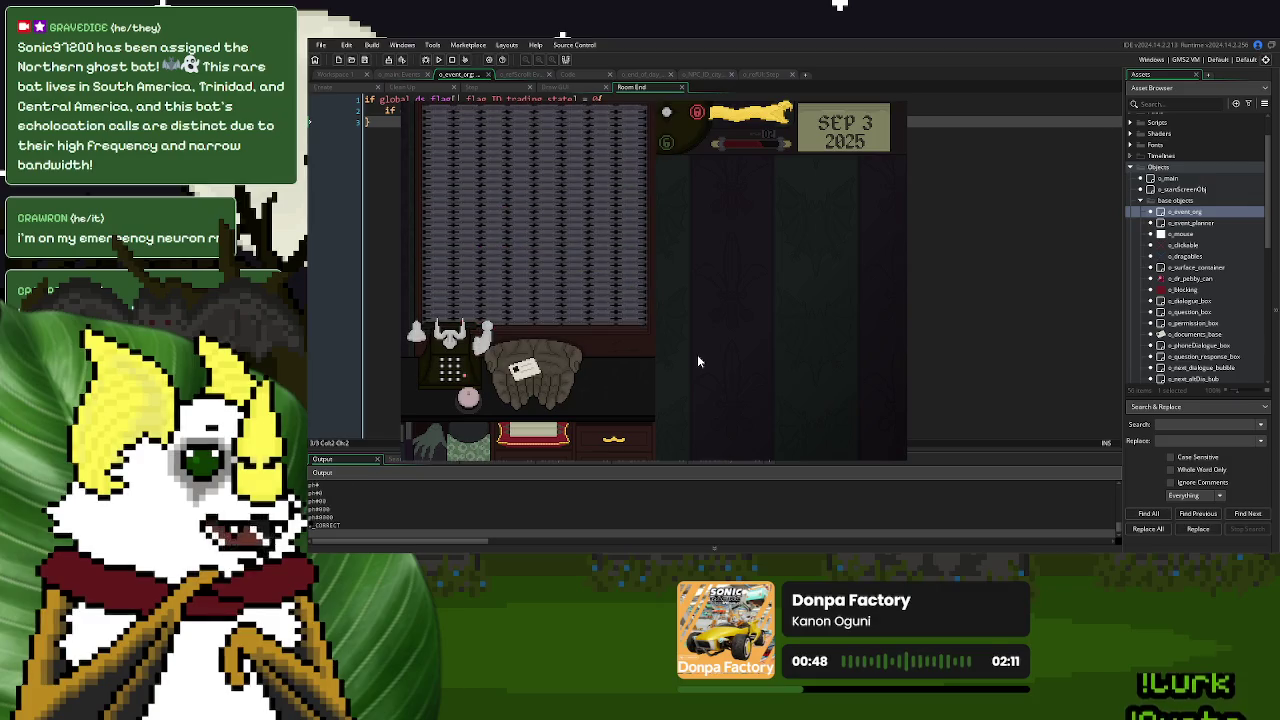
left_click(521, 375)
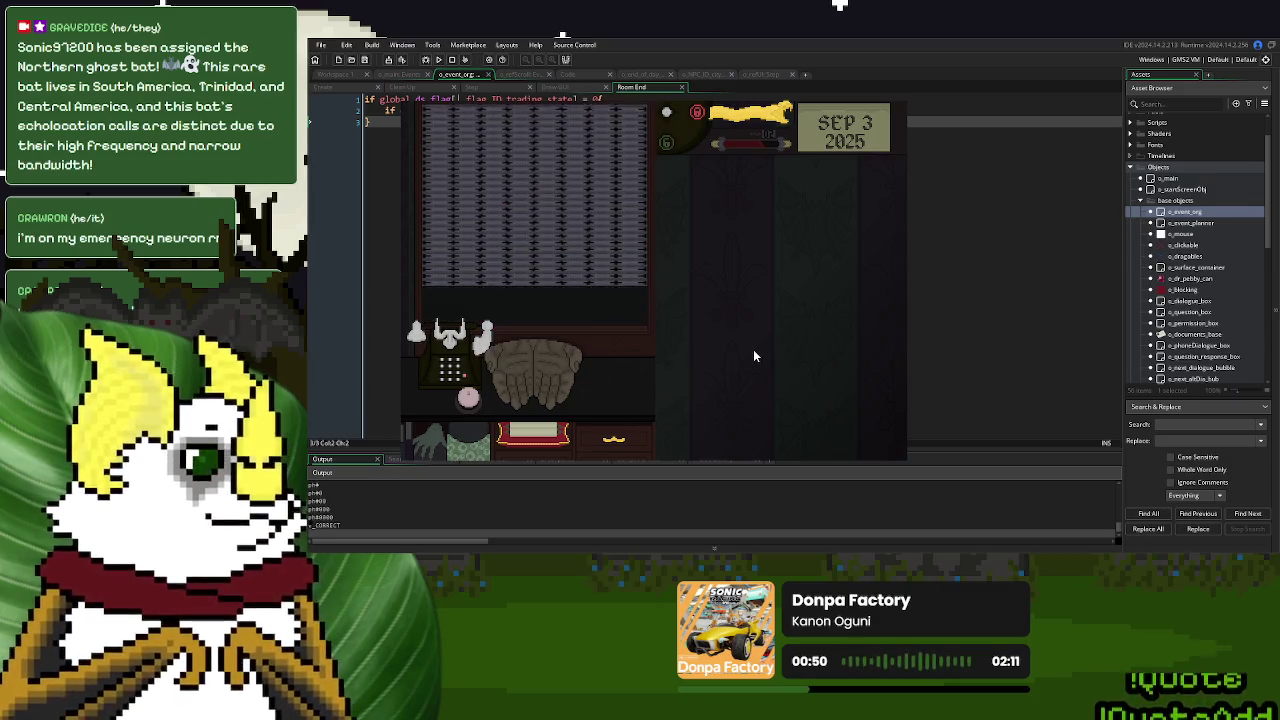
left_click(458, 345)
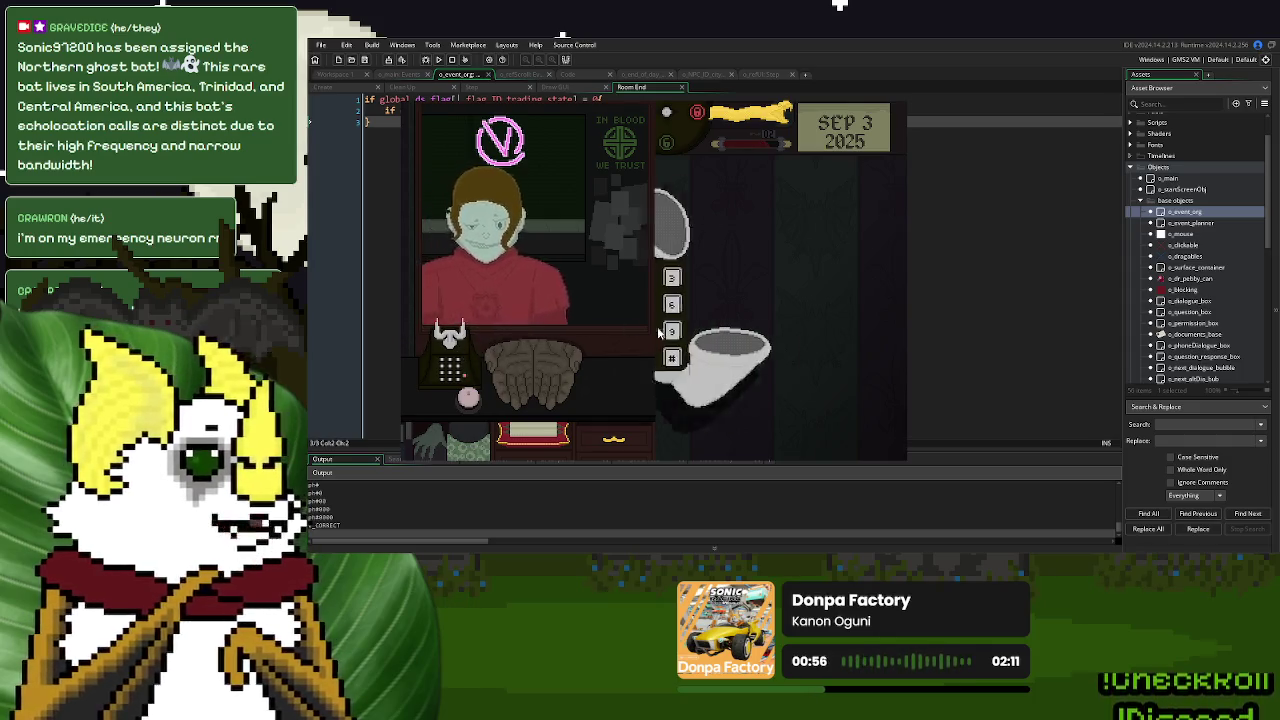
left_click(700, 357)
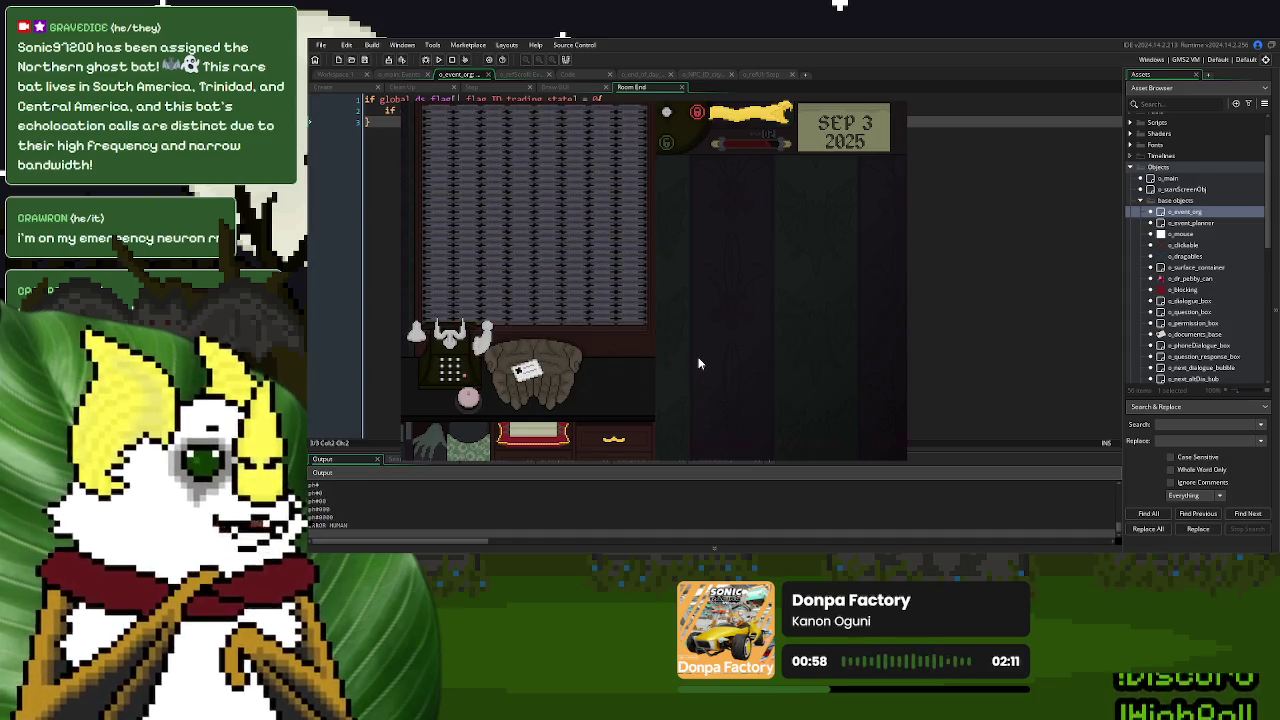
left_click(537, 376)
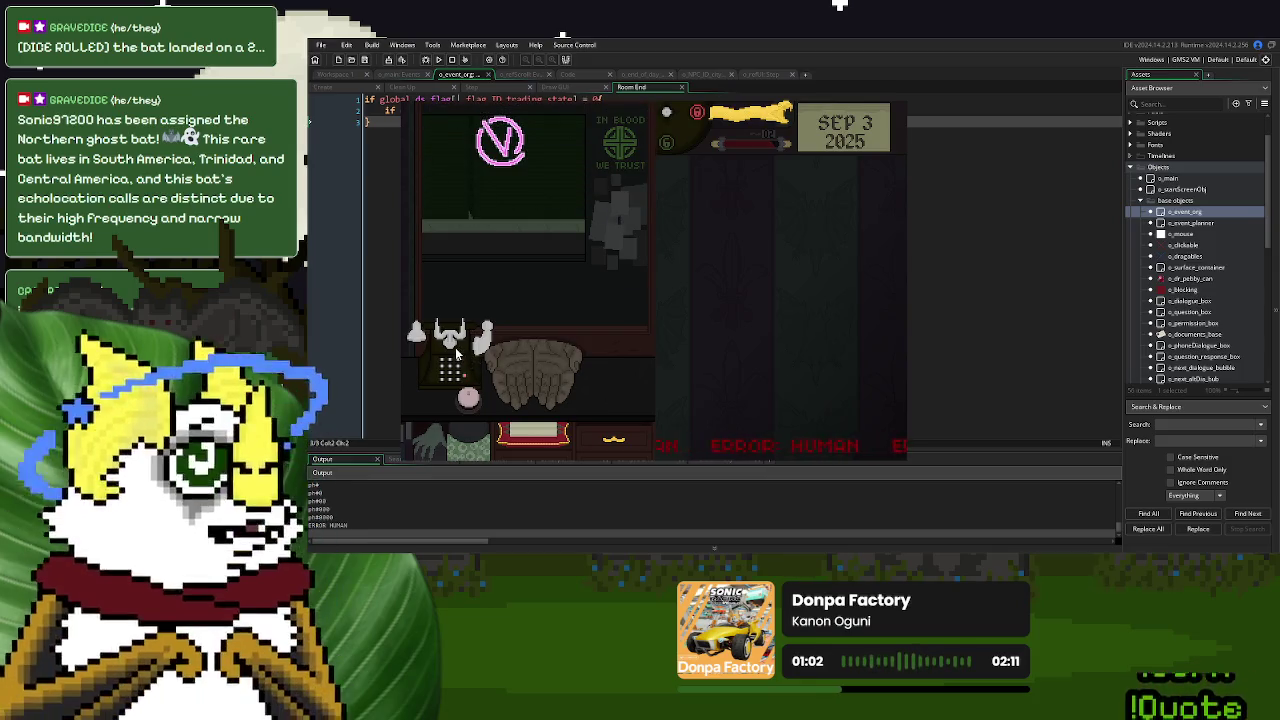
Phone the last visitor, dial # and zeros, then advance their dialogue to Day 3 Over
left_click(755, 345)
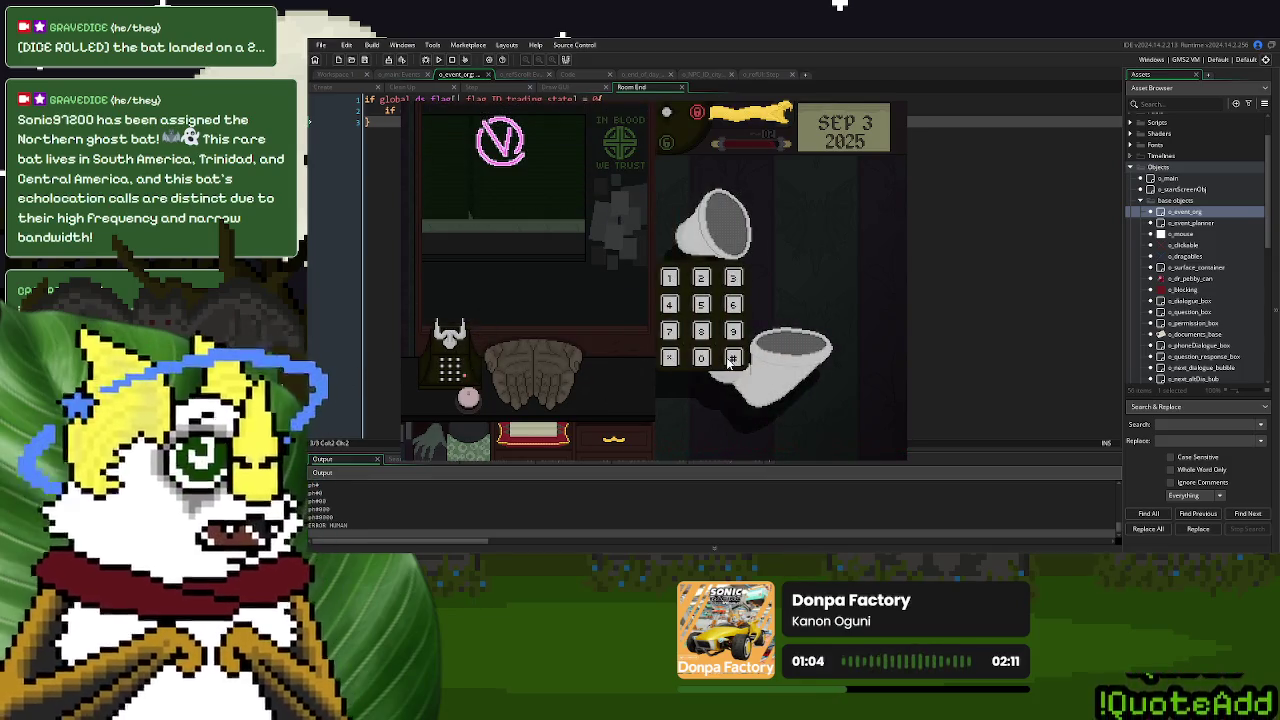
left_click(732, 358)
left_click(701, 359)
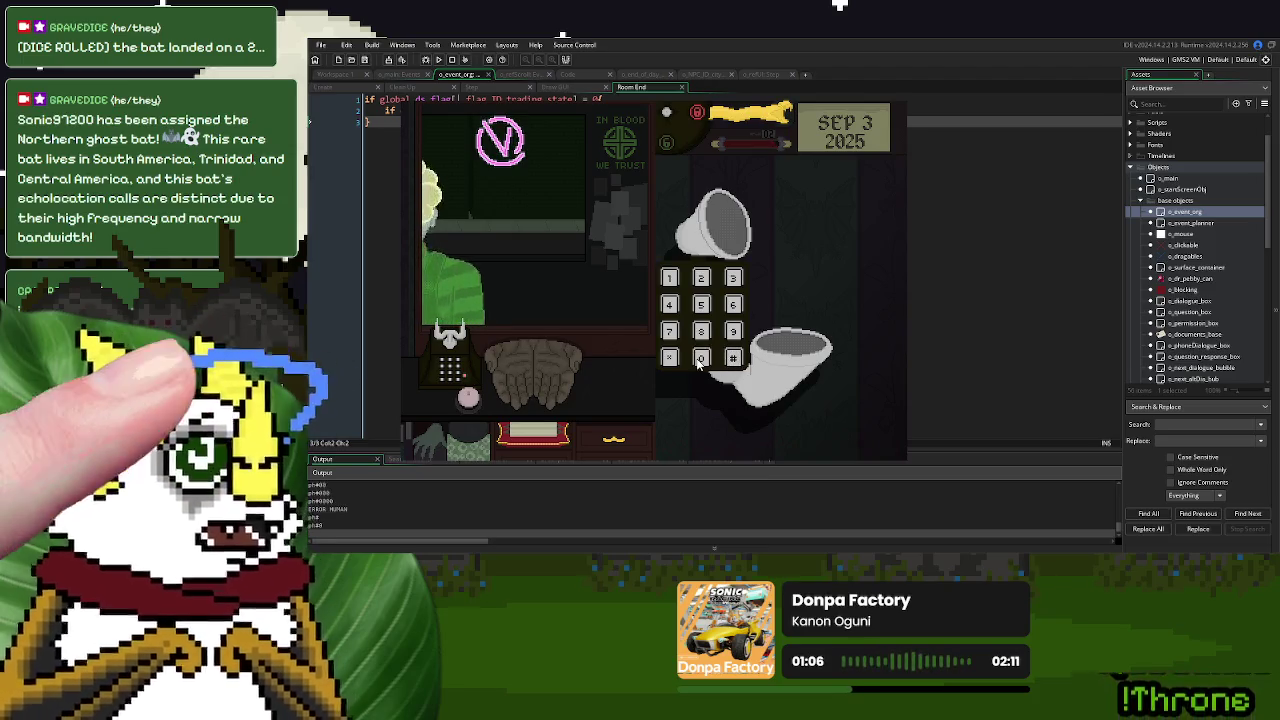
left_click(699, 360)
left_click(699, 360)
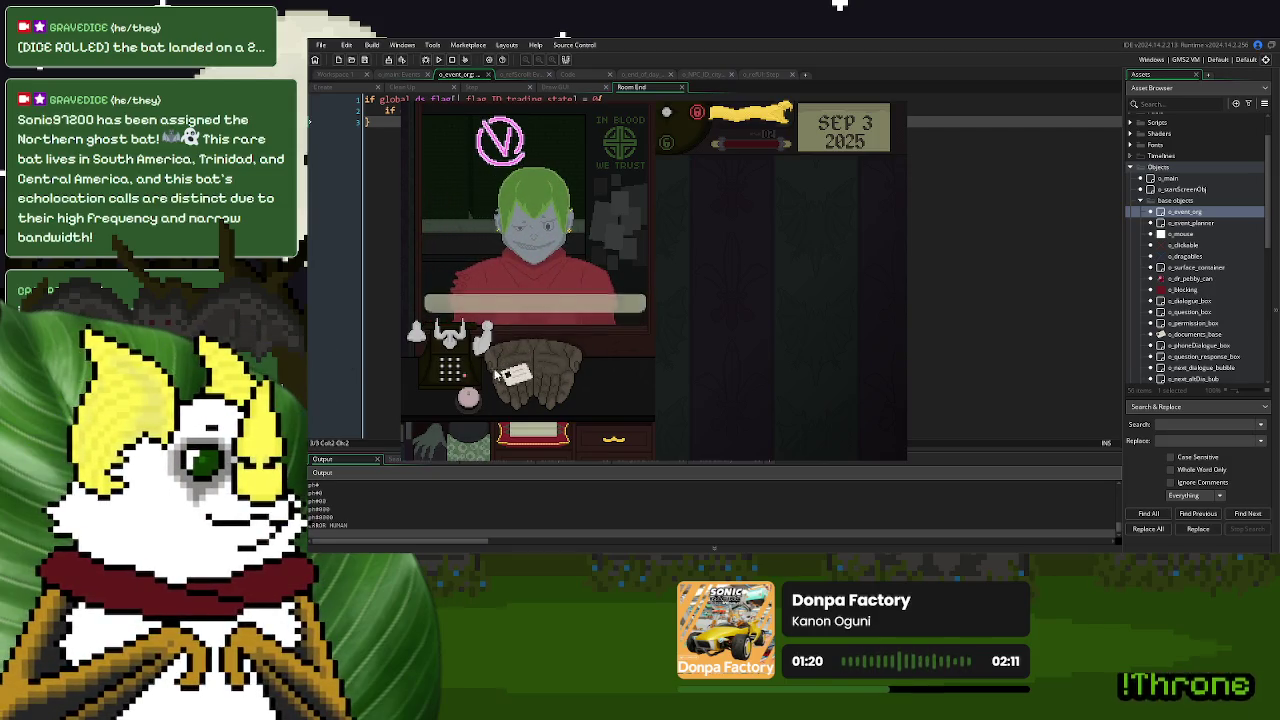
left_click(530, 372)
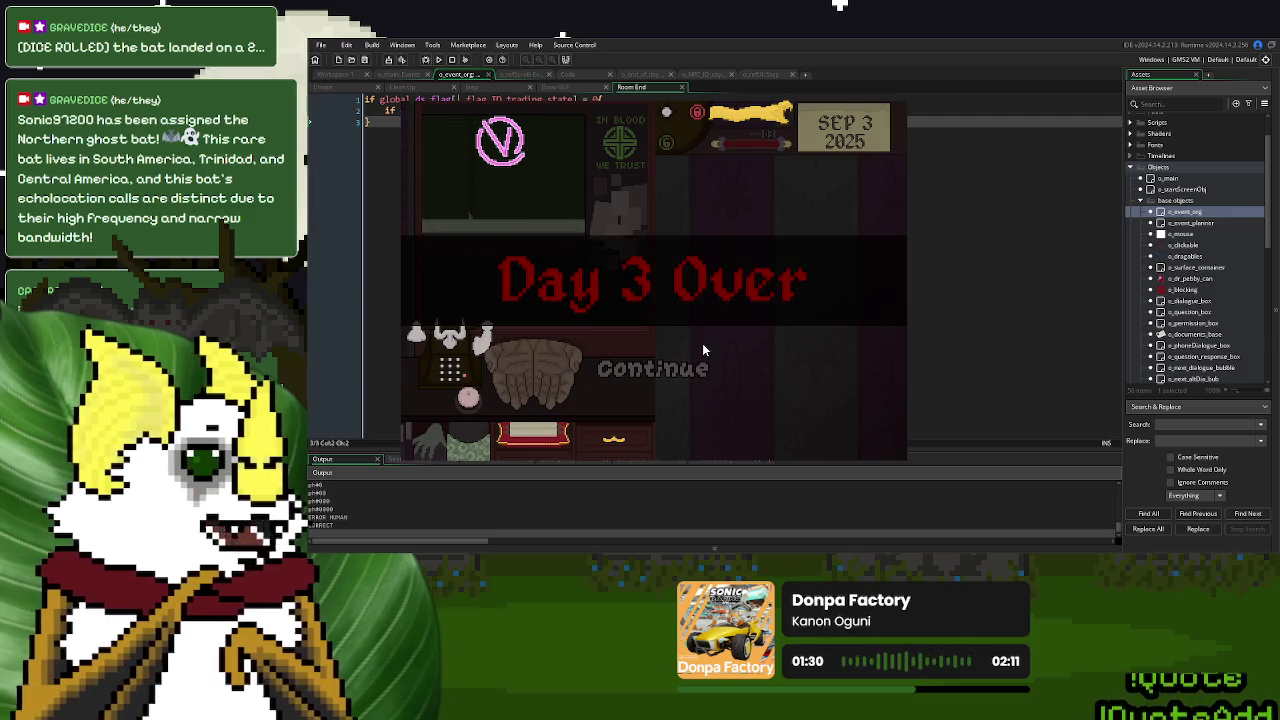
Continue from Day 3 Over to the summary, then close the game to return to o_event_org's code
left_click(703, 365)
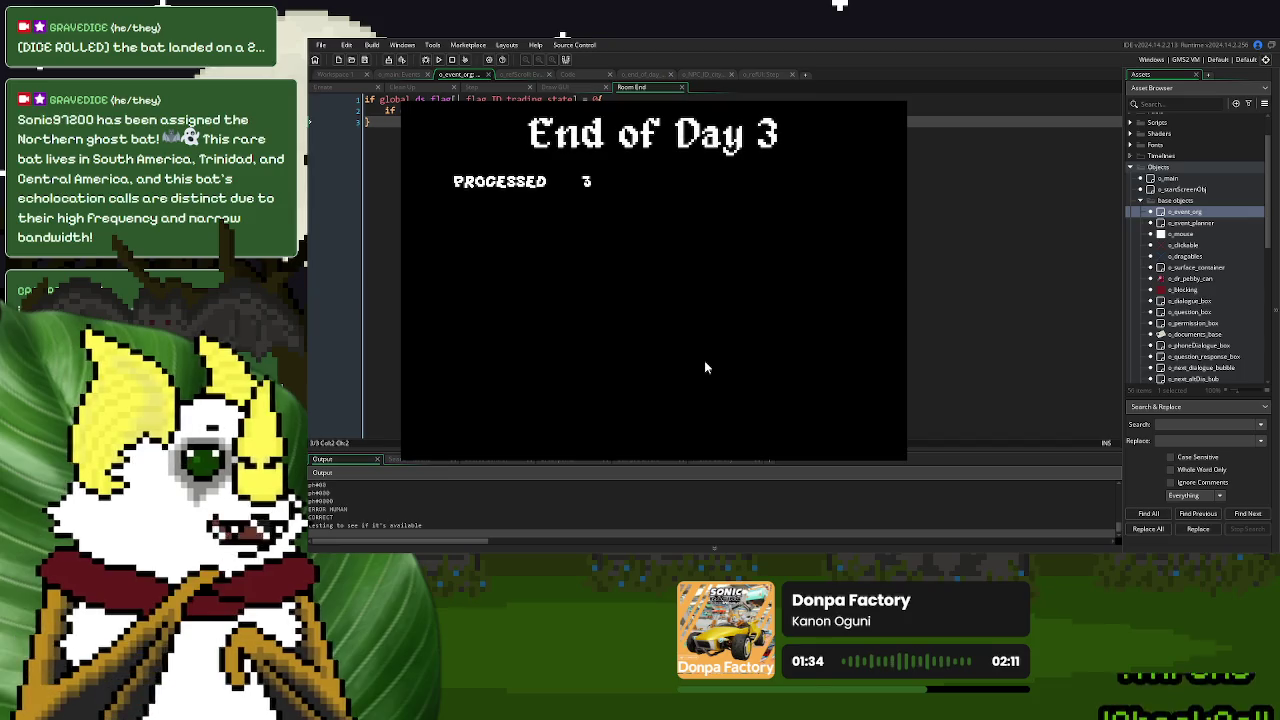
left_click(886, 97)
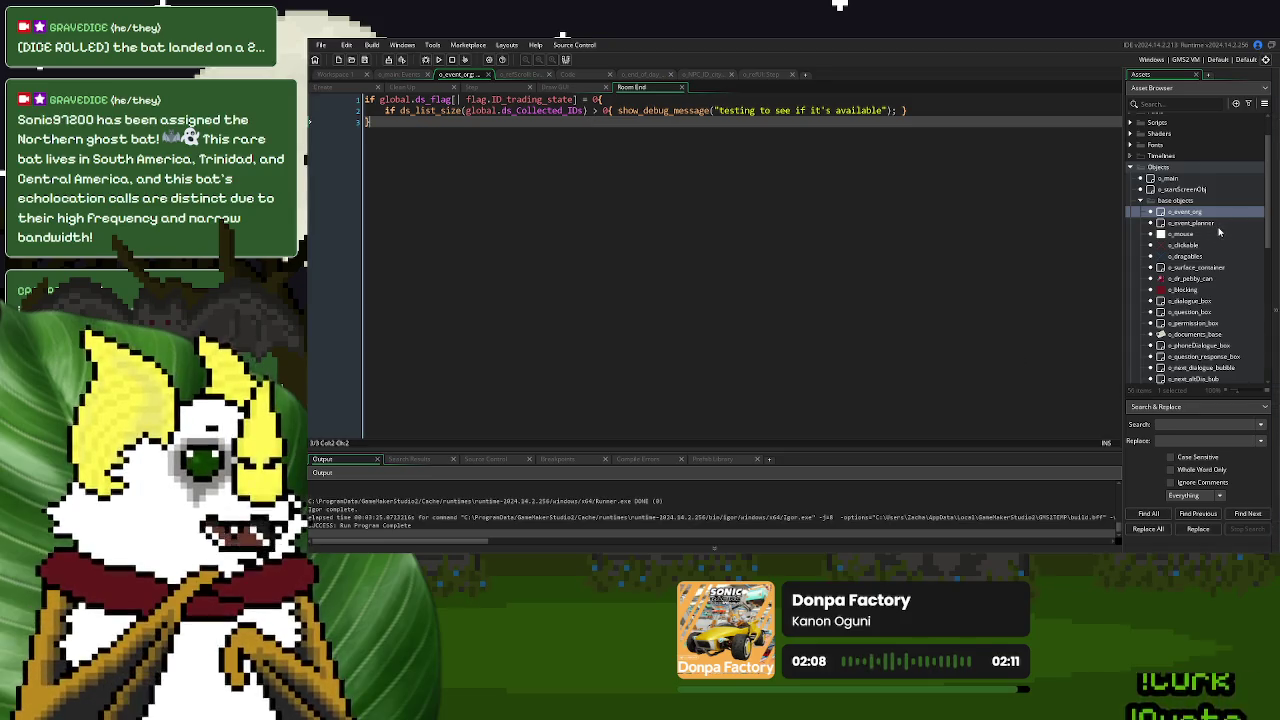
Open o_NPC_ID_city's Step event and inspect the ds_list_add statement on line 52
scroll(1158, 223, "down", 3)
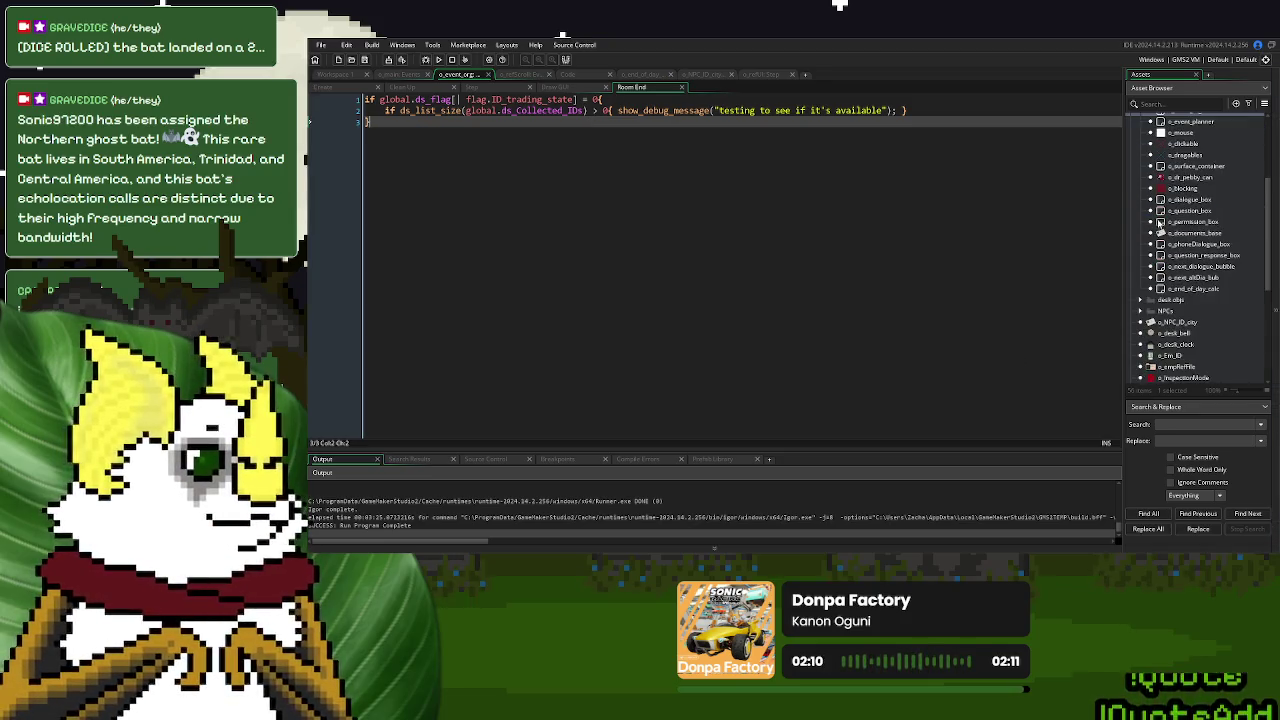
scroll(1180, 233, "up", 2)
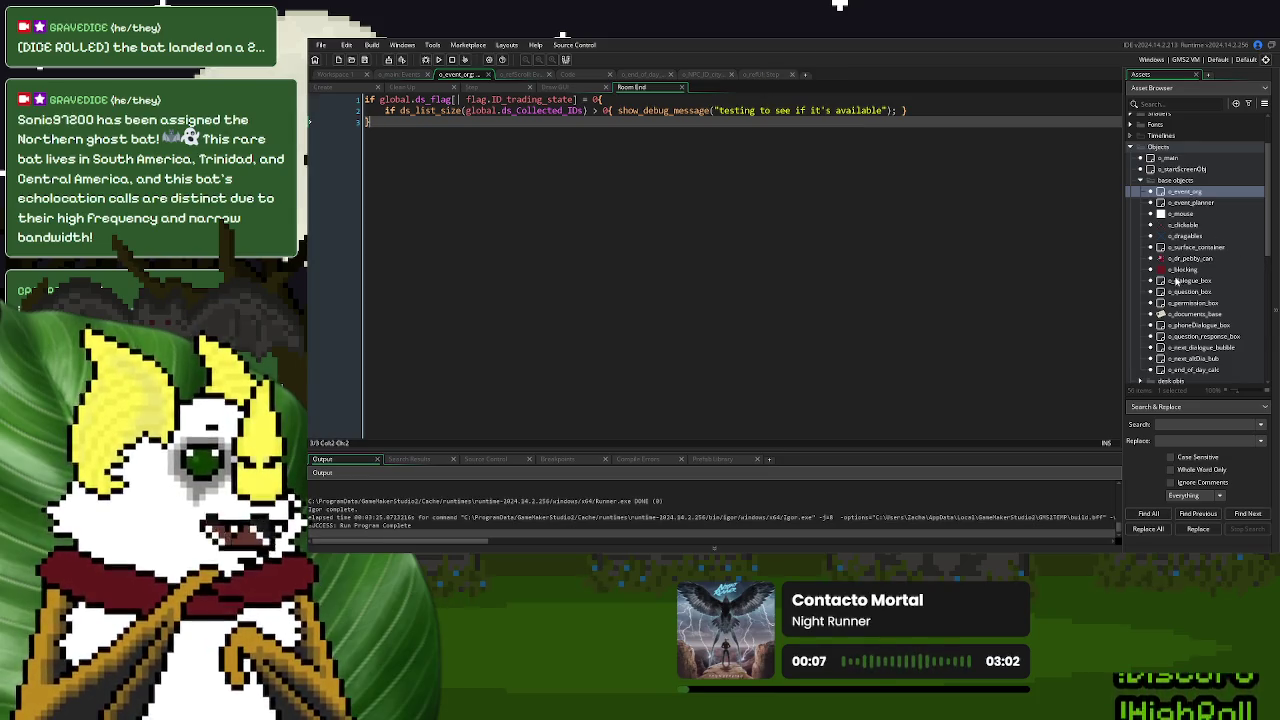
left_click(1140, 181)
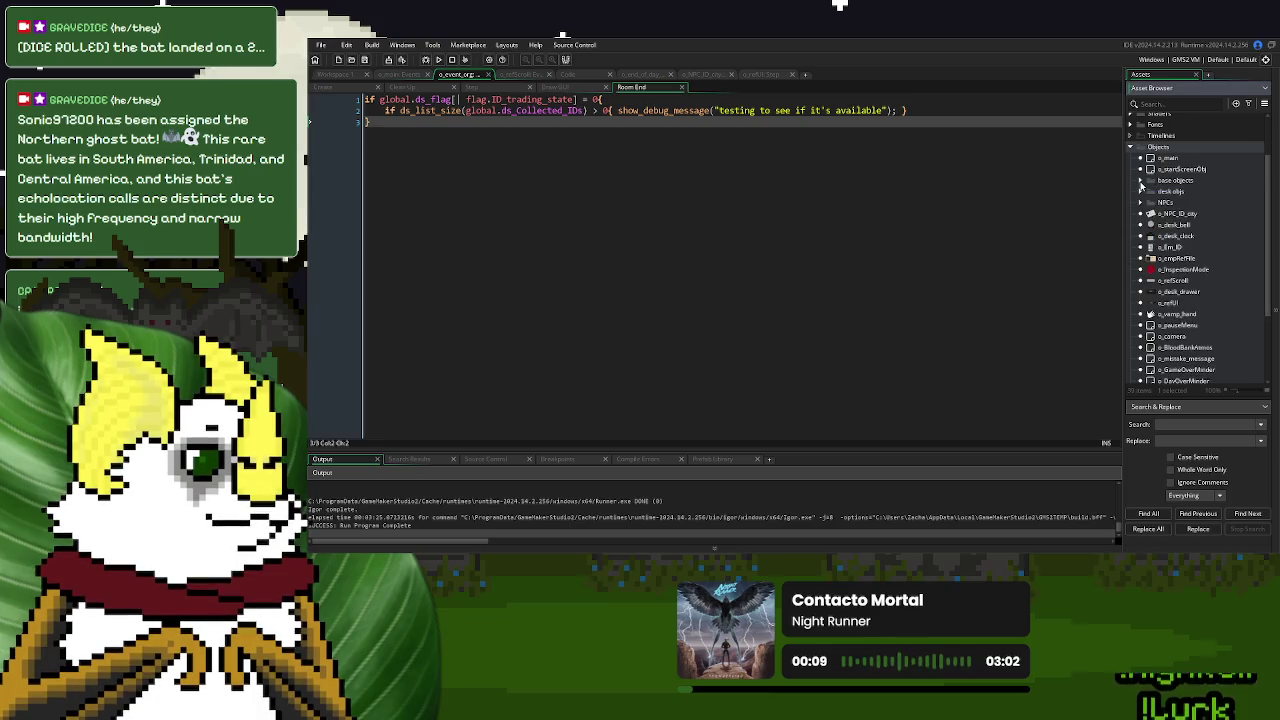
double_click(1175, 213)
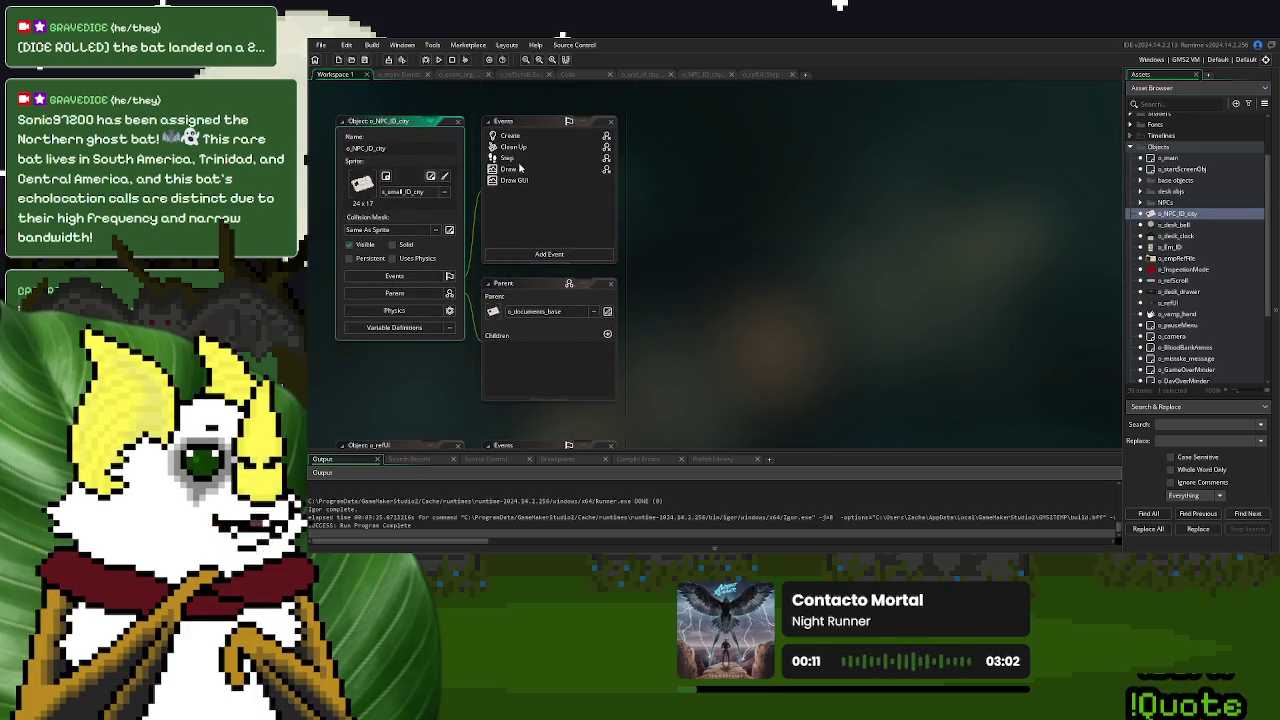
double_click(517, 166)
left_click(573, 300)
left_click_drag(702, 299, 446, 299)
key("ctrl+c")
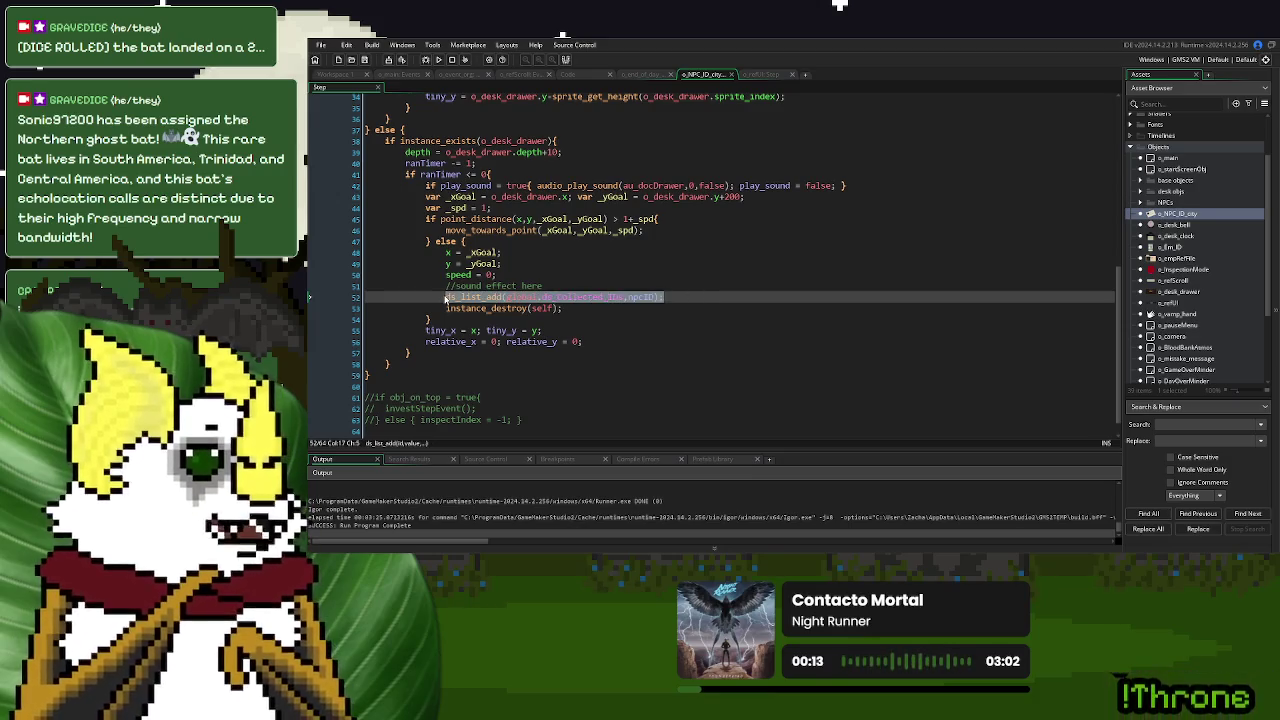
left_click(596, 276)
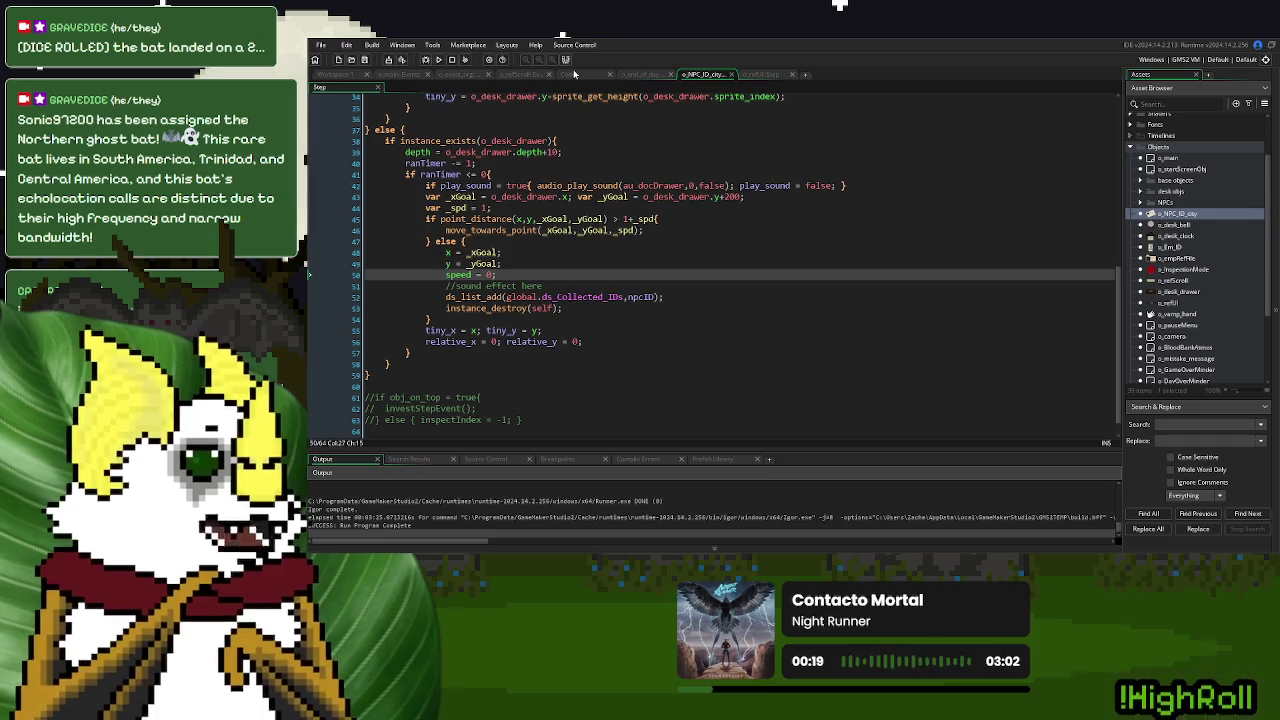
Check o_refUI's Step code, then return to o_event_org's Step code
left_click(770, 75)
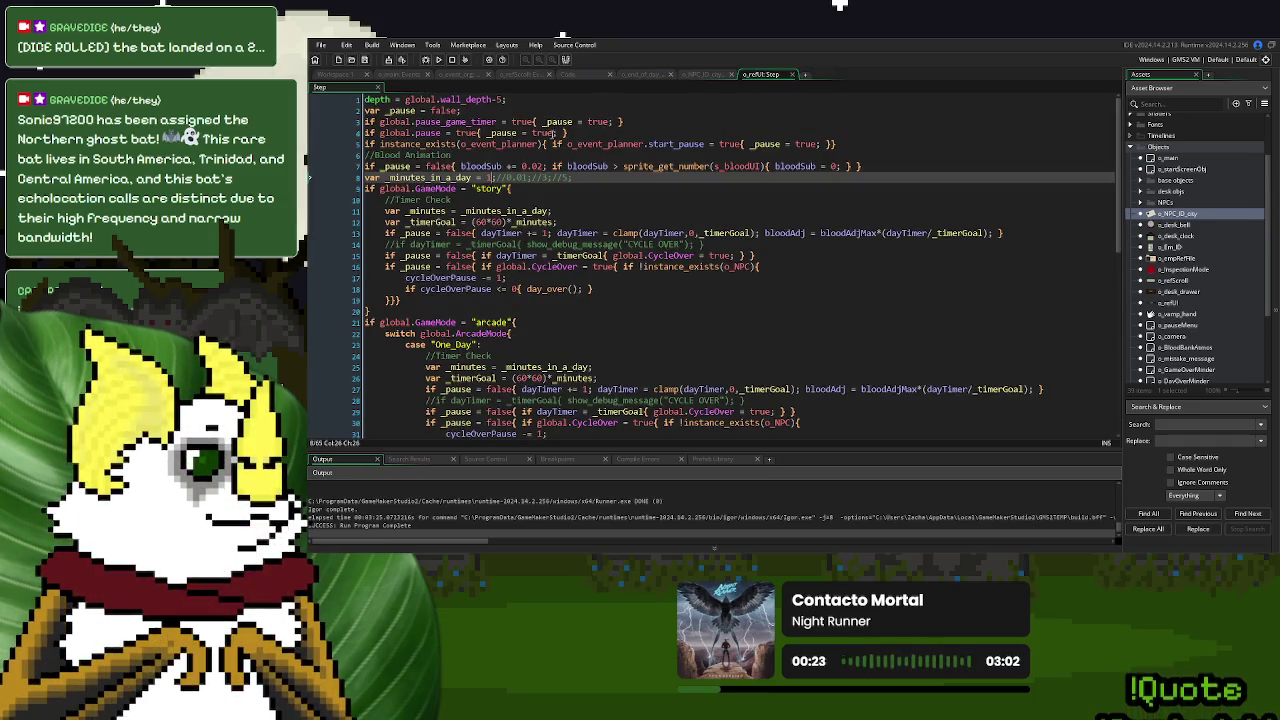
left_click(465, 78)
left_click(501, 88)
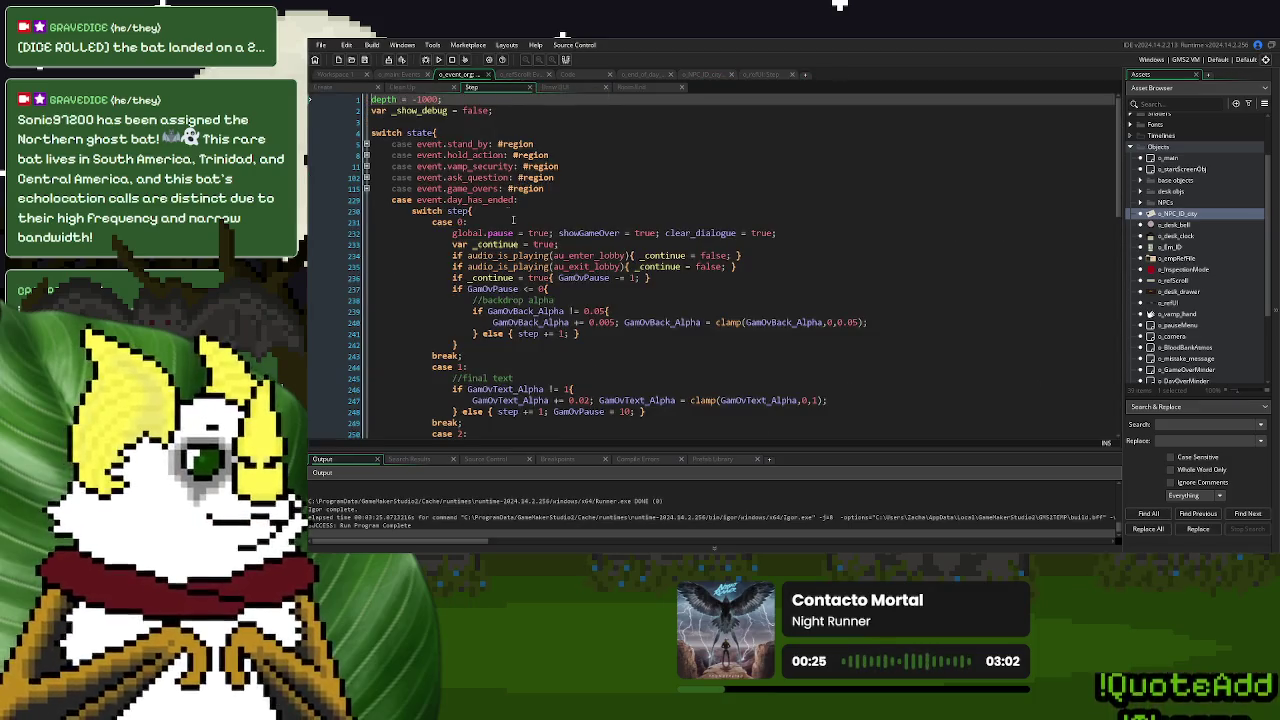
Scroll o_event_org's Step code down to the Continue mouse-click handling near line 280
scroll(490, 265, "down", 10)
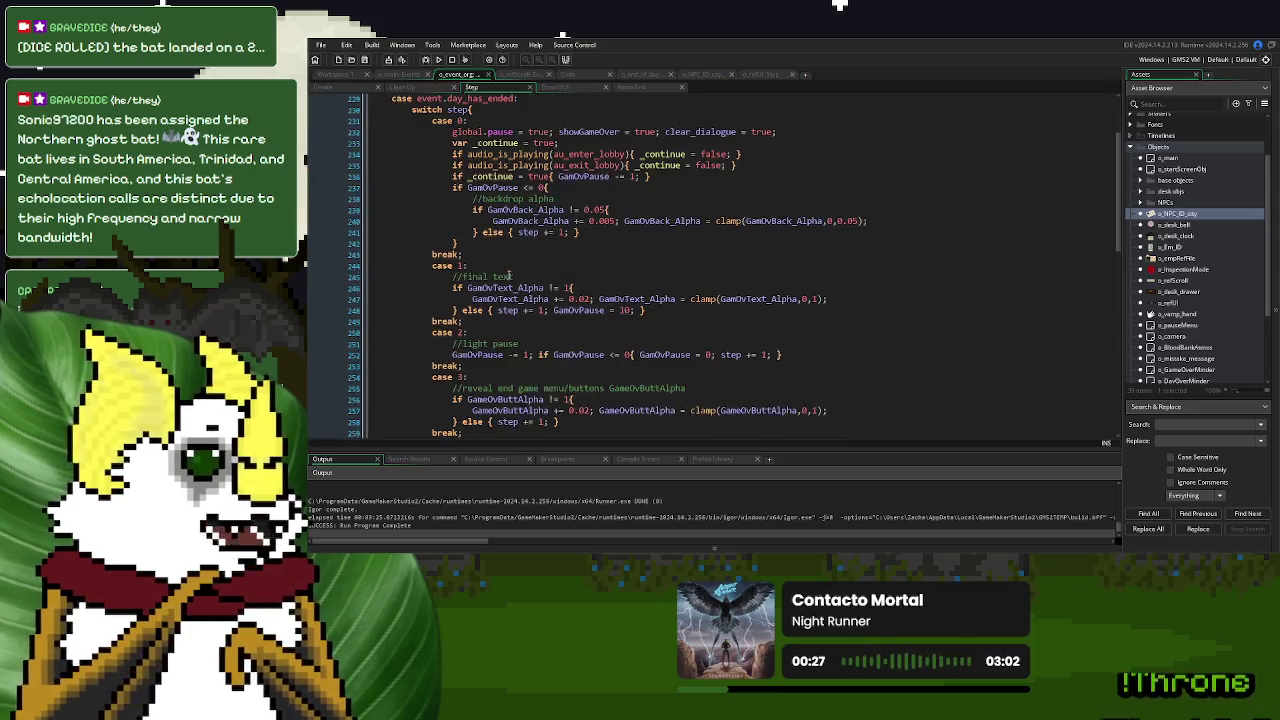
scroll(509, 274, "down", 3)
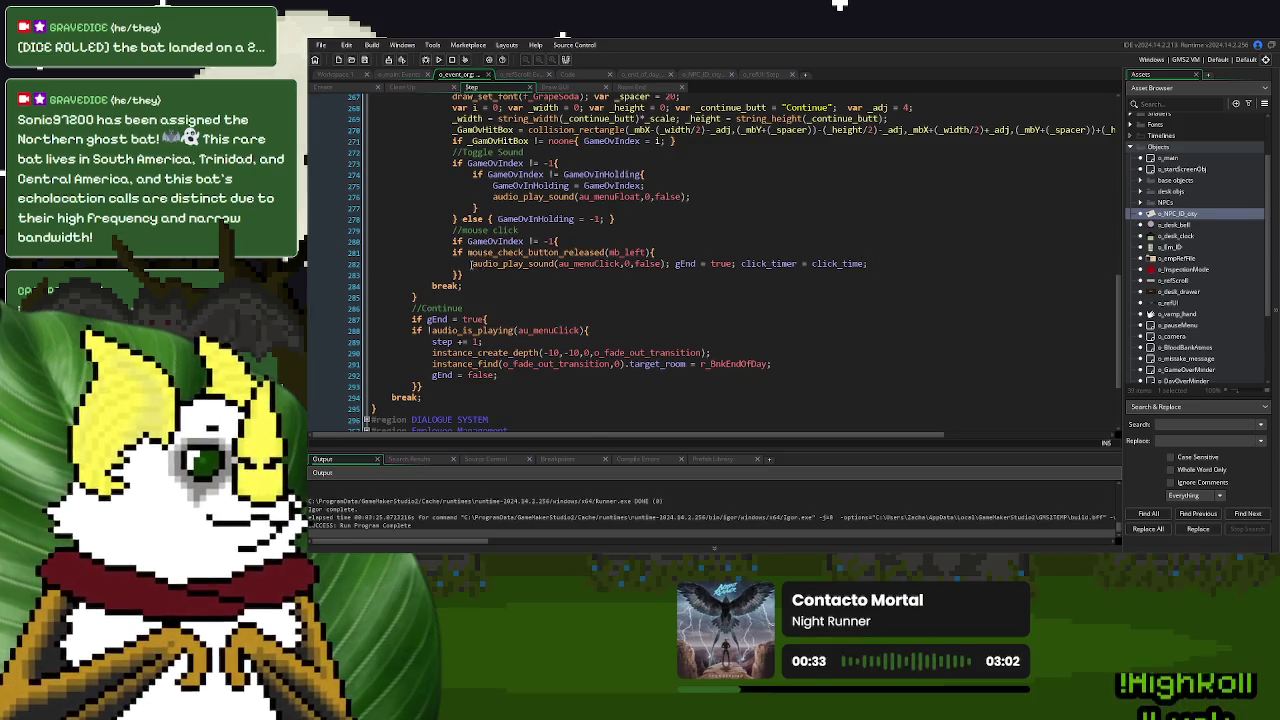
Above audio_play_sound, add an if instance_exists(o_NPC_ID_city) block and paste ds_list_add inside it
left_click(471, 263)
key("Return")
key("Up")
type("i")
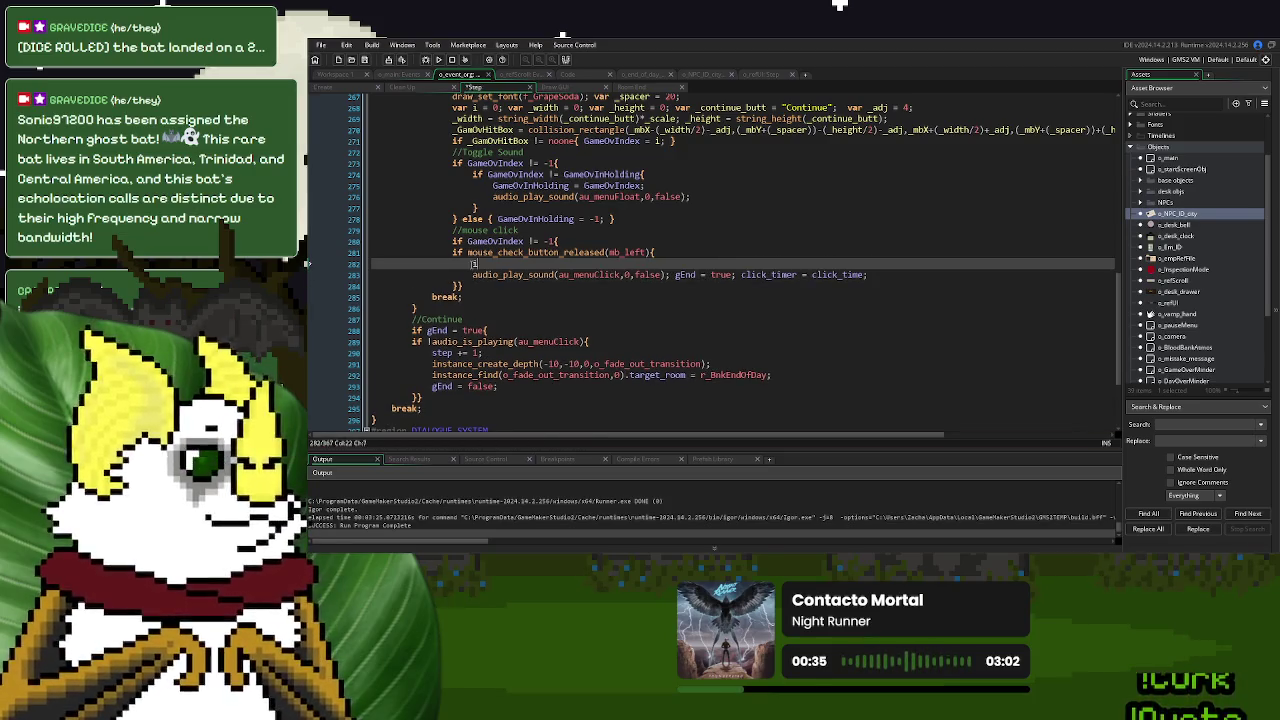
type("f instance_exi")
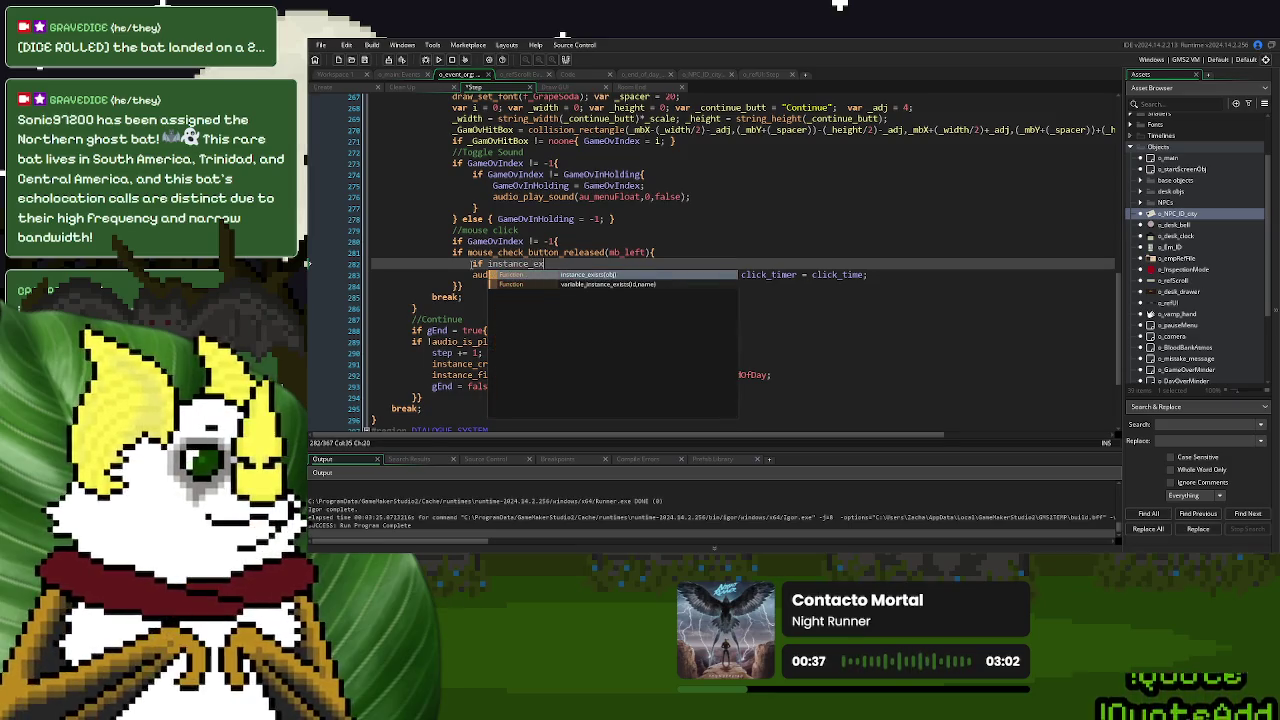
key("Return")
type("o_NPC")
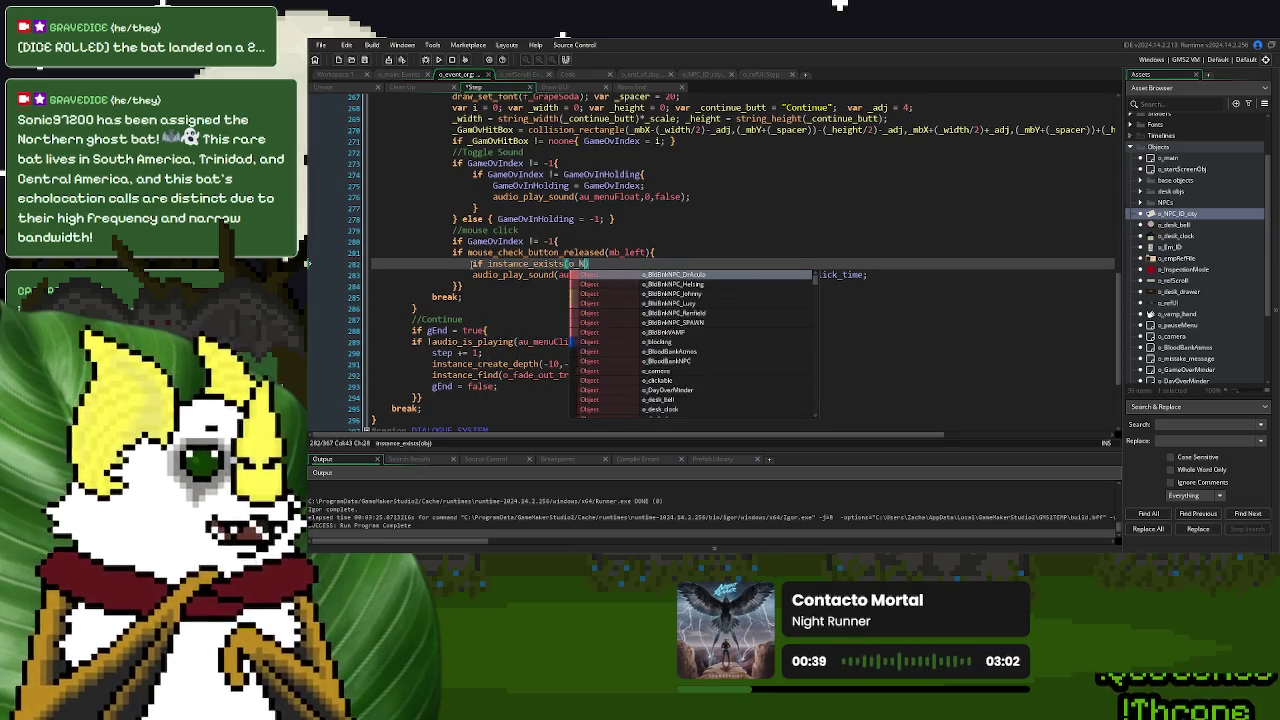
key("Down")
key("Return")
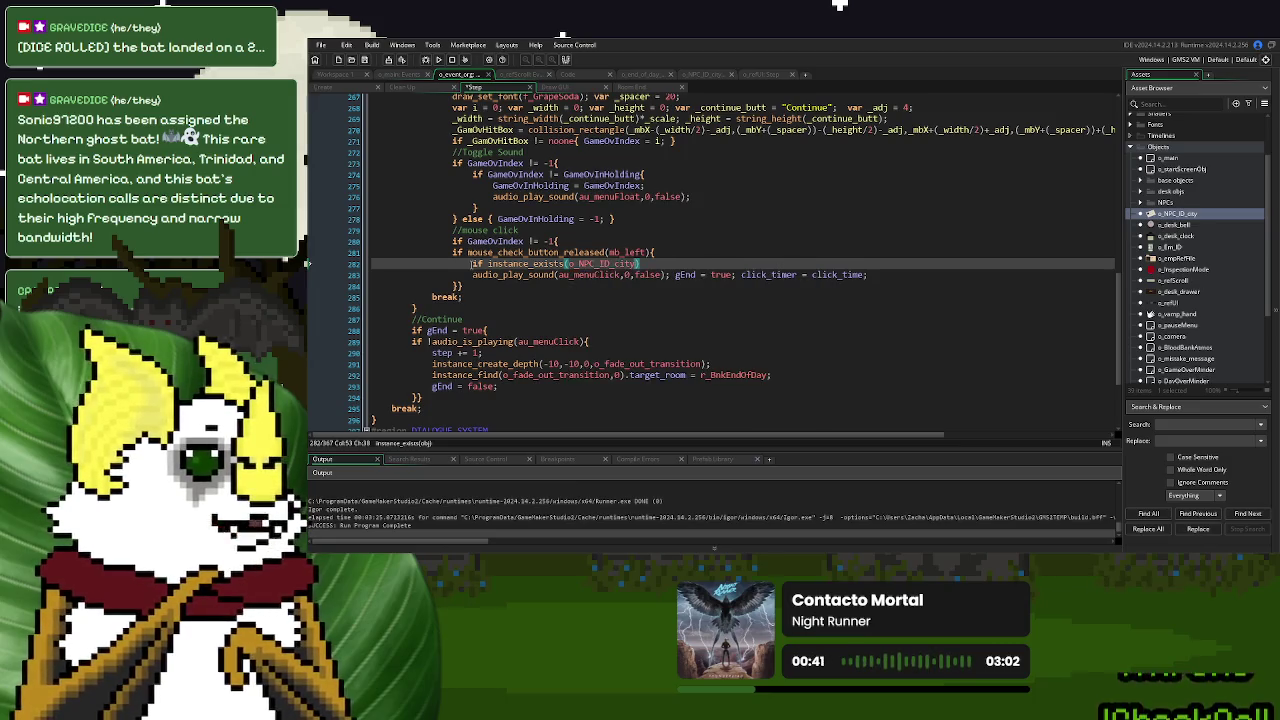
key("End")
type("{")
key("Return")
key("Return")
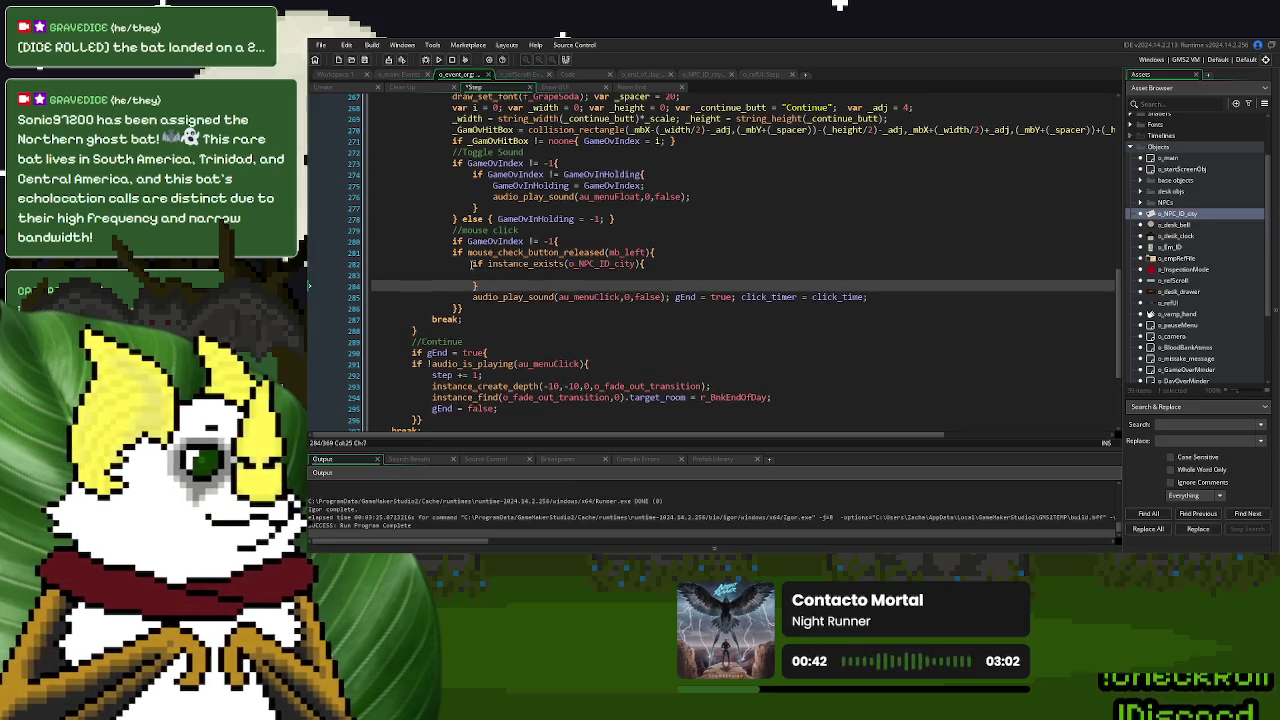
key("Up")
key("ctrl+v")
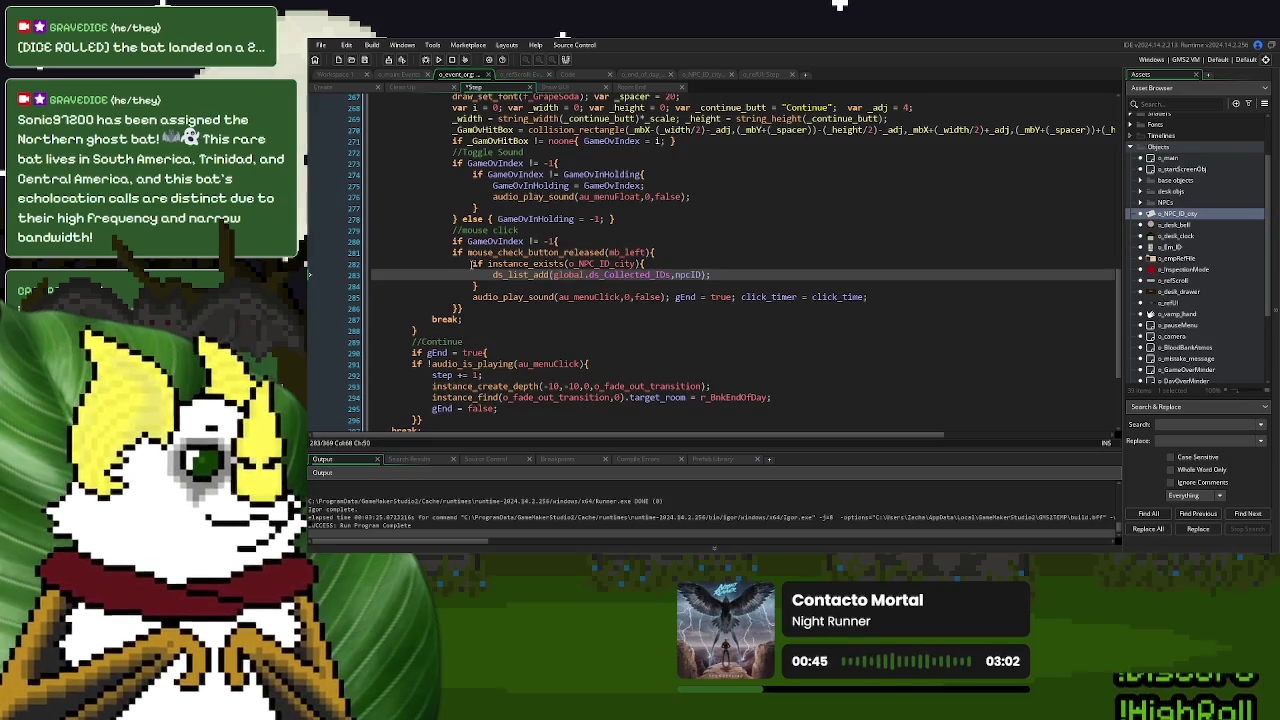
Put o_NPC_ID_city before npcID in the ds_list_add call and open a blank line above it
double_click(600, 264)
key("ctrl+c")
left_click(675, 275)
key("ctrl+v")
type(",")
left_click(492, 275)
key("Return")
left_click(492, 276)
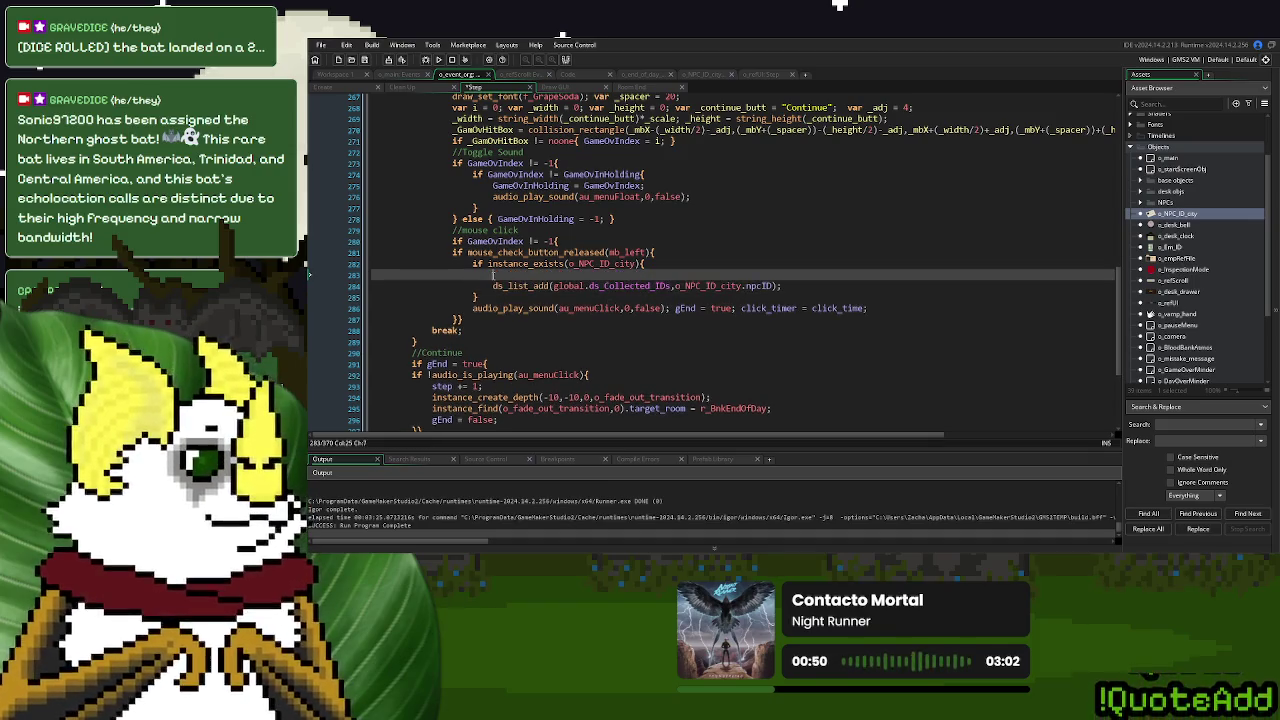
Add 'var i = 0;', a repeat(instance_number(o_NPC_ID_city)) loop, and an i++ increment
type("var i = 0")
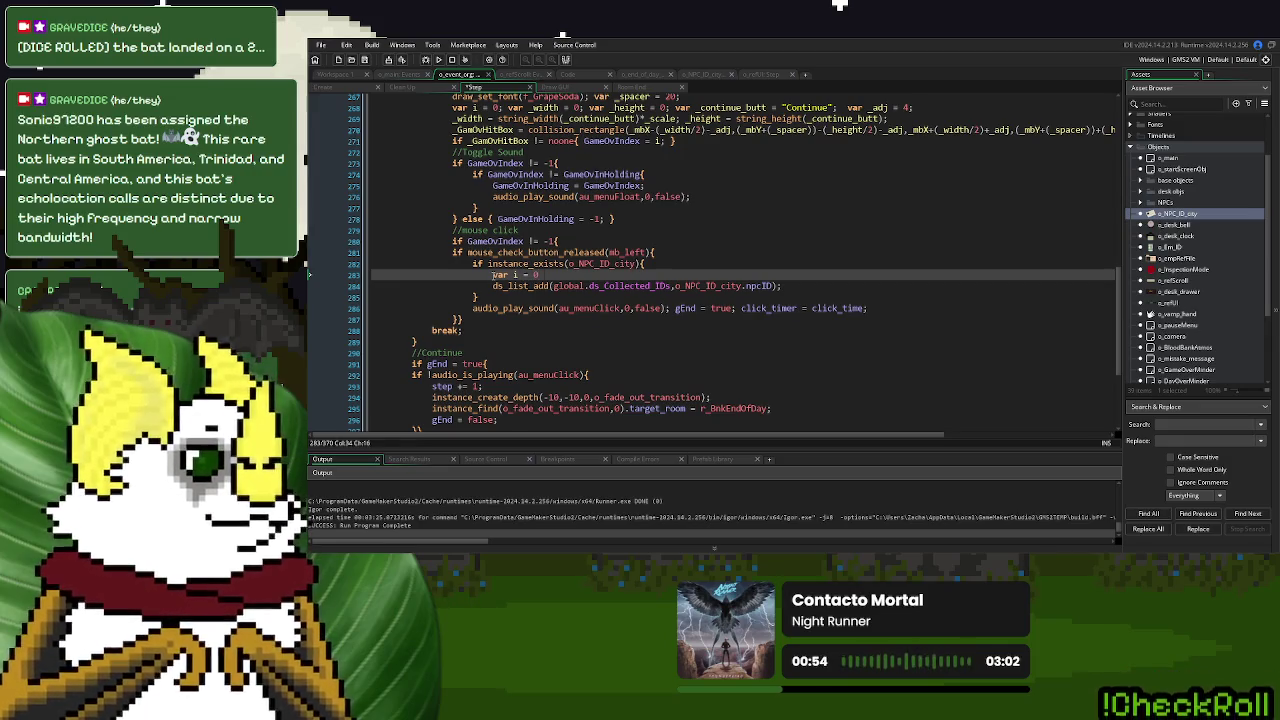
type(";")
key("Return")
type("repeat(s")
key("BackSpace")
type("instance_")
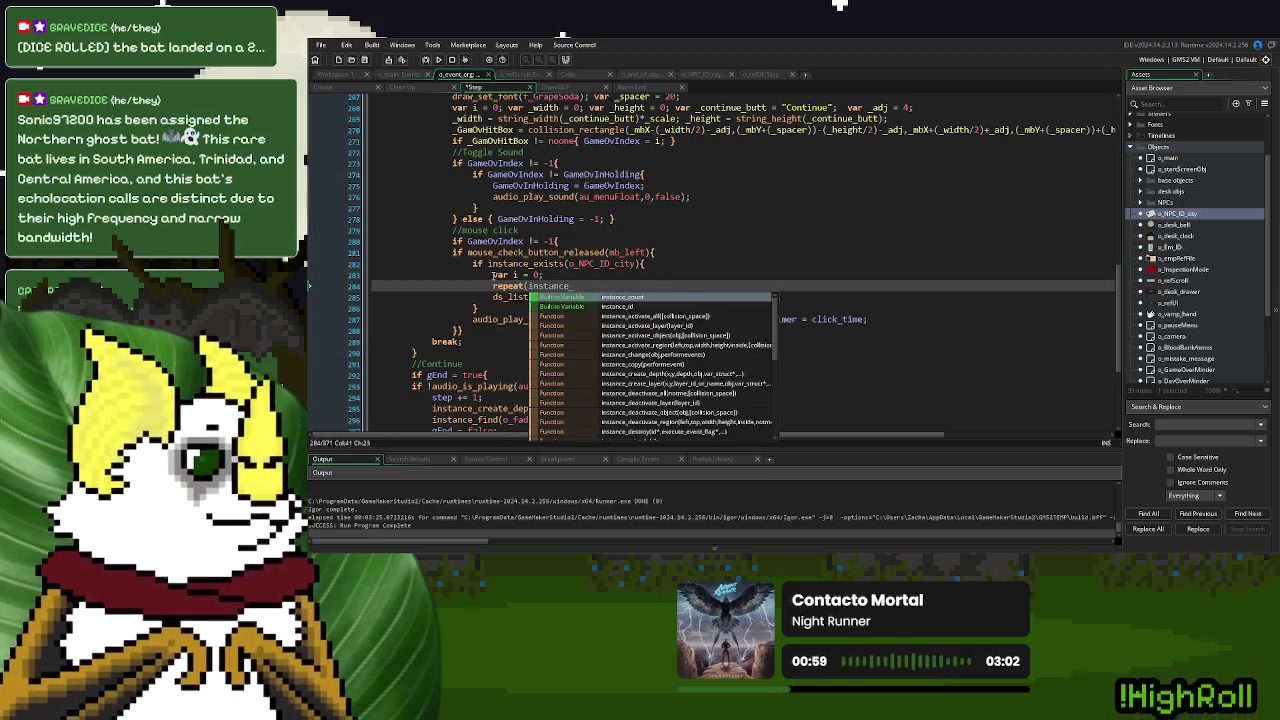
type("number(")
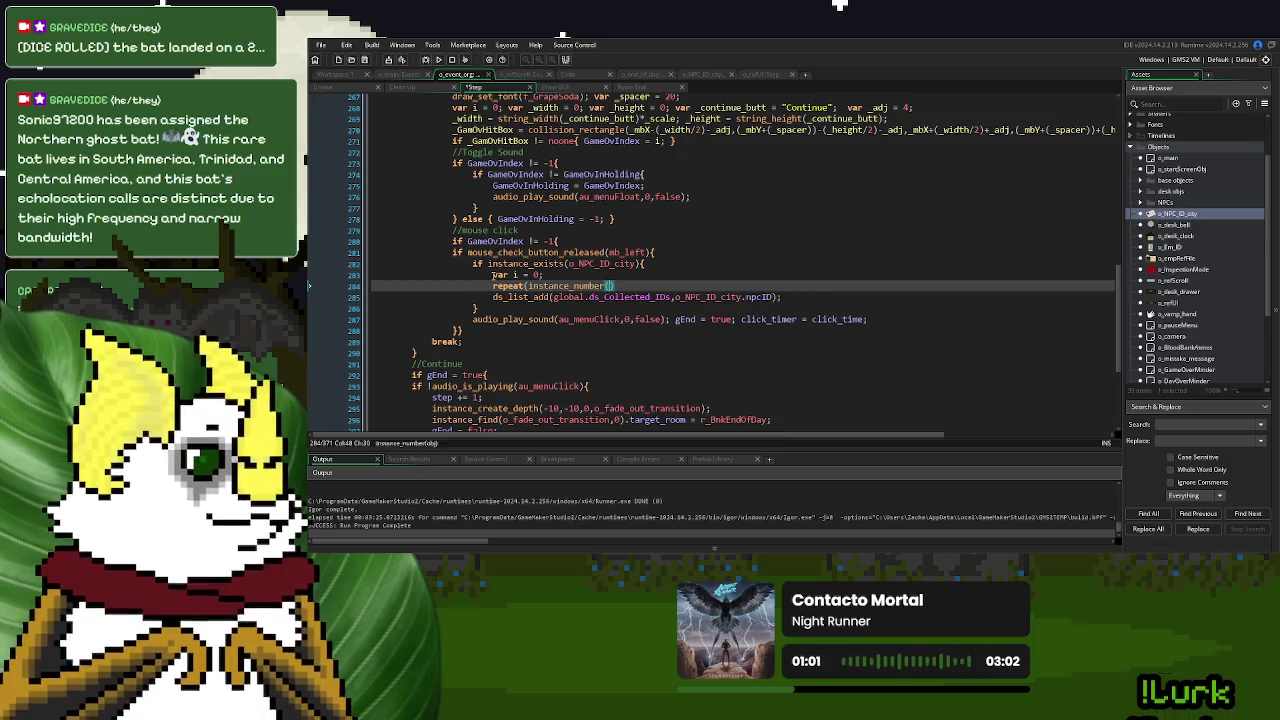
type("o_NPC_ID_city")
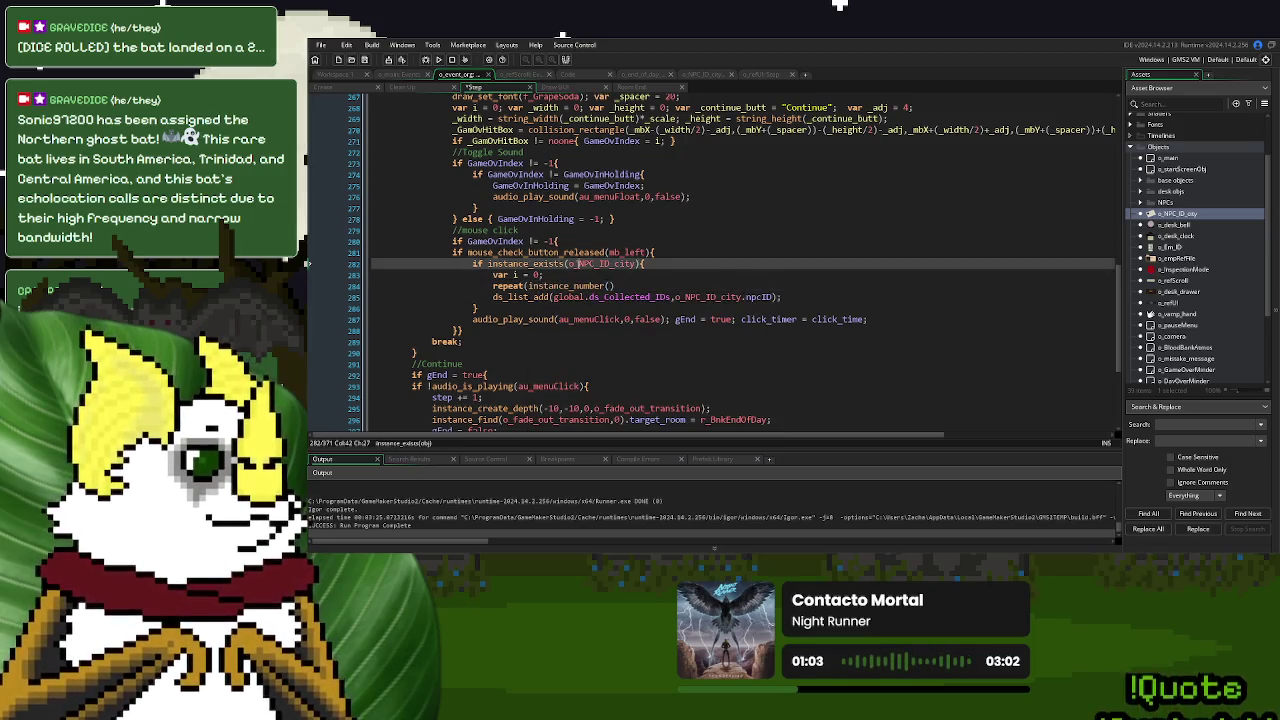
type("))")
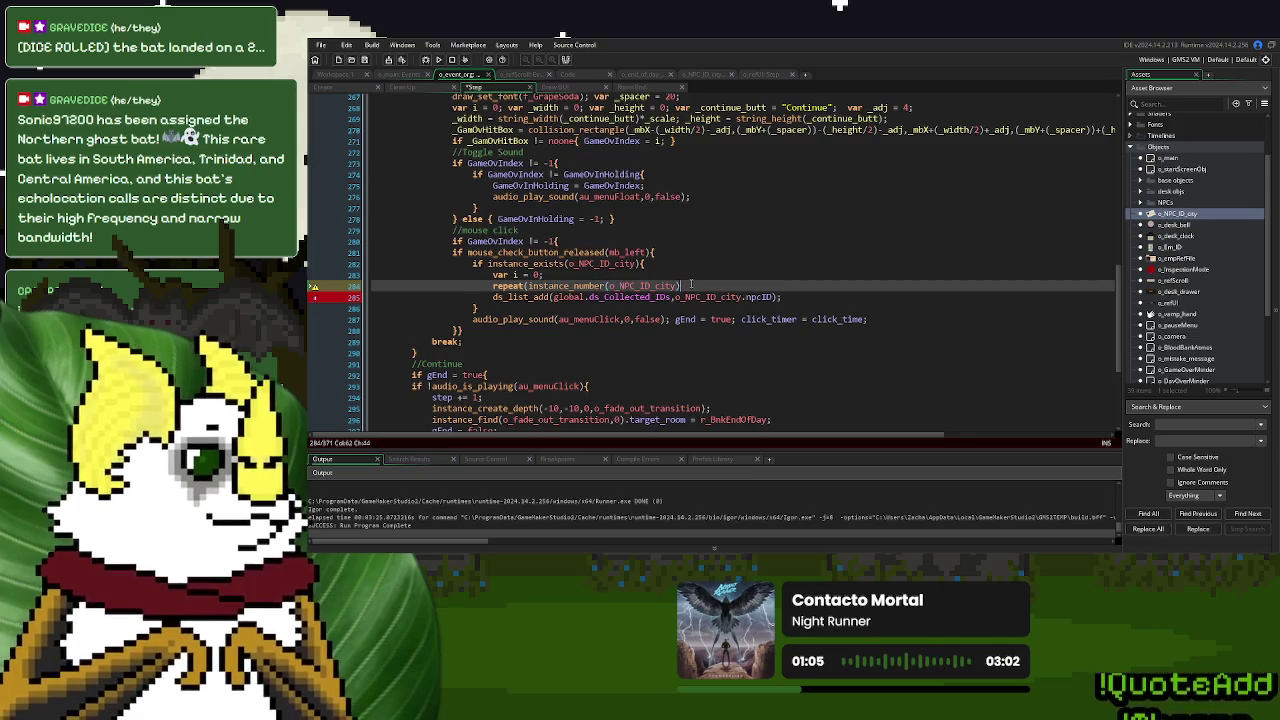
type("{")
key("Return")
key("Return")
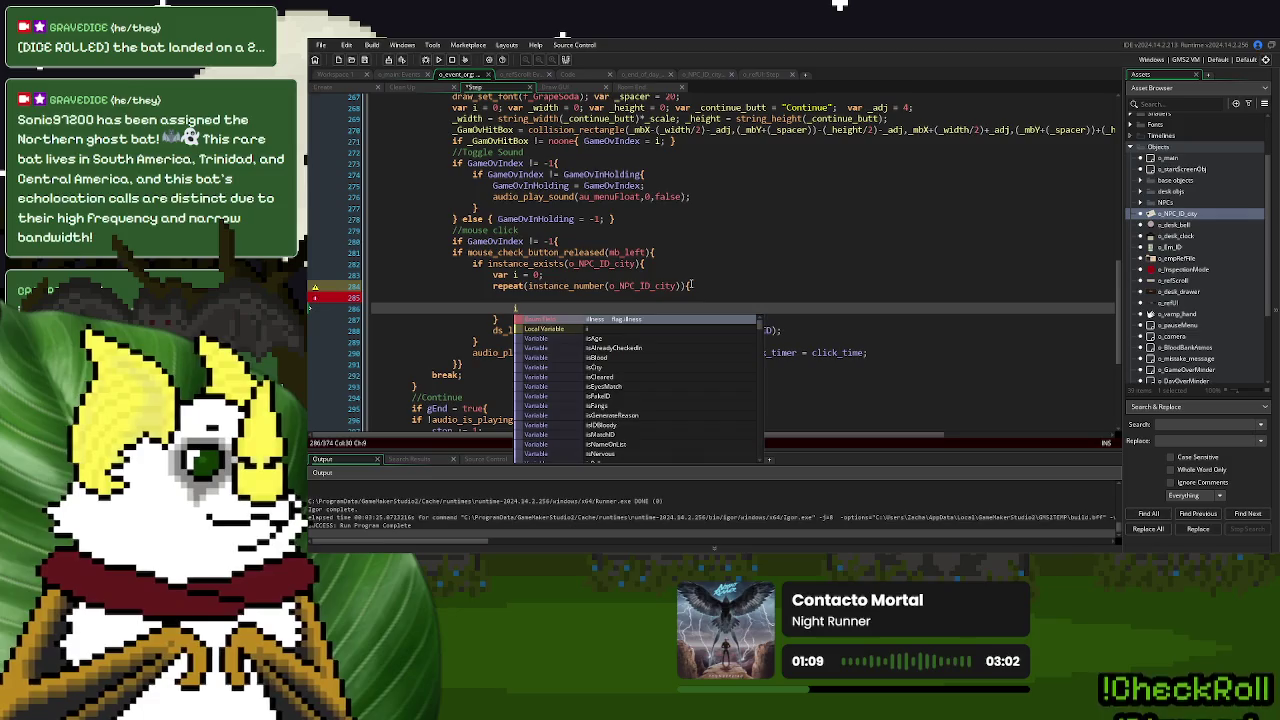
type("++;")
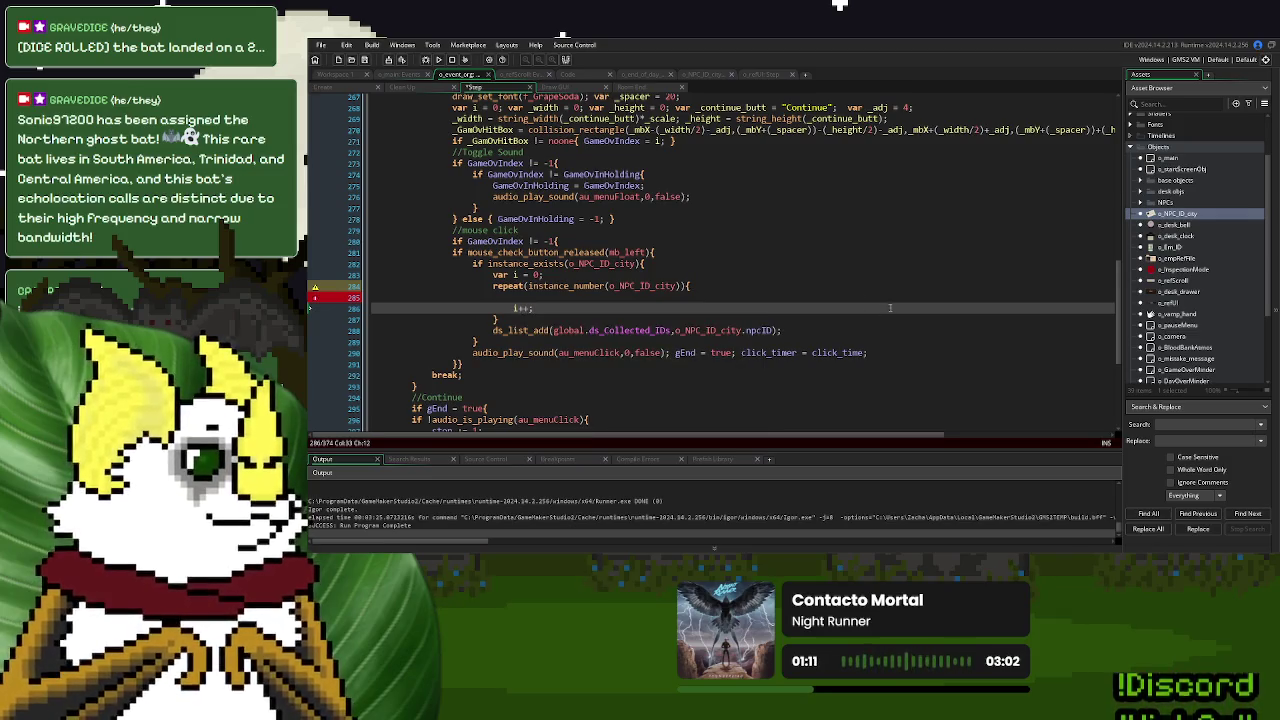
Move ds_list_add into the loop, reading instance_find(o_NPC_ID_city,i).npcID
left_click_drag(782, 331, 489, 336)
key("ctrl+x")
left_click(540, 297)
key("ctrl+v")
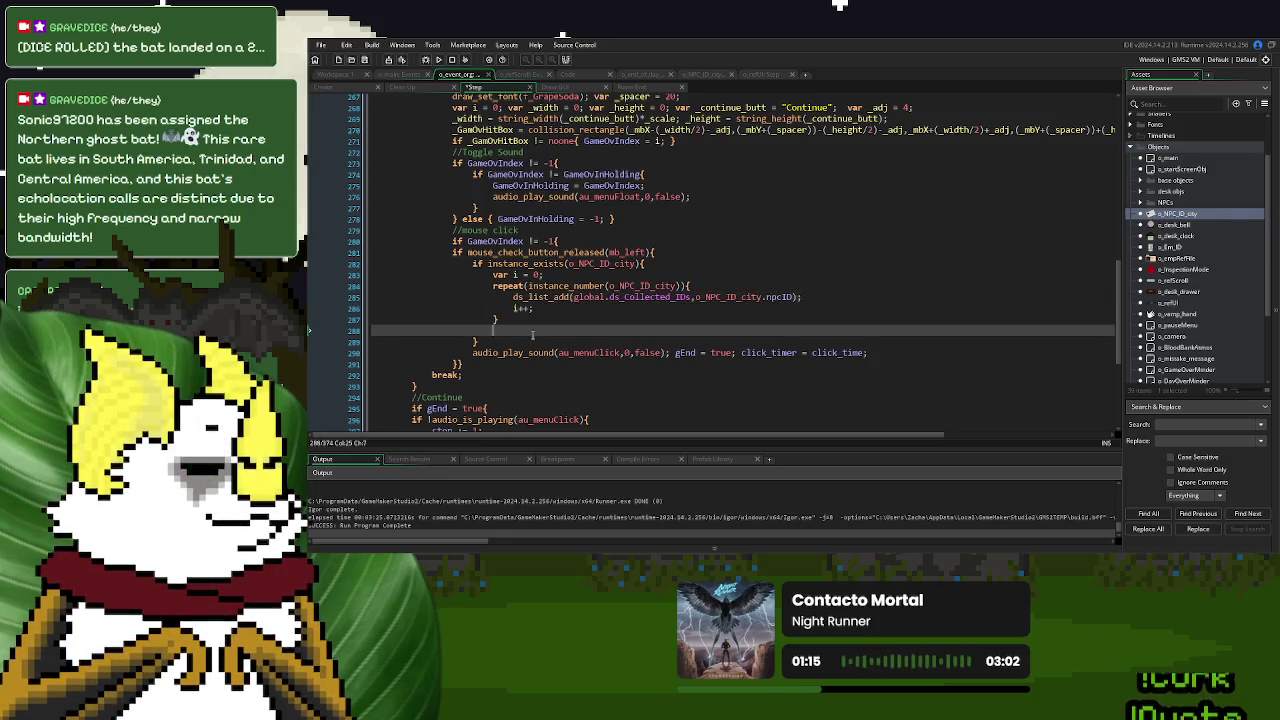
left_click(537, 320)
key("Delete")
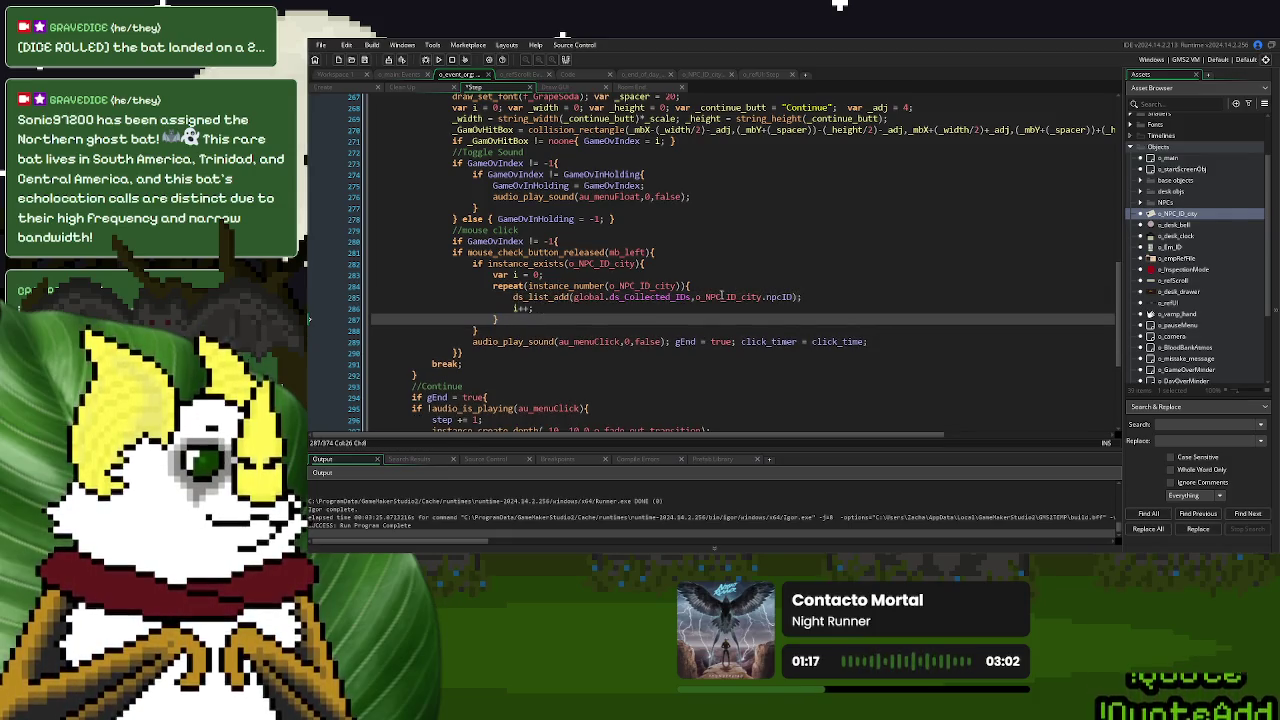
double_click(722, 297)
type("instance")
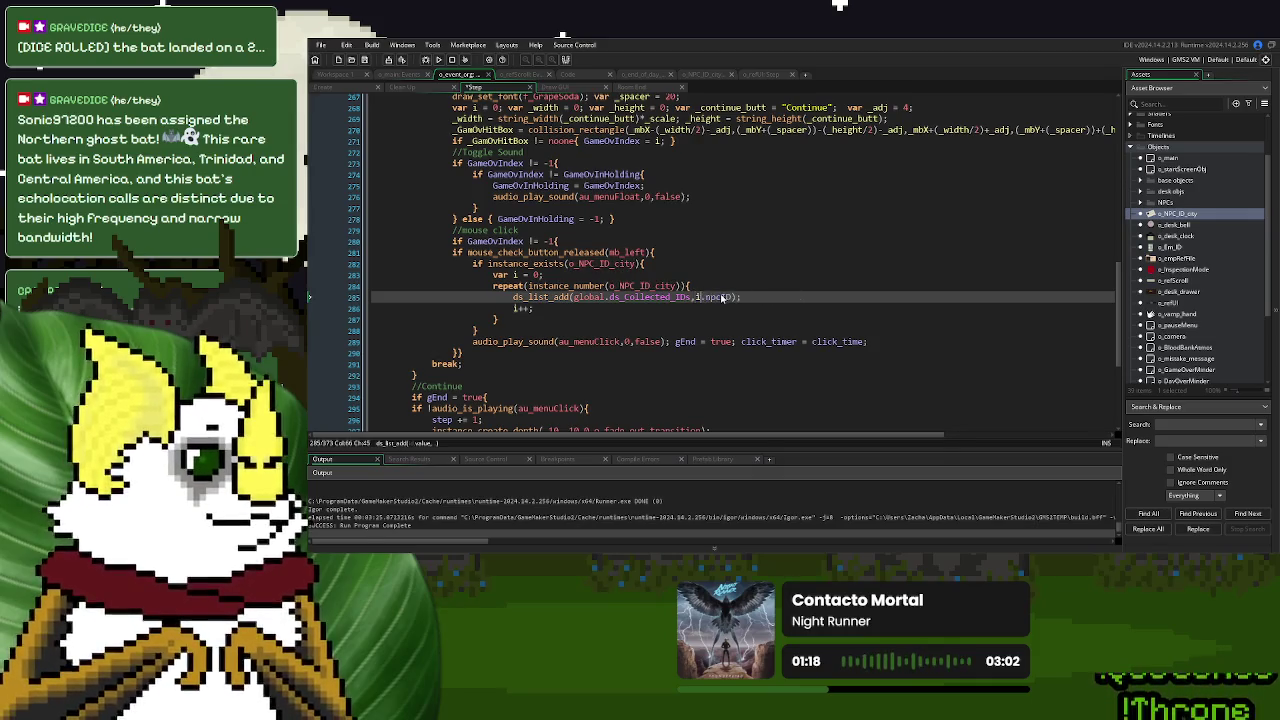
type("_find")
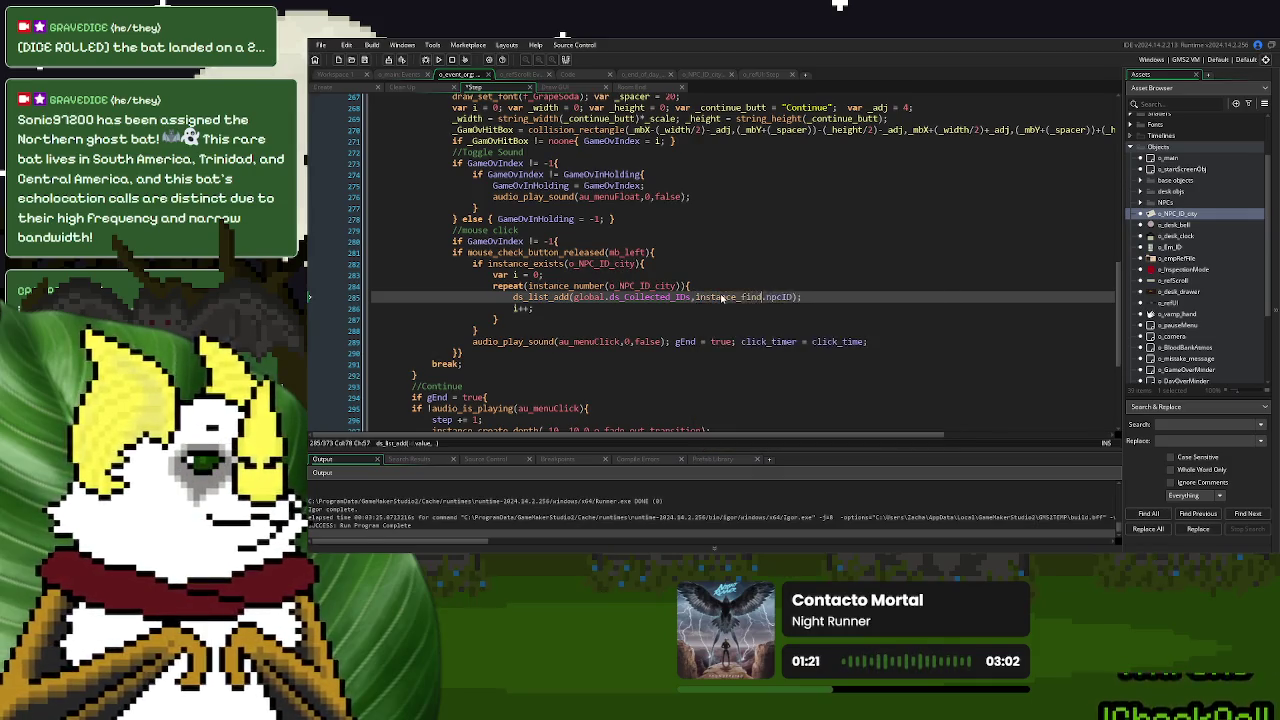
key("Return")
key("BackSpace")
type("(o_NPC_ID_city,i")
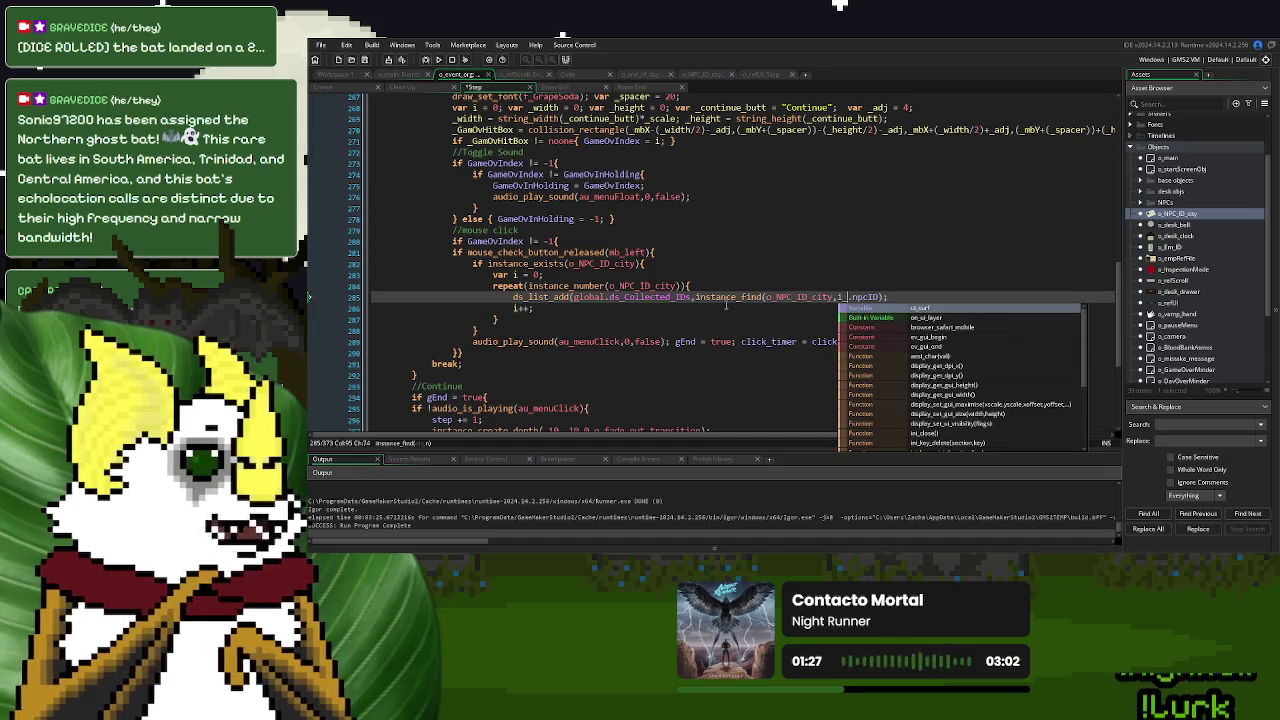
type(")")
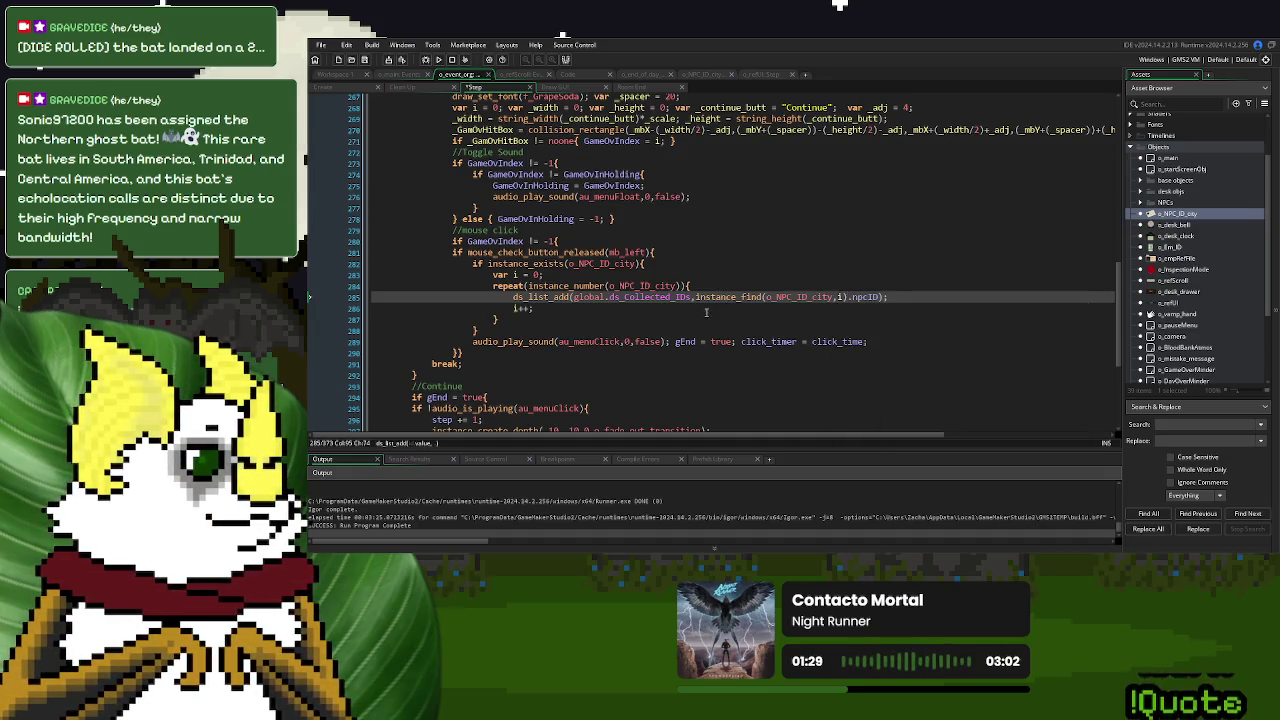
key("Down")
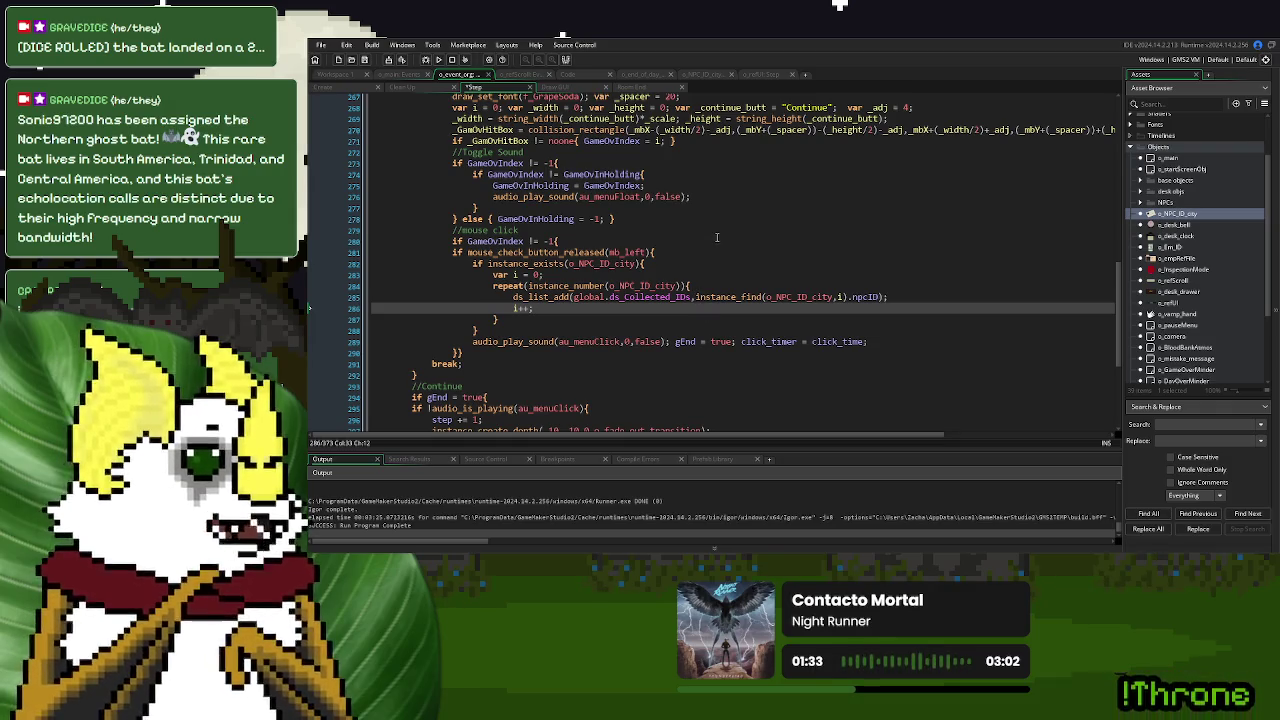
Run the game, dismiss the alert, and process the first Day 3 visitor by phone
left_click(439, 59)
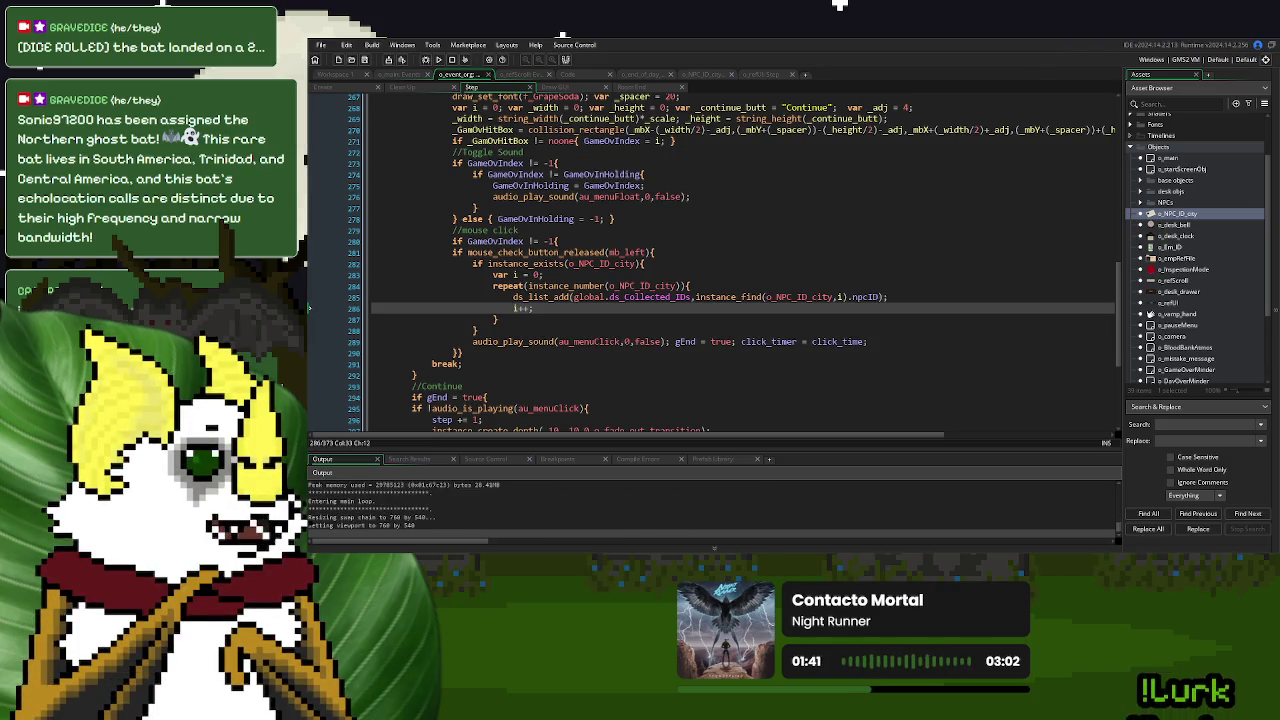
left_click(695, 317)
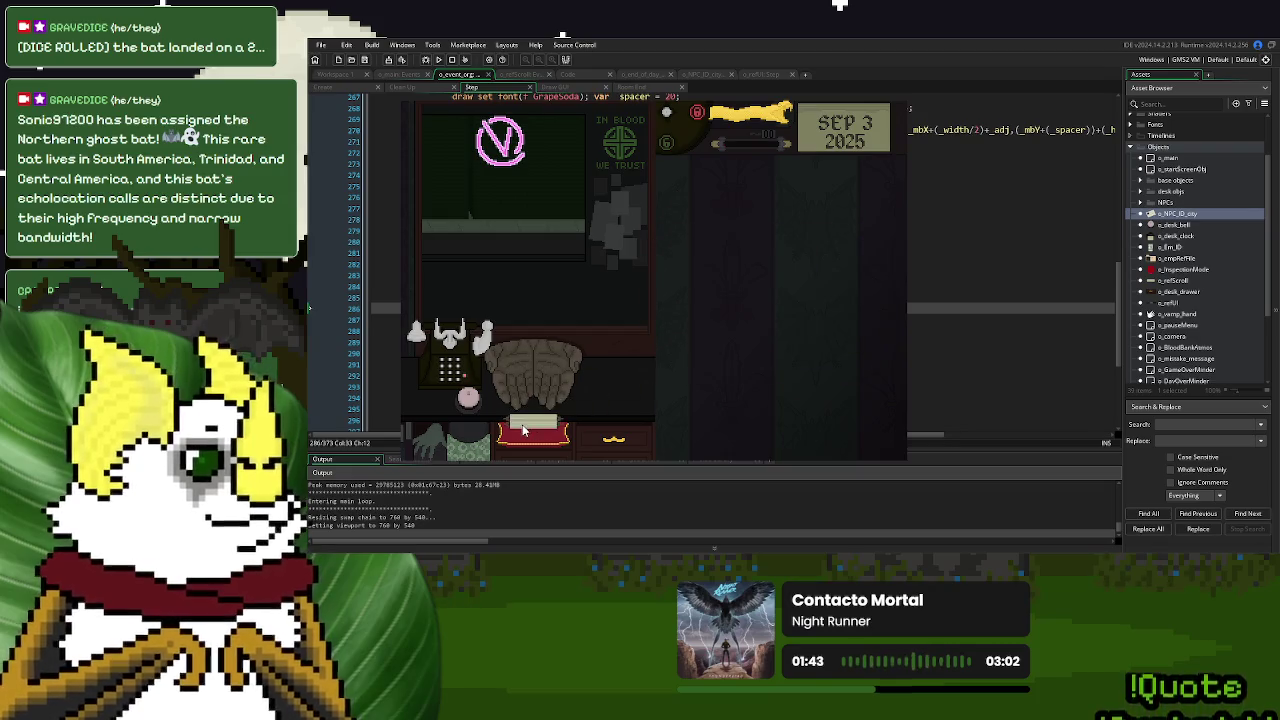
left_click(452, 350)
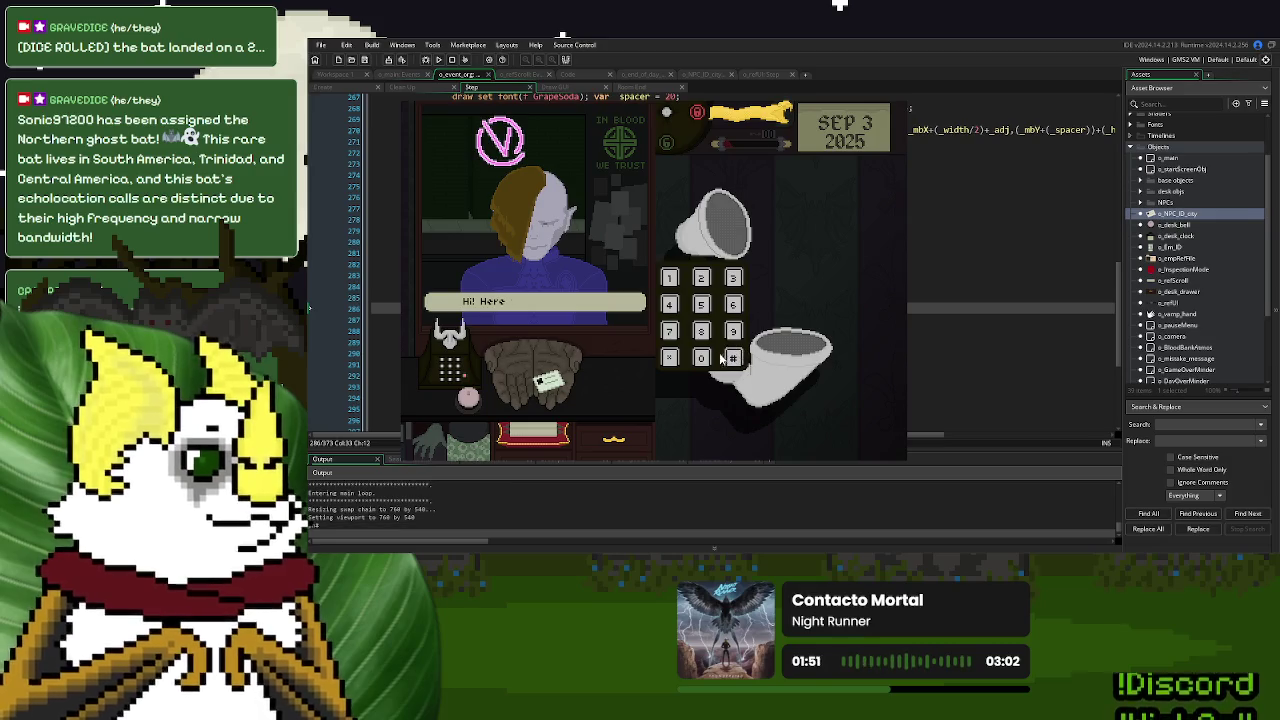
left_click(710, 357)
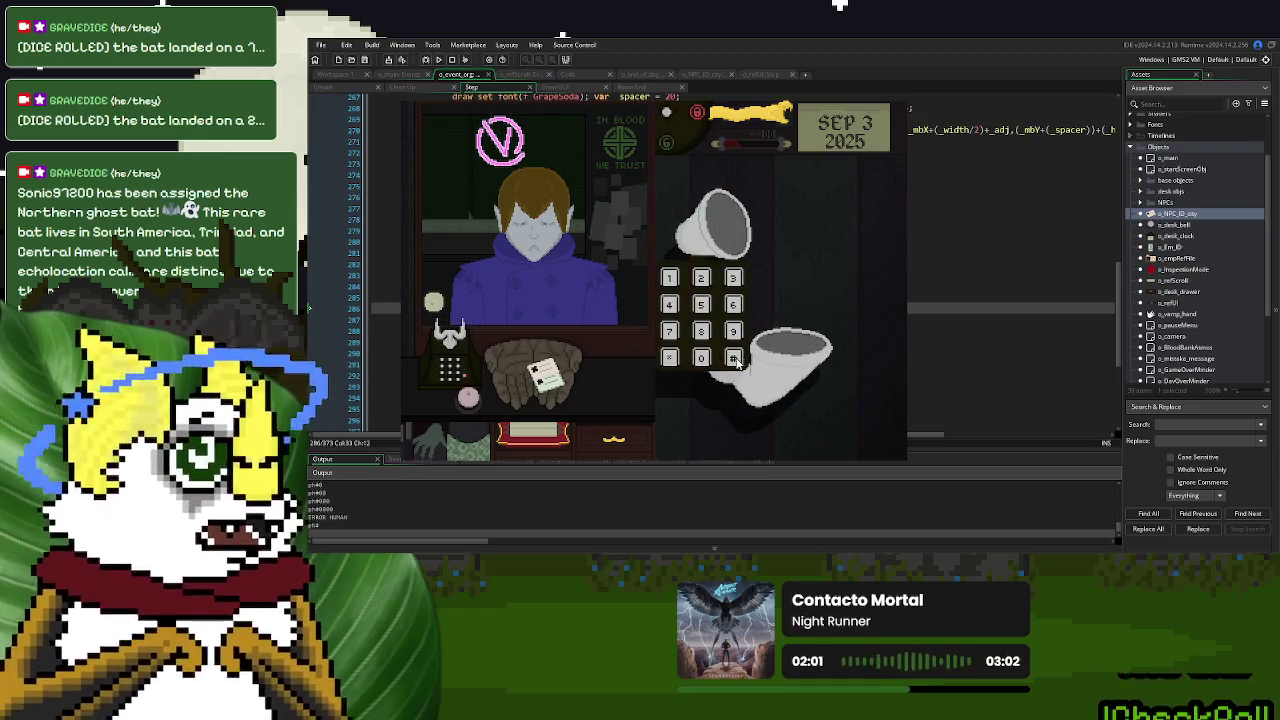
left_click(701, 357)
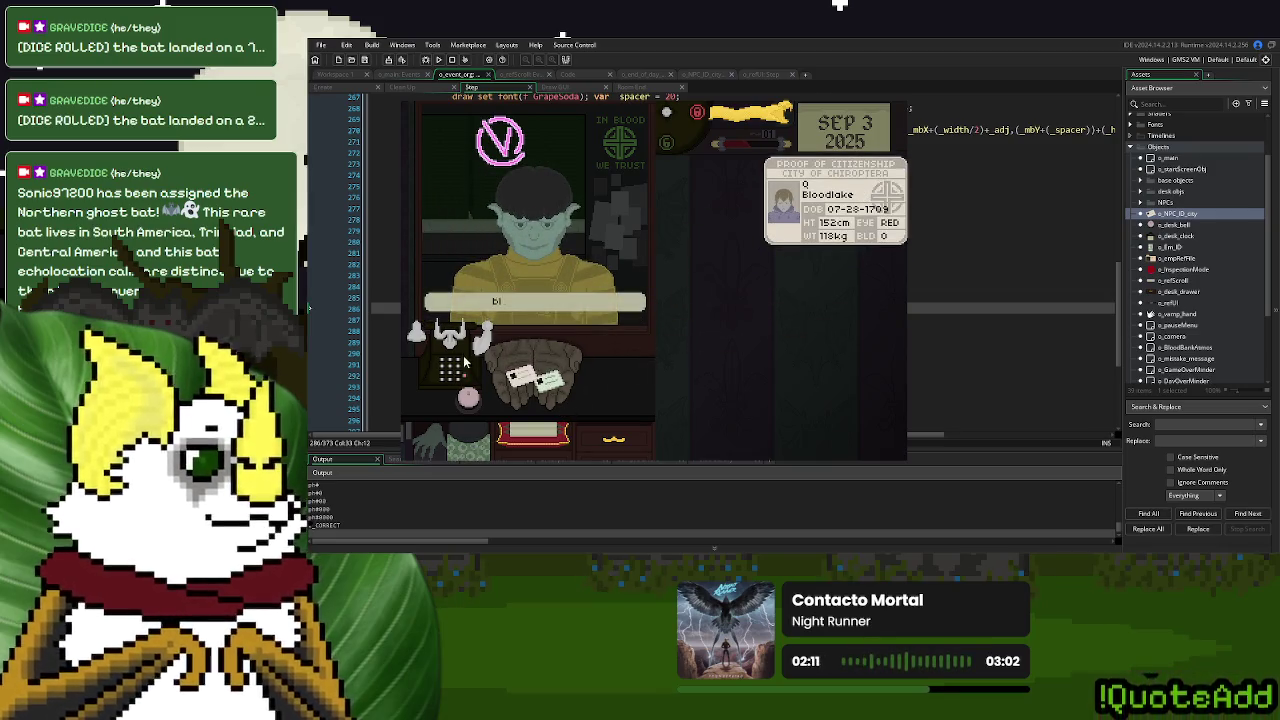
left_click(618, 352)
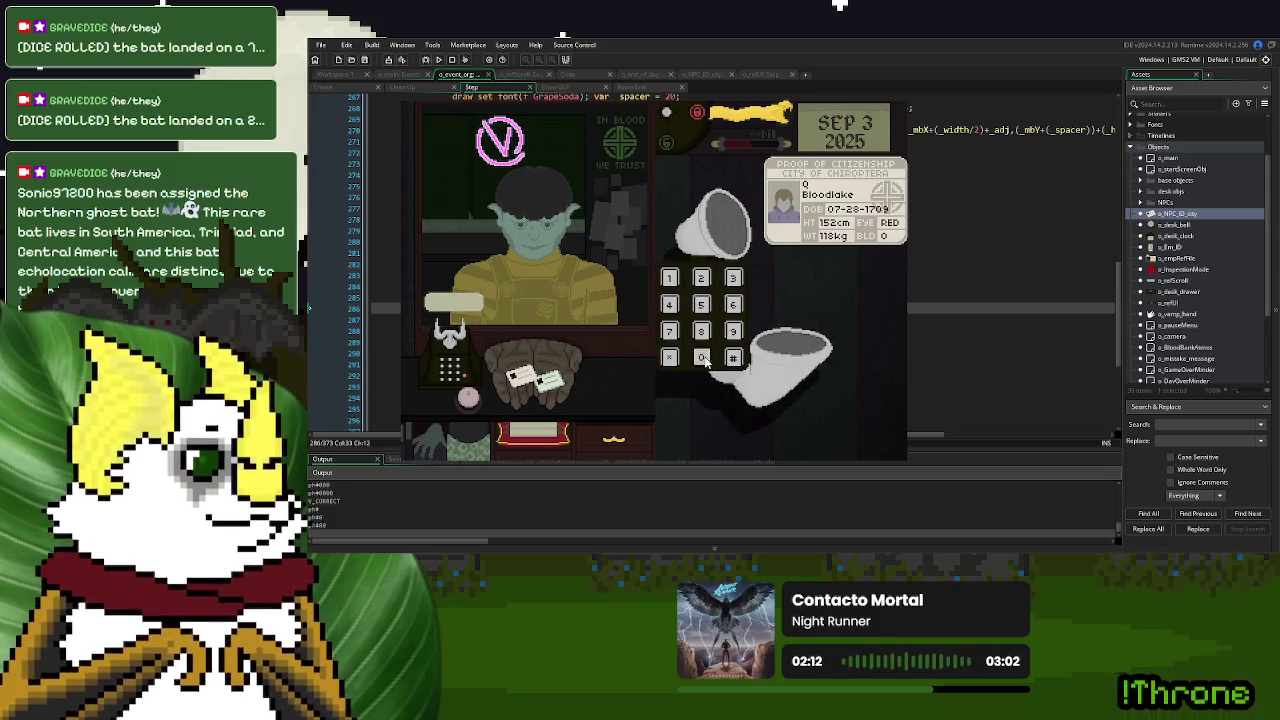
left_click(522, 378)
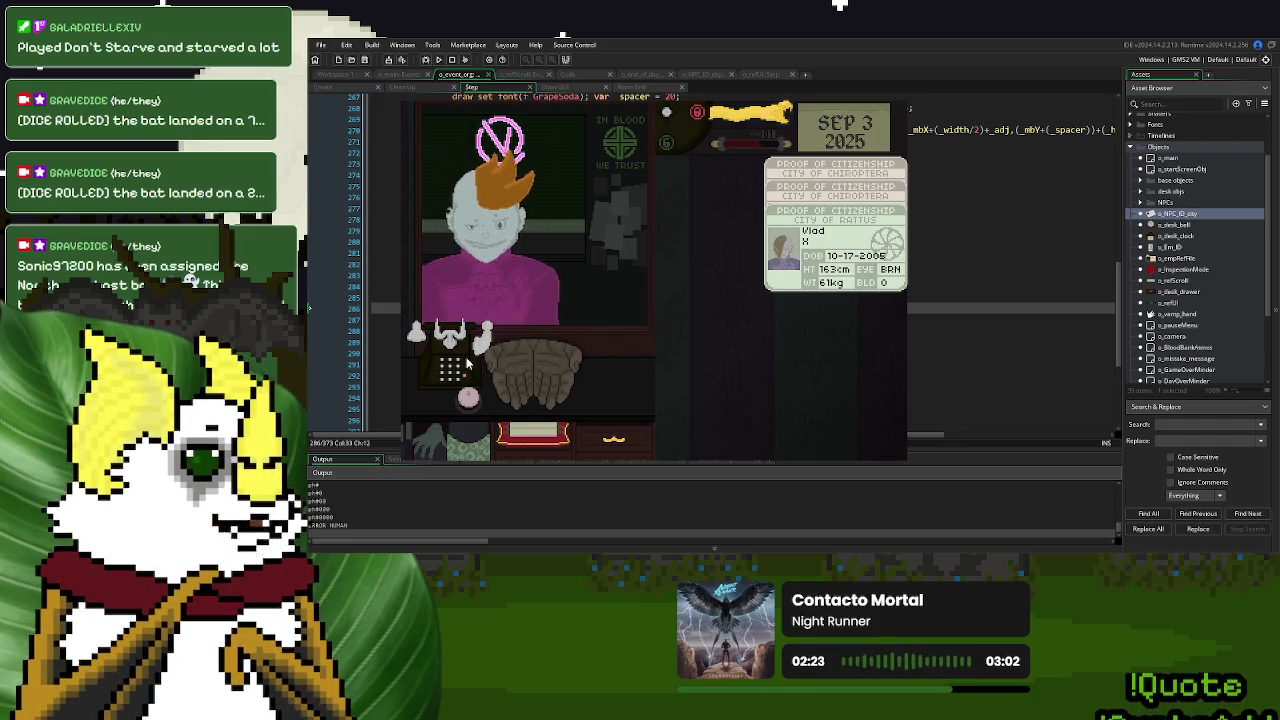
Process the remaining customers, reach the End of Day 3 summary, and close the game
left_click(675, 341)
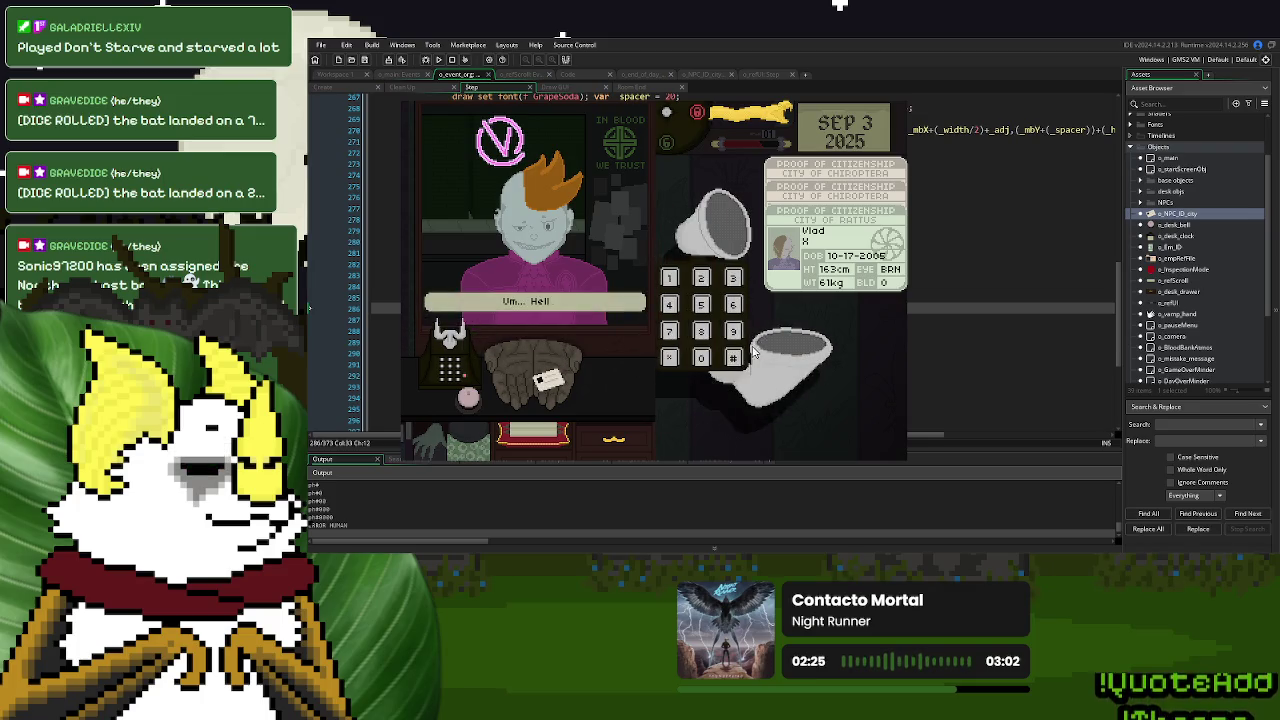
left_click(703, 357)
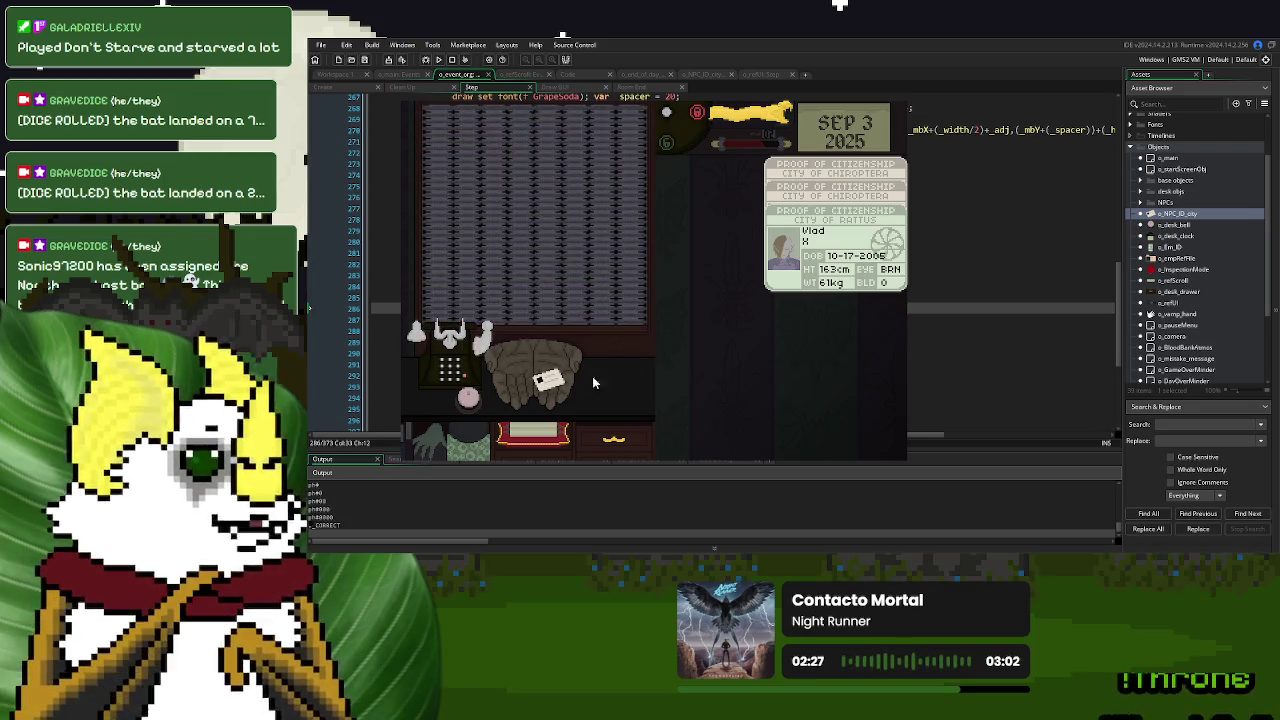
mouse_move(550, 382)
left_mouse_down()
mouse_move(749, 322)
mouse_move(815, 280)
left_mouse_up()
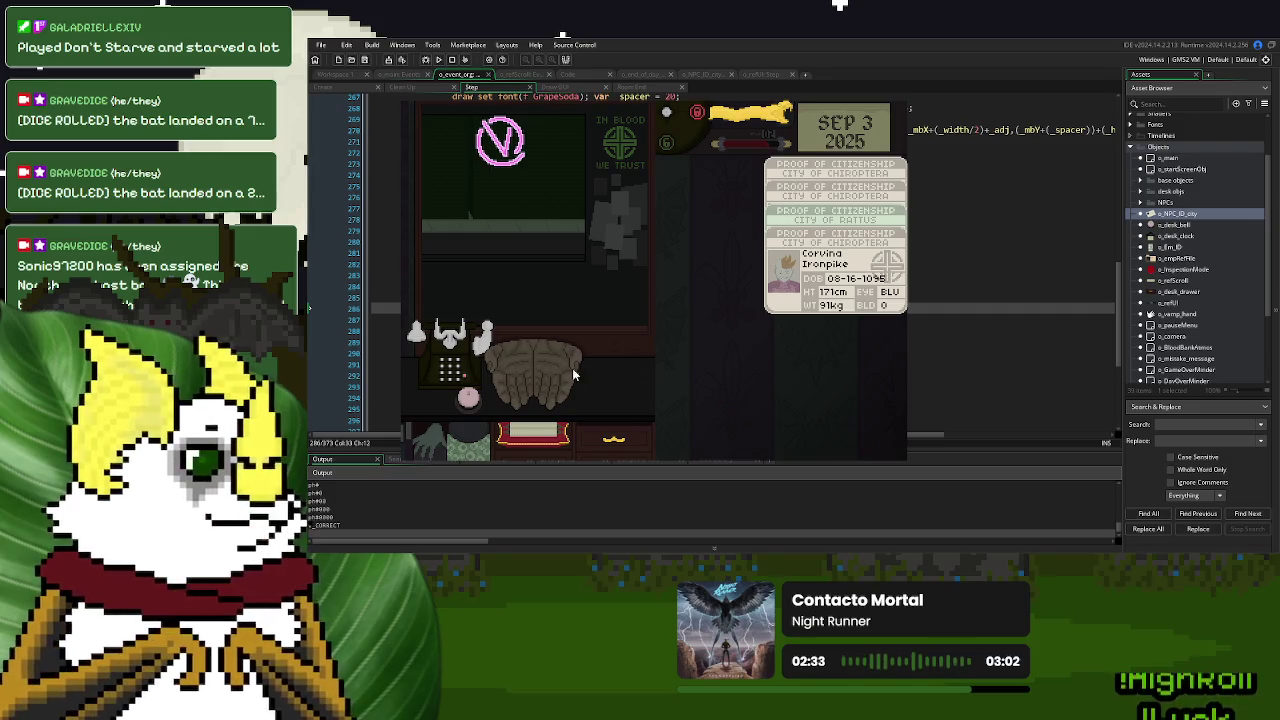
left_click(449, 358)
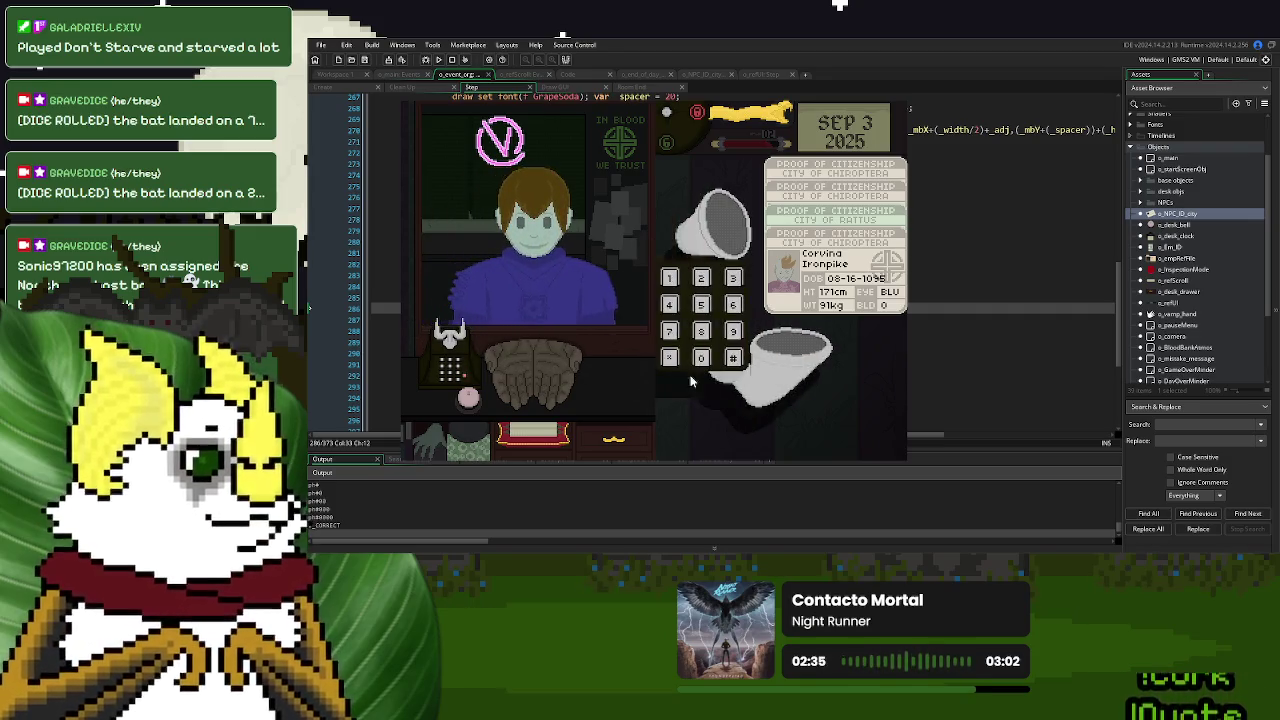
left_click(703, 360)
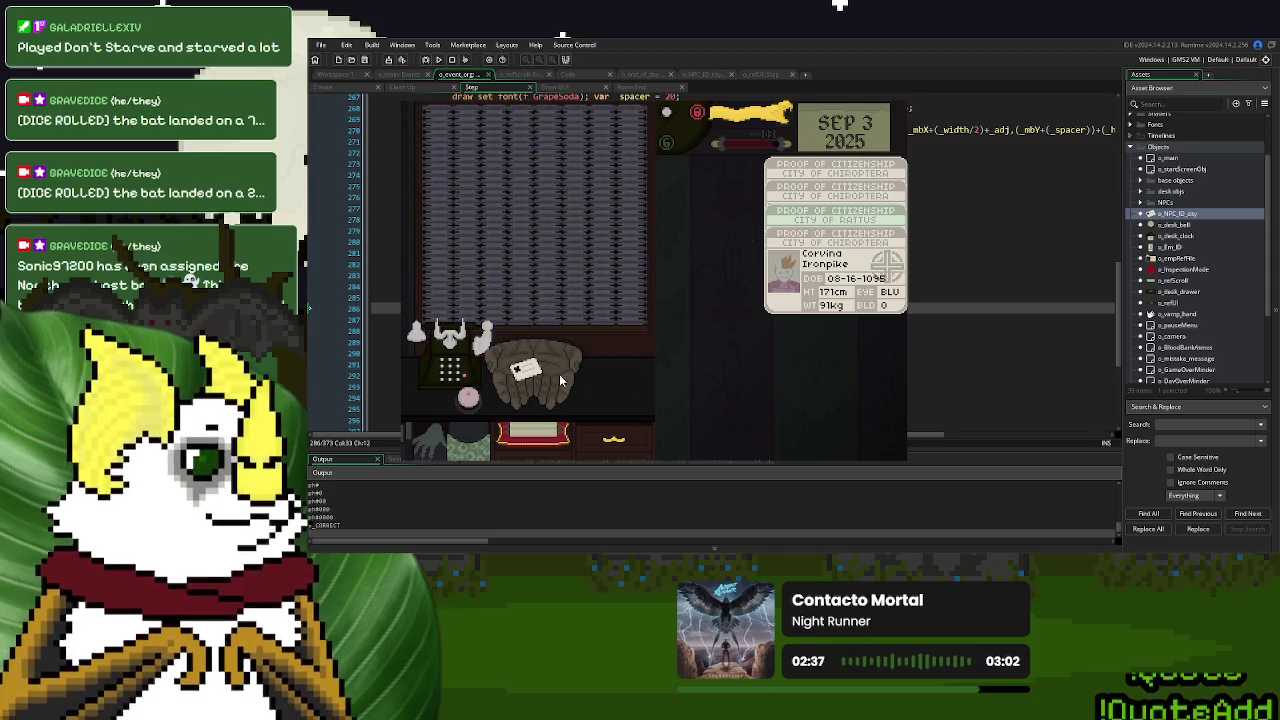
left_click_drag(527, 370, 815, 290)
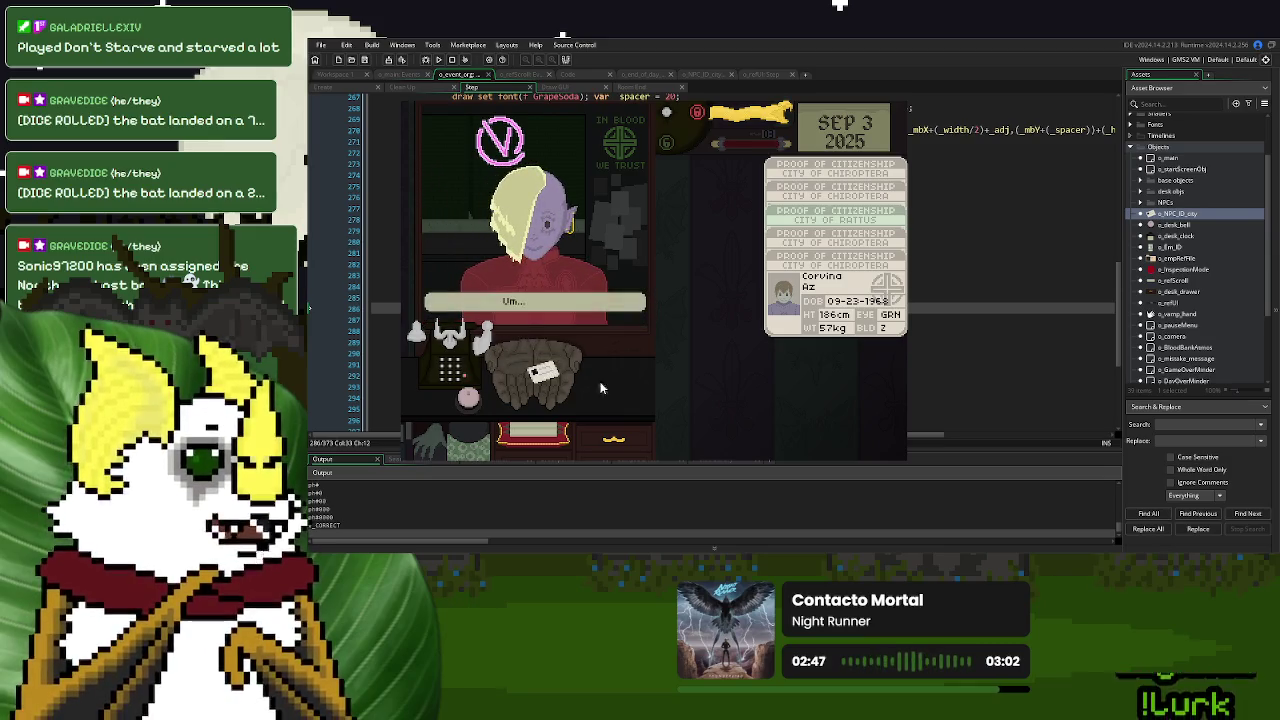
mouse_move(540, 372)
left_mouse_down()
mouse_move(685, 366)
mouse_move(853, 318)
left_mouse_up()
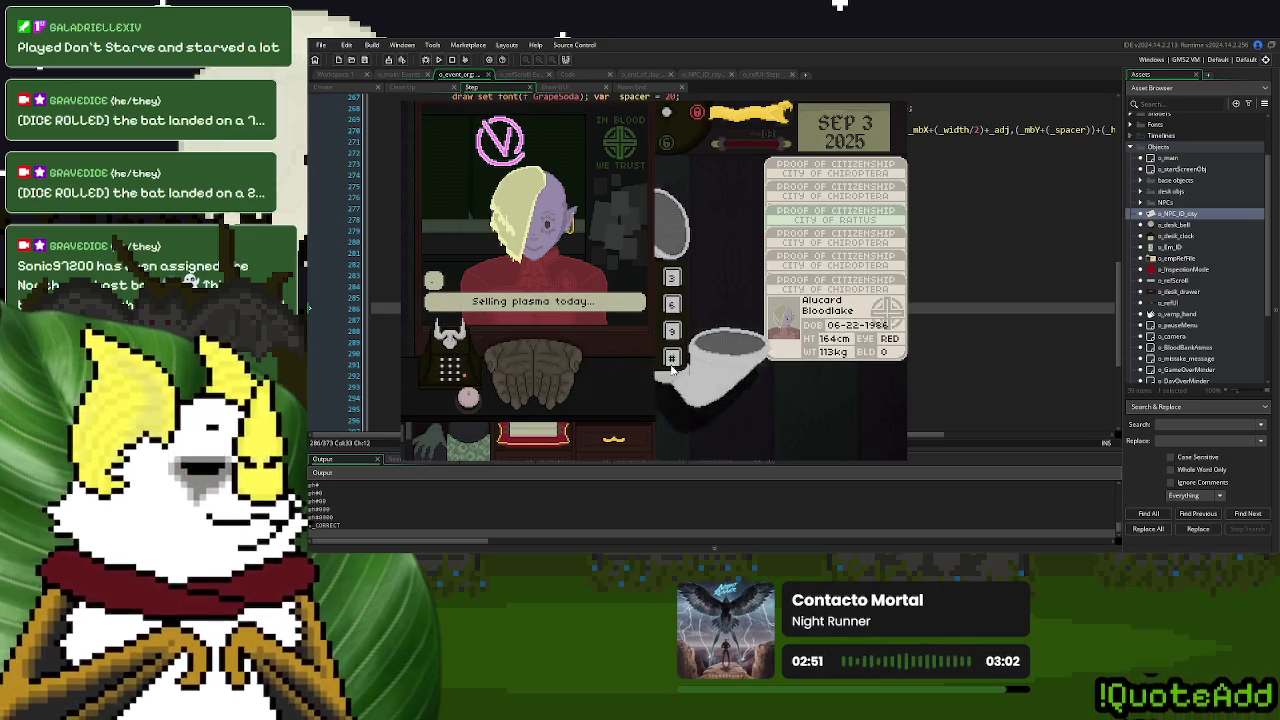
left_click(672, 368)
left_click(704, 360)
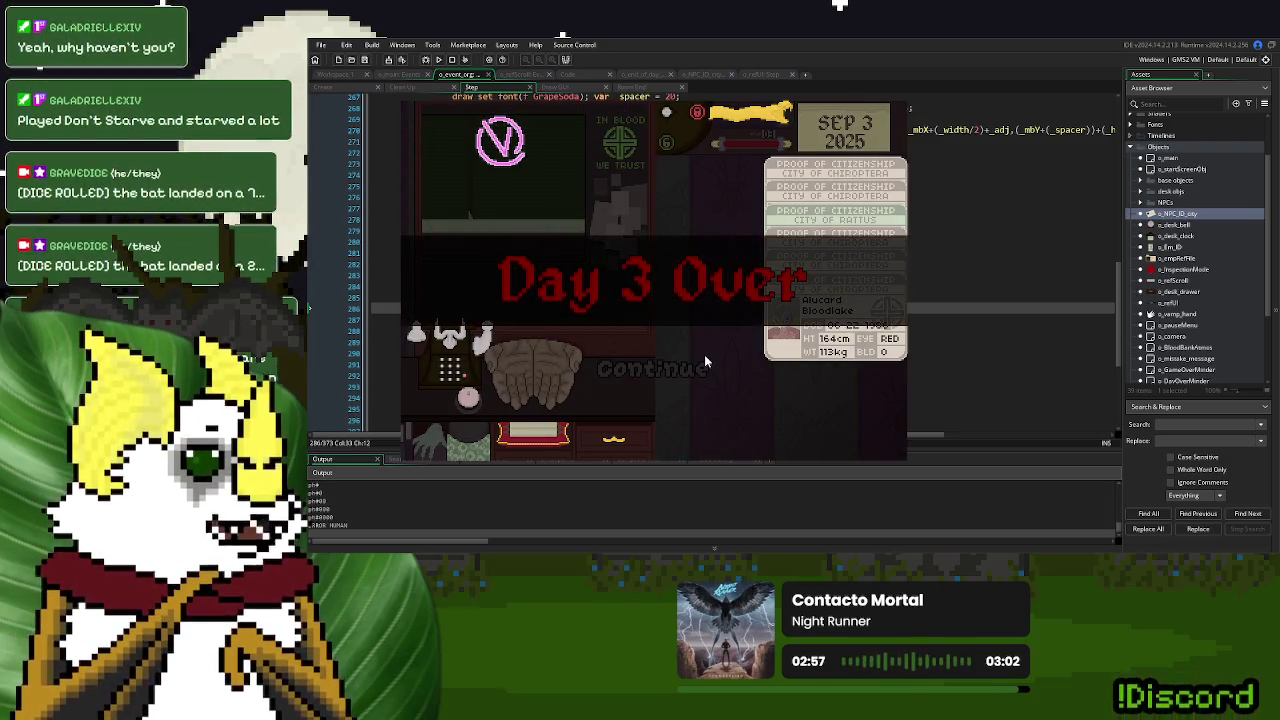
left_click(683, 370)
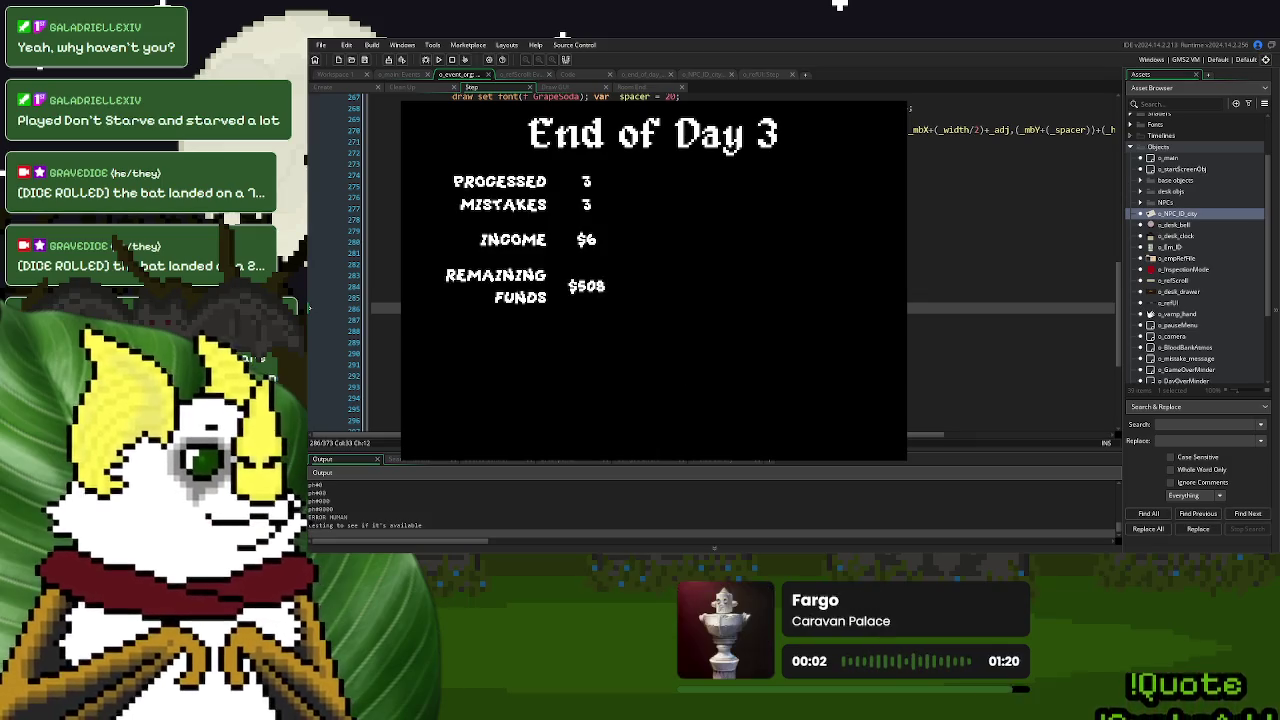
key("Escape")
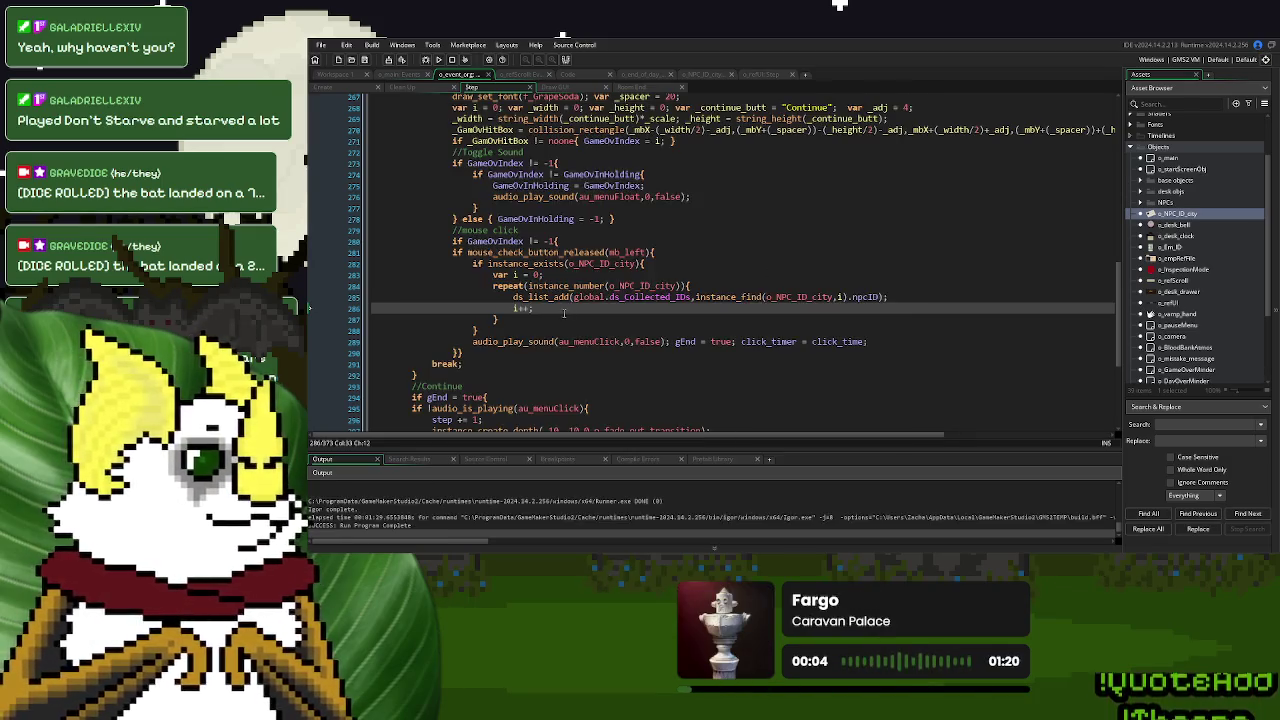
Comment out ds_list_add on line 285 with // and run a new test build
left_click(511, 297)
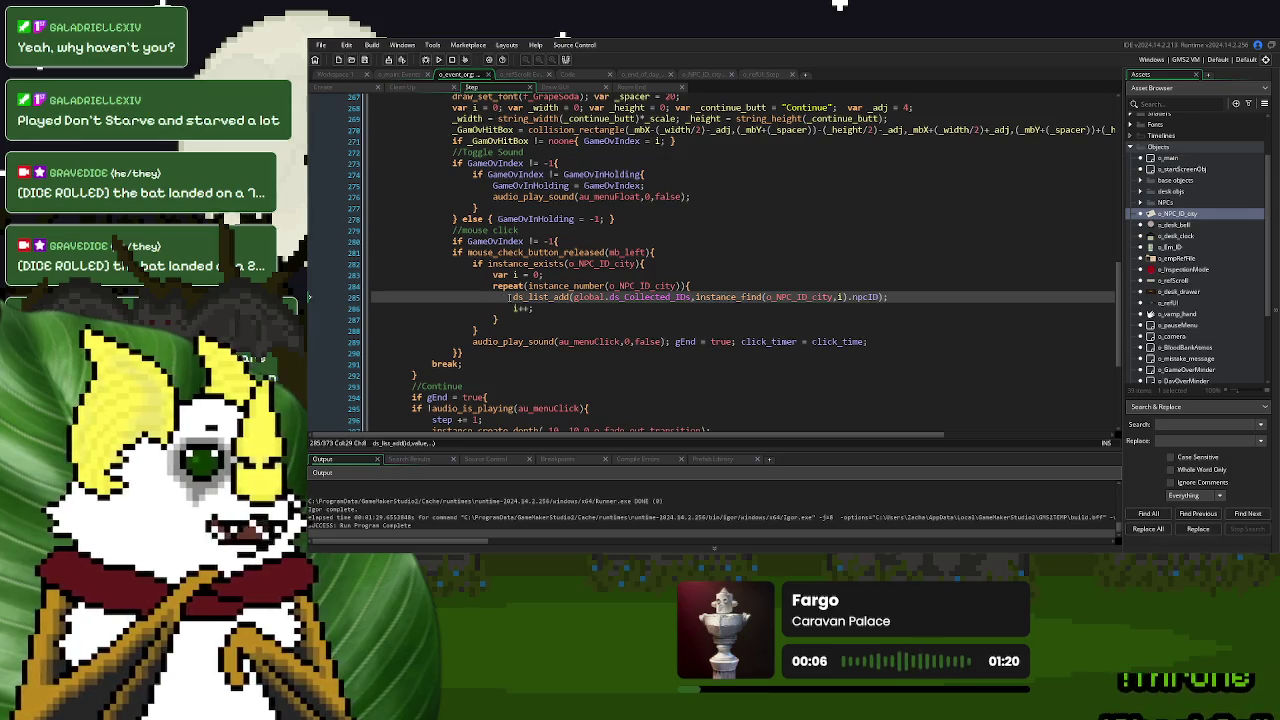
type("//")
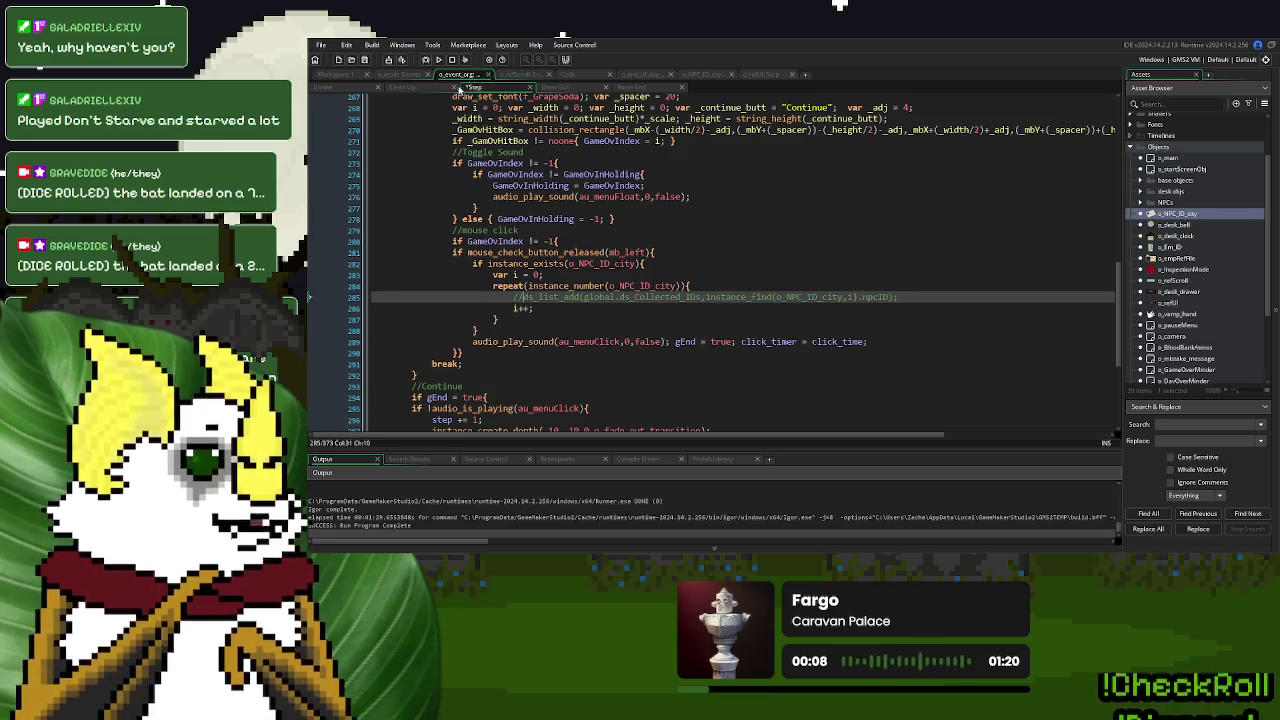
left_click(438, 59)
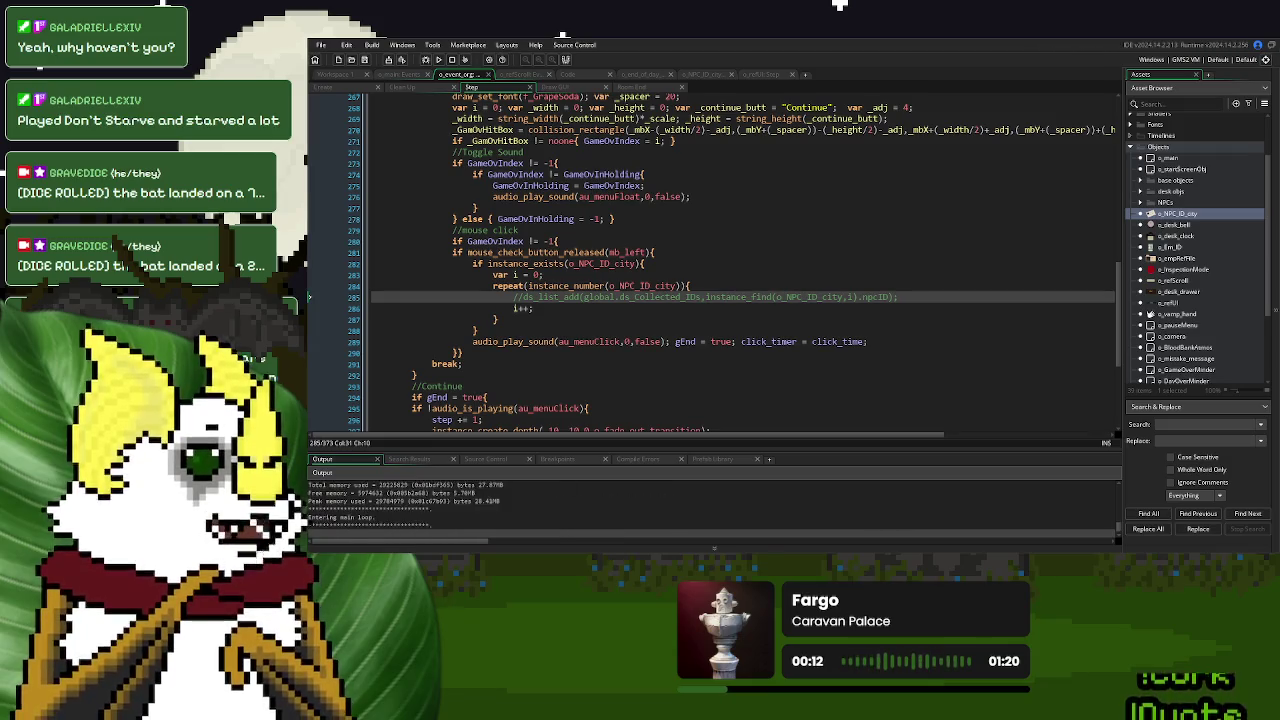
Start a new game, dismiss the ALERT notice, and process the first donor by dialing 0
left_click(777, 218)
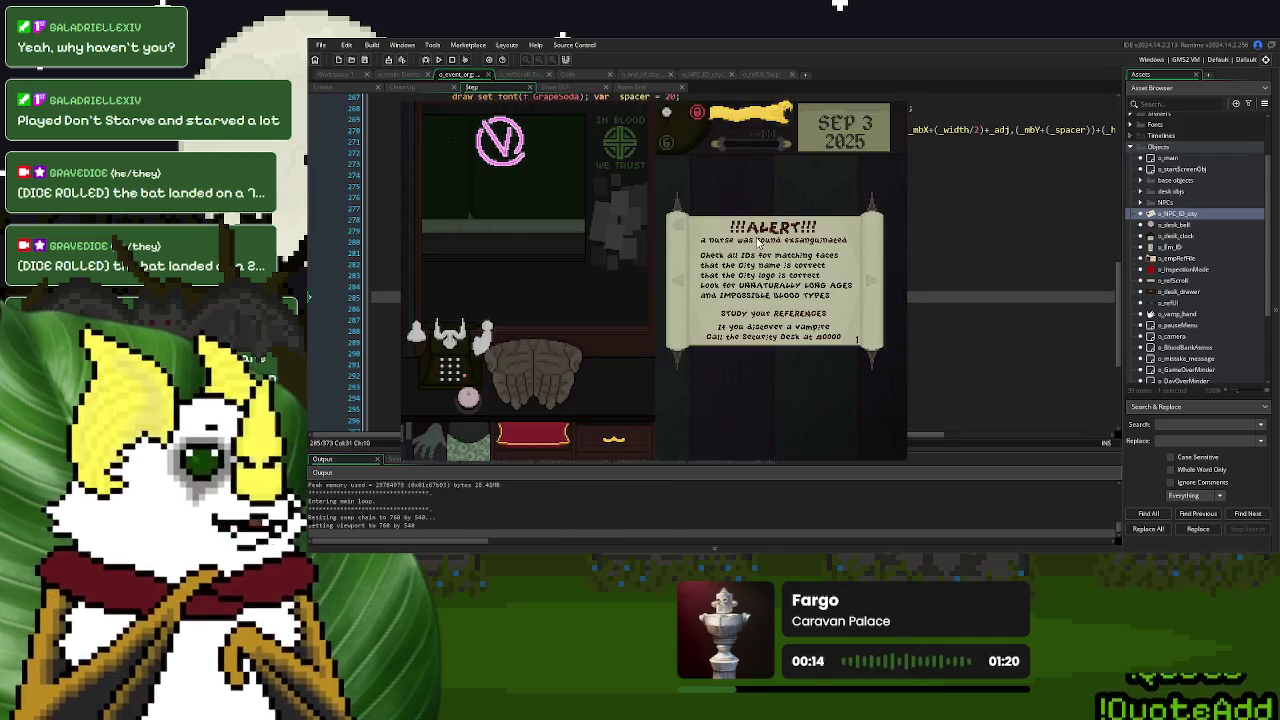
left_click(764, 320)
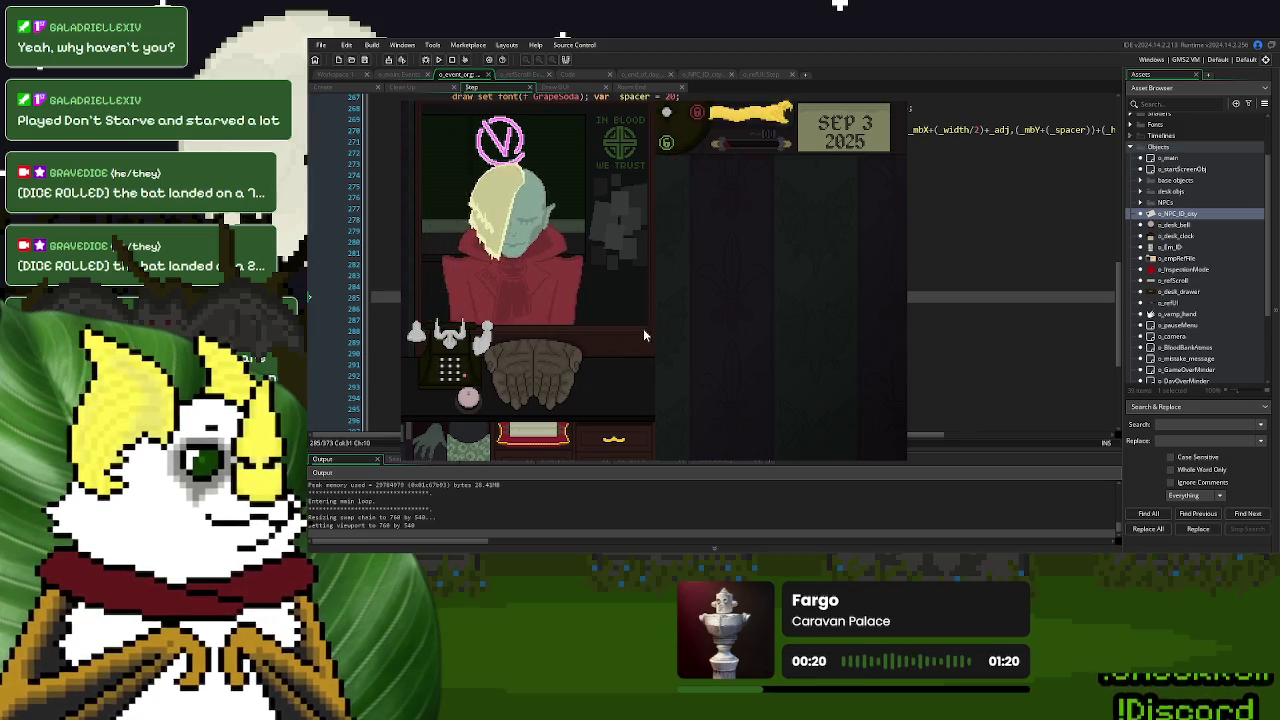
mouse_move(752, 342)
left_mouse_down()
mouse_move(808, 217)
mouse_move(846, 194)
left_mouse_up()
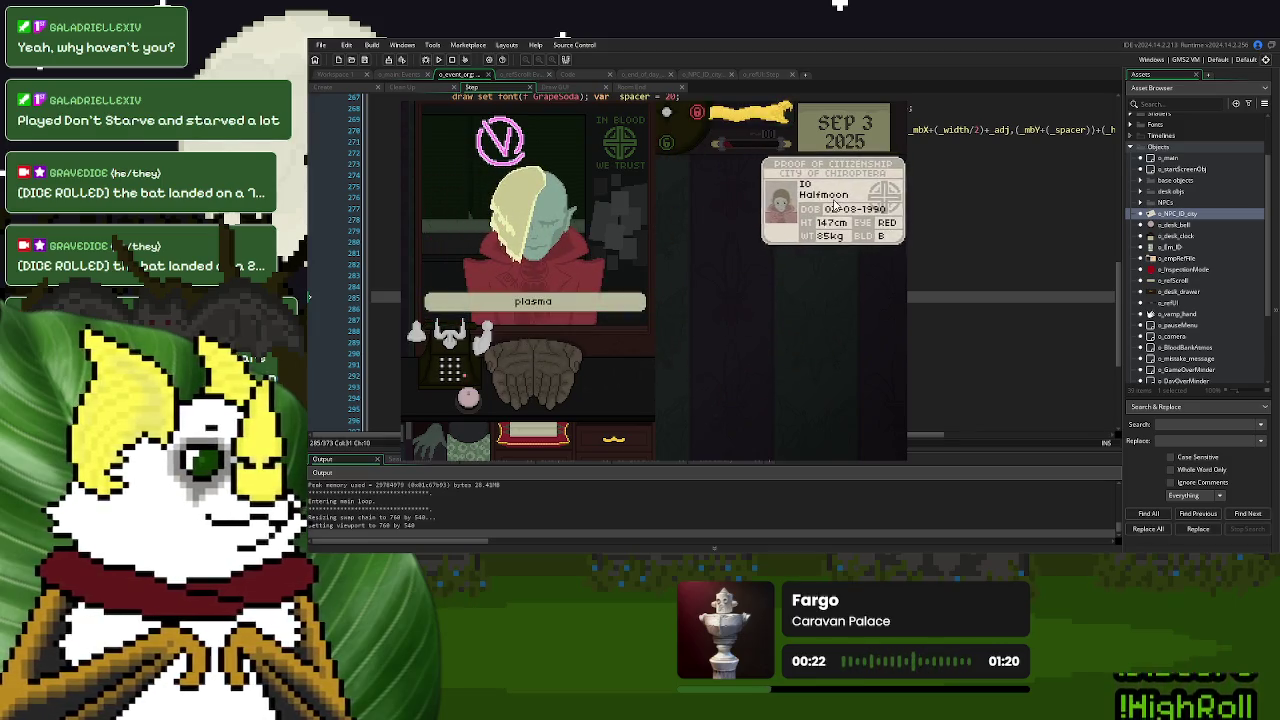
left_click(463, 365)
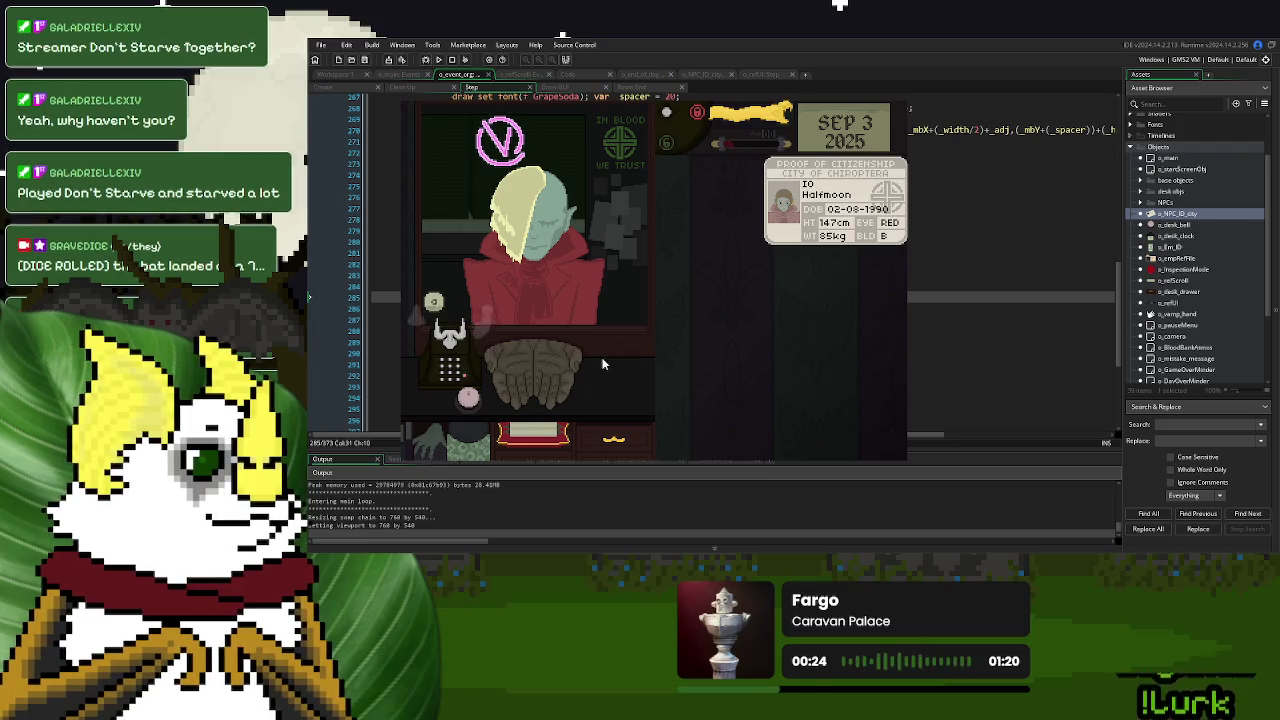
left_click(706, 360)
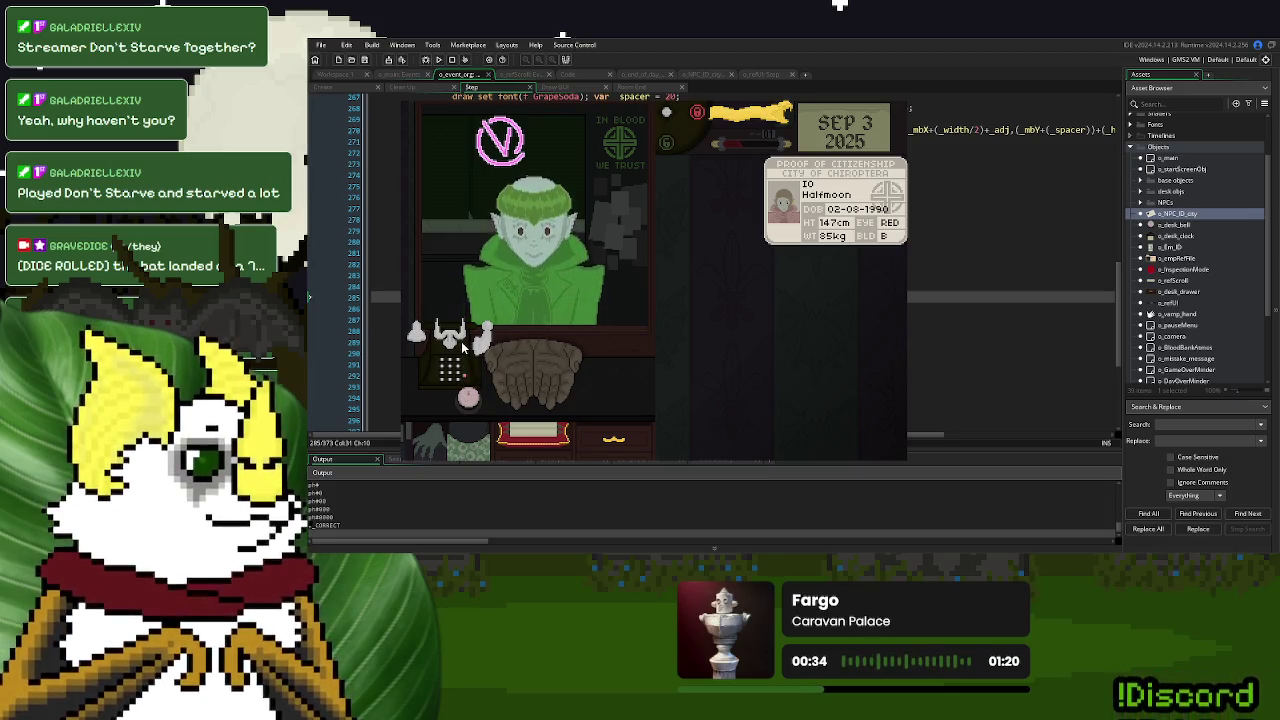
mouse_move(530, 370)
left_mouse_down()
mouse_move(720, 290)
mouse_move(830, 222)
mouse_move(845, 229)
left_mouse_up()
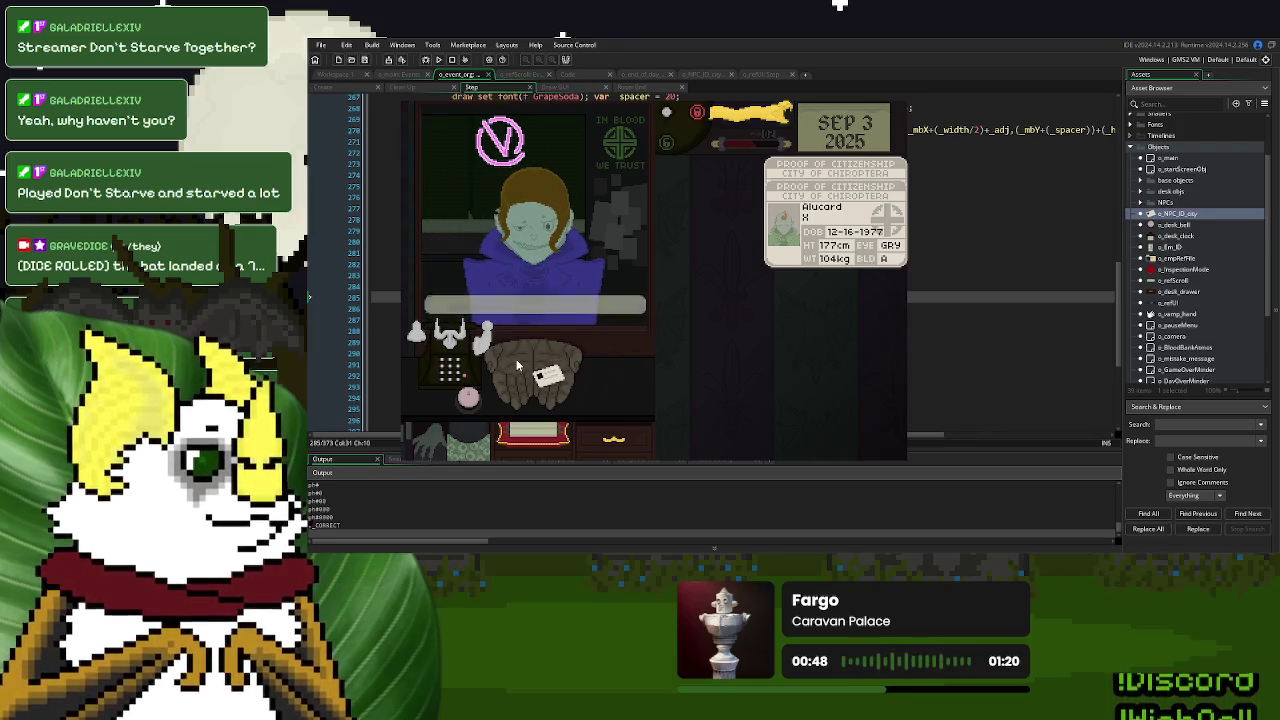
Process the remaining Day 3 customers by phone until Day 3 Over appears
left_click(555, 376)
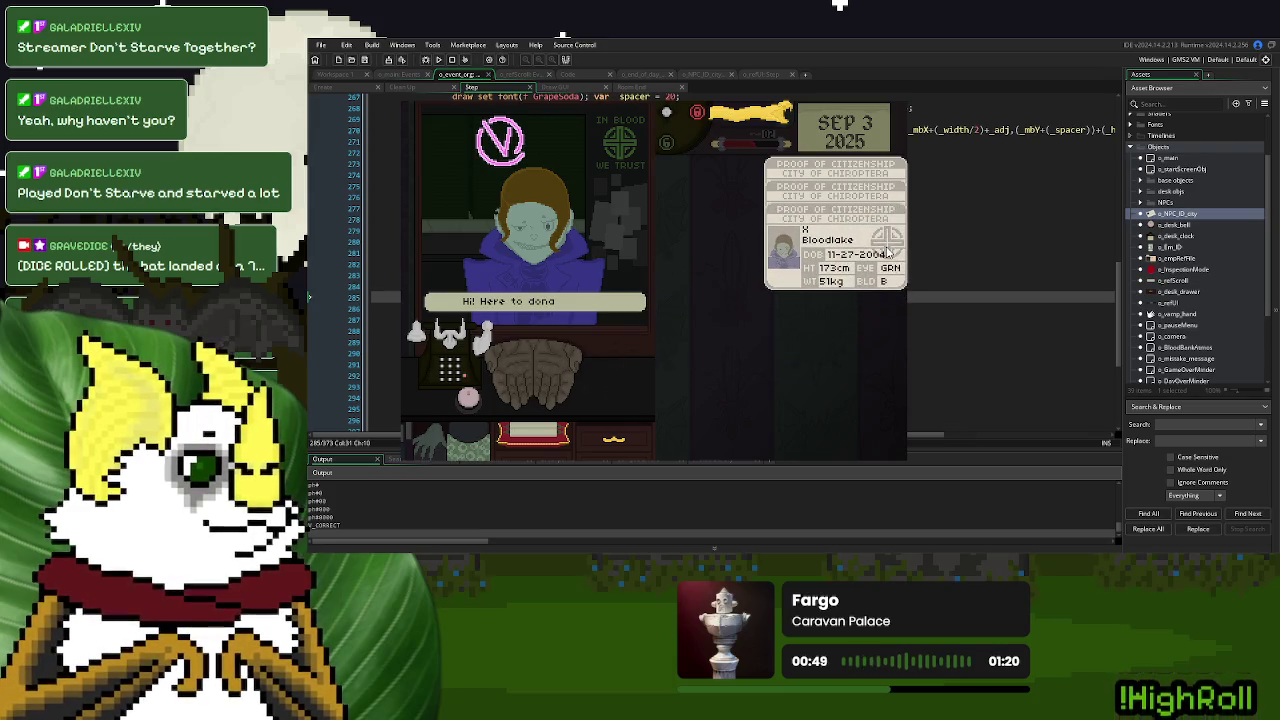
left_click(440, 345)
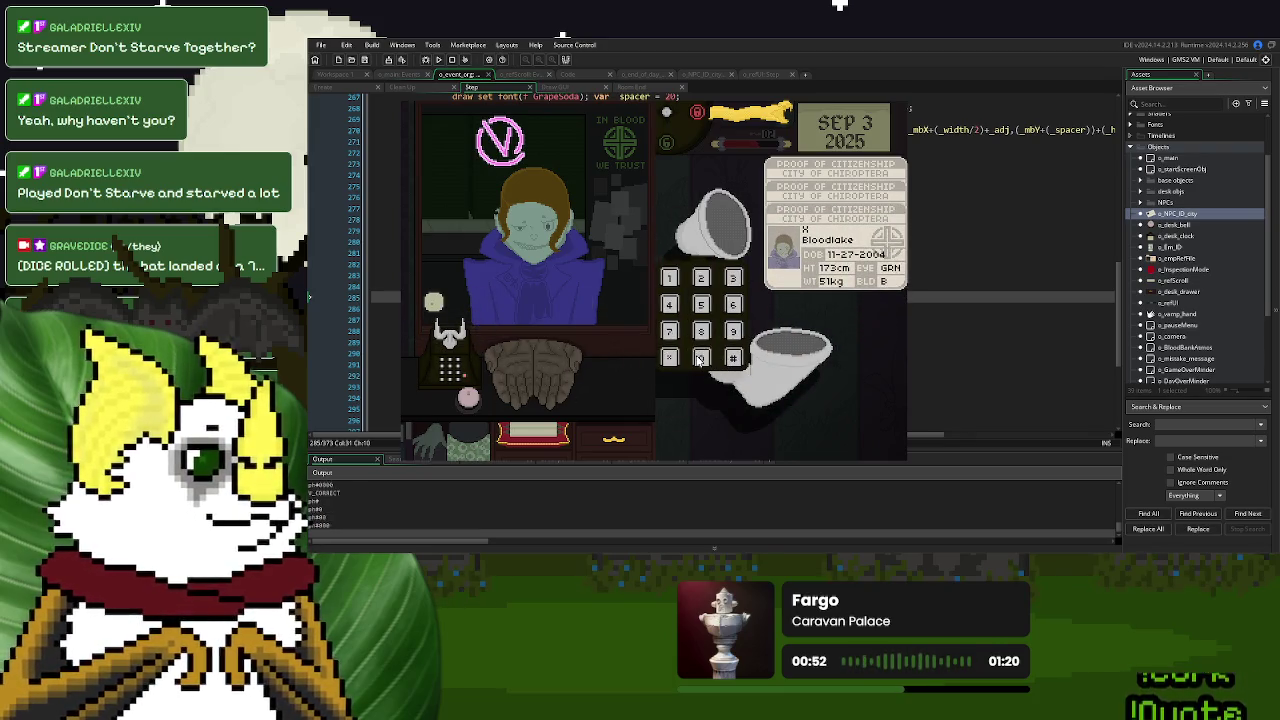
left_click(700, 358)
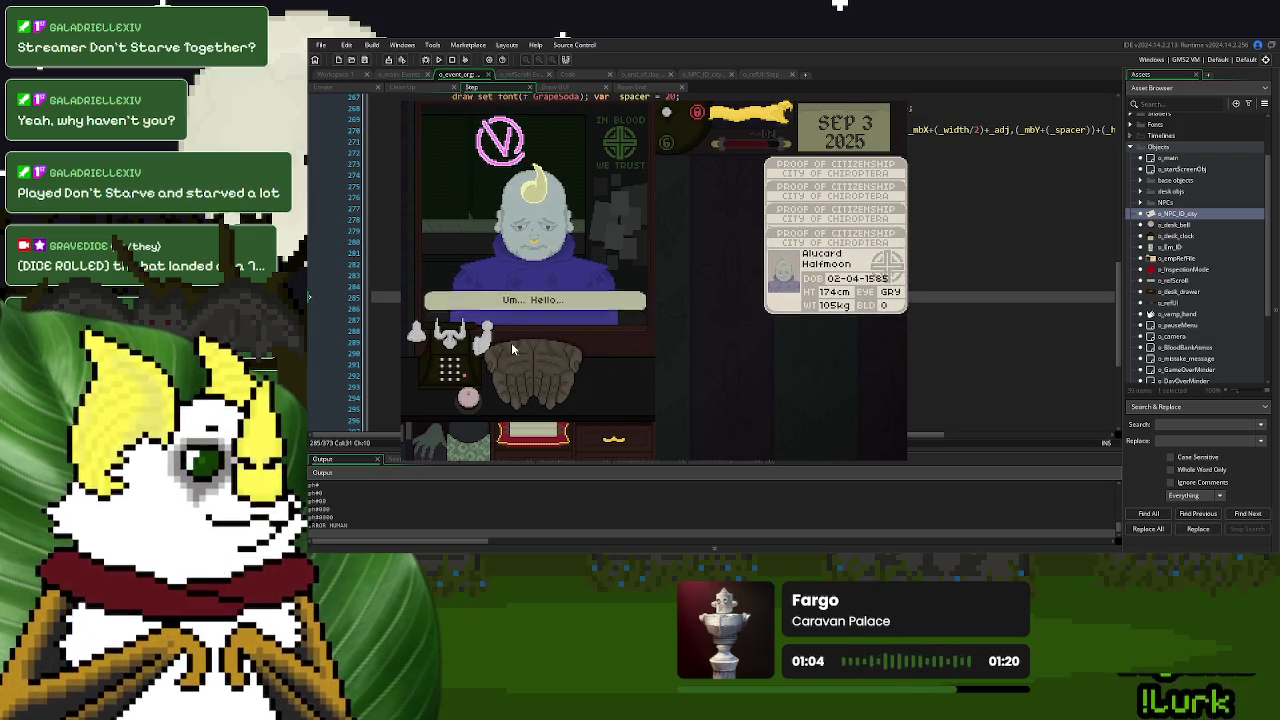
left_click(450, 343)
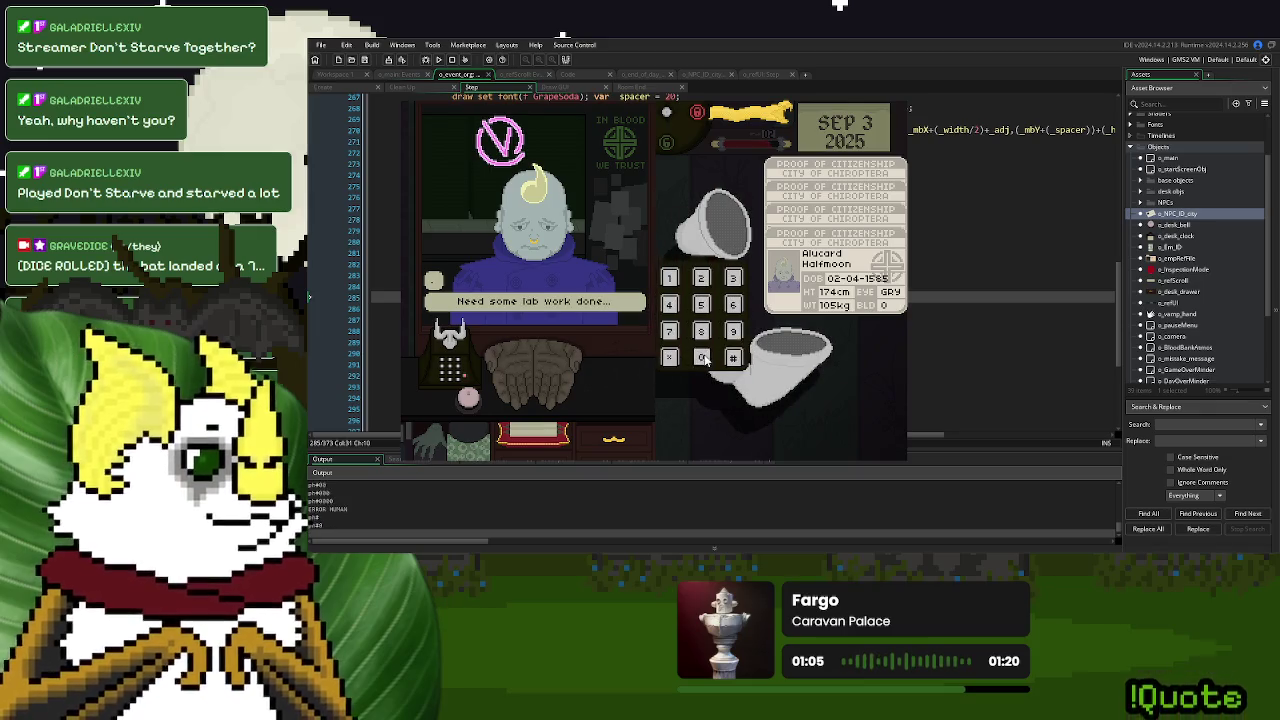
left_click(704, 358)
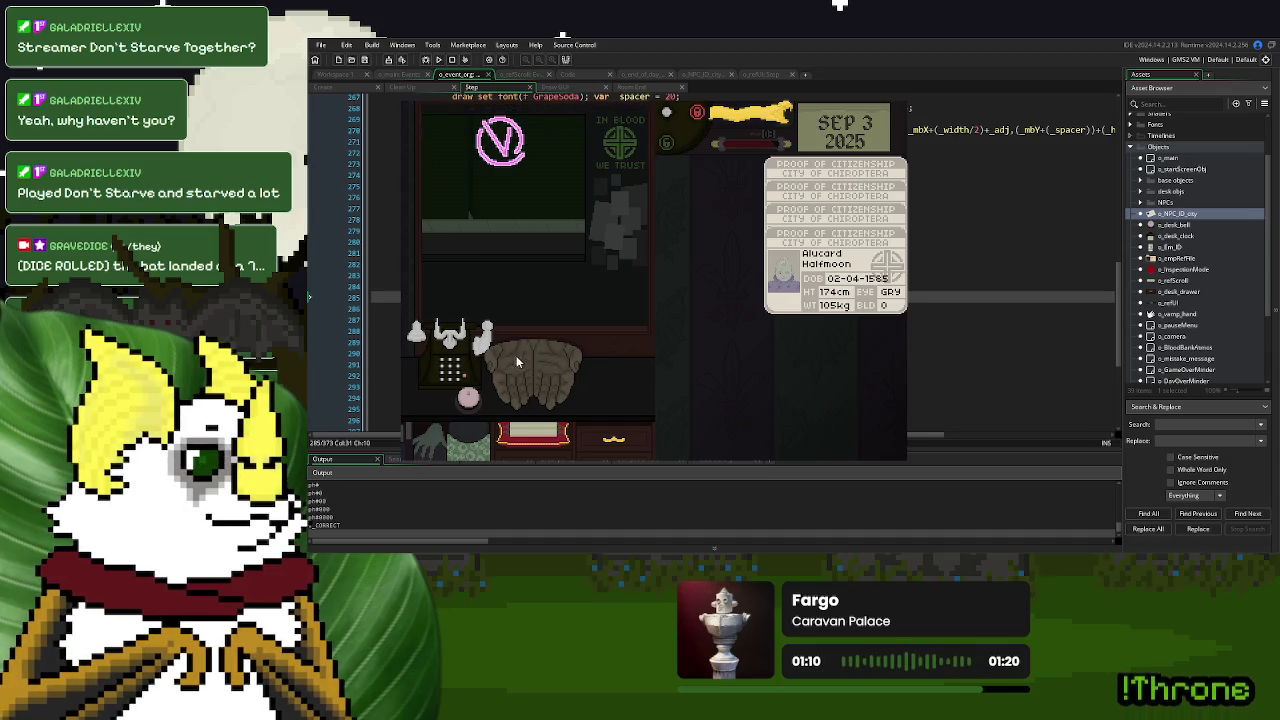
left_click(456, 353)
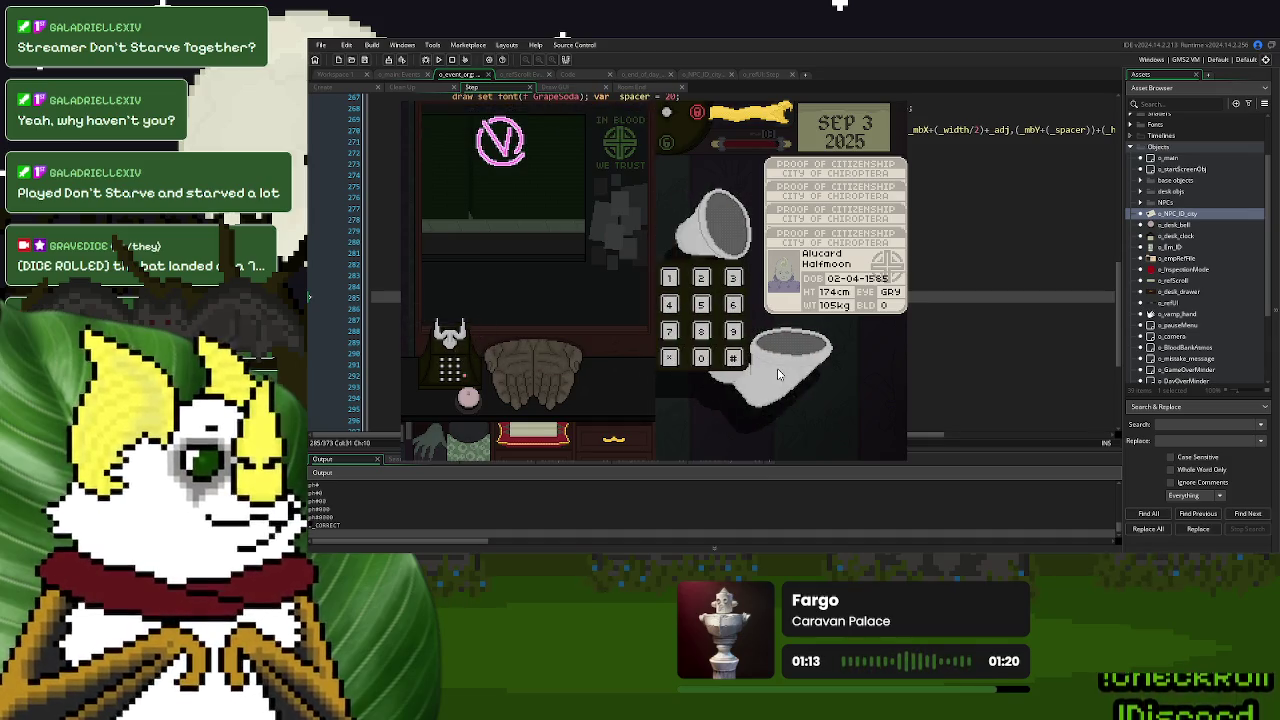
left_click(707, 362)
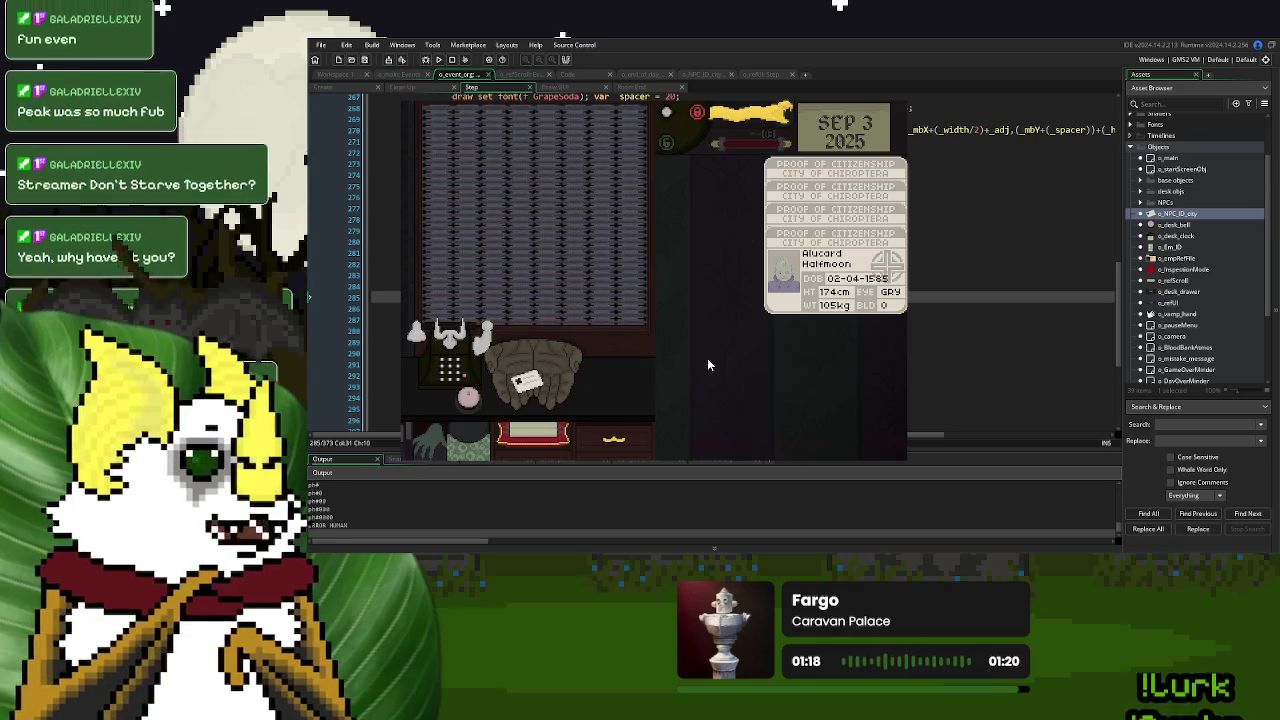
left_click_drag(527, 385, 816, 355)
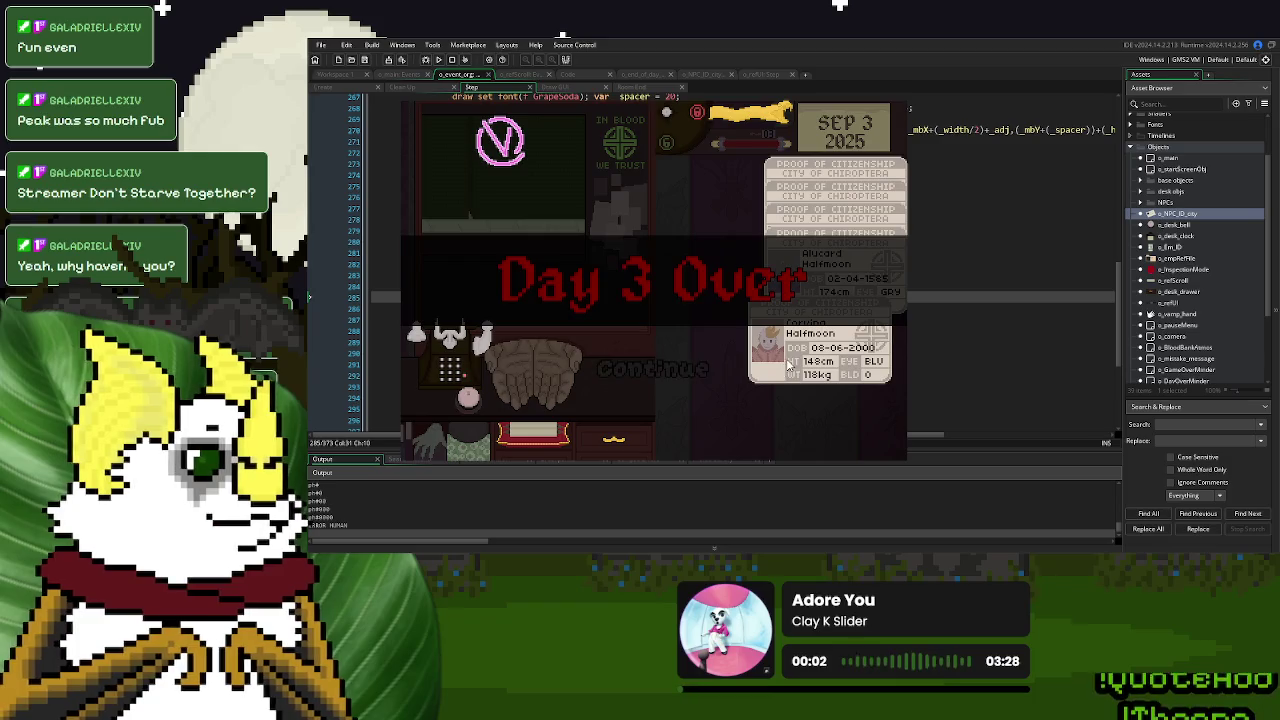
End the Day 3 test run, re-enable line 285's ds_list_add call, and bring up o_event's code
left_click(686, 369)
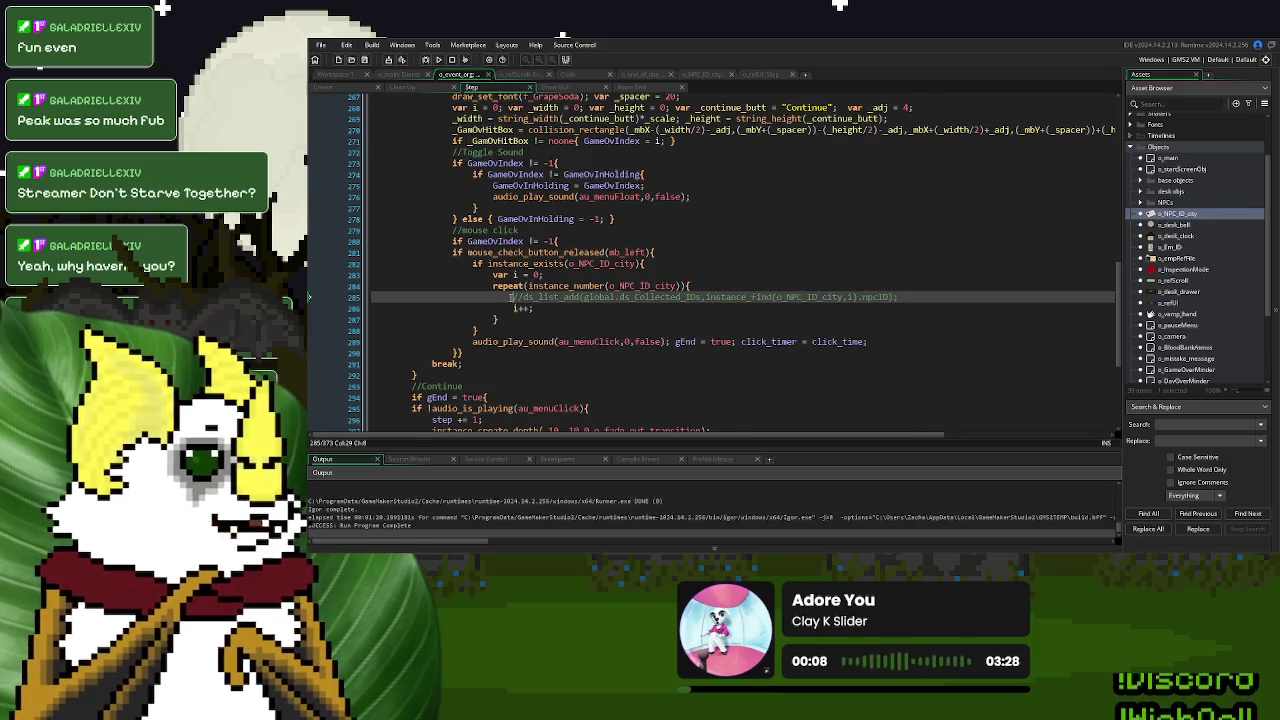
key("Delete")
key("Delete")
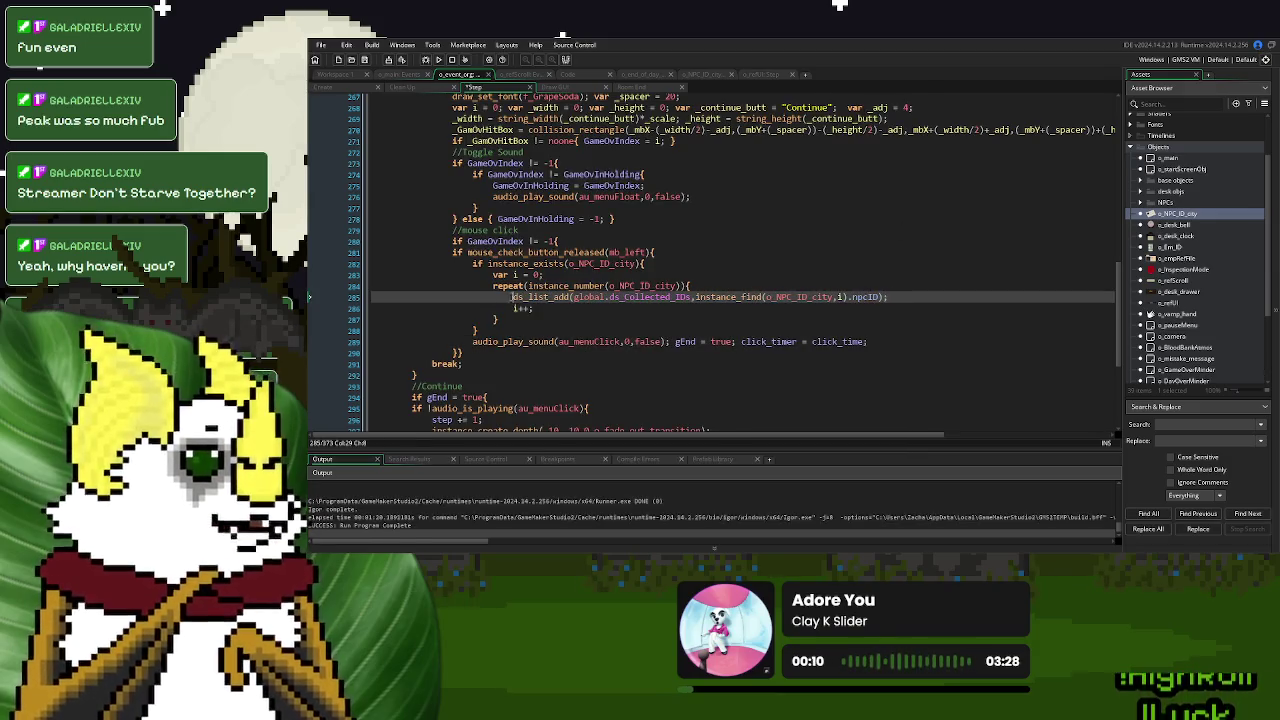
left_click(705, 74)
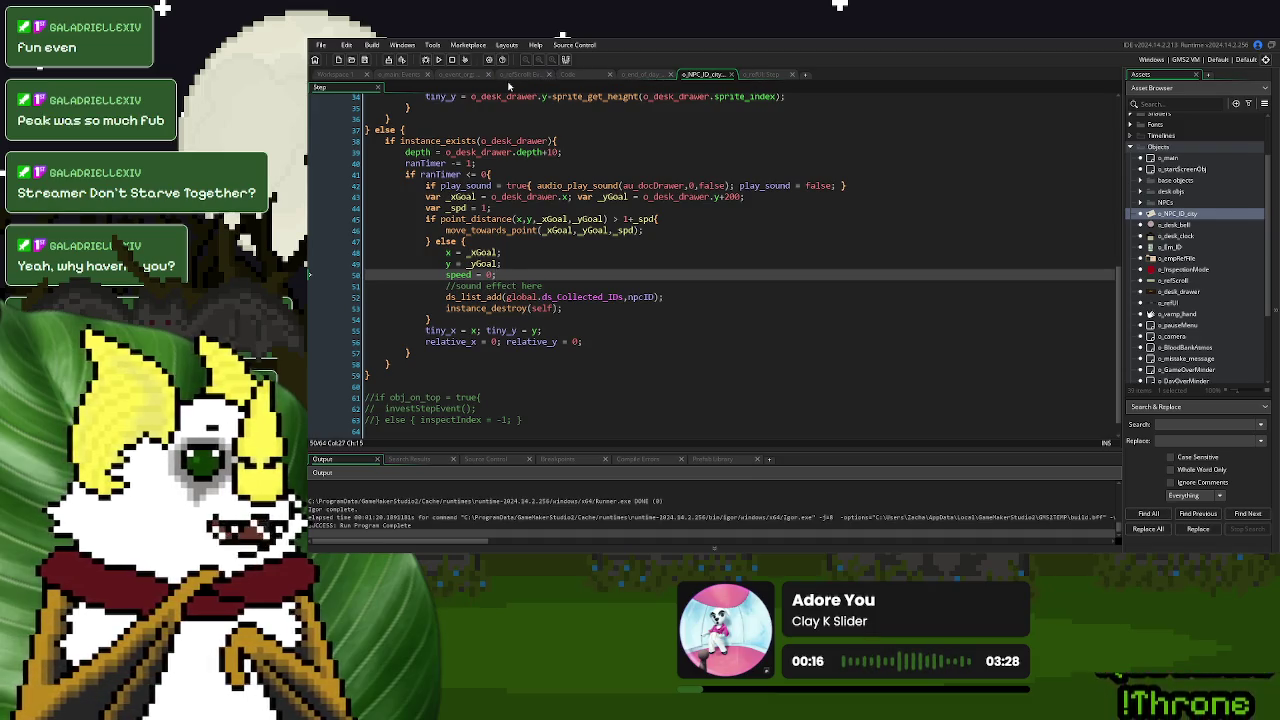
left_click(459, 75)
In Room End, replace the show_debug_message call with global.ds_flag[| flag.ID_trading_state] = 1;
left_click(632, 88)
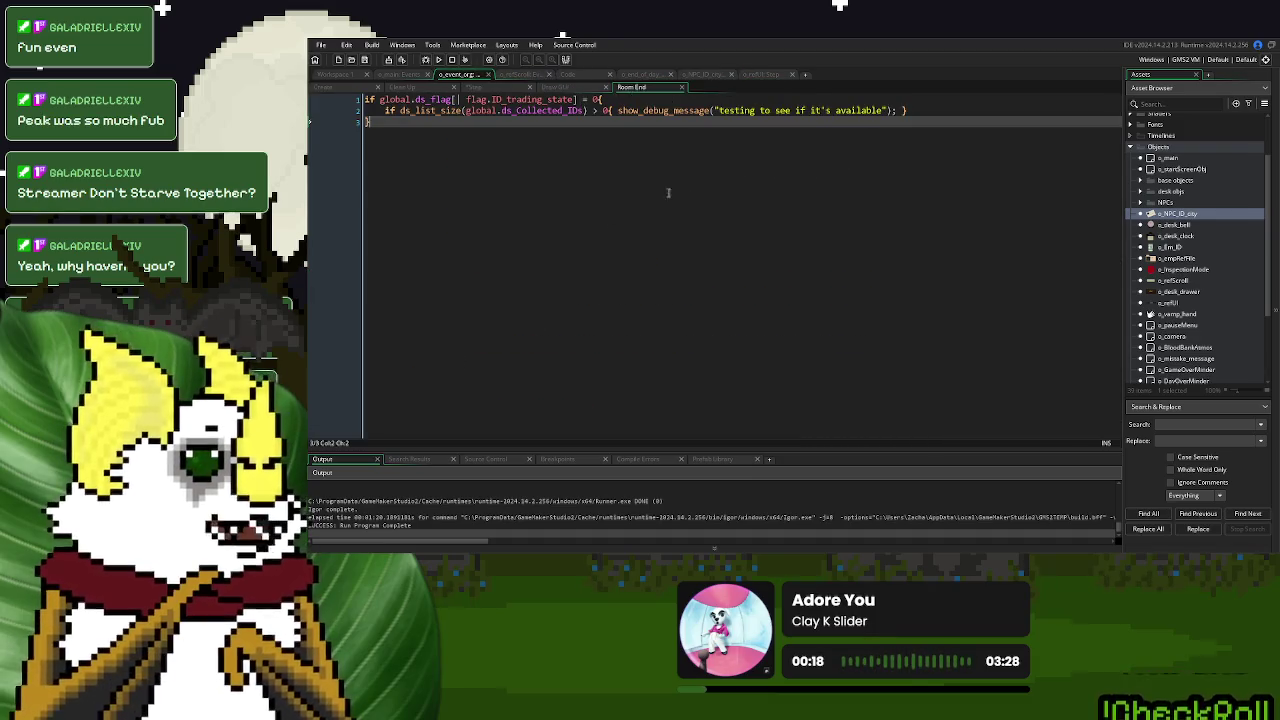
left_click_drag(580, 99, 381, 100)
key("ctrl+c")
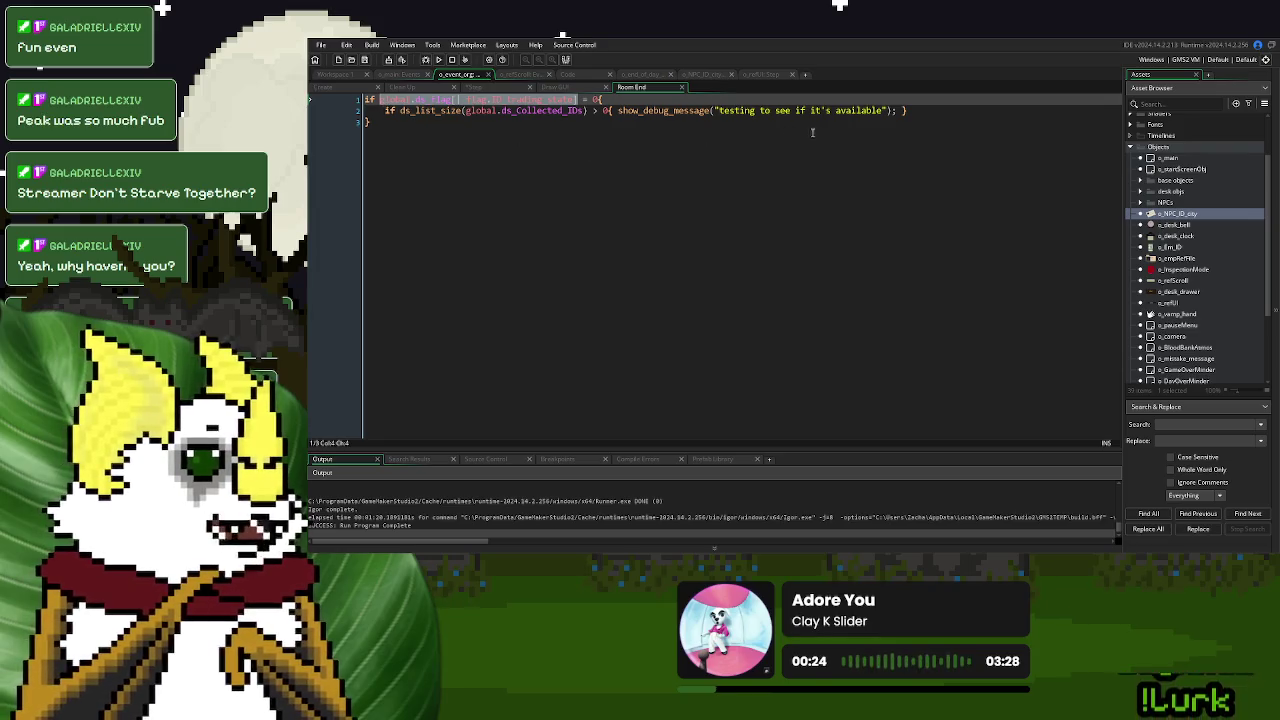
left_click_drag(899, 111, 620, 113)
key("ctrl+v")
type("= ")
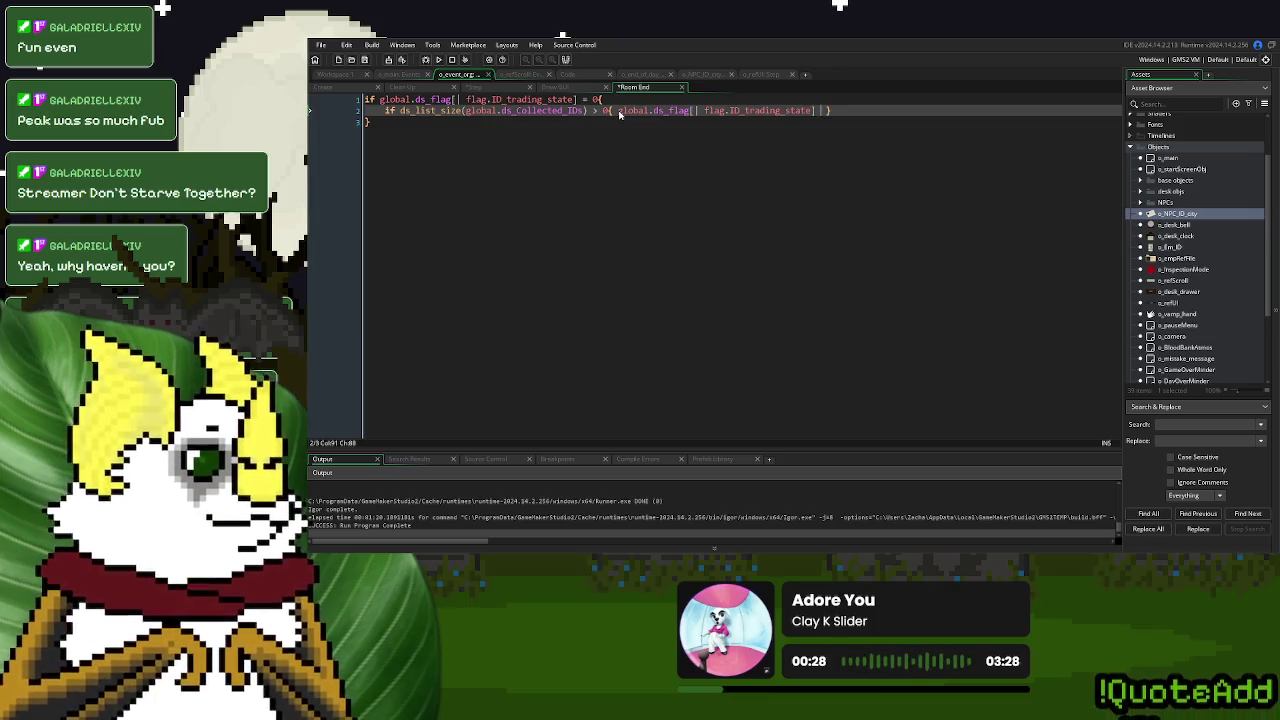
type("1;")
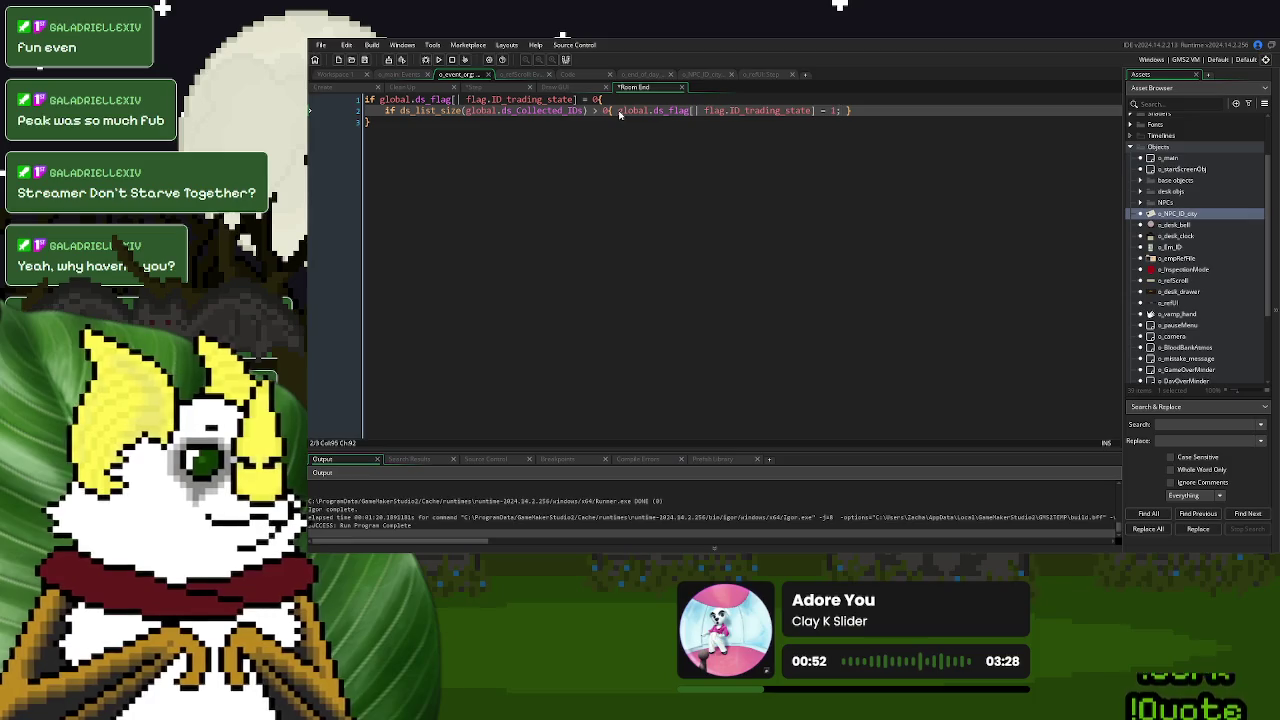
left_click(706, 74)
left_click(631, 288)
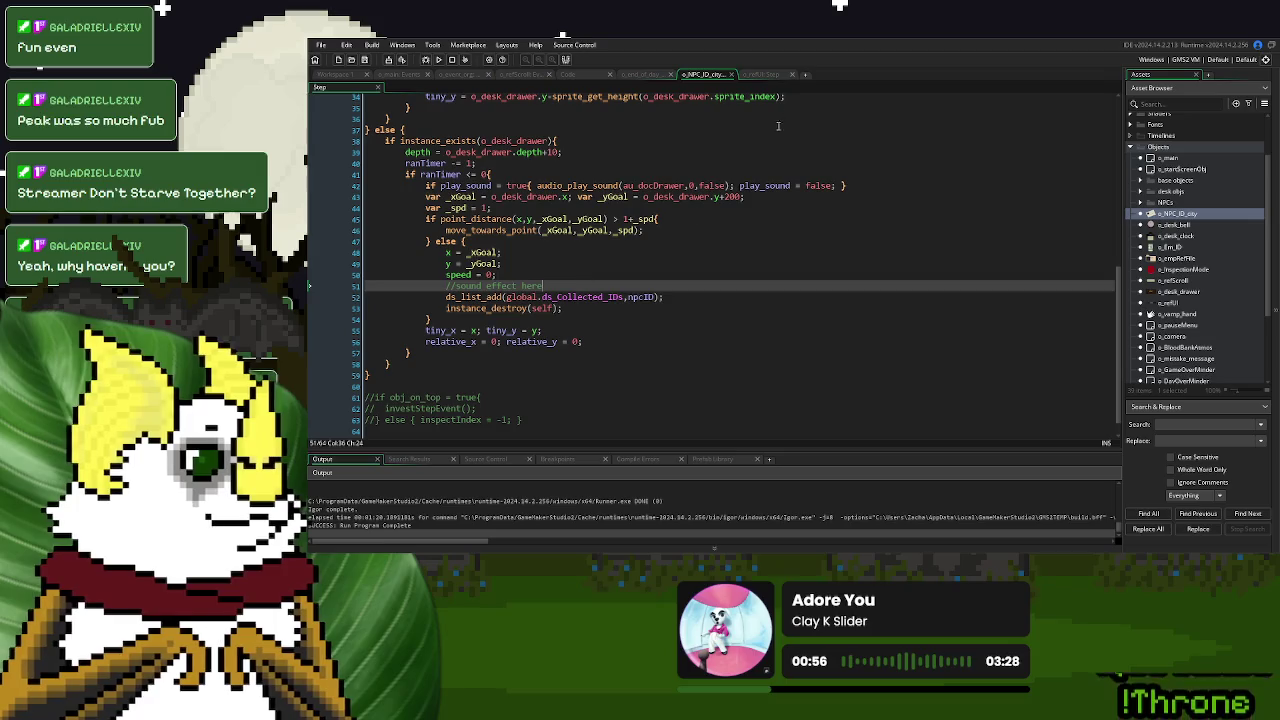
In o_end_of_day's Step code, add an //introductory comment line under case 1
left_click(775, 76)
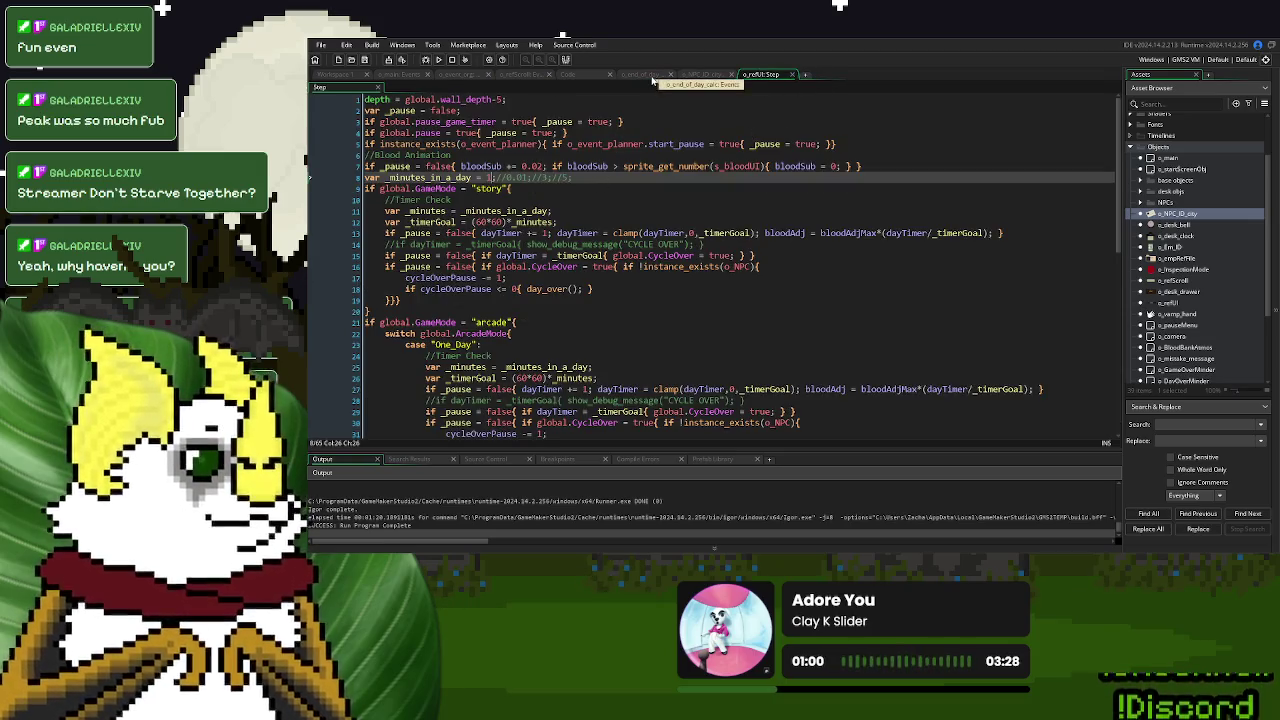
left_click(650, 76)
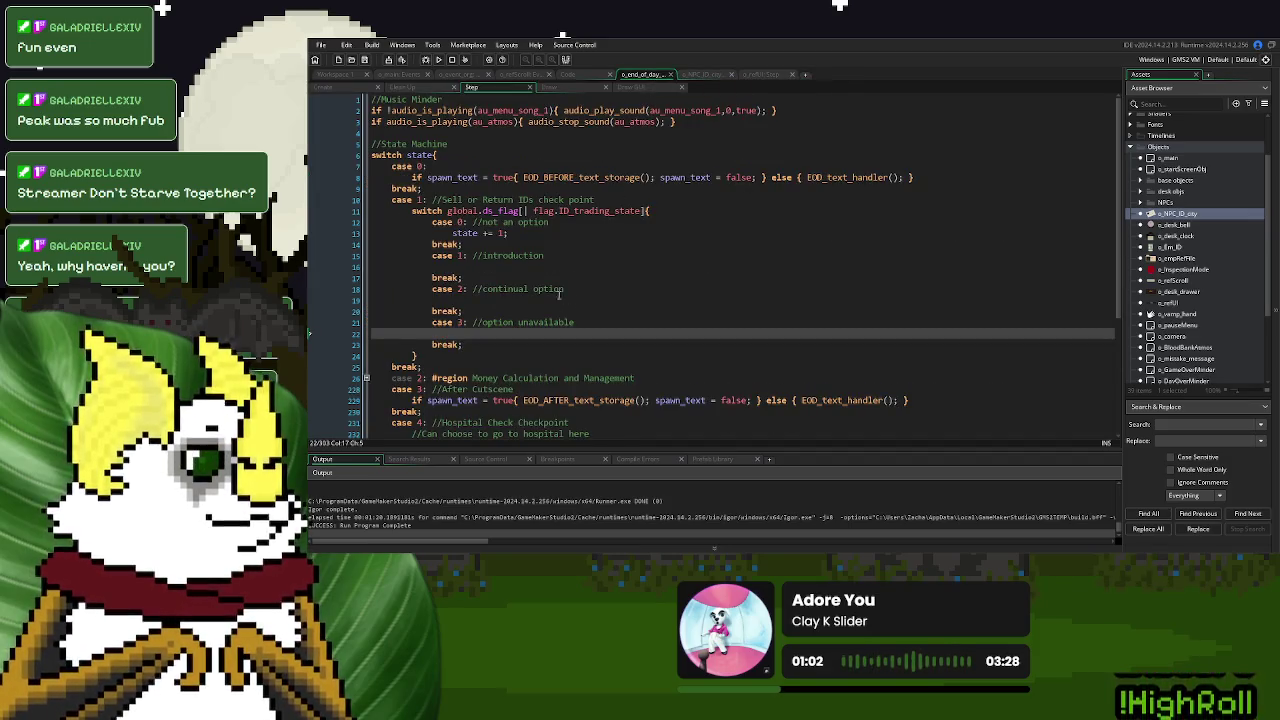
left_click(525, 233)
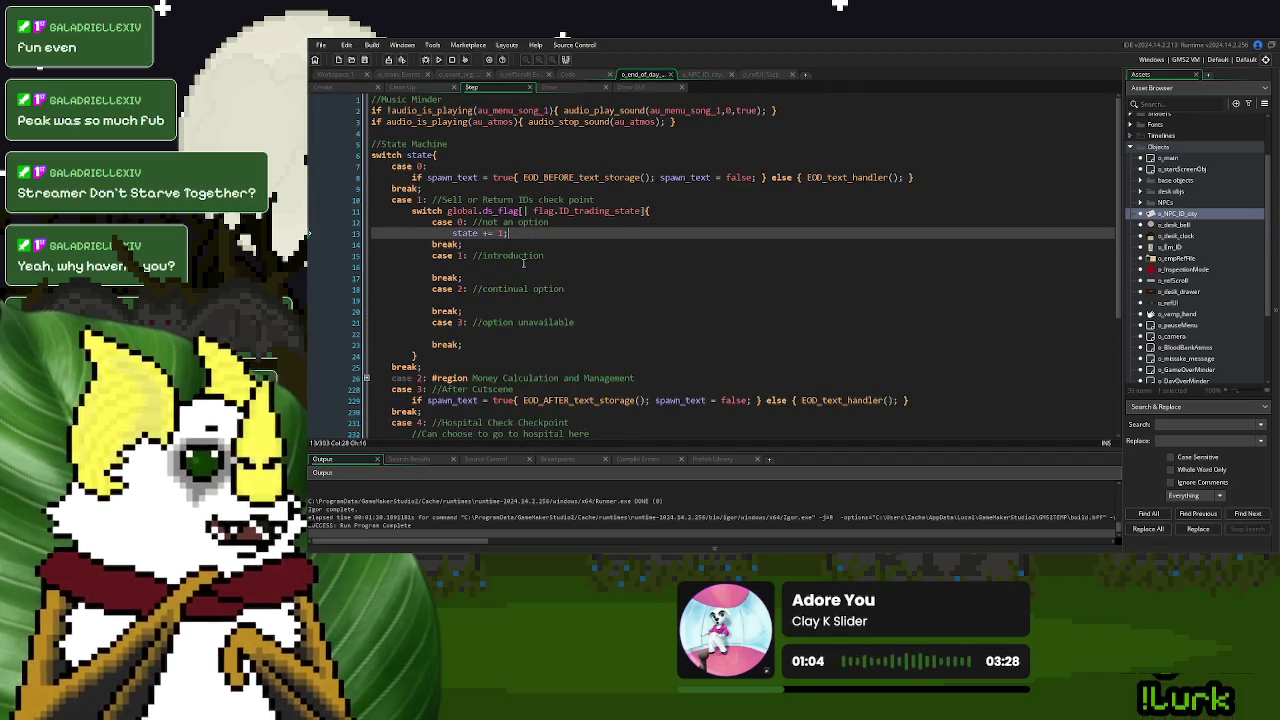
left_click(491, 264)
scroll(573, 280, "down", 2)
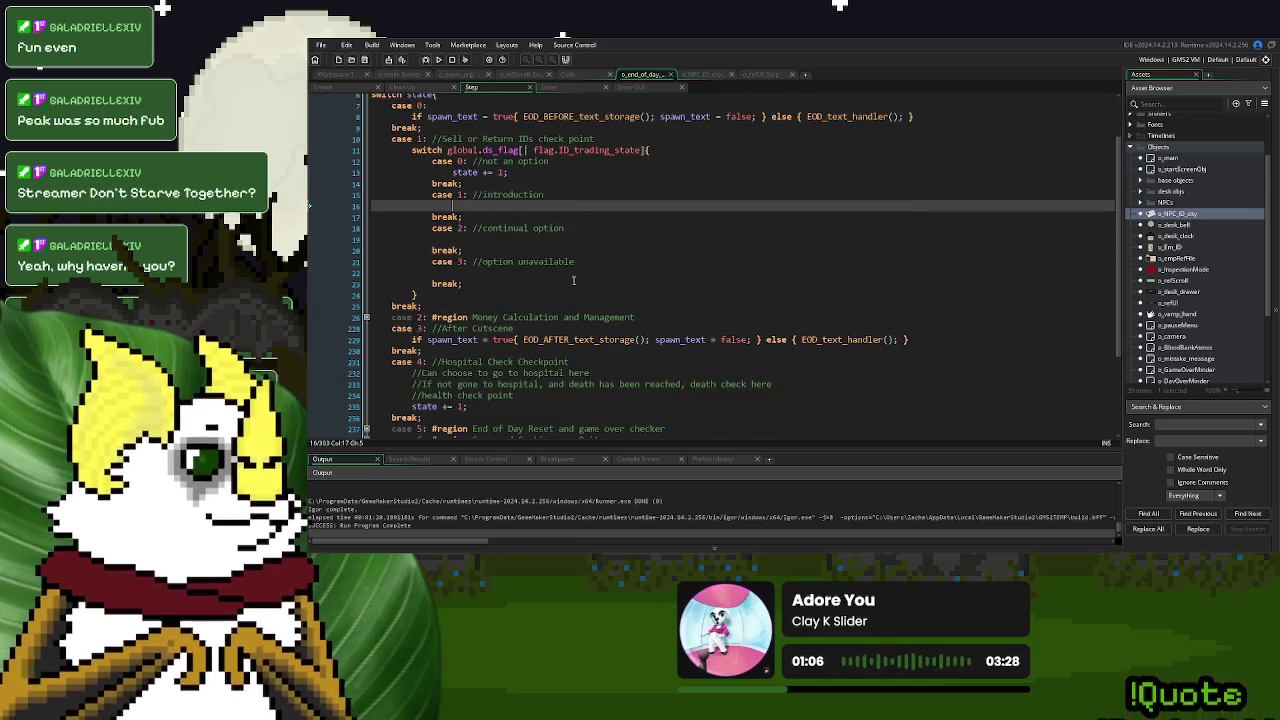
type("//introductor")
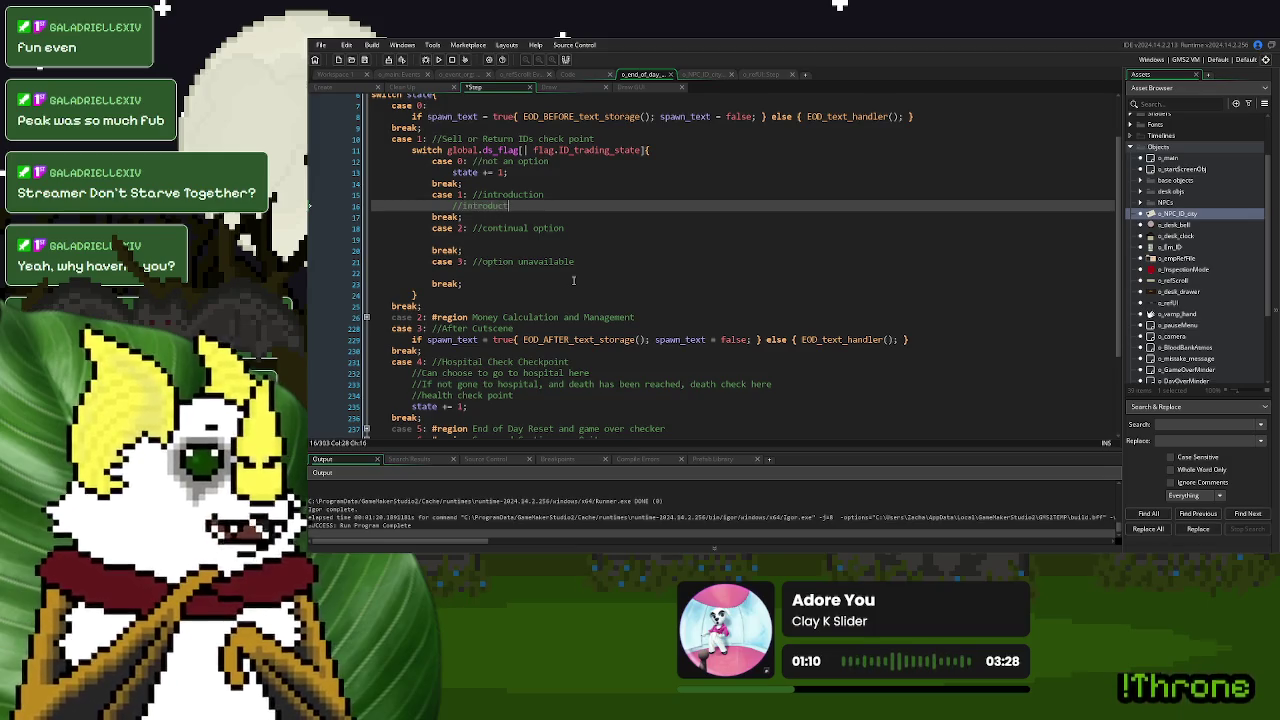
type("y text")
key("Return")
type("//")
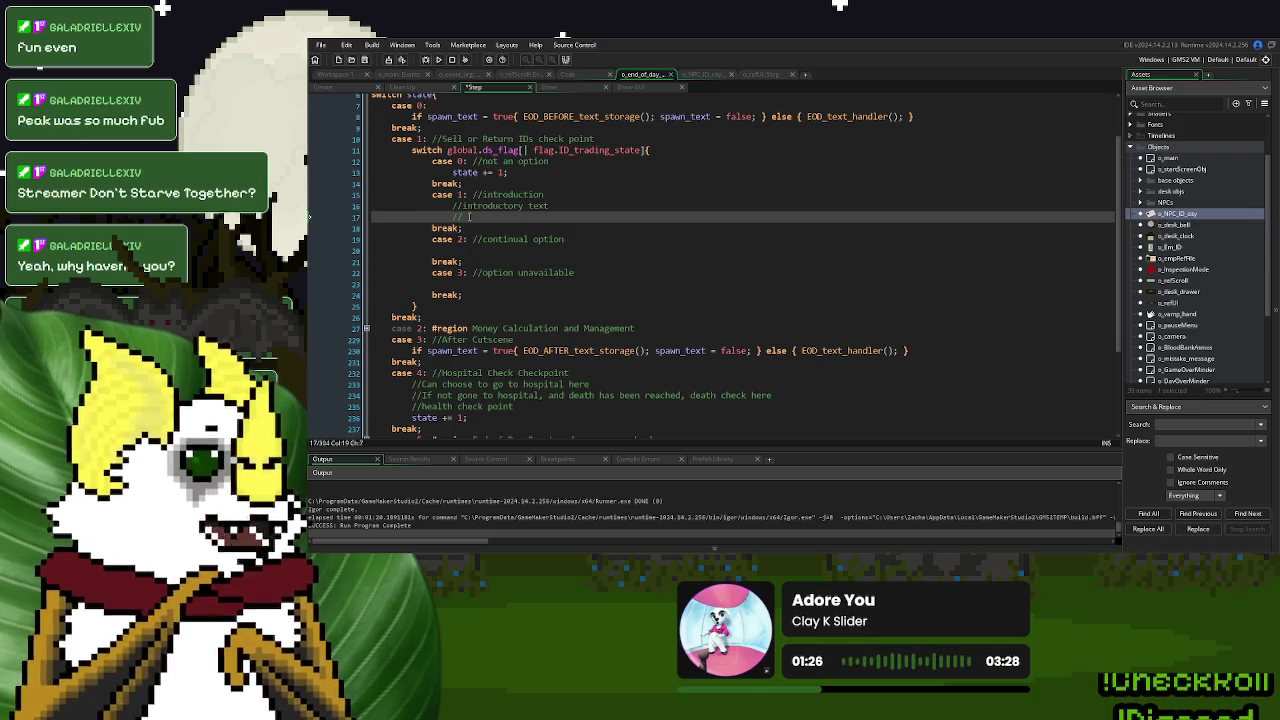
Finish case 1's comment as 'can only dispose of them', relabel case 2 'Introduction to sale', and open a line after it
left_click(557, 194)
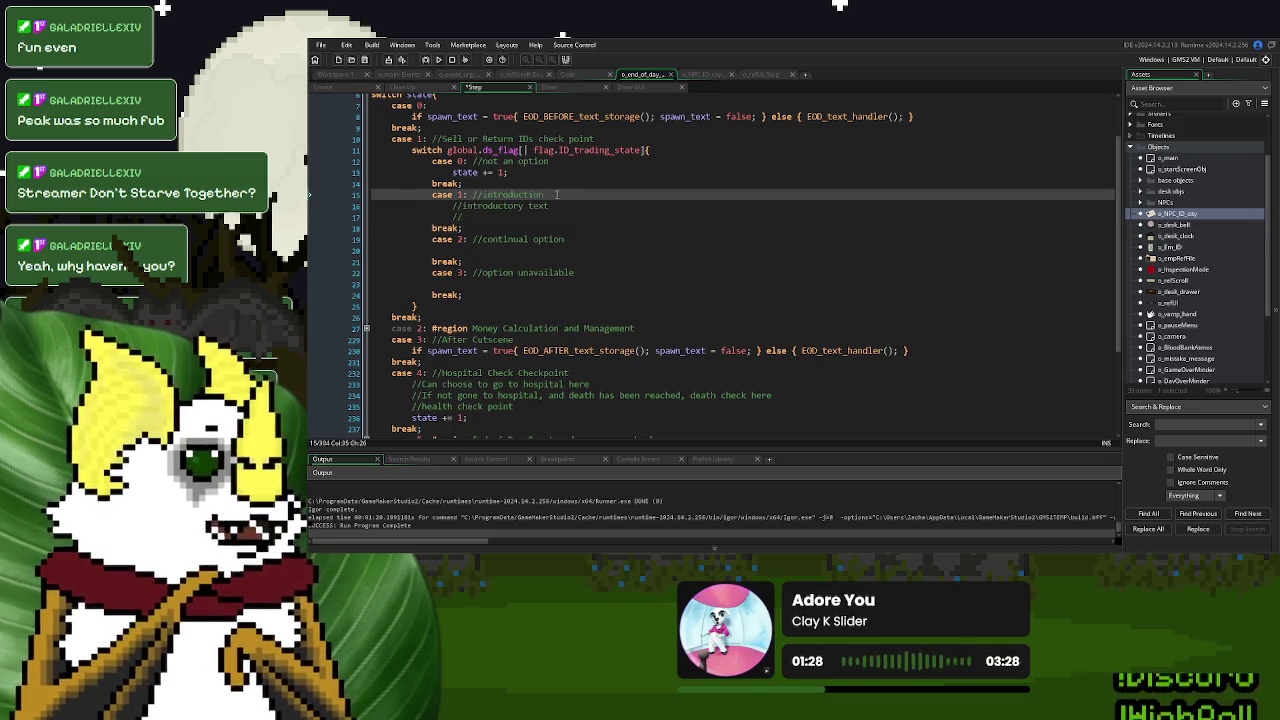
type(",an only disp")
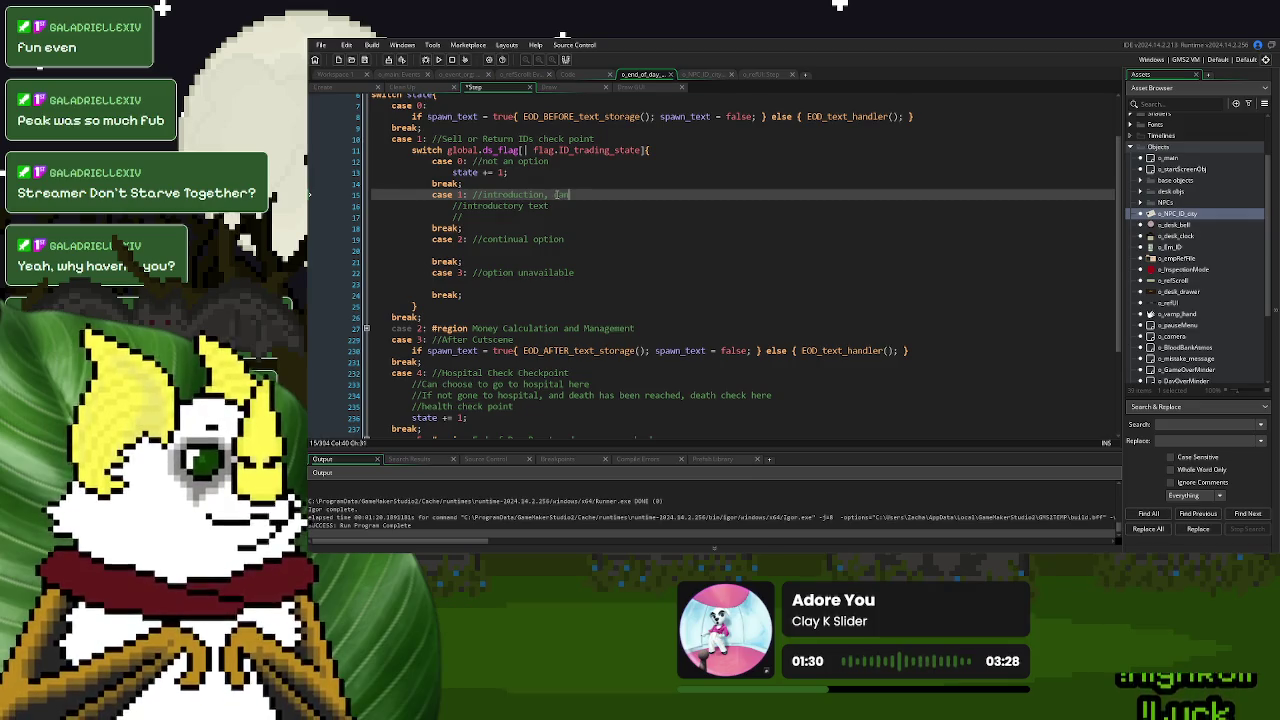
type("ose of them")
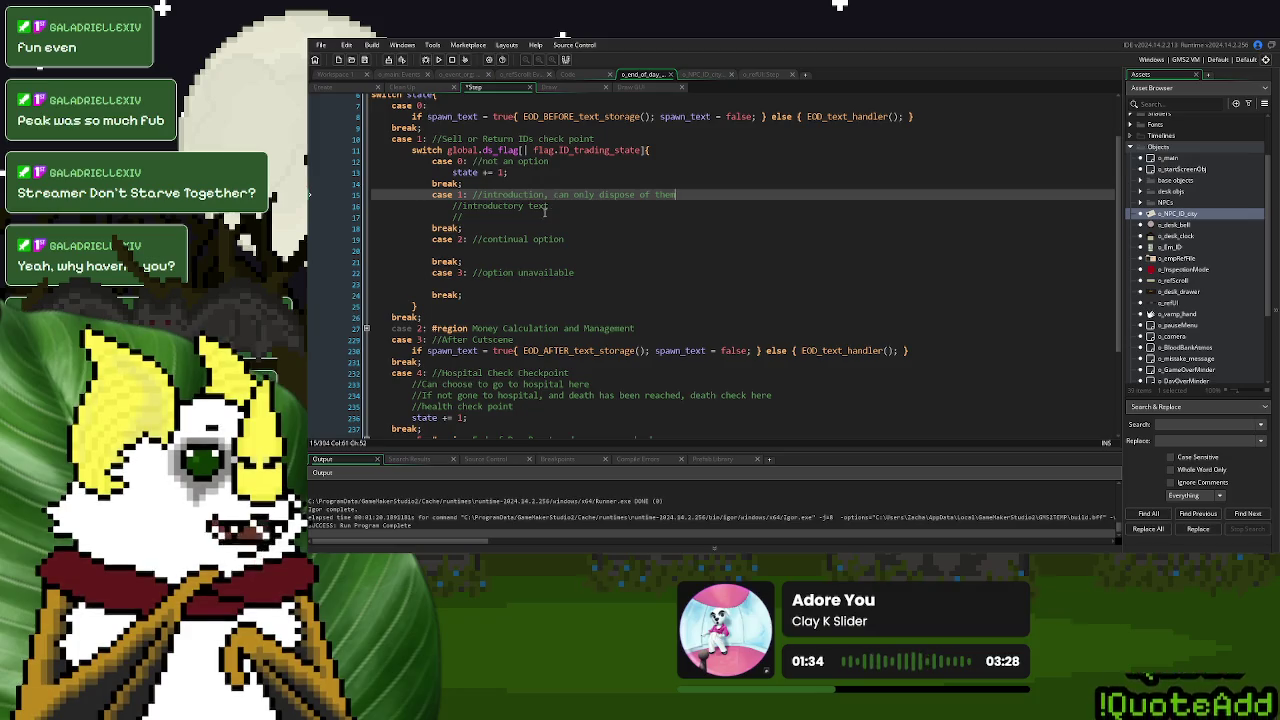
left_click(472, 218)
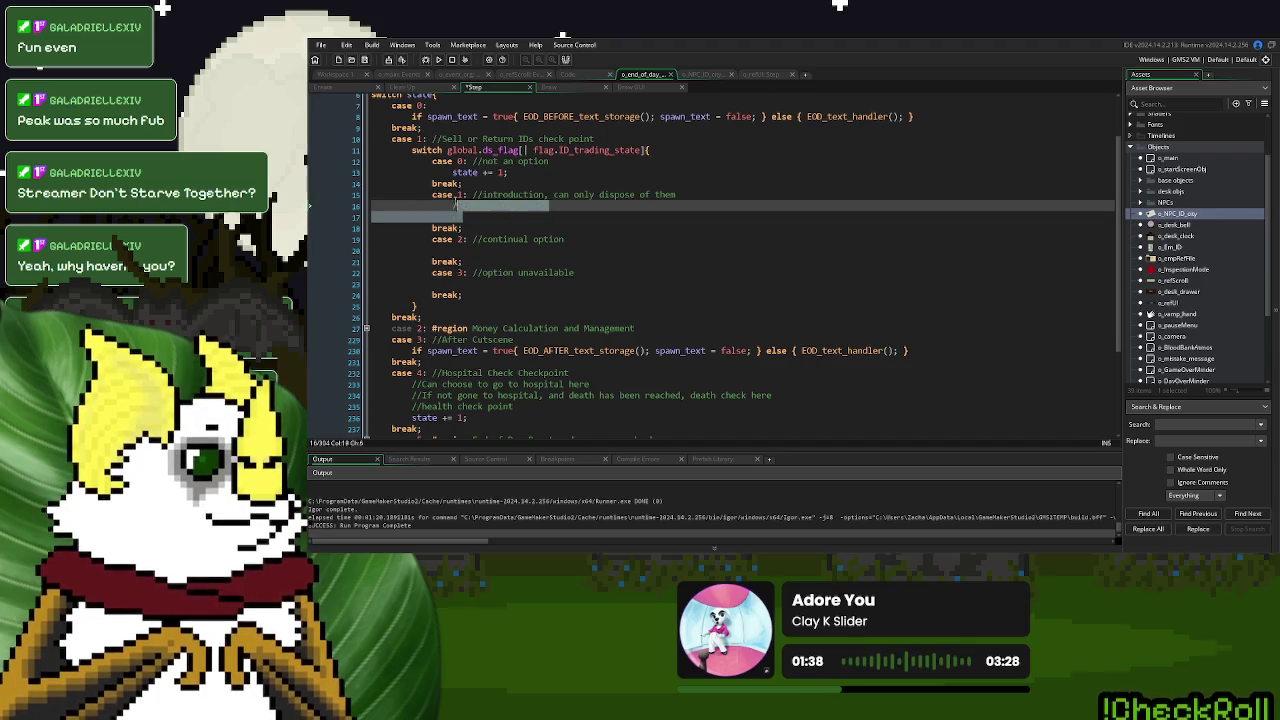
left_click(573, 242)
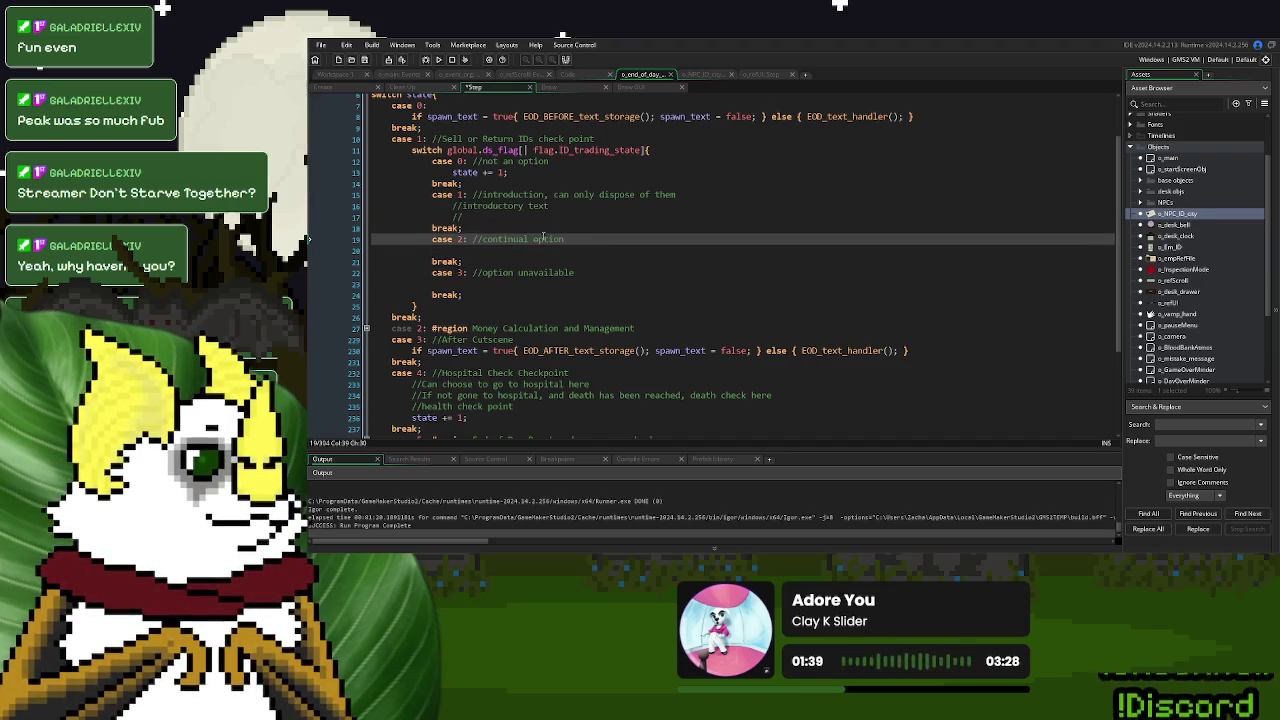
left_click_drag(564, 240, 483, 244)
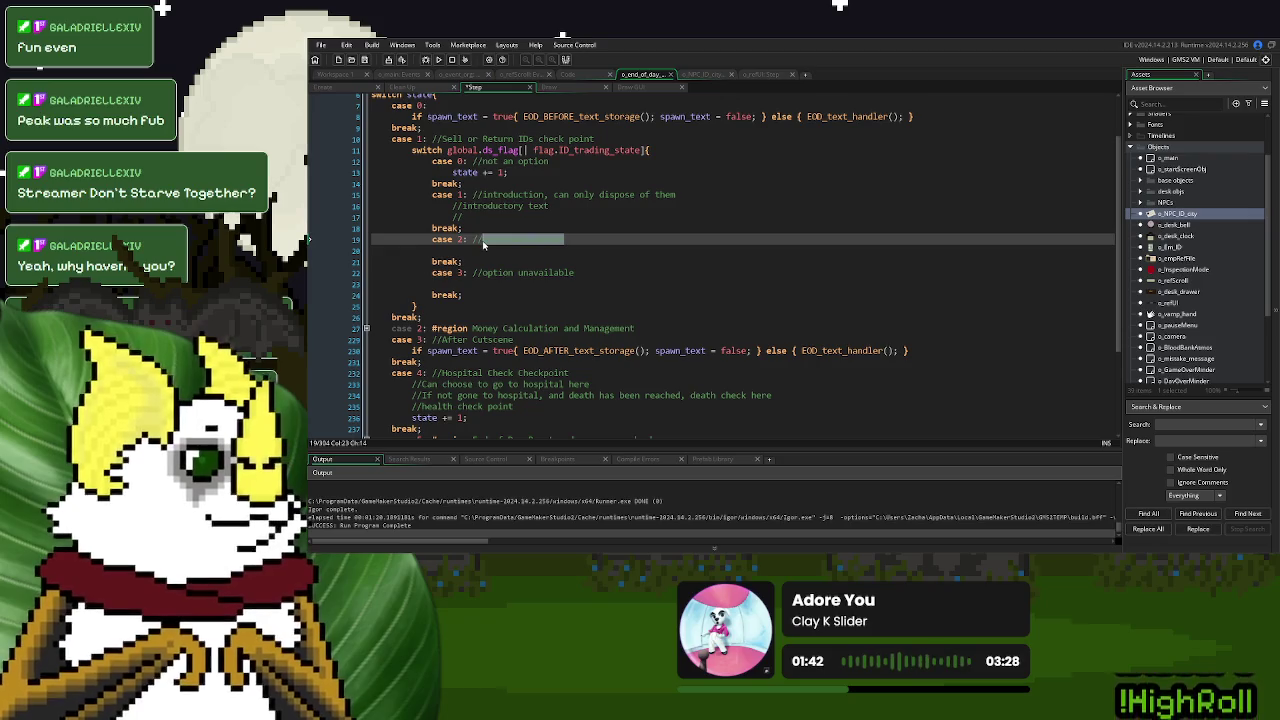
type("Introduction to ")
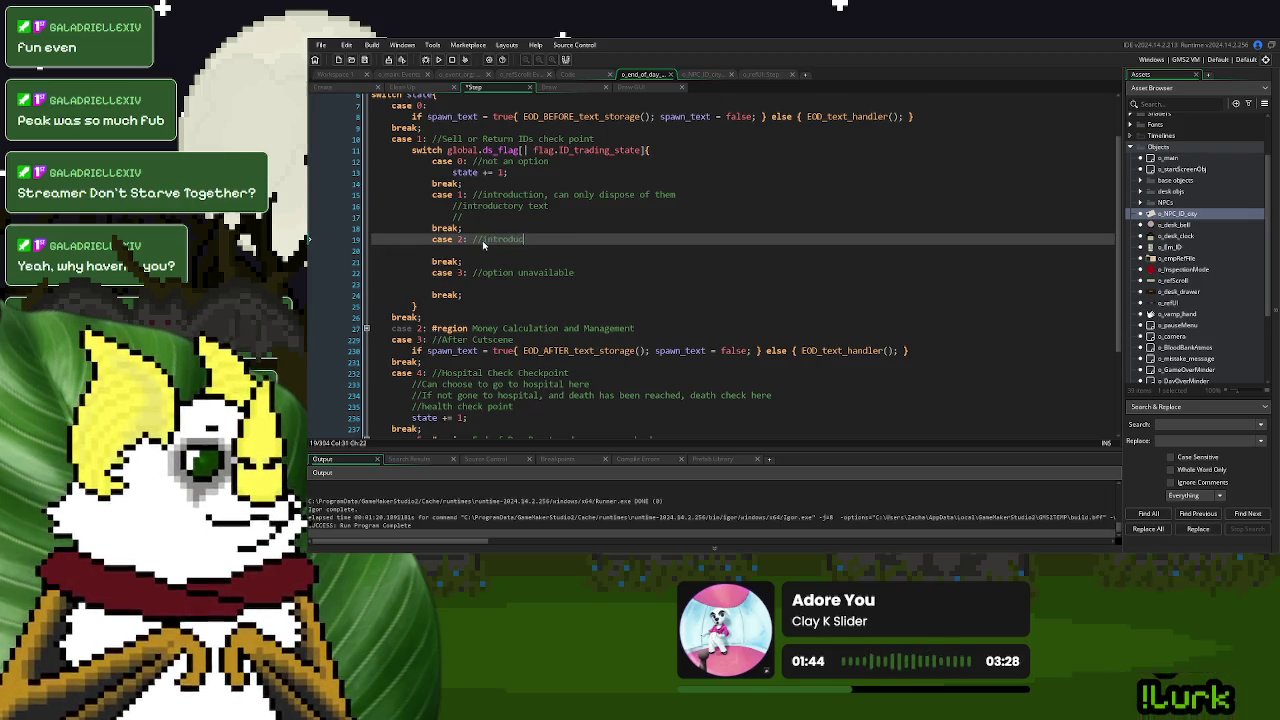
type("sale")
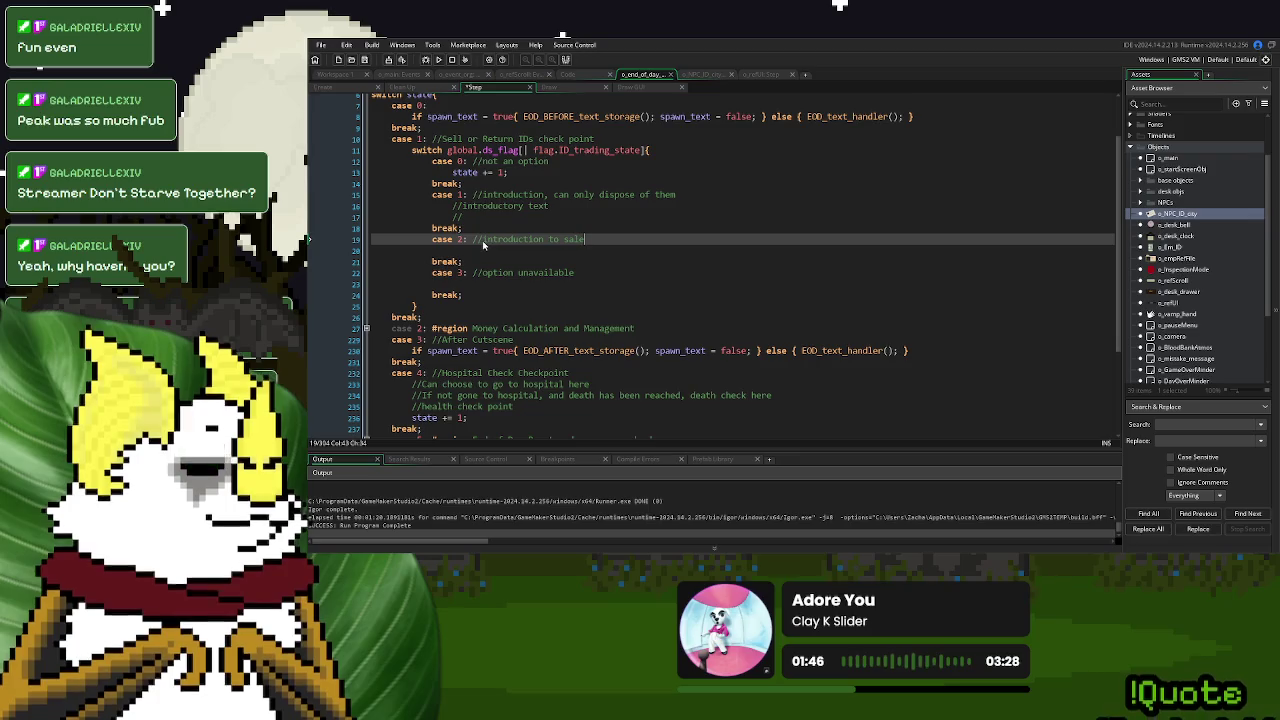
left_click(490, 262)
key("Return")
Insert a new case 3: with break; and renumber the old case 3 to case 4
type("case 3:")
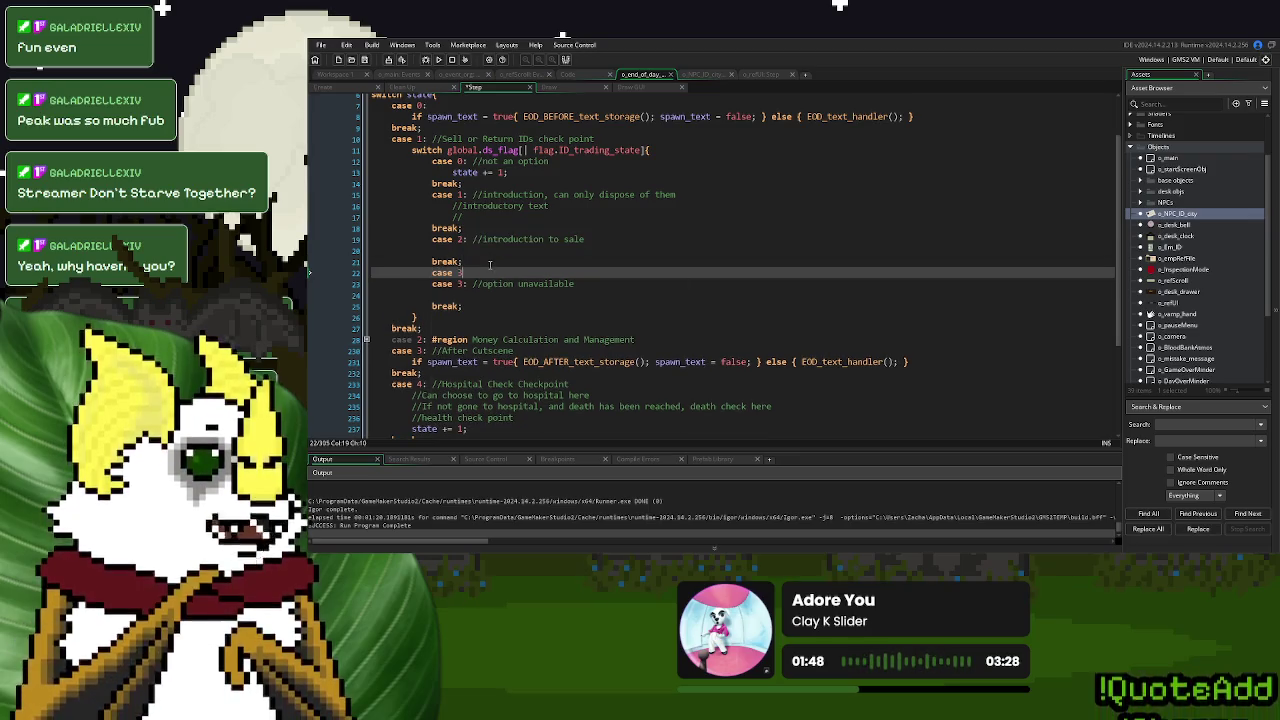
key("Return")
key("Return")
type("break;")
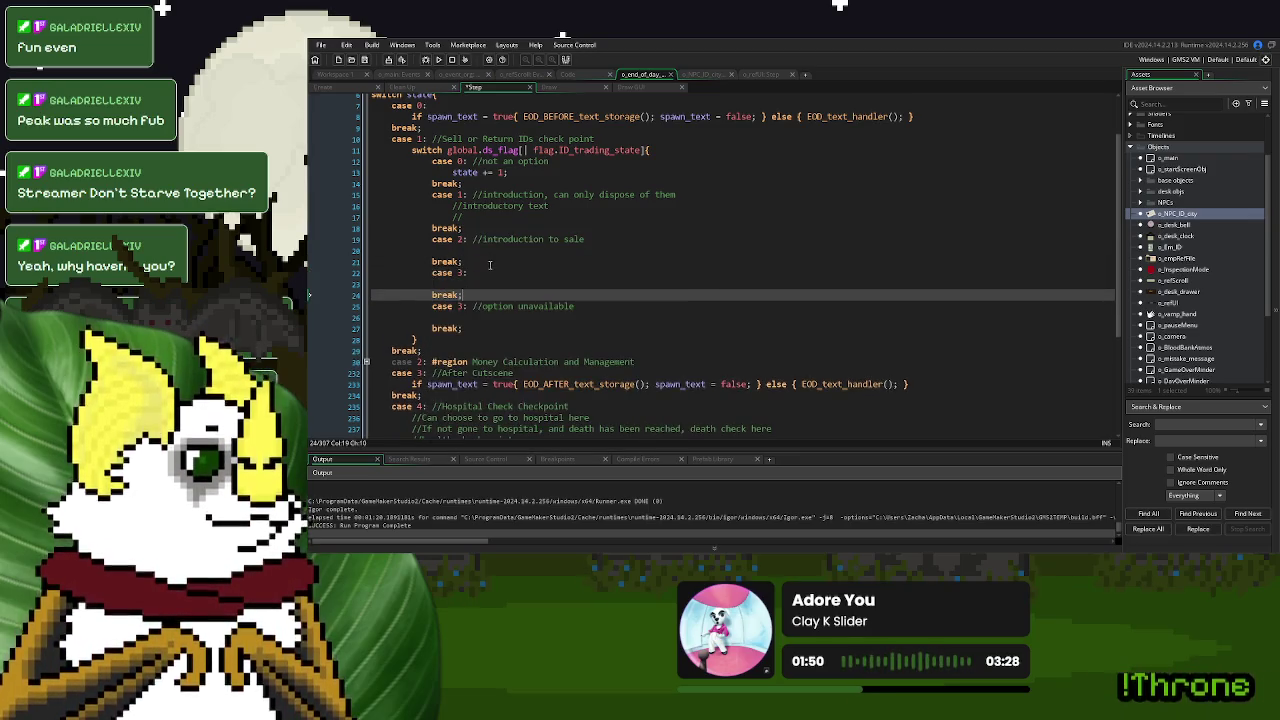
key("Down")
key("BackSpace")
type("4")
key("Down")
key("Up")
key("Up")
key("Up")
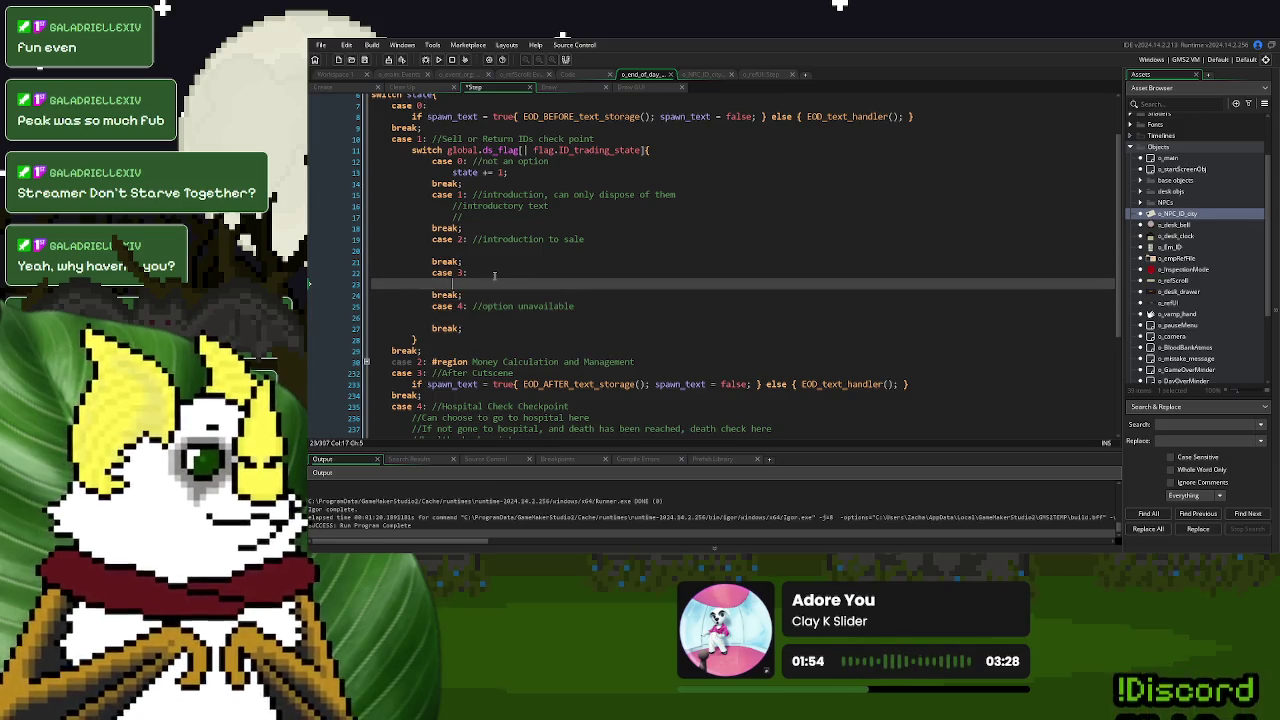
Comment the new case 3 '//general option to sell or dispose' and add 'single dition to dispose' in case 1
left_click(496, 273)
type("//")
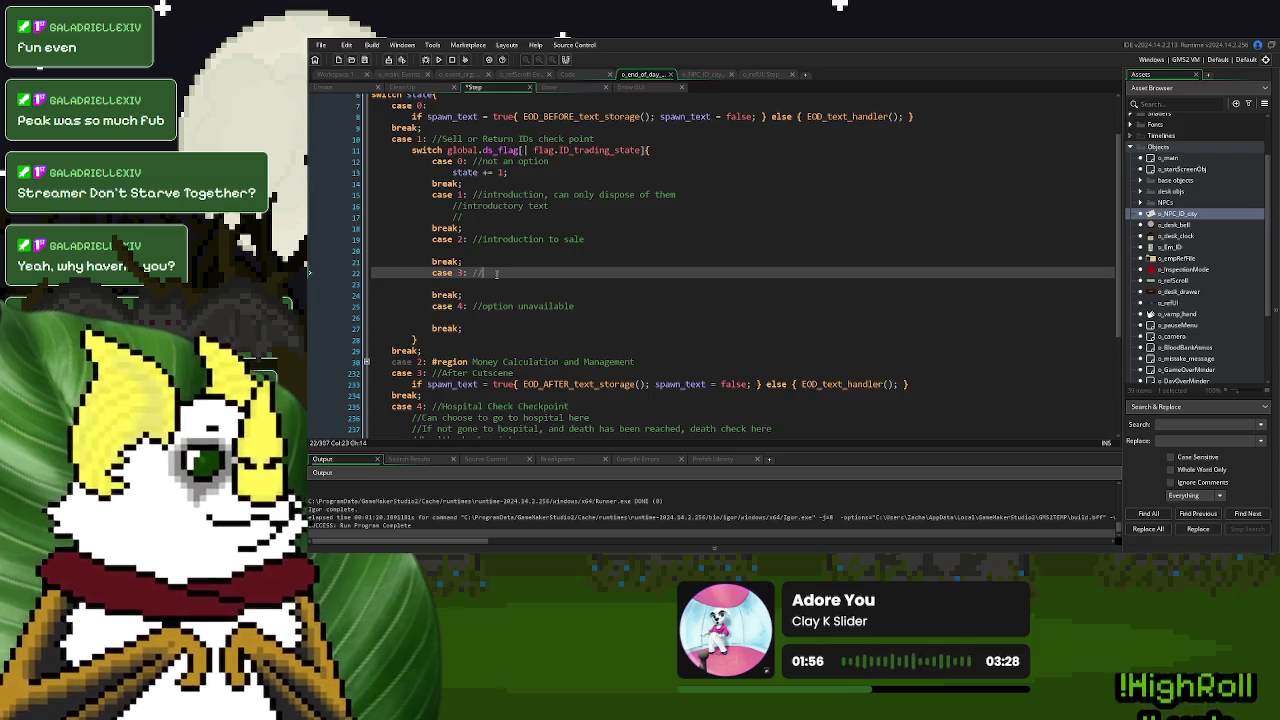
type("gen")
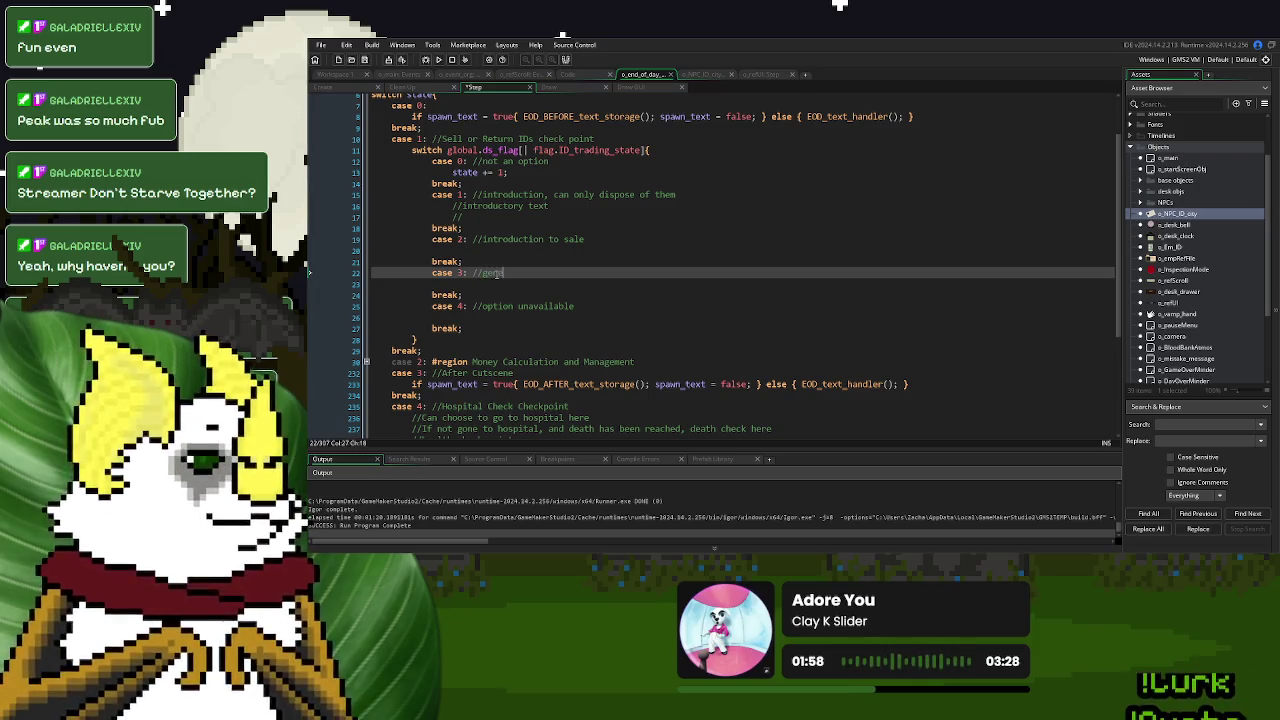
type("eral option to")
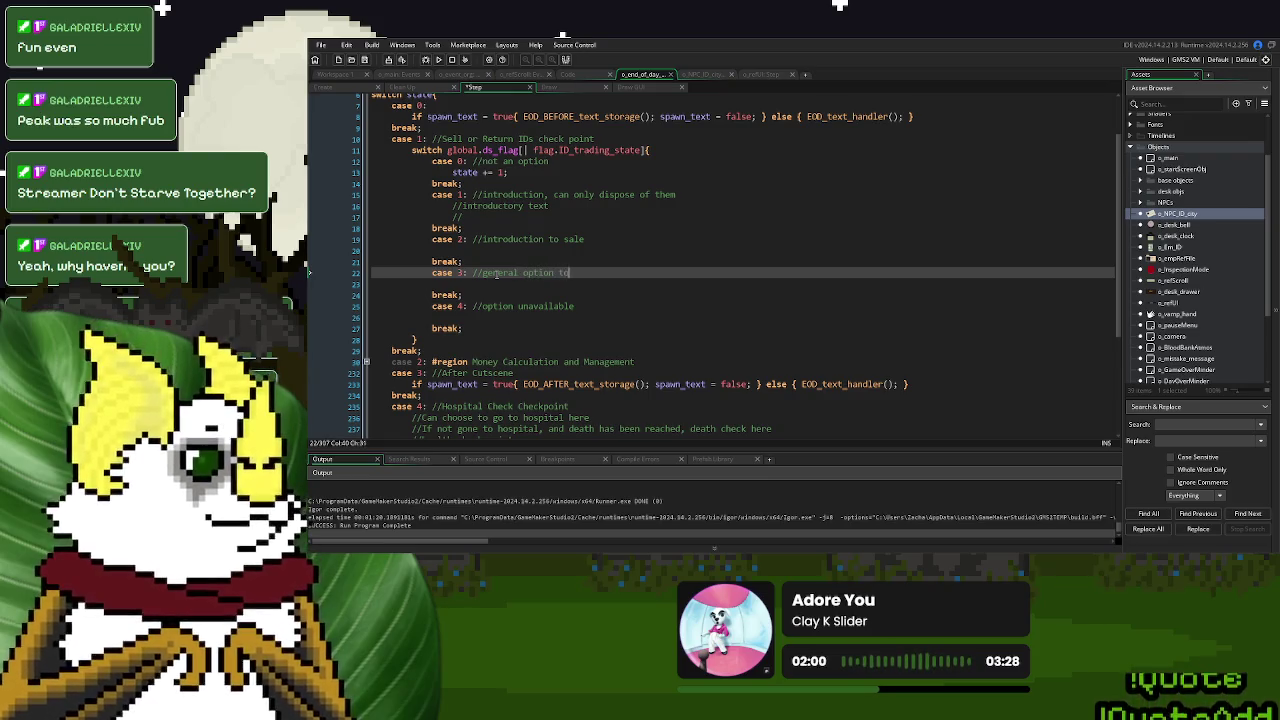
type(" sell or ds")
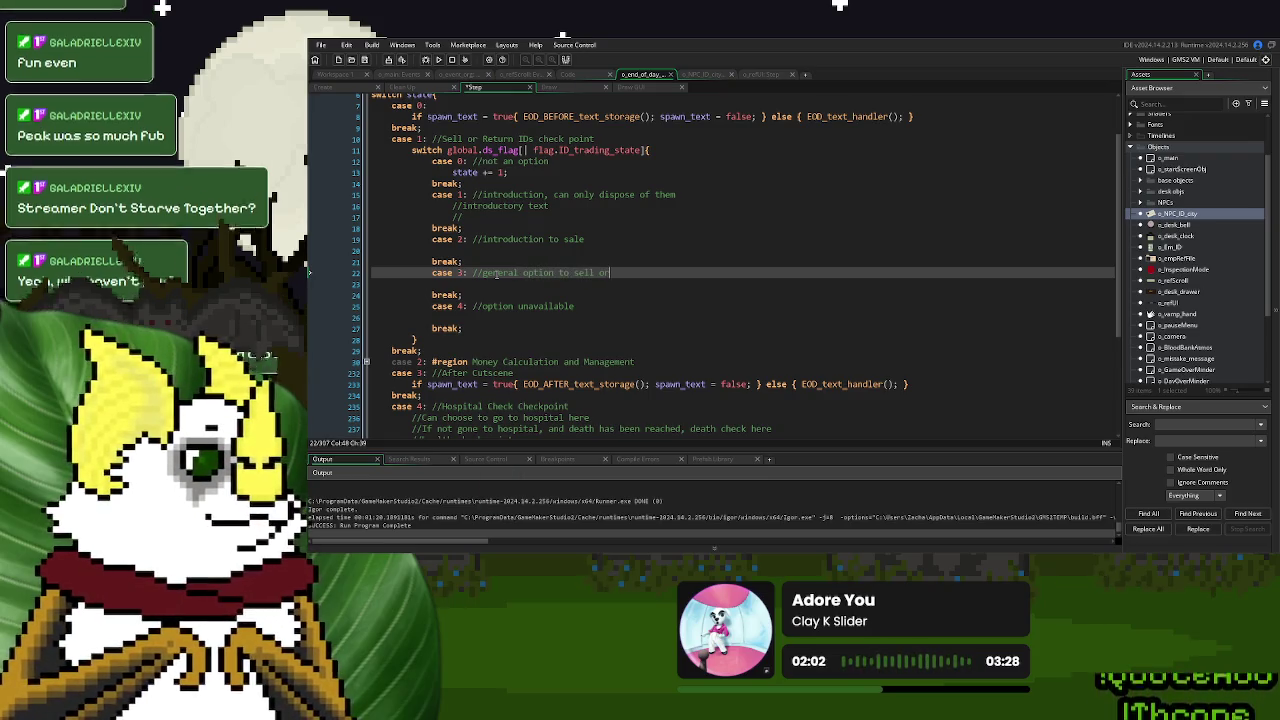
key("BackSpace")
type("ispose")
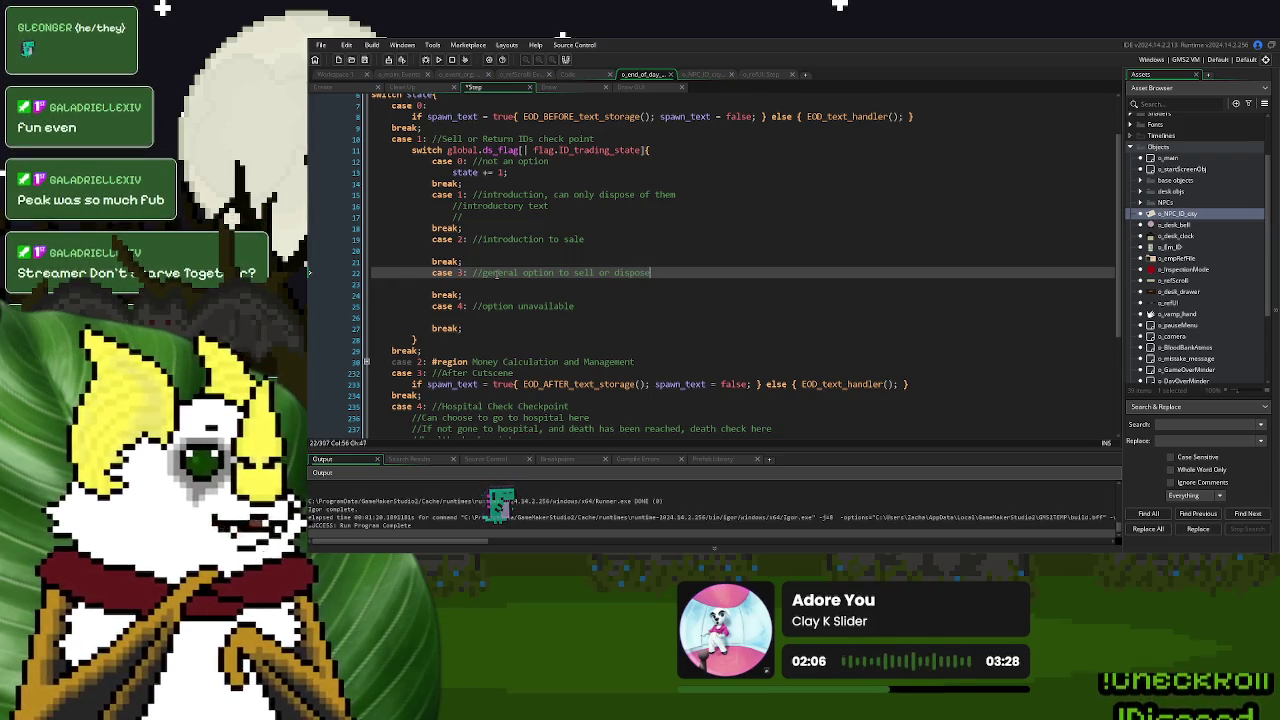
left_click(521, 254)
left_click(500, 207)
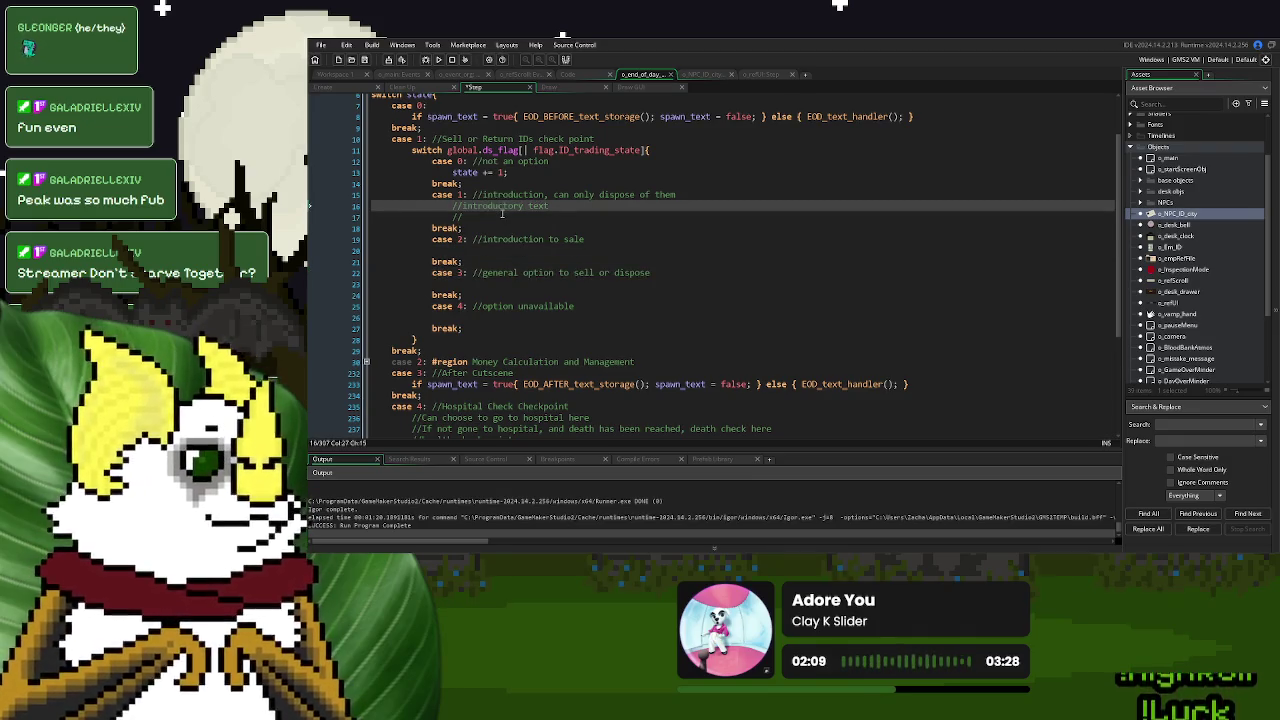
left_click(502, 214)
type("singl")
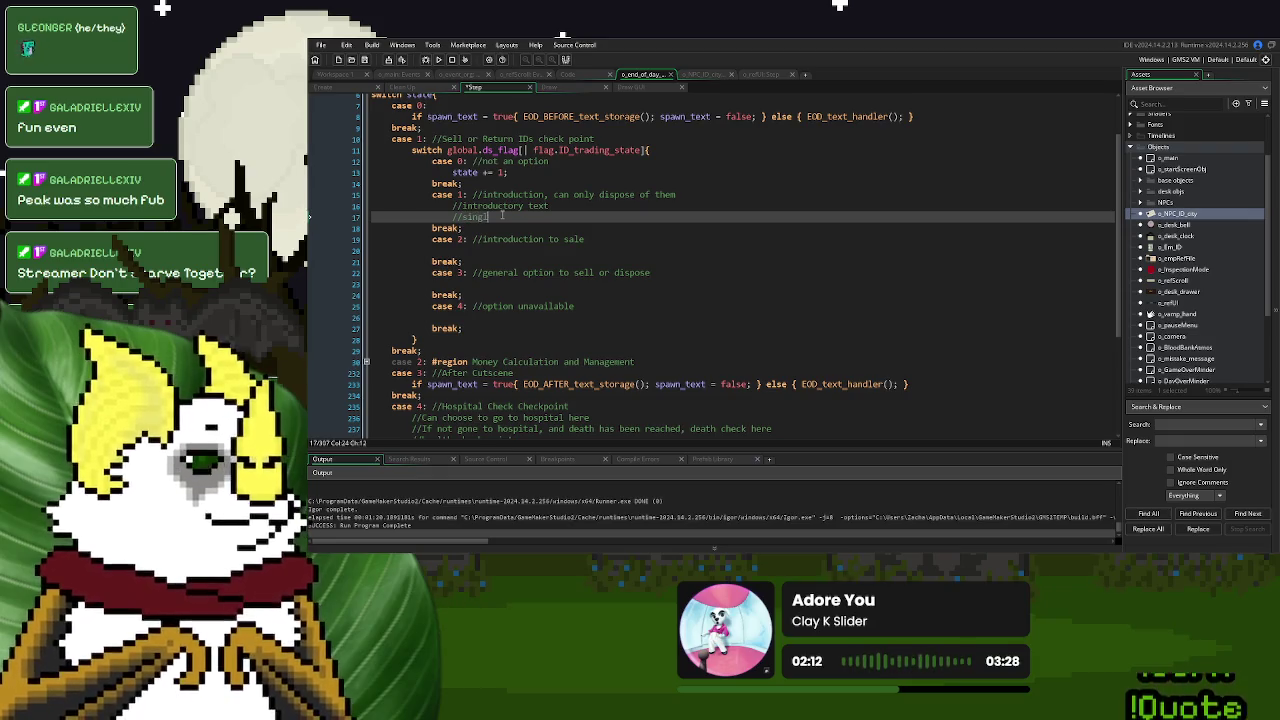
type("e dition to dispose")
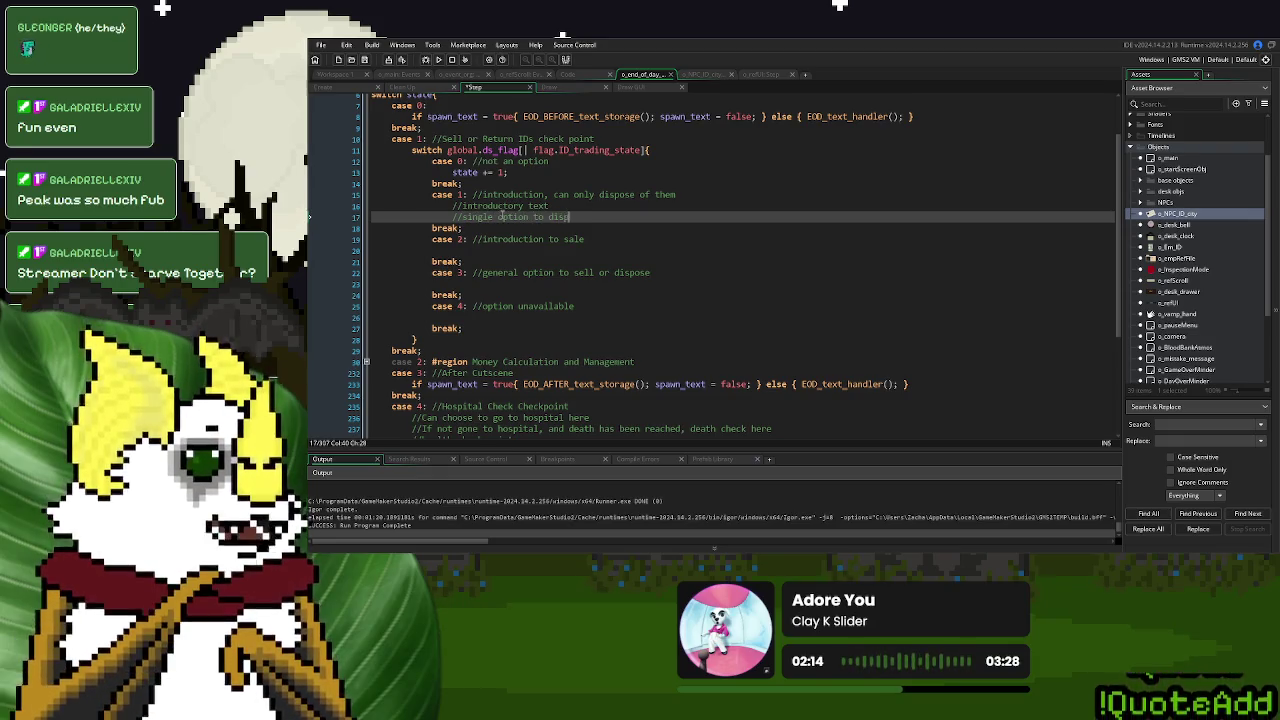
Add //introductory text and //option to sell or dispose comments under case 2
left_click(493, 250)
type("//")
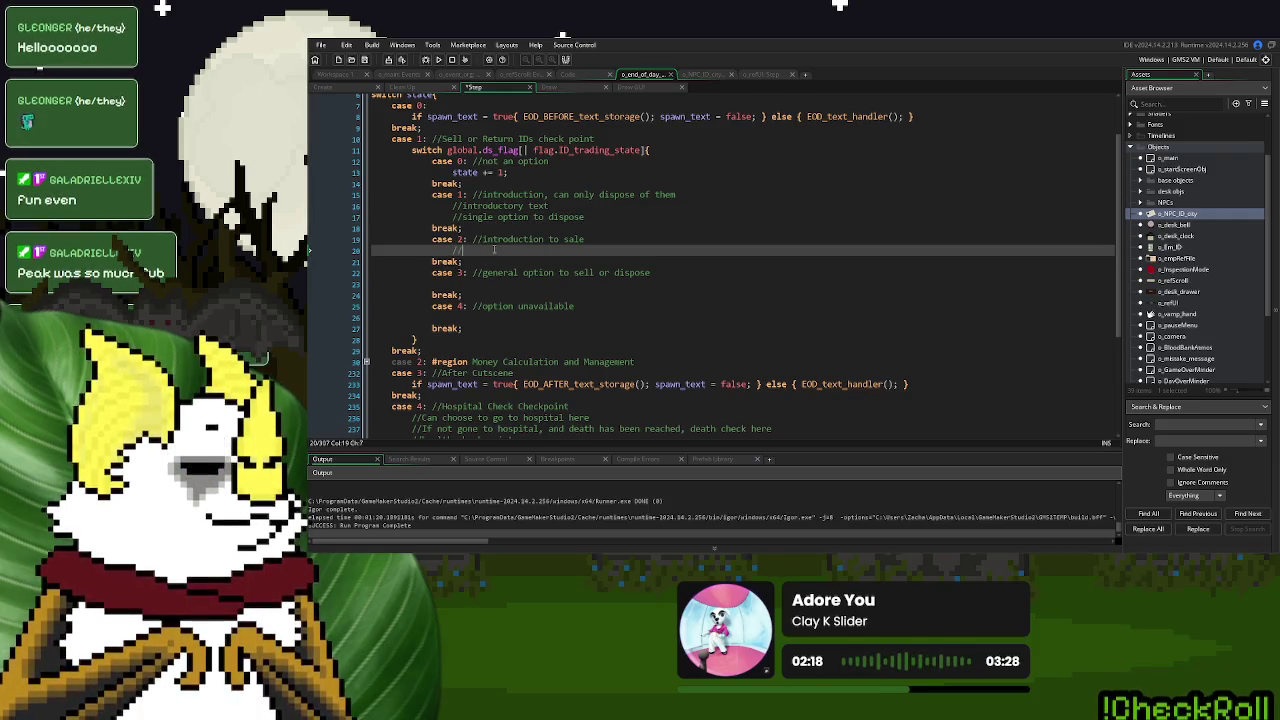
type("introd")
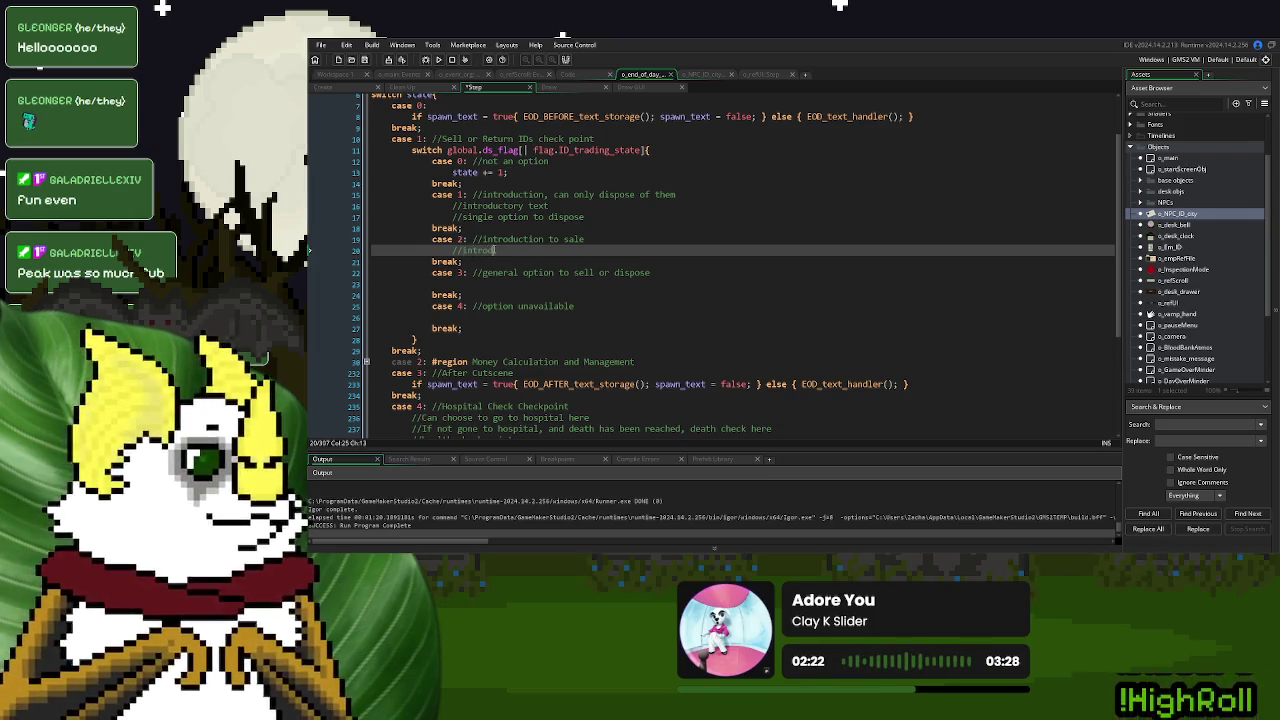
type("uctory text")
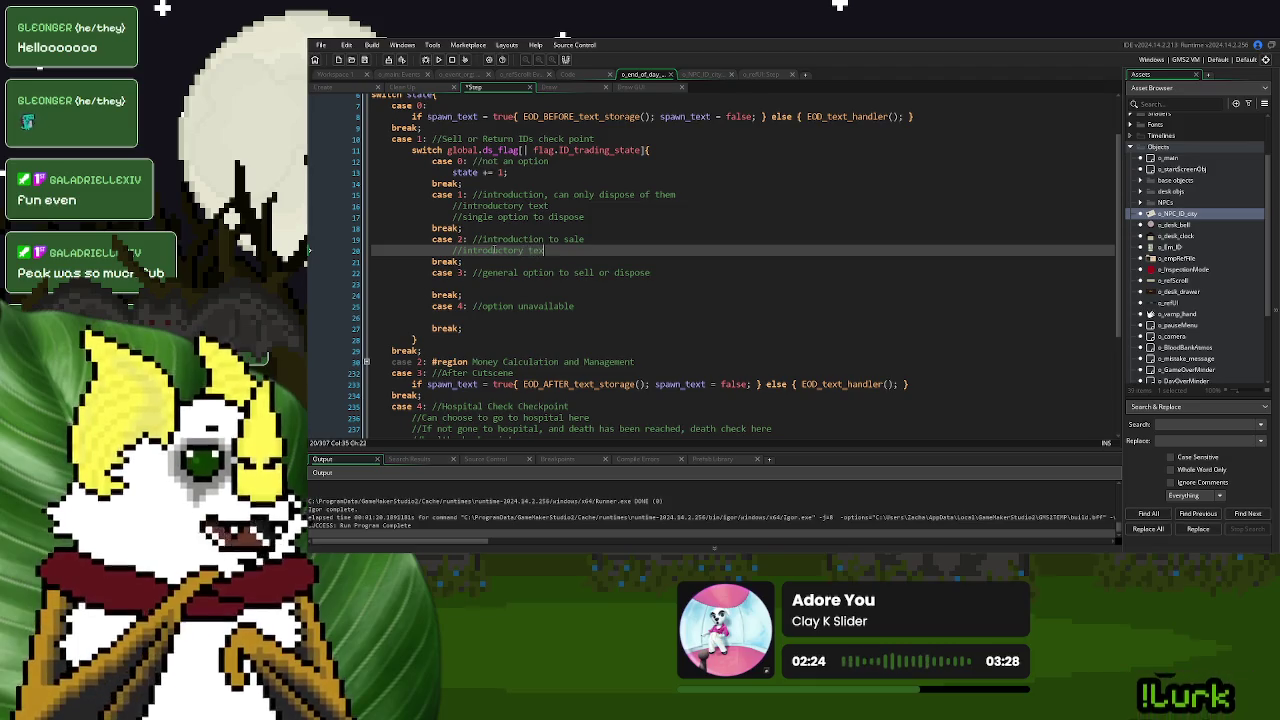
key("Return")
type("//")
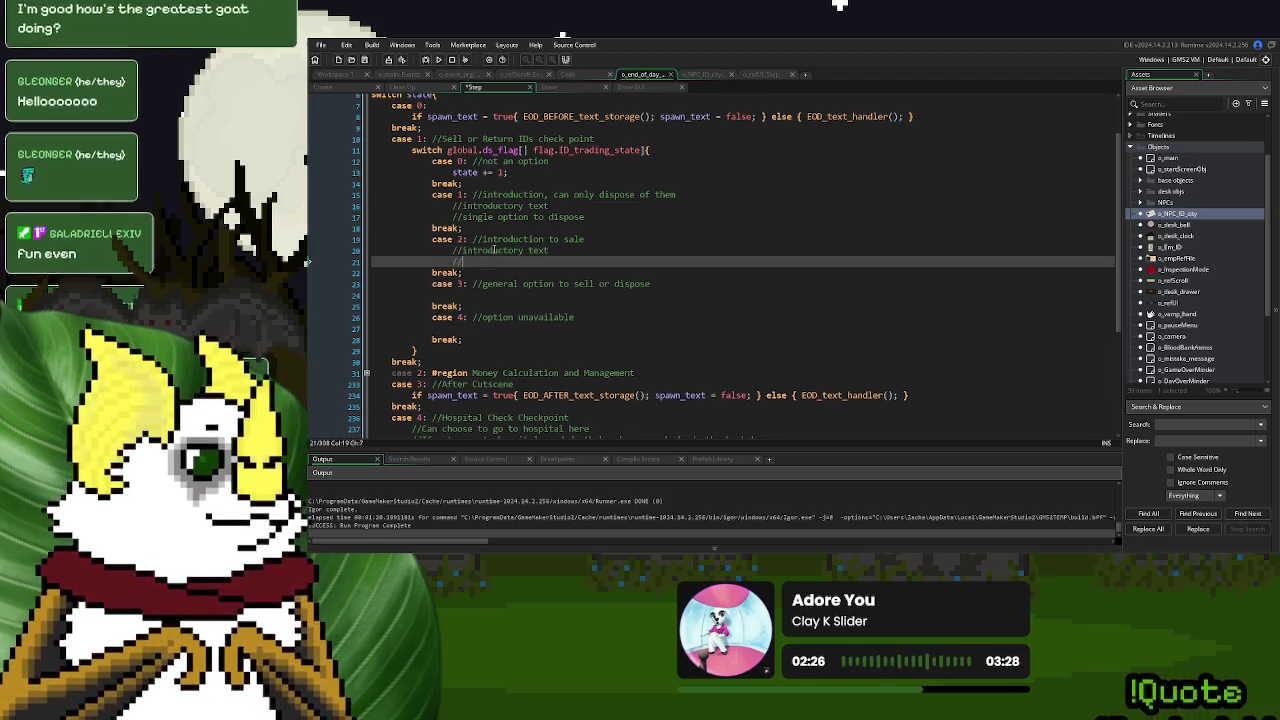
type("option to sell")
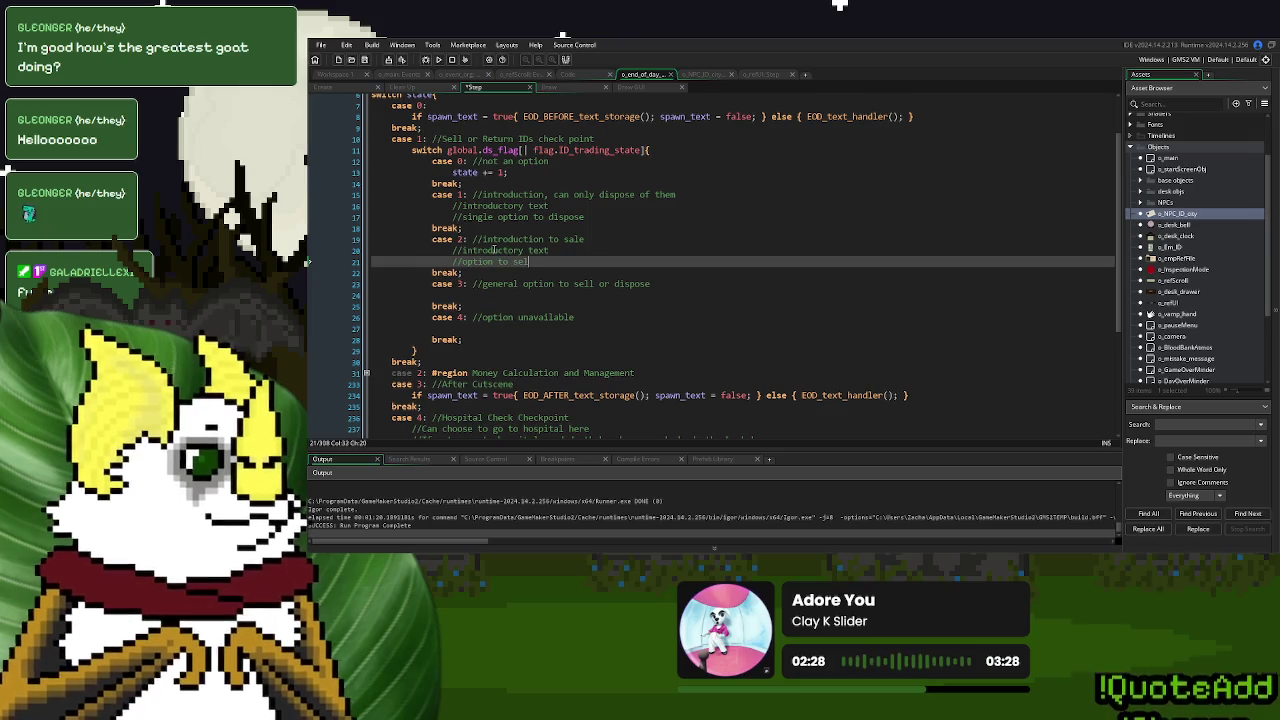
type(" or idspo")
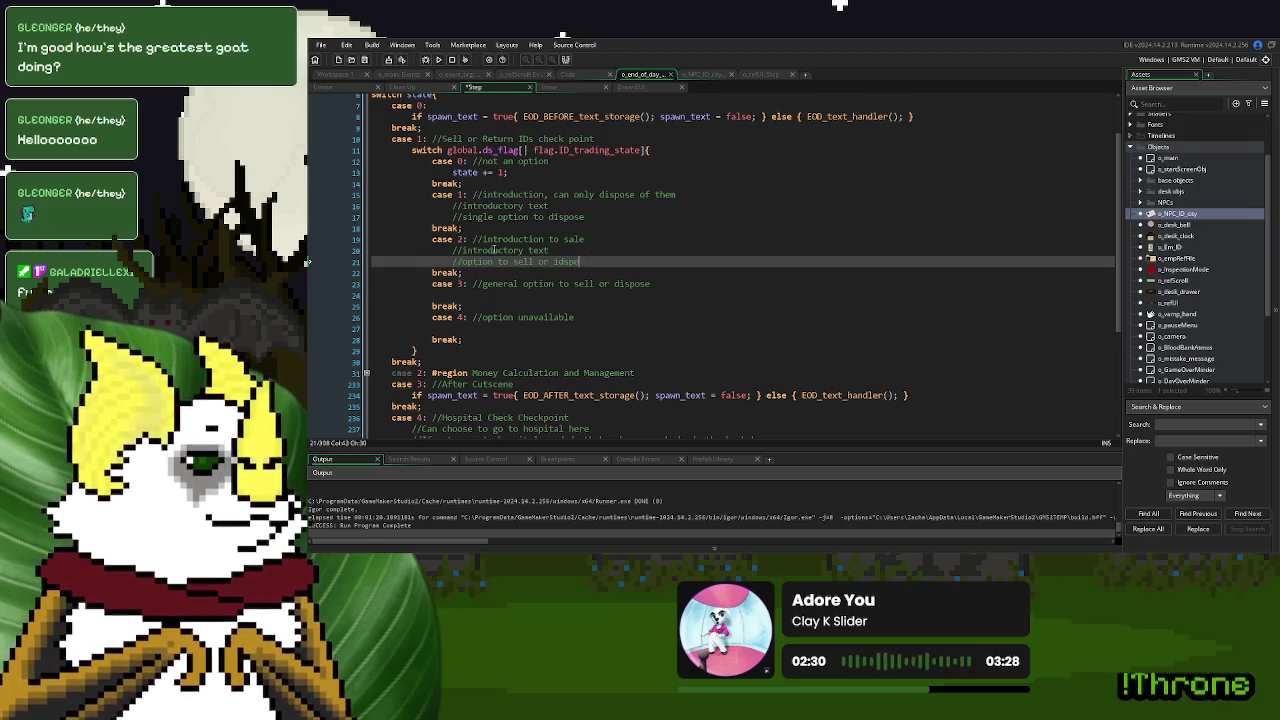
key("BackSpace")
key("BackSpace")
key("BackSpace")
key("BackSpace")
key("BackSpace")
type("dispose")
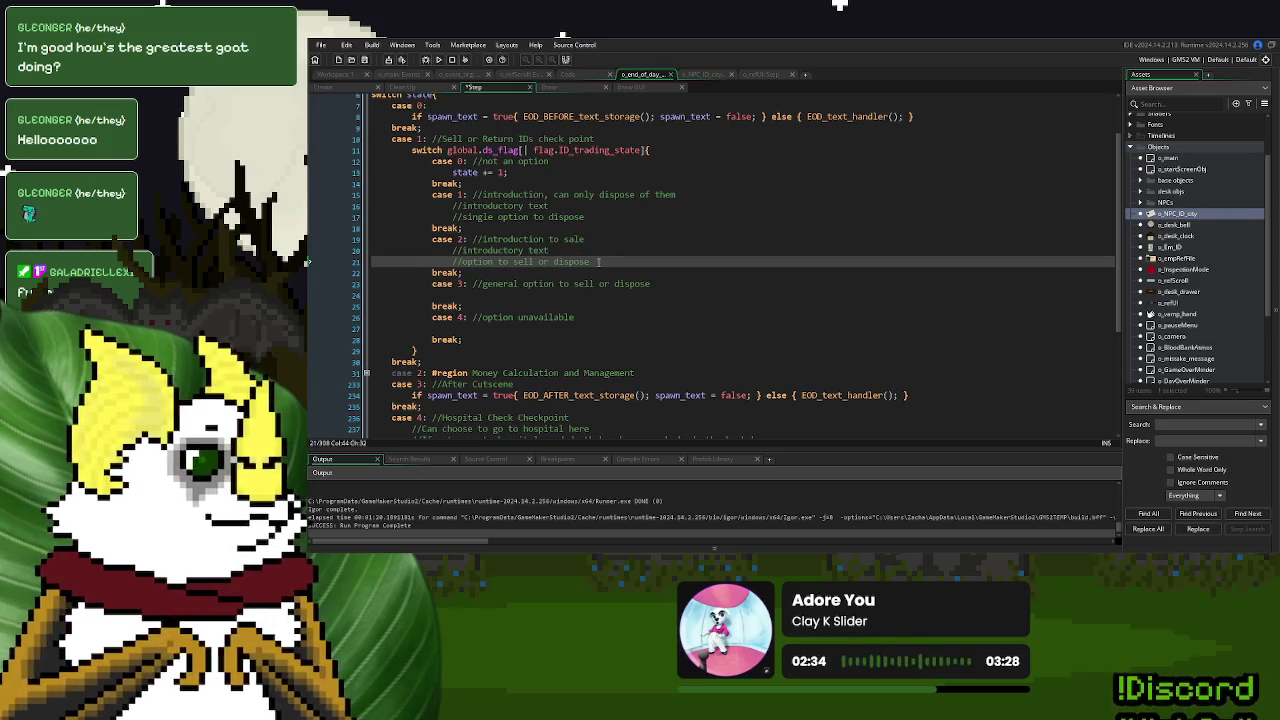
Copy the sell-or-dispose comment under case 3 and add //auto dispose under case 4
left_click_drag(598, 262, 453, 265)
key("ctrl+c")
left_click(598, 295)
key("ctrl+v")
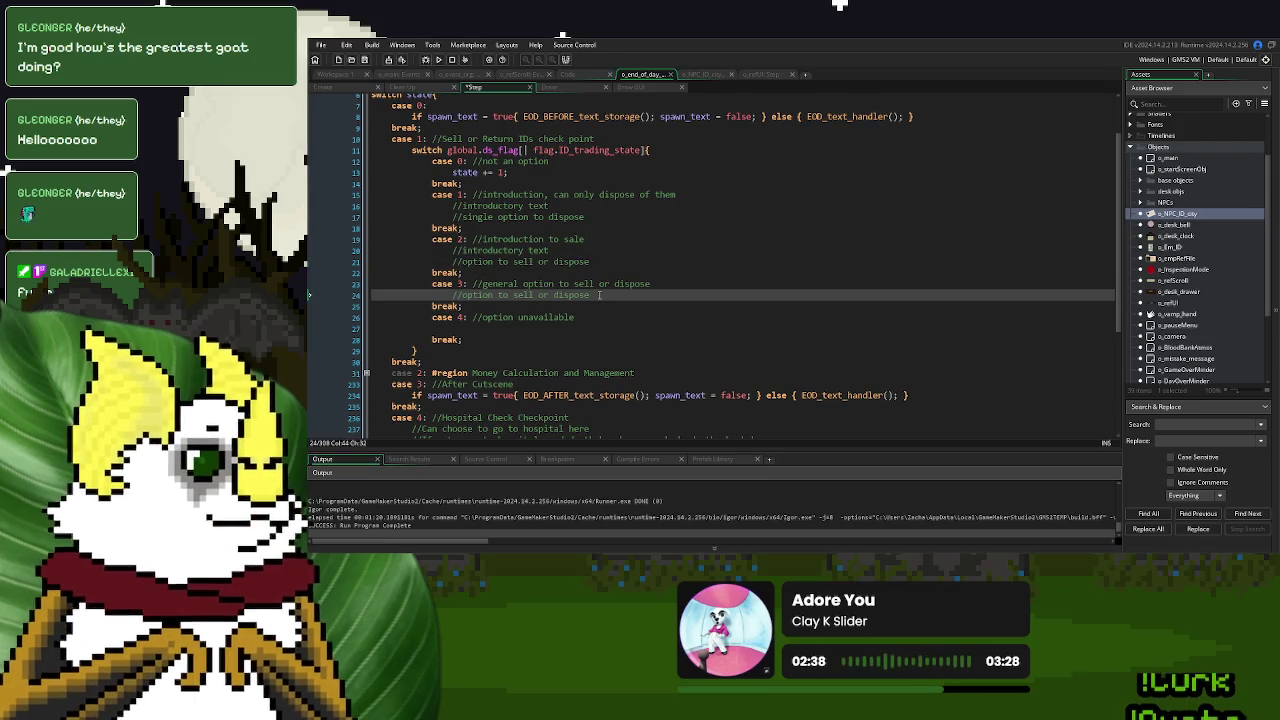
left_click(498, 328)
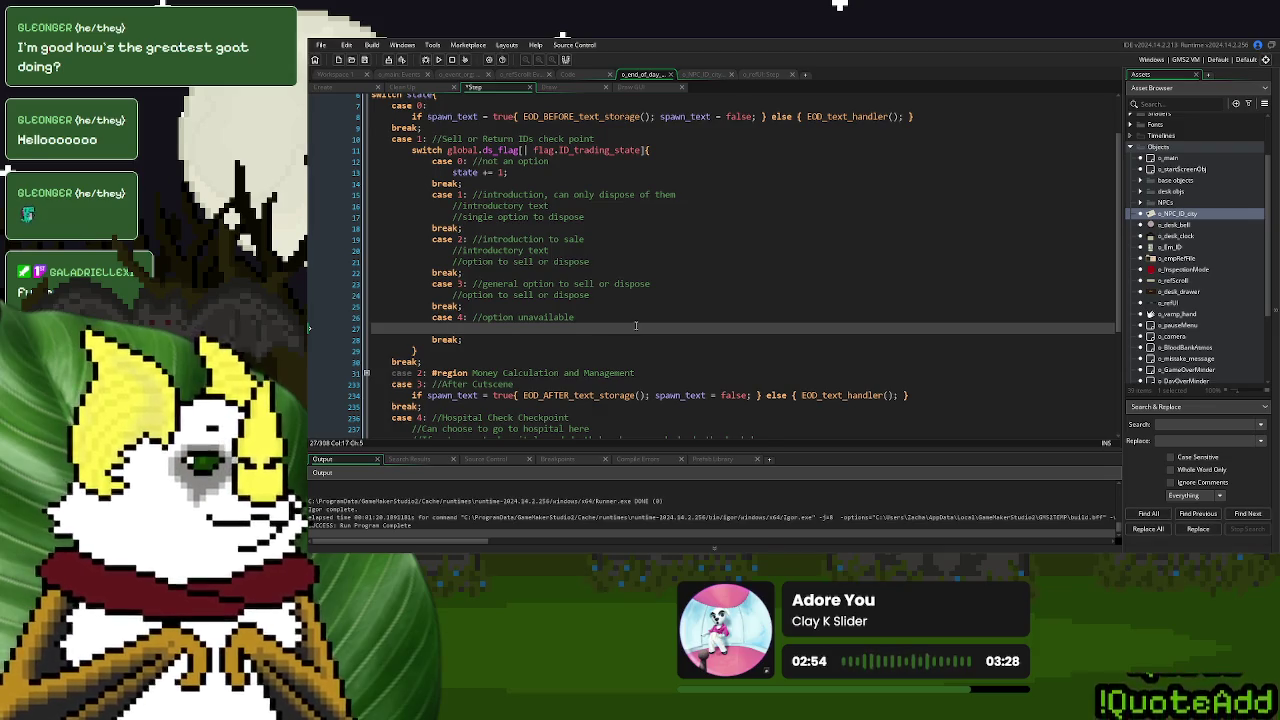
type("//aut")
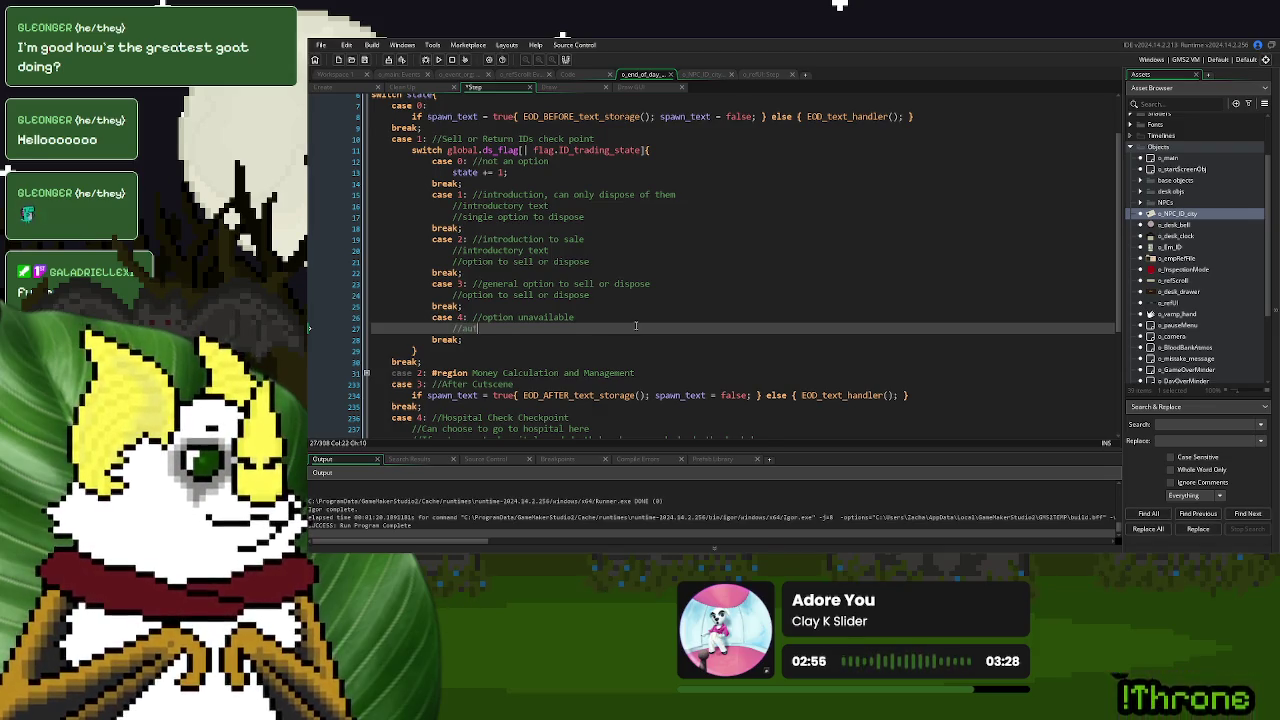
type("o dispose")
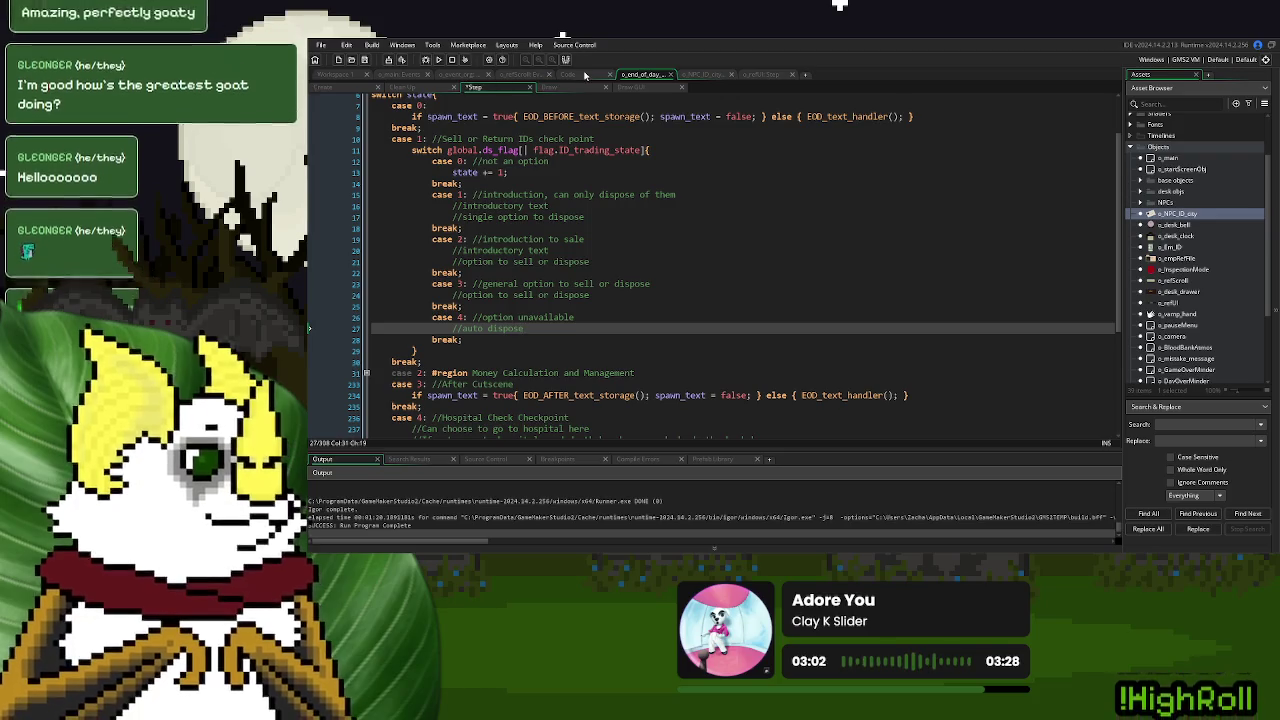
Switch through the EOD_BEFORE_text_storage and other code tabs back to o_event_org's Room End ID_trading_state check
left_click(585, 75)
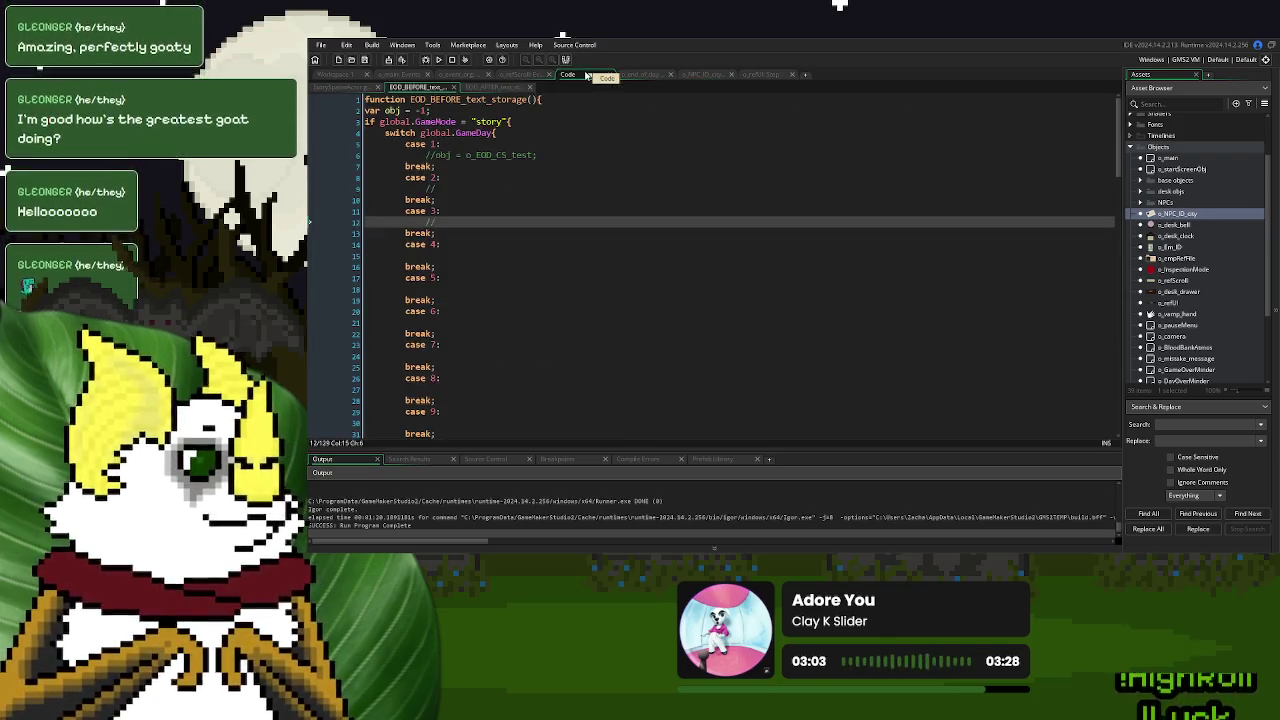
left_click(641, 77)
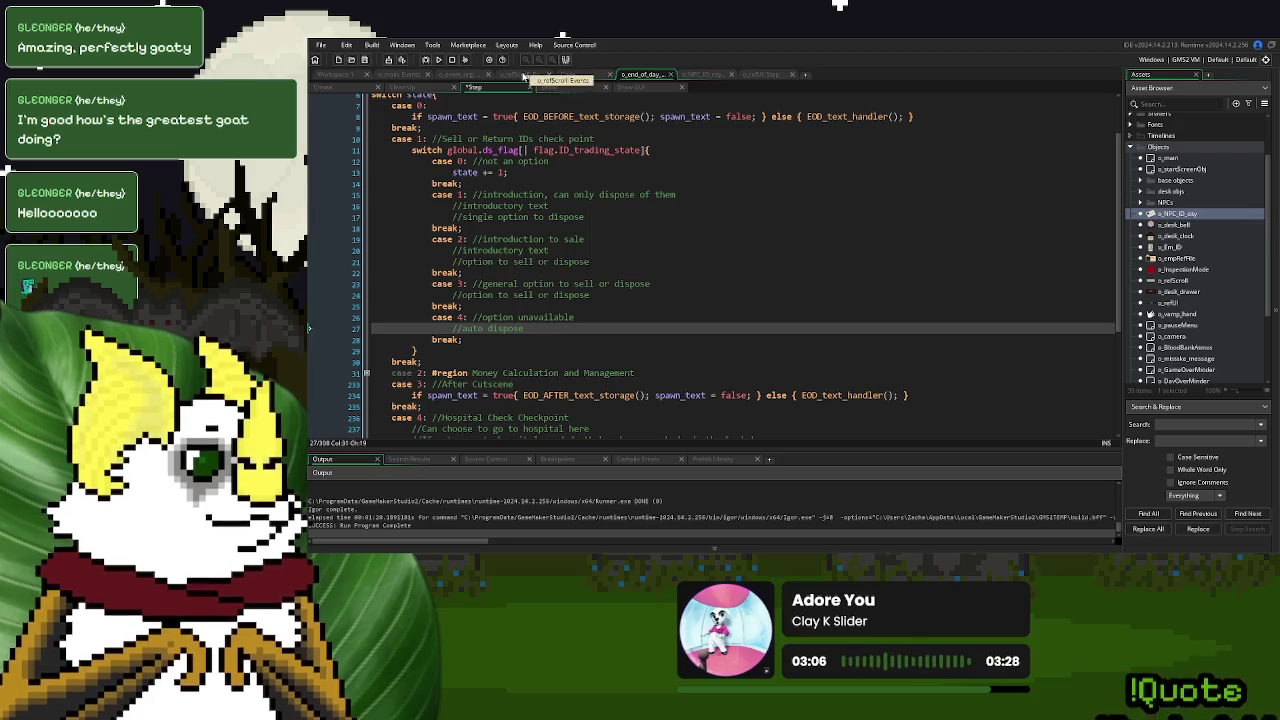
left_click(447, 76)
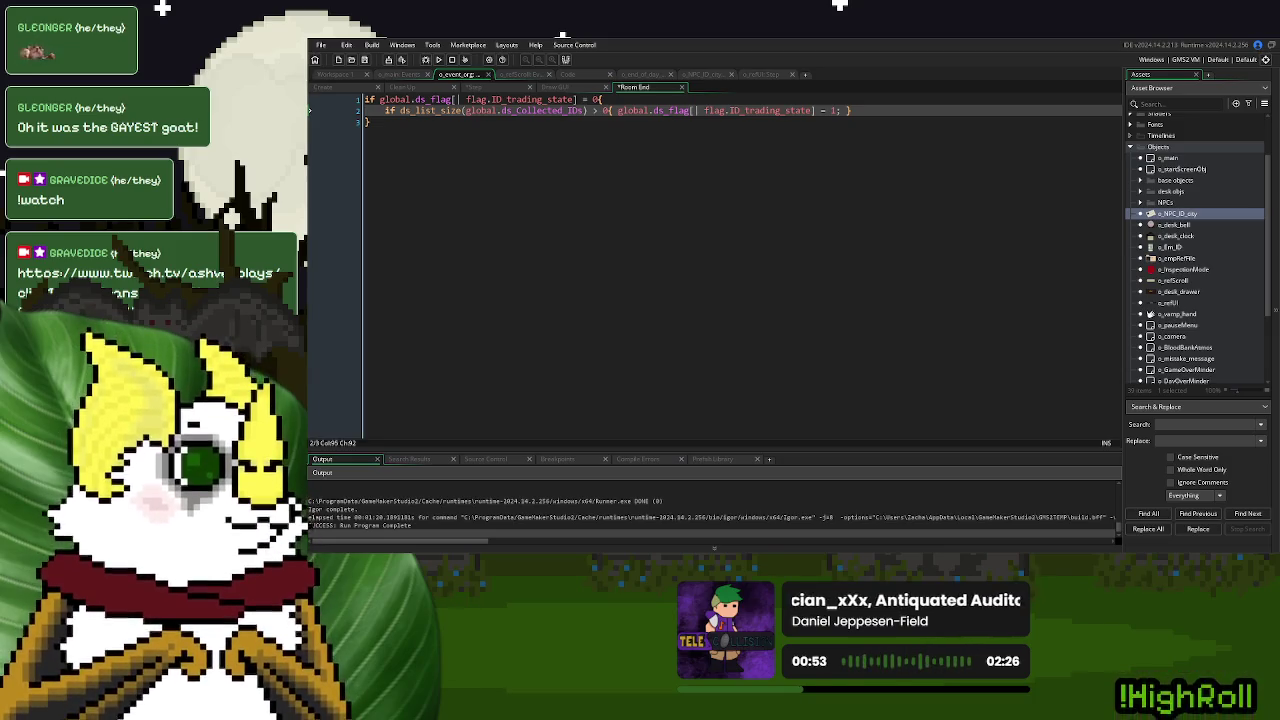
left_click(748, 197)
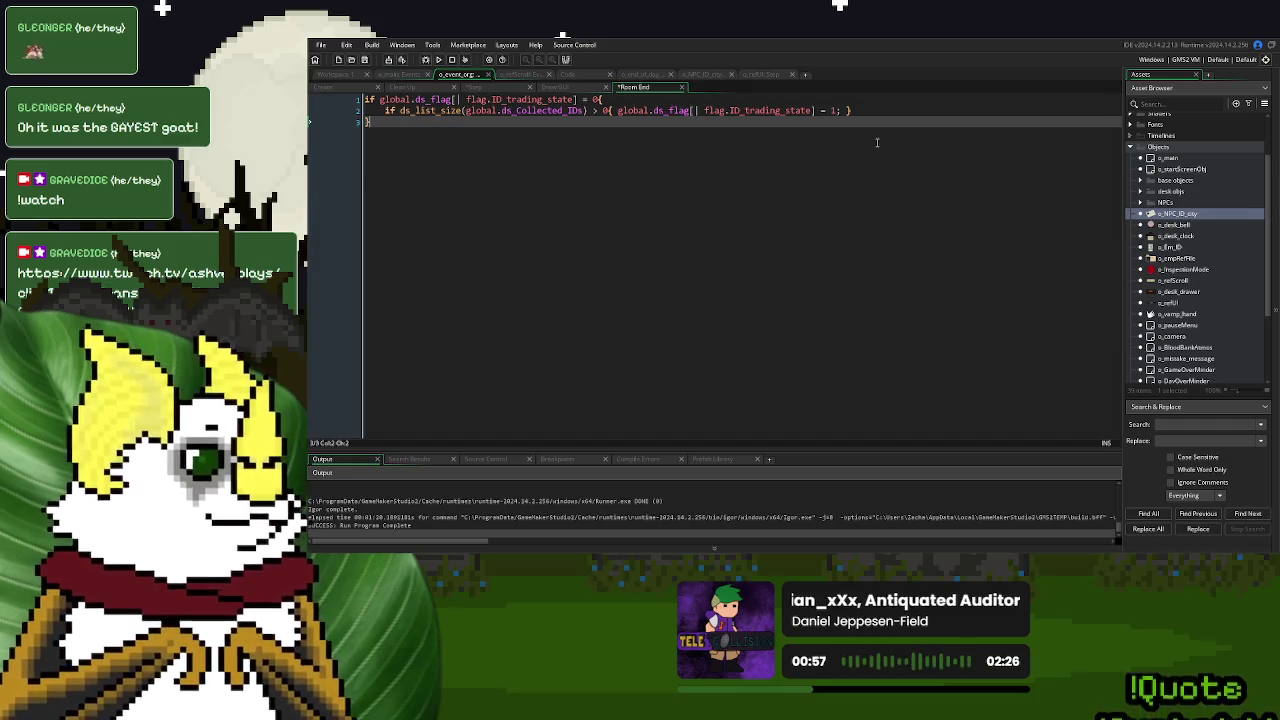
Look through the o_refUI Step, NPC ID, and EOD_BEFORE_text_storage code tabs
left_click(762, 75)
left_click(767, 288)
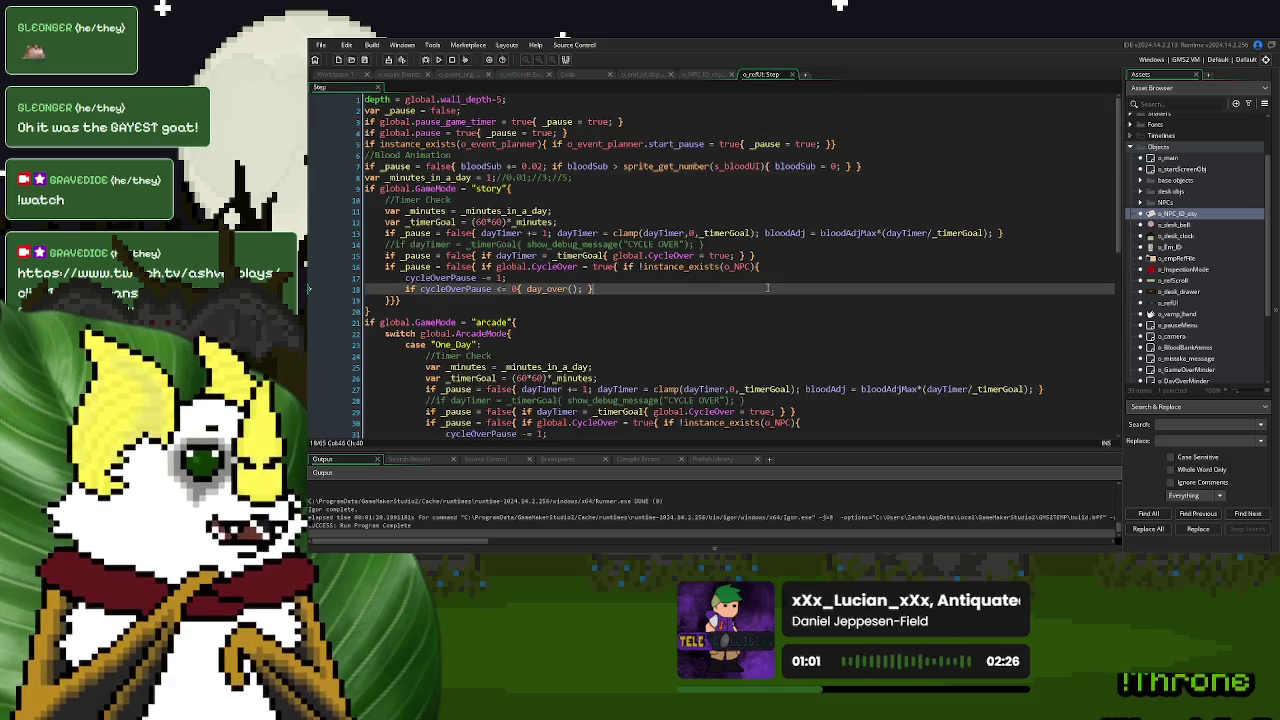
scroll(767, 284, "down", 6)
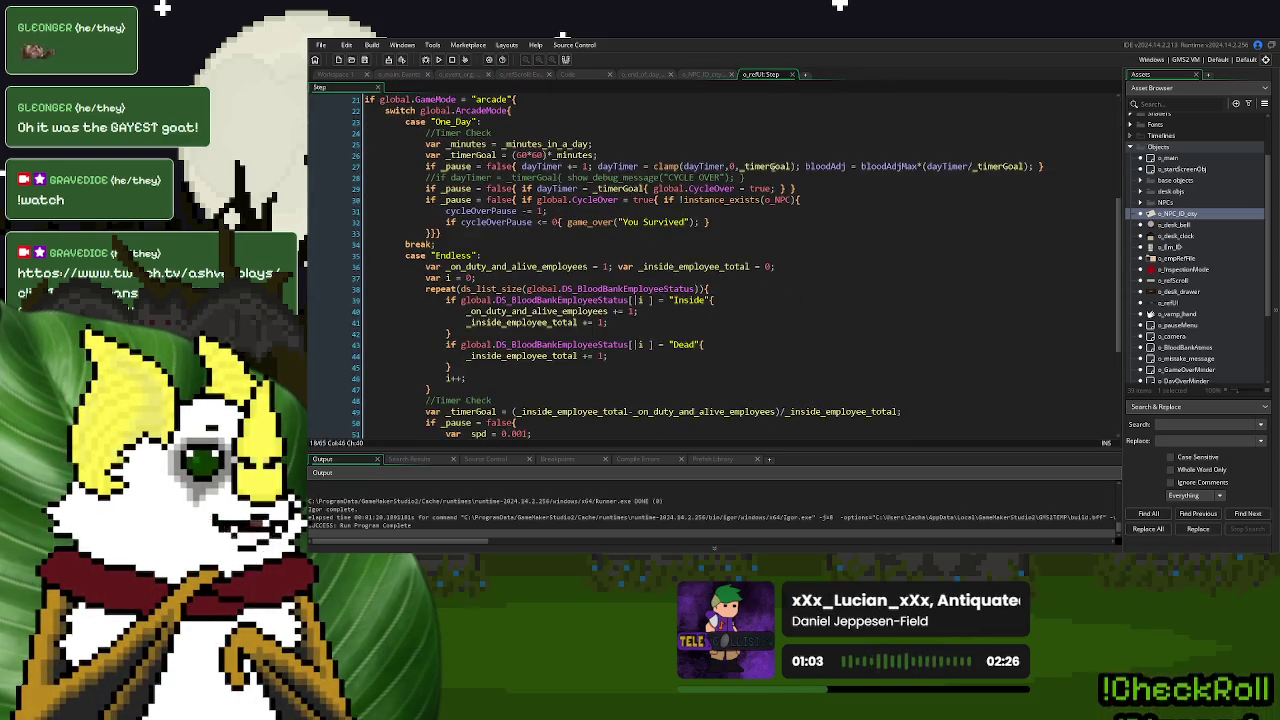
left_click(710, 77)
left_click(584, 76)
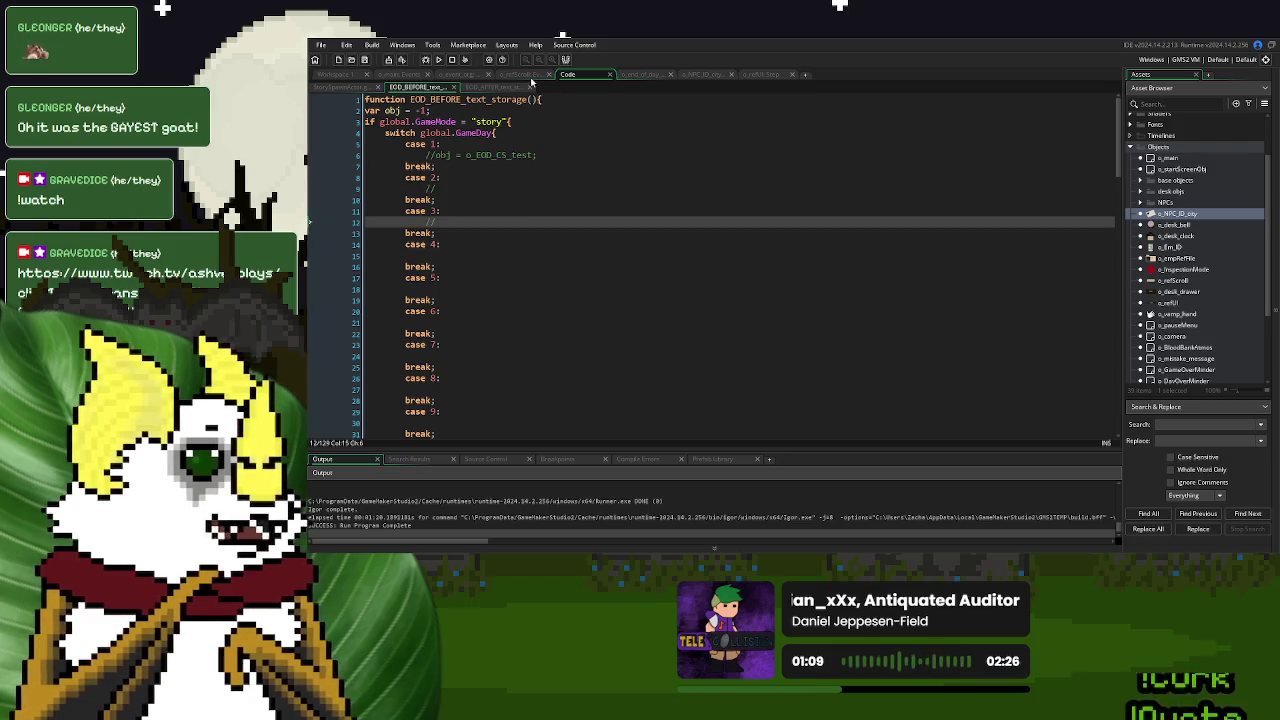
left_click(758, 74)
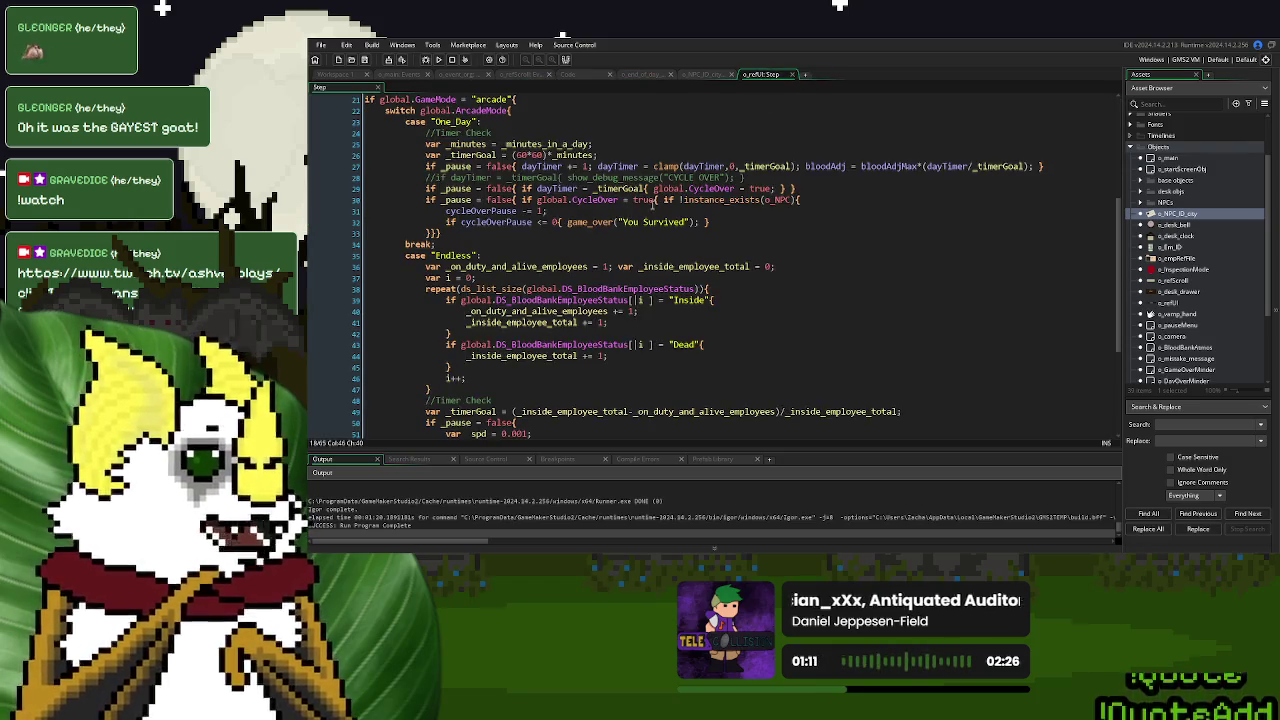
scroll(653, 203, "down", 5)
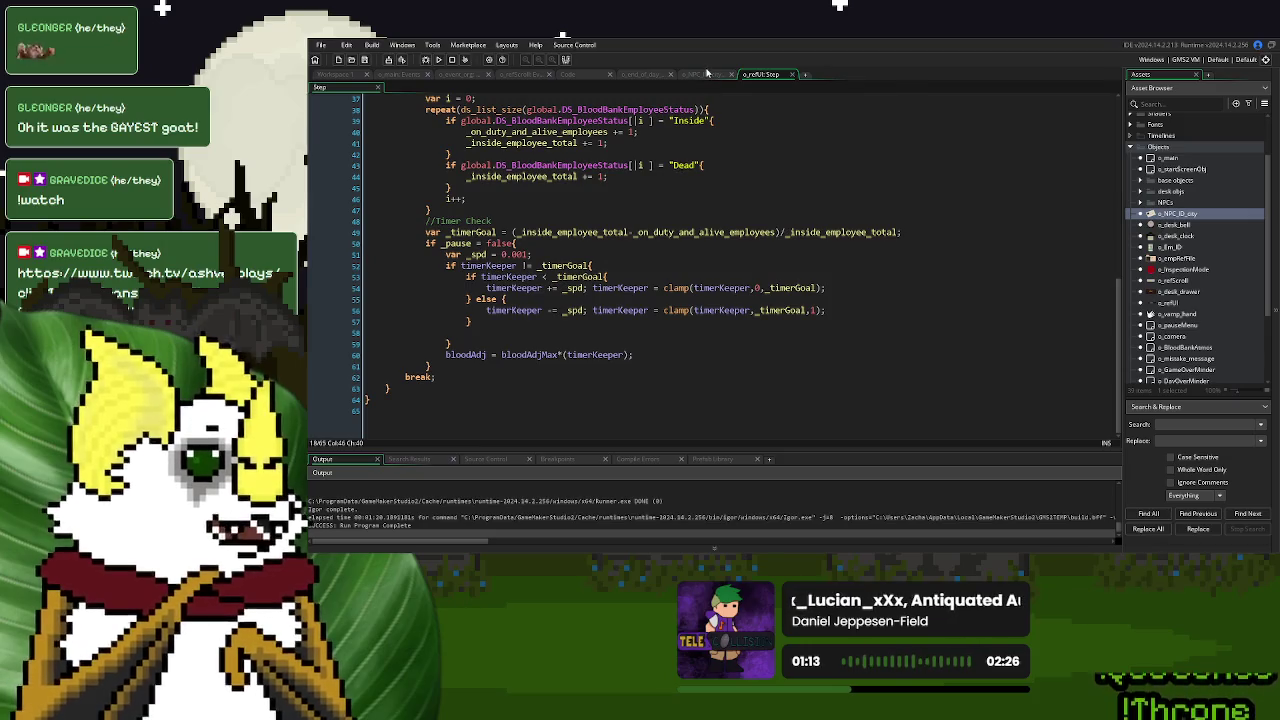
left_click(707, 74)
left_click(641, 74)
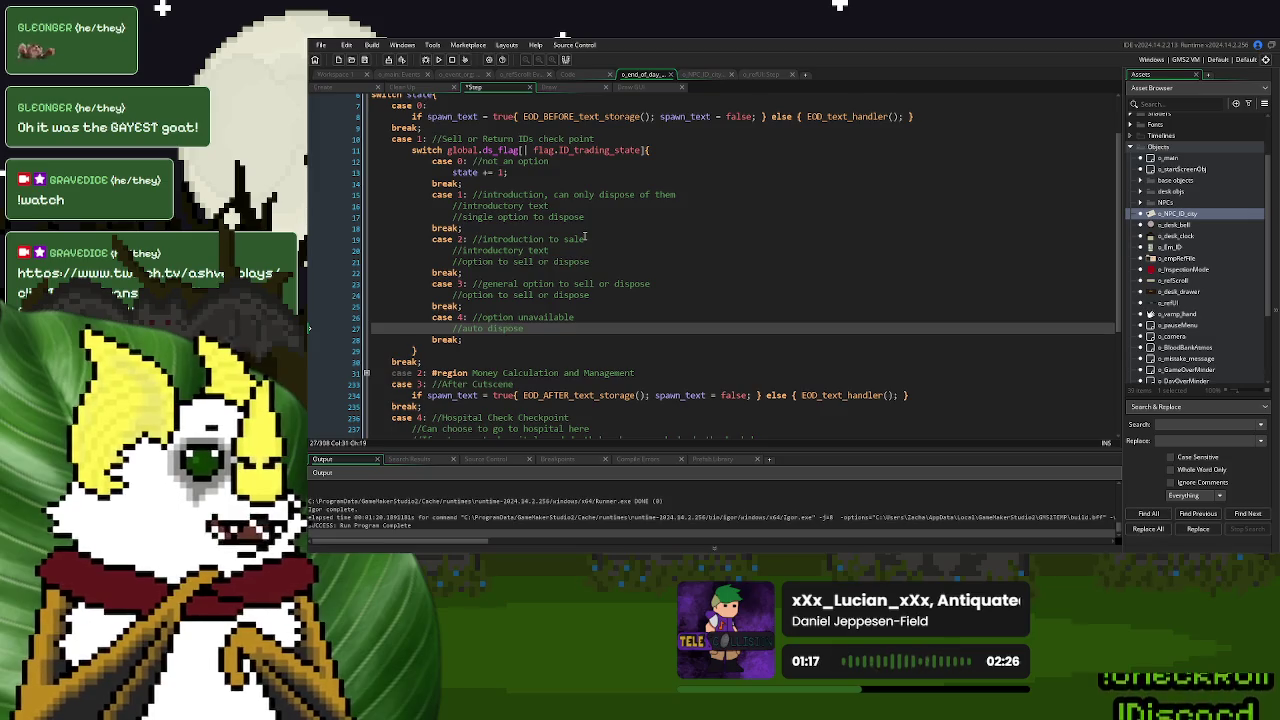
Select the ds_list_size(global.ds_Collected_IDs) check in Room End, then return to o_end_of_day's Step code
left_click(529, 76)
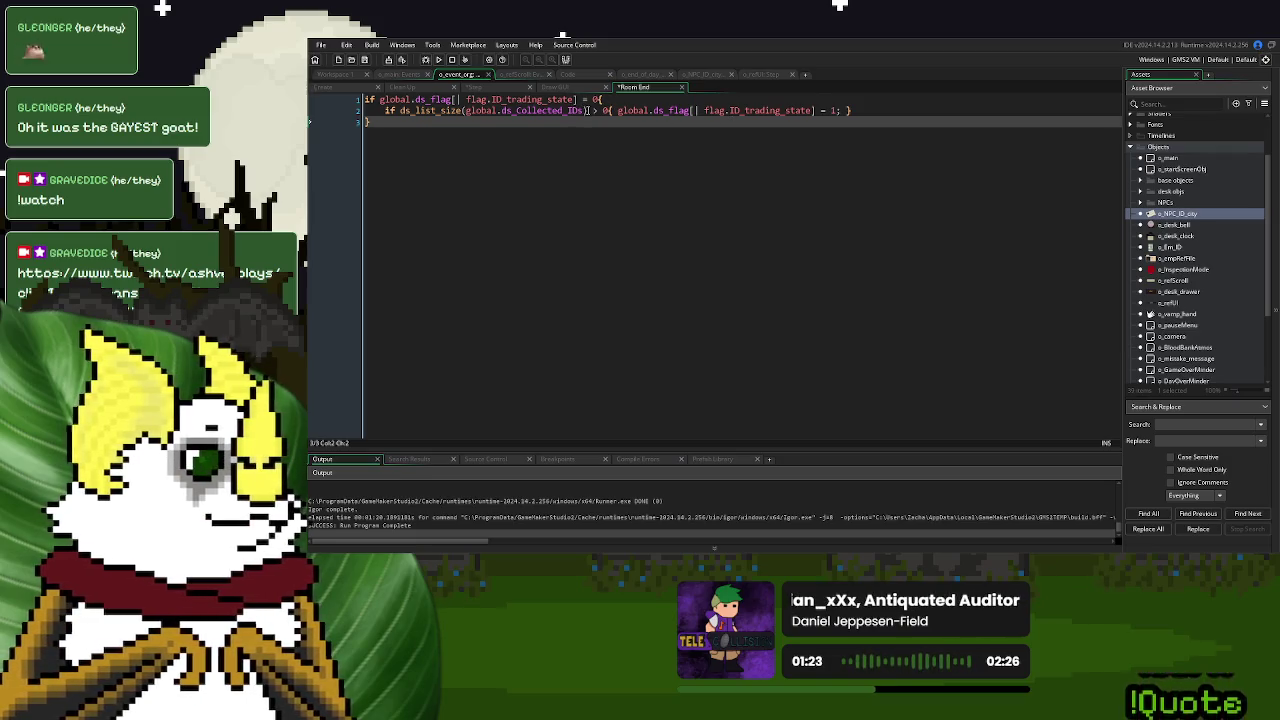
left_click_drag(587, 110, 386, 110)
left_click_drag(612, 110, 385, 112)
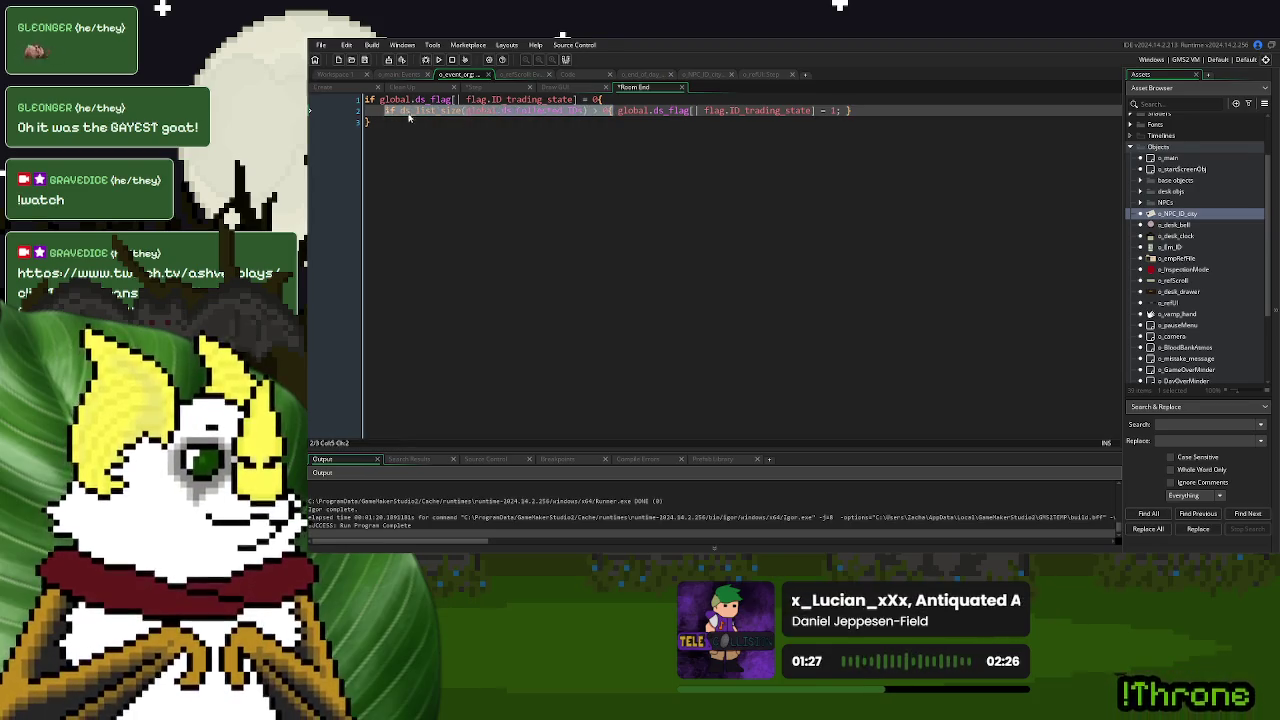
left_click(646, 75)
left_click(457, 249)
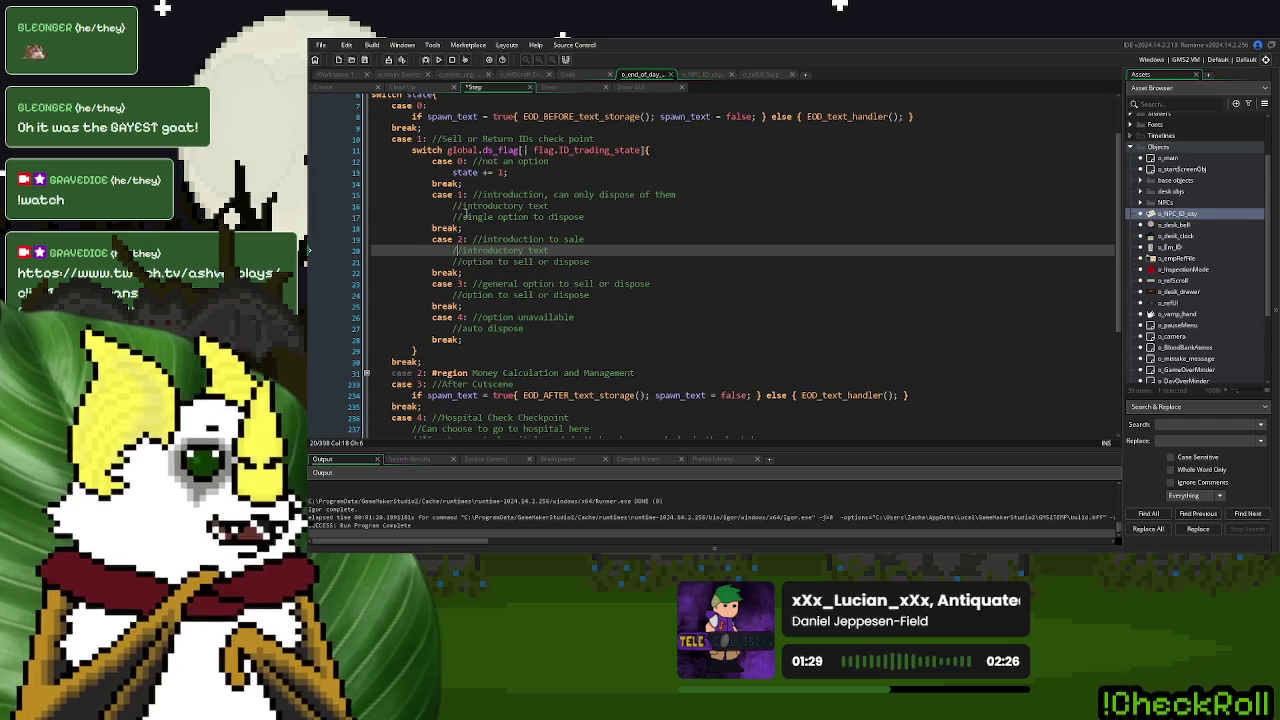
Paste the collected-IDs check under case 1 with an else { state += 1; } branch
left_click(447, 205)
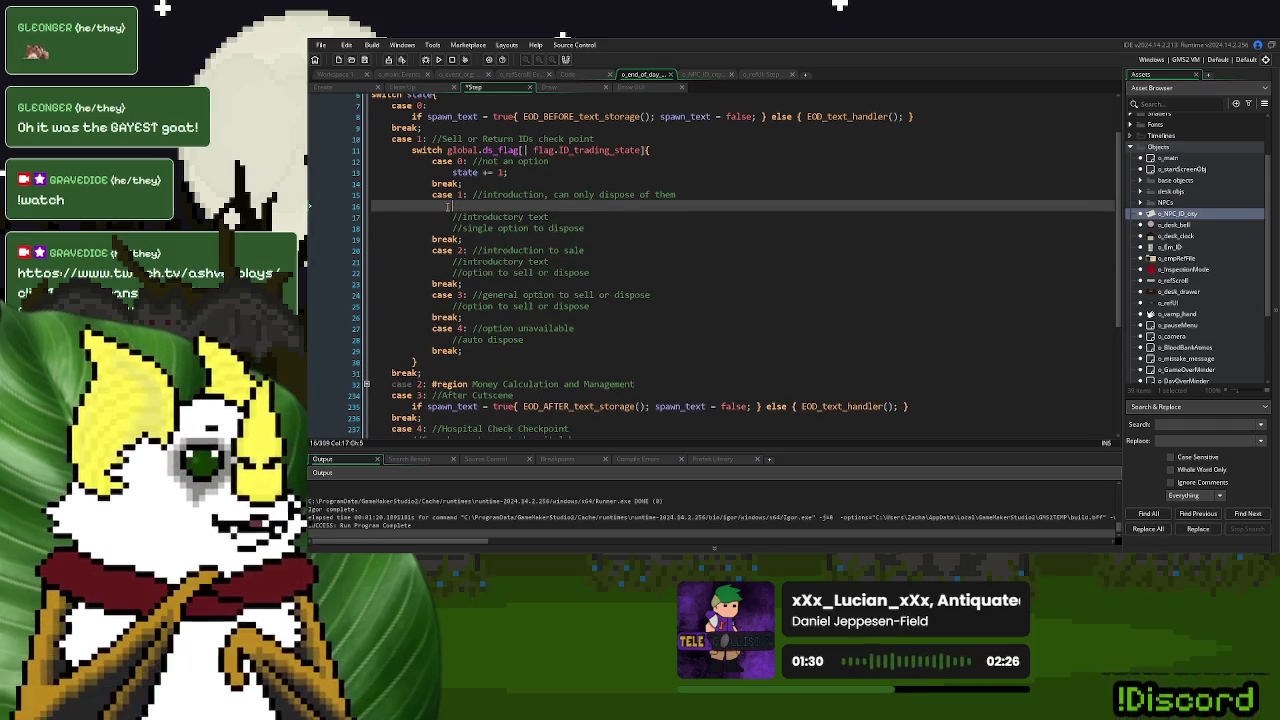
type("if ds_list_size(global.ds_Collected_IDs) > 0{")
key("Return")
key("Return")
type("else {  }")
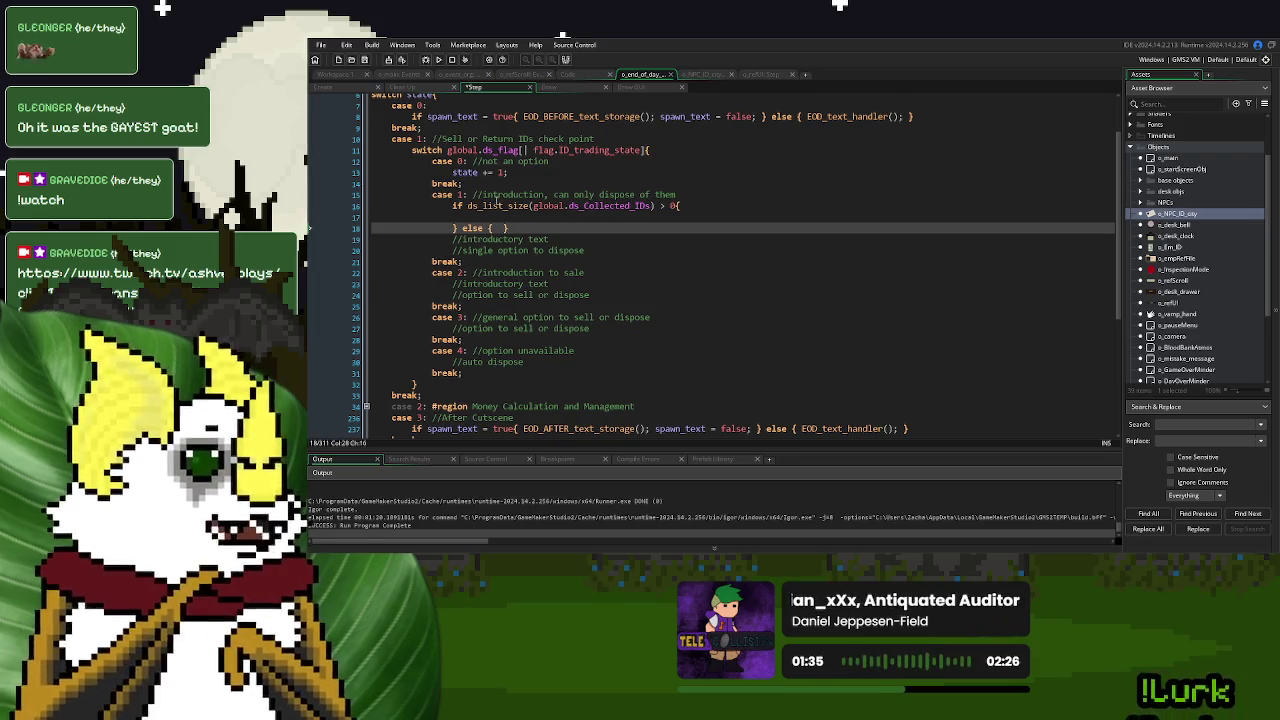
left_click_drag(509, 172, 452, 172)
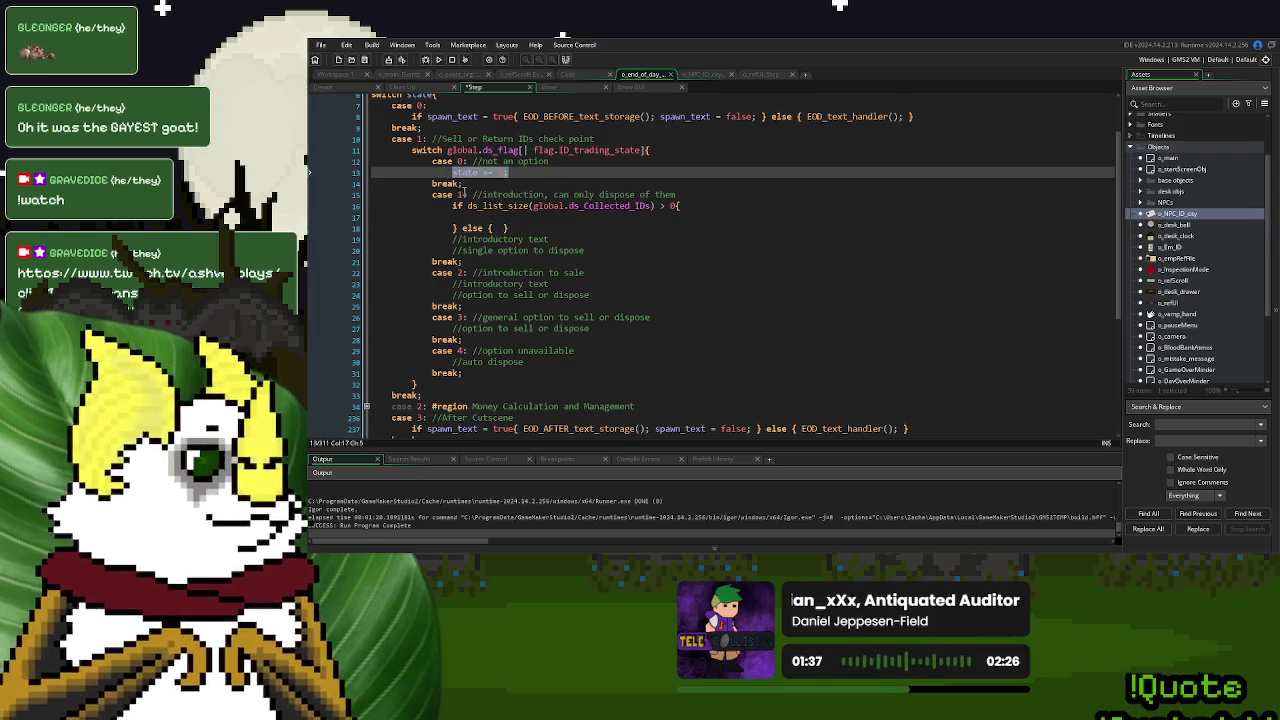
key("ctrl+c")
left_click(497, 228)
key("ctrl+v")
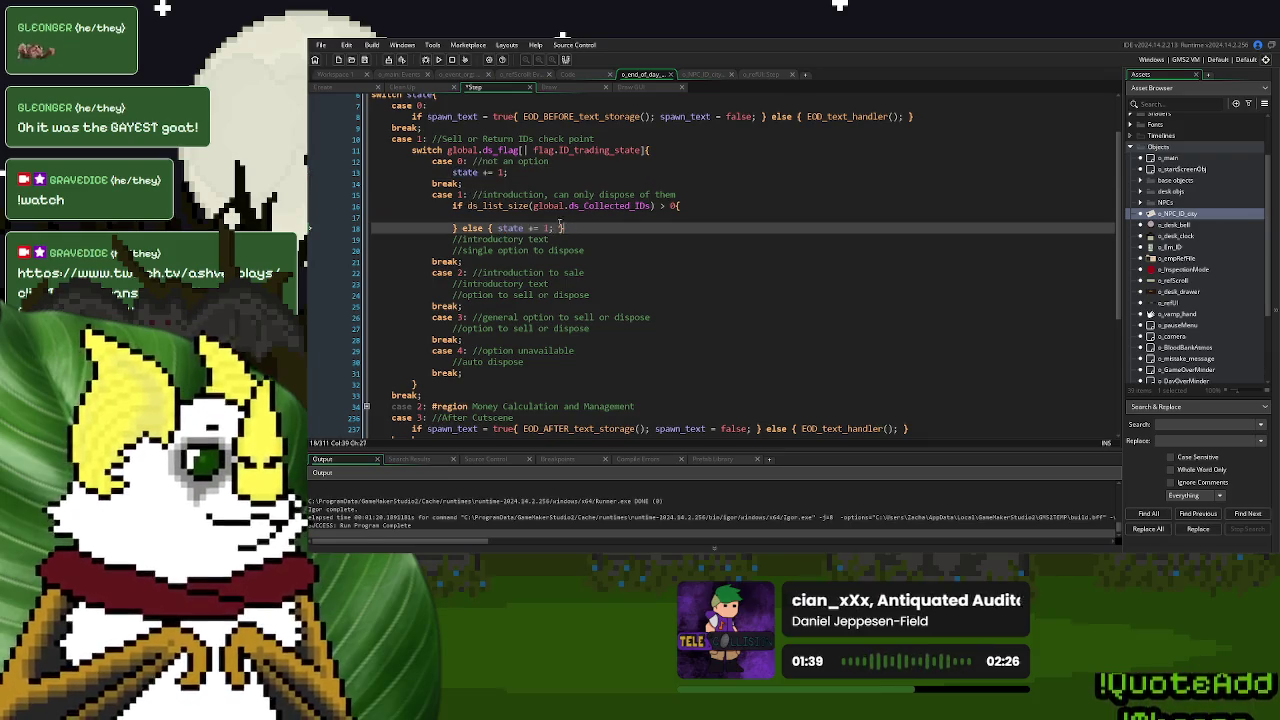
Copy case 1's if/else block into cases 2, 3 and 4
left_click_drag(565, 228, 457, 206)
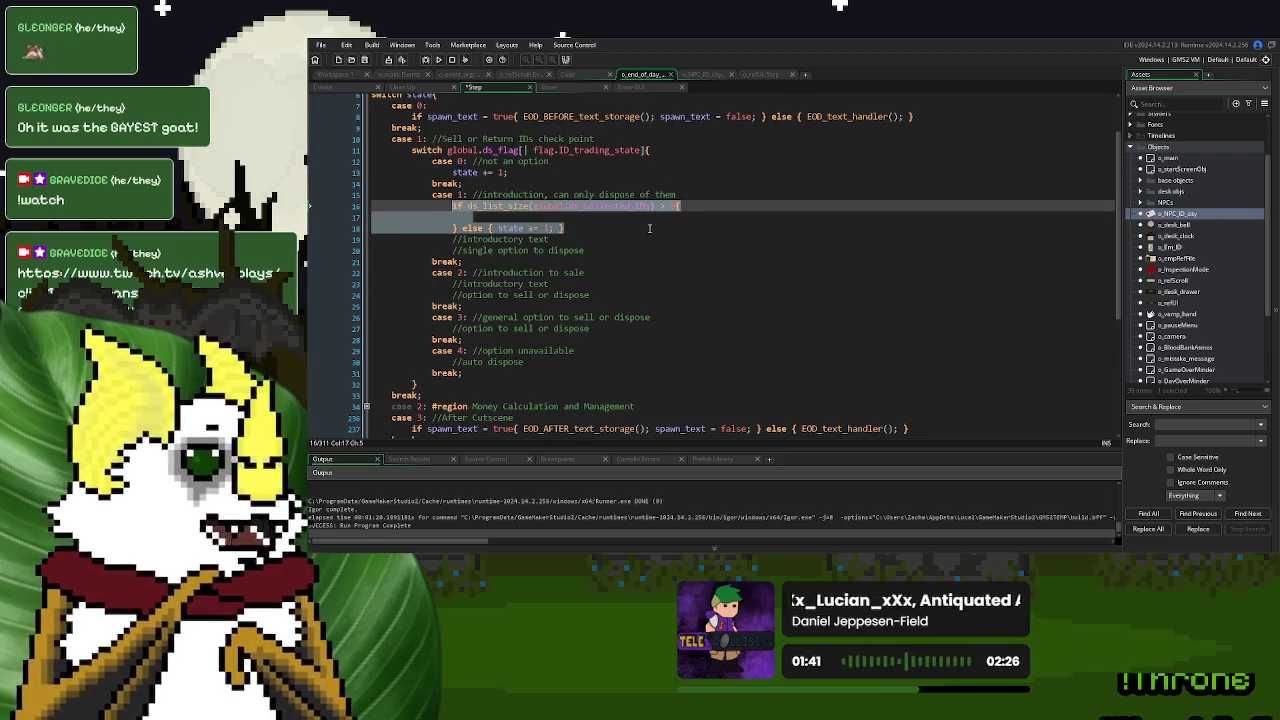
left_click(604, 230)
left_click_drag(604, 230, 711, 196)
key("ctrl+c")
left_click(615, 272)
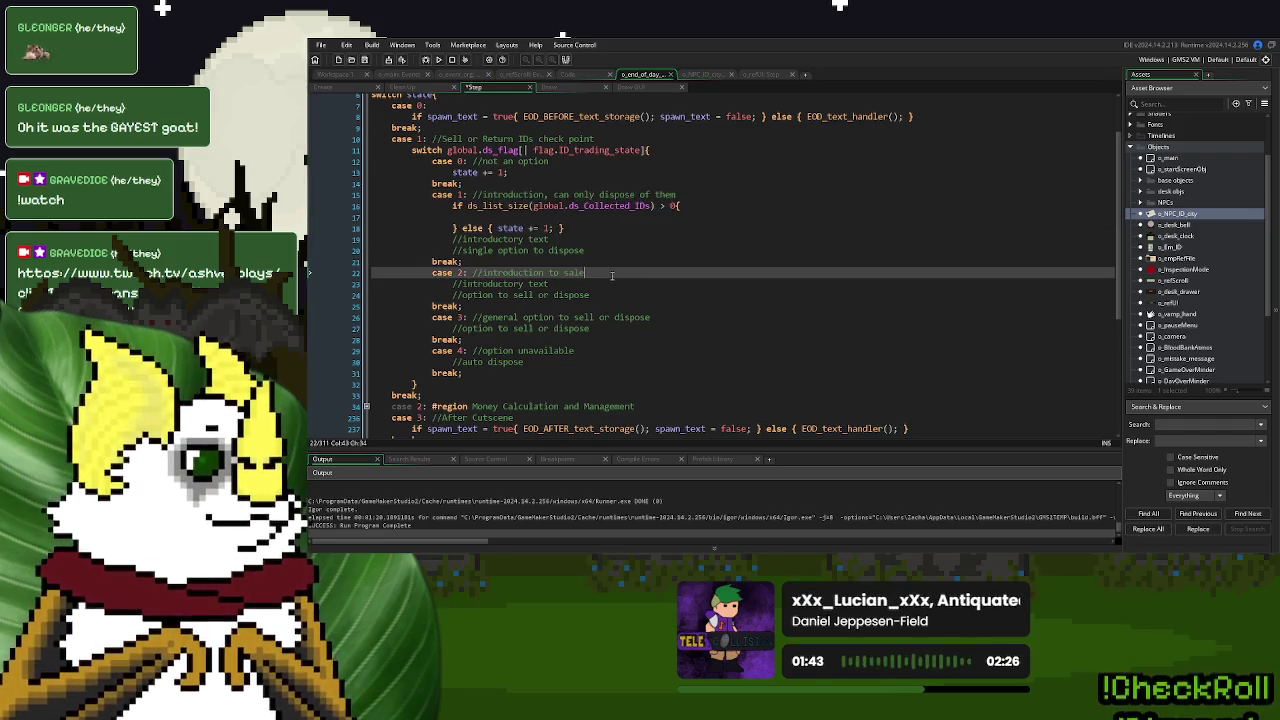
key("ctrl+v")
left_click(687, 350)
key("ctrl+v")
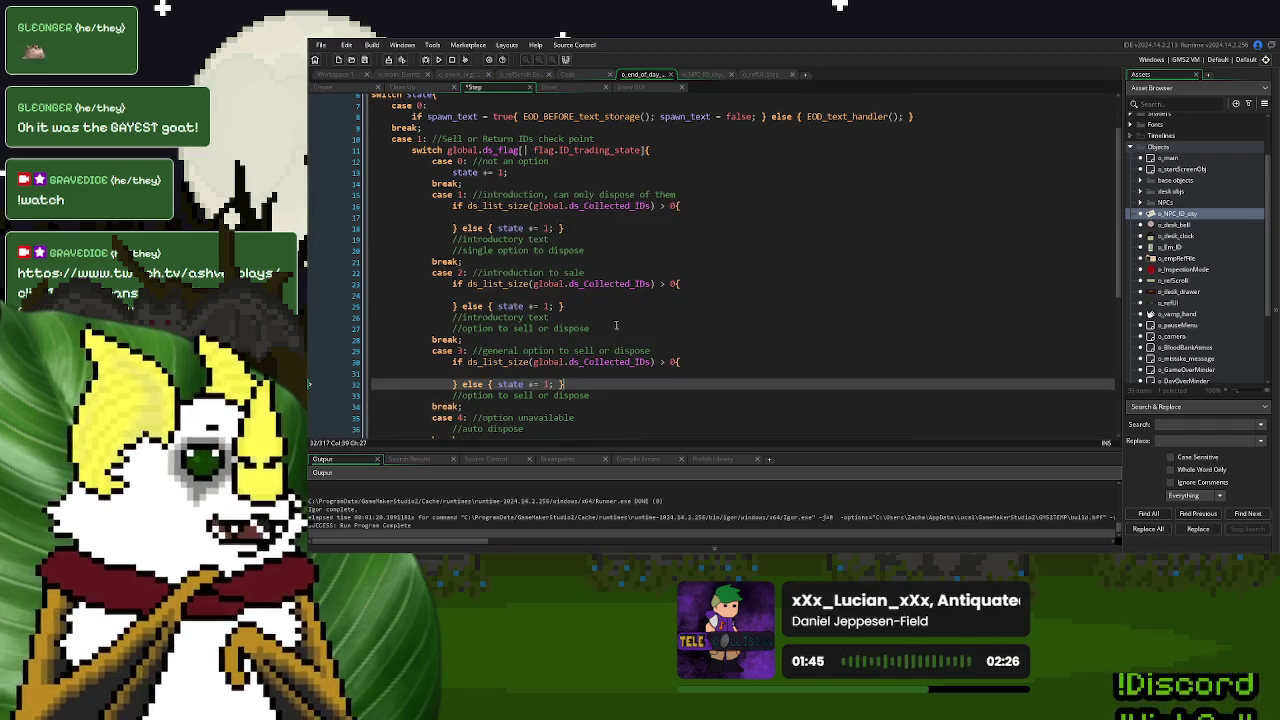
left_click(605, 414)
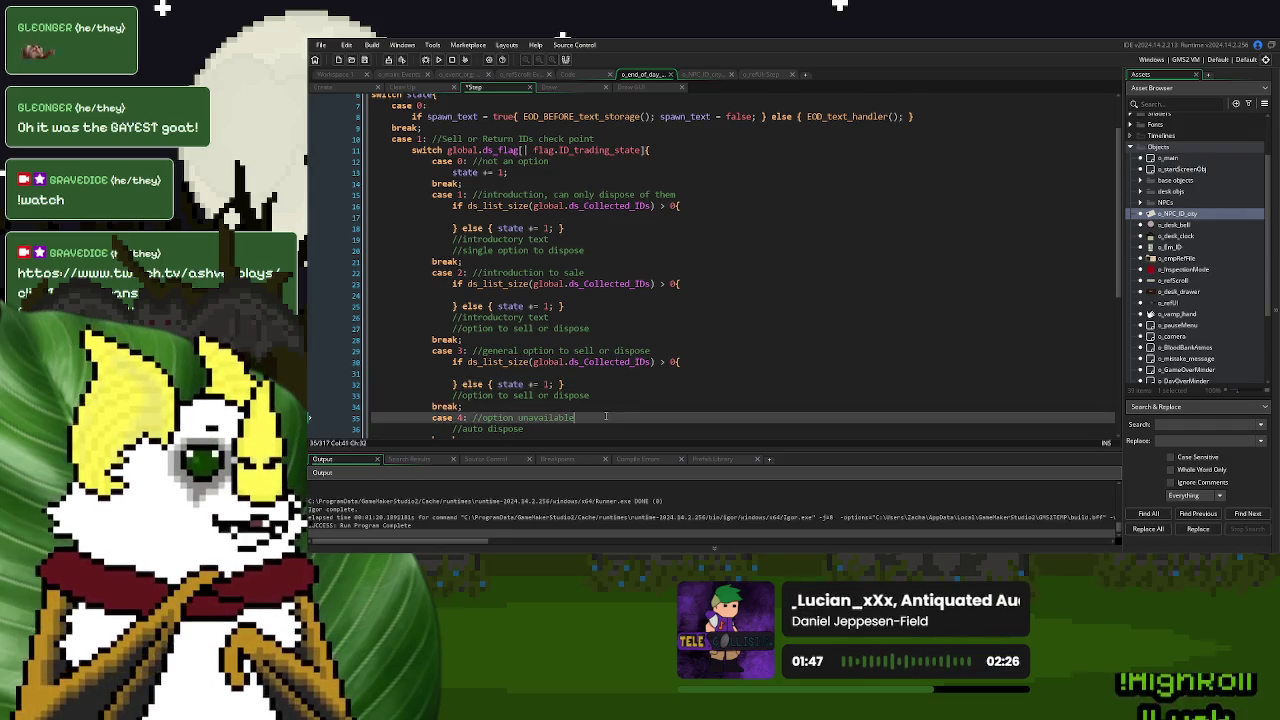
key("ctrl+v")
Move the comments of cases 1, 2 and 3 inside their if-branches and delete leftover blank lines
mouse_move(605, 232)
left_mouse_down()
mouse_move(450, 216)
mouse_move(474, 199)
left_mouse_up()
left_click(601, 223)
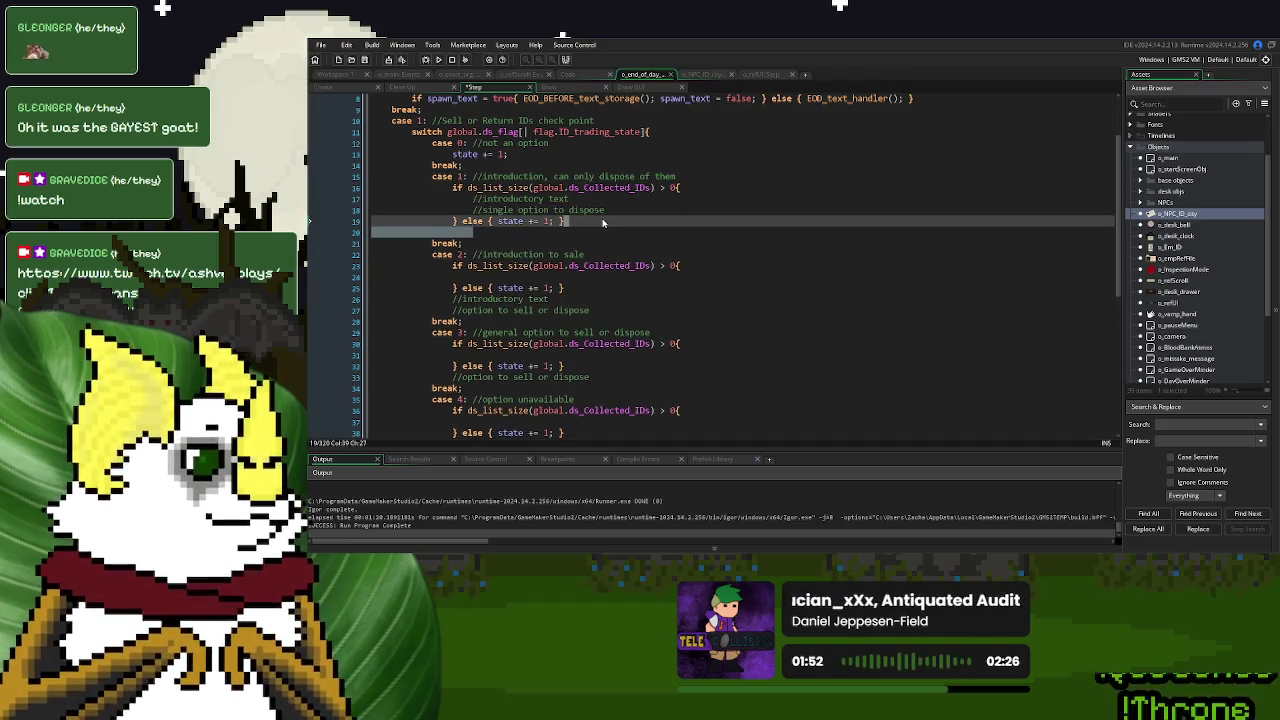
key("Delete")
mouse_move(609, 298)
left_mouse_down()
mouse_move(450, 288)
mouse_move(488, 289)
mouse_move(497, 268)
left_mouse_up()
left_click(580, 297)
left_click(585, 291)
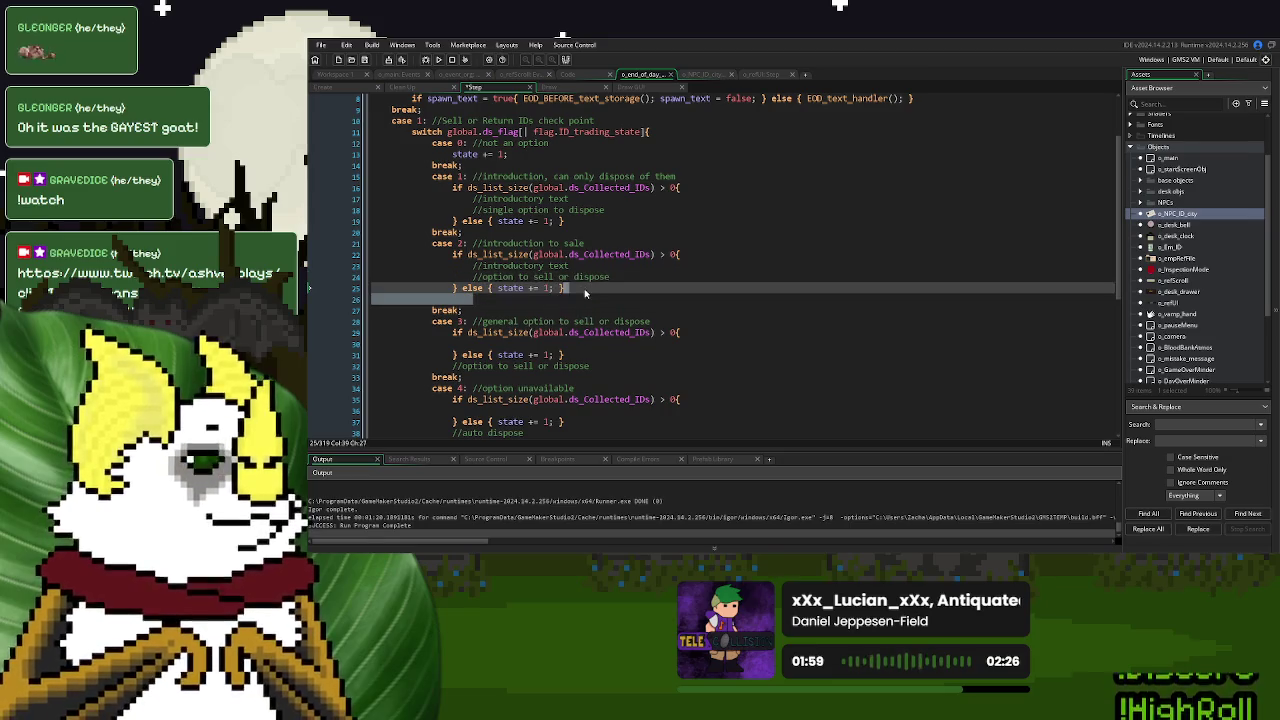
key("Delete")
left_click_drag(595, 355, 452, 355)
key("ctrl+x")
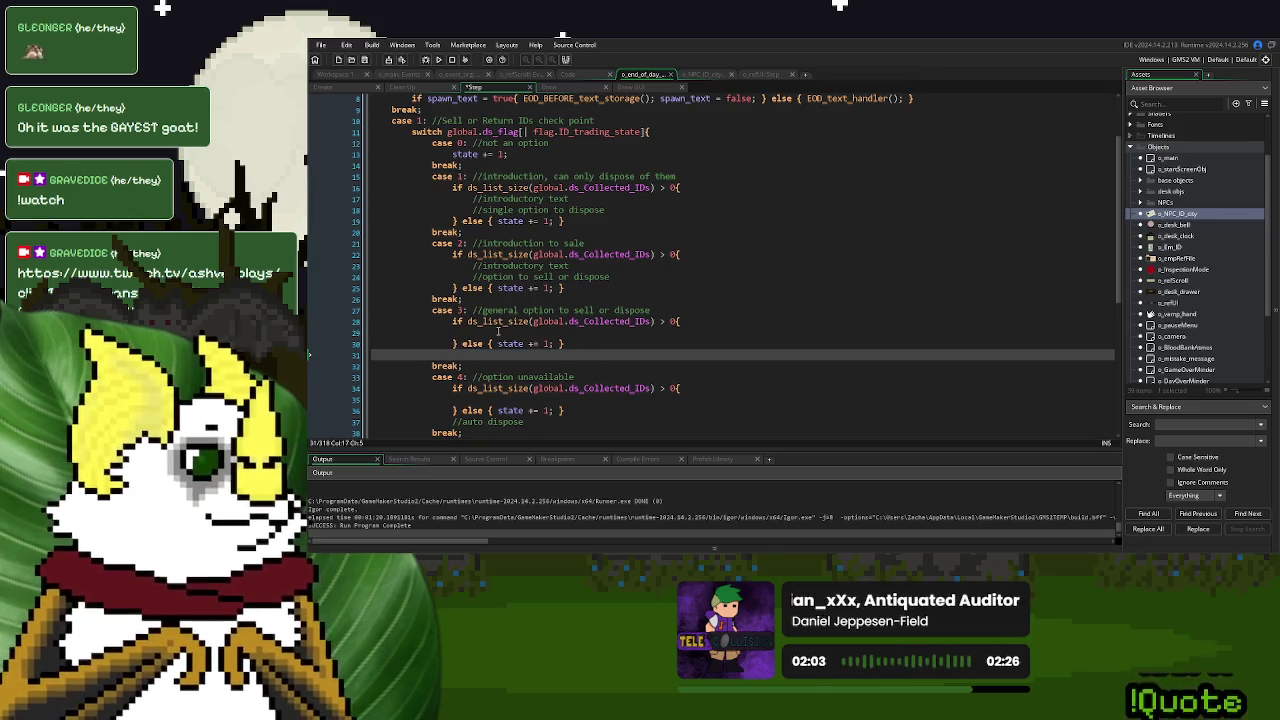
left_click(500, 332)
key("ctrl+v")
left_click(593, 346)
key("Delete")
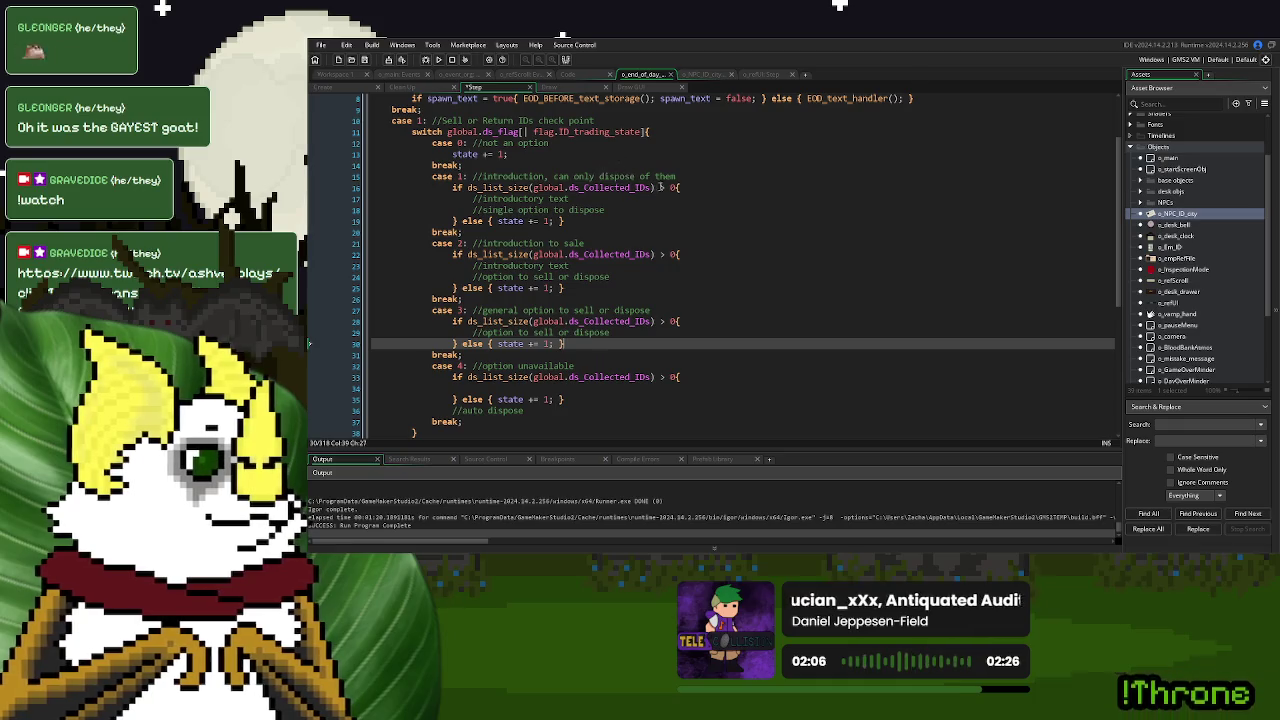
Move case 4's //auto dispose comment into its if-branch, then begin undoing the comment moves
left_click(538, 412)
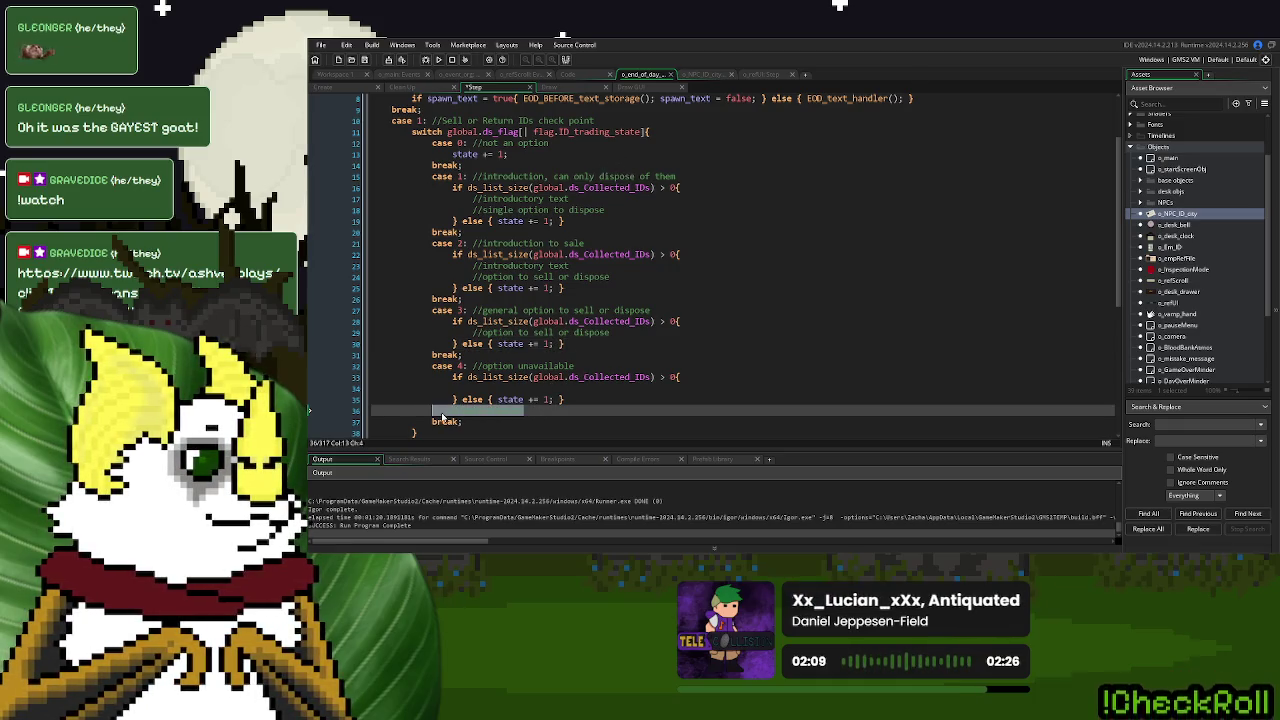
key("shift+Home")
key("ctrl+x")
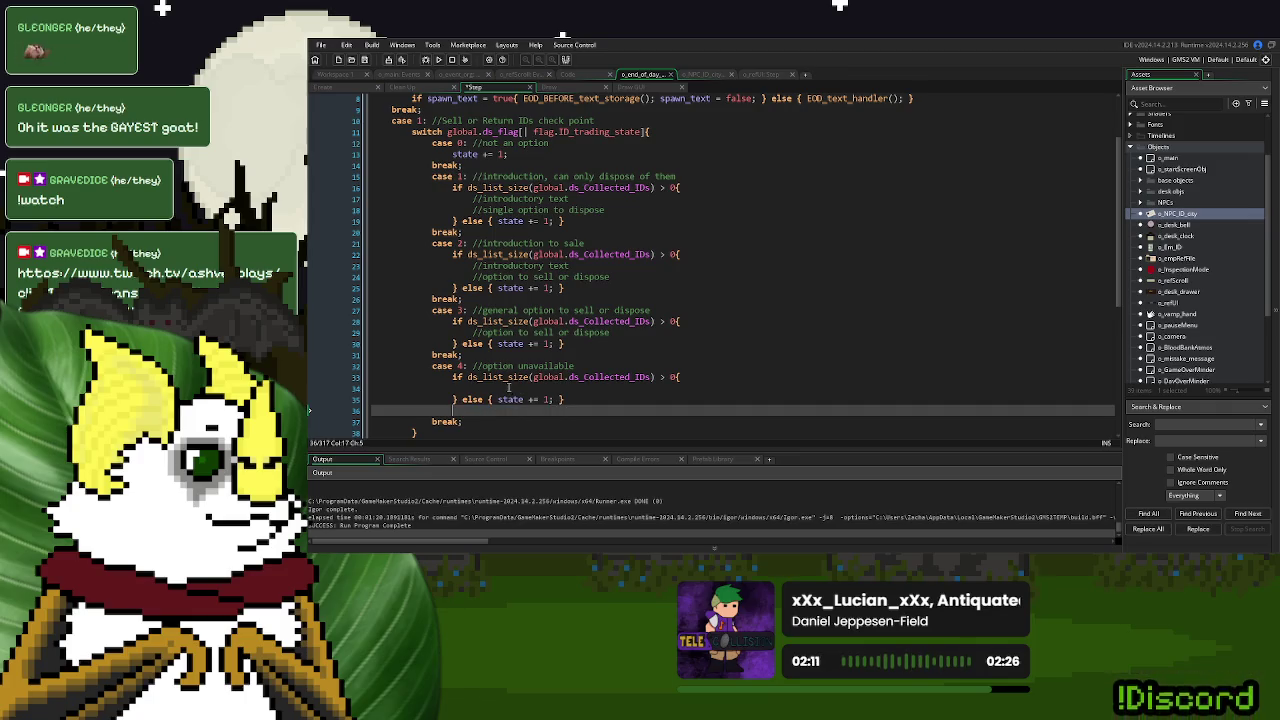
key("Up")
key("Up")
key("ctrl+v")
left_click(591, 403)
key("Delete")
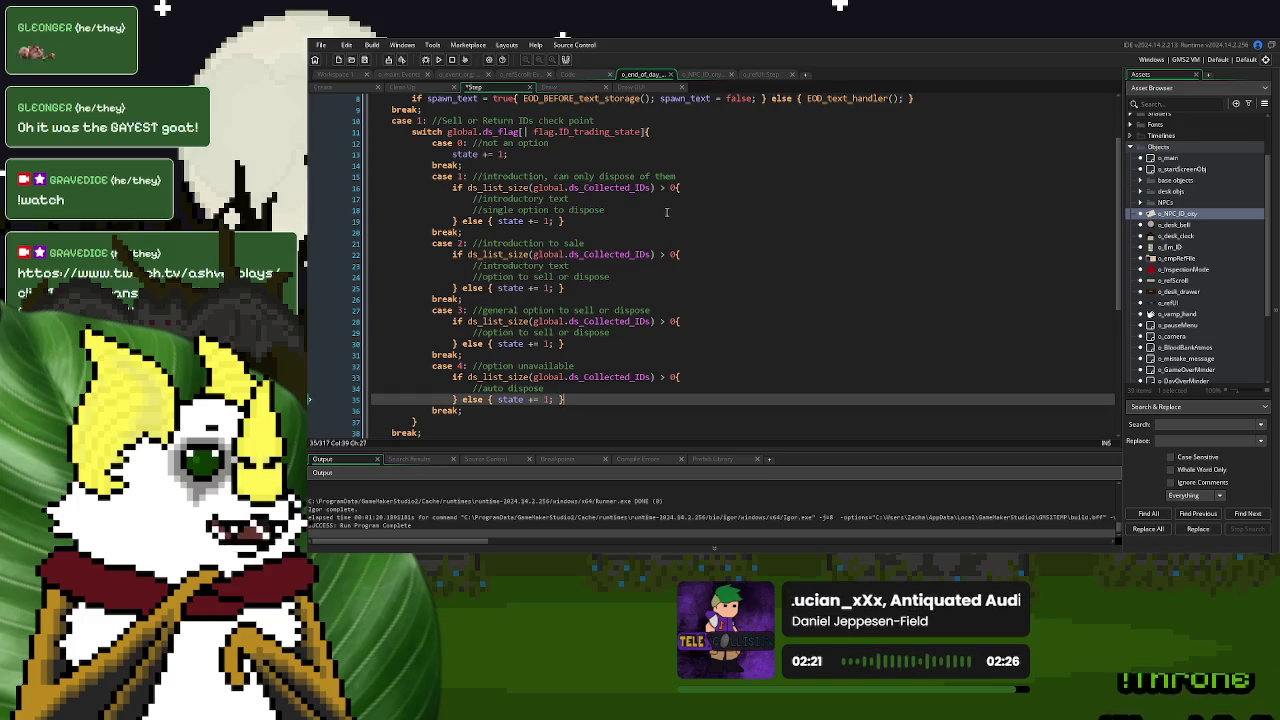
key("ctrl+z")
key("ctrl+z")
key("ctrl+z")
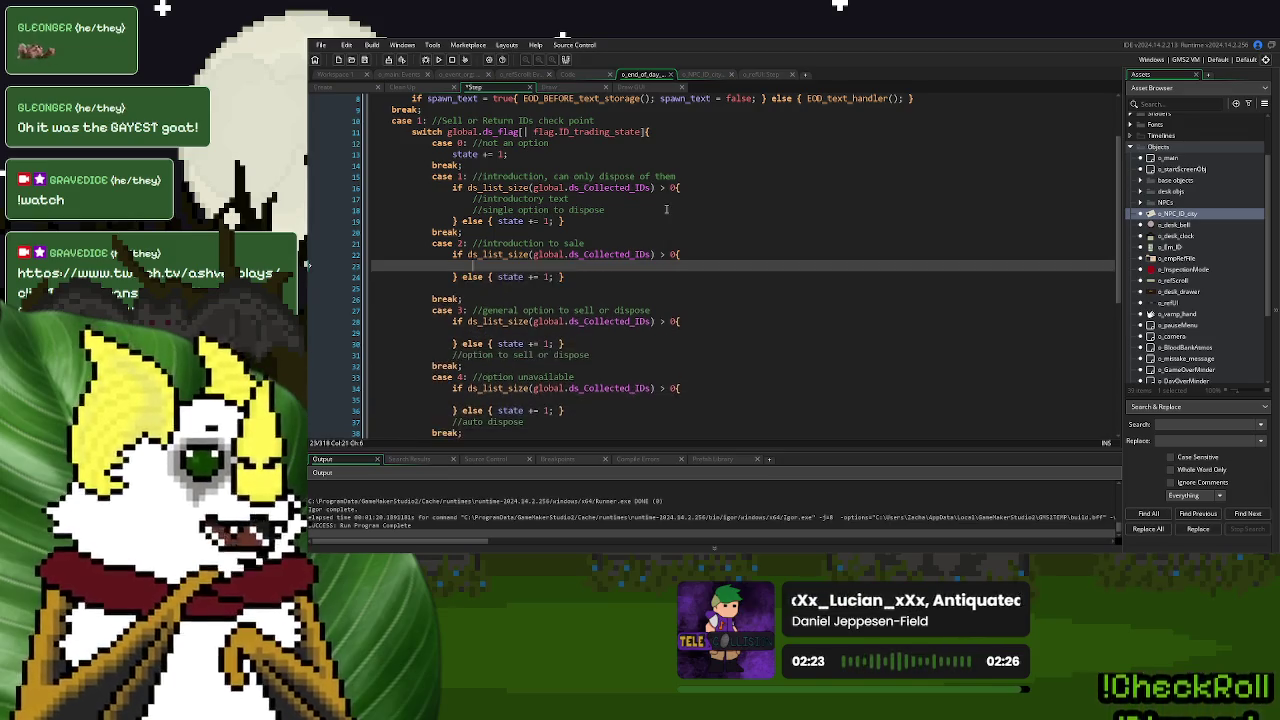
Undo the per-case checks and wrap the whole switch in one ds_list_size check, with else state += 1
key("ctrl+z")
key("ctrl+z")
key("ctrl+z")
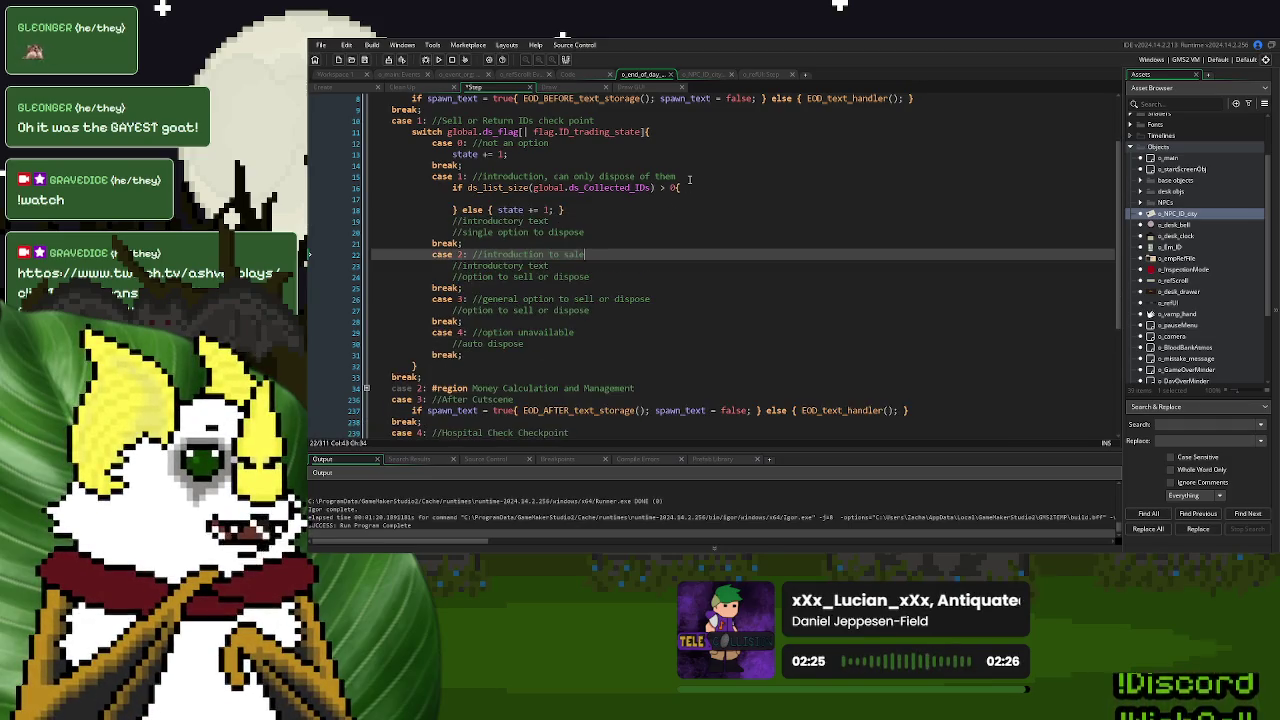
left_click(688, 185)
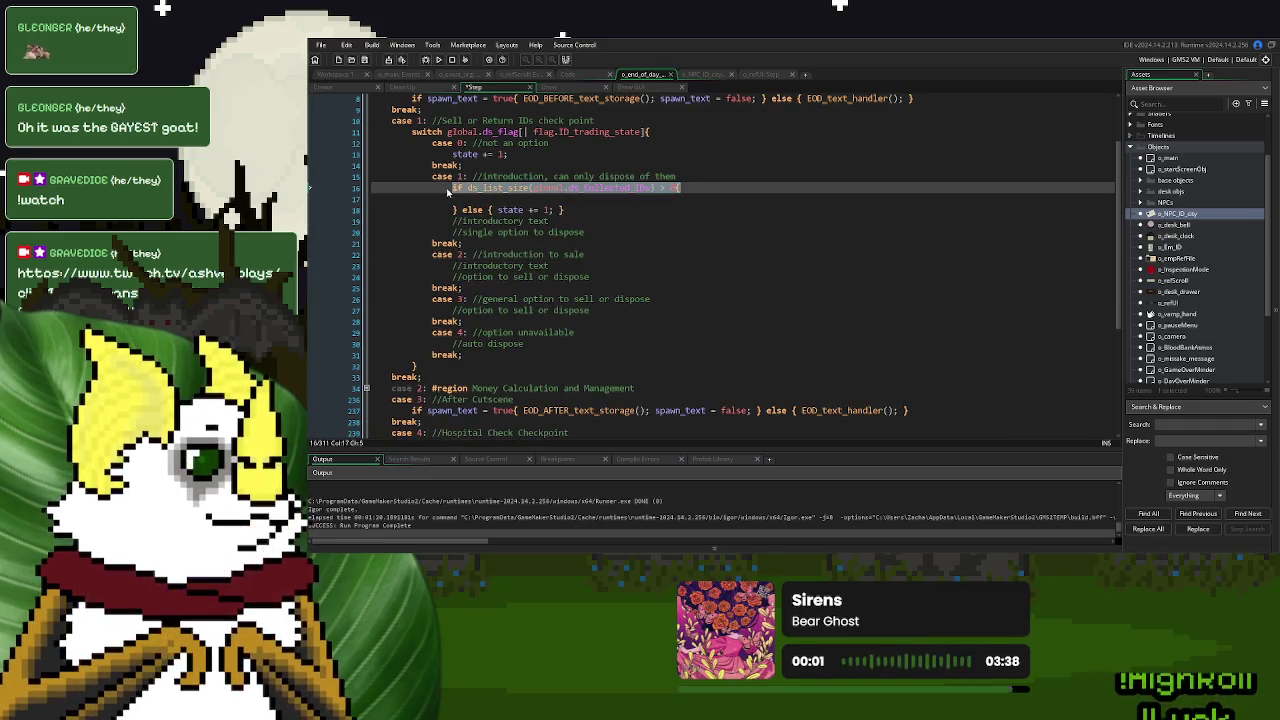
key("ctrl+z")
key("ctrl+z")
key("ctrl+z")
key("ctrl+z")
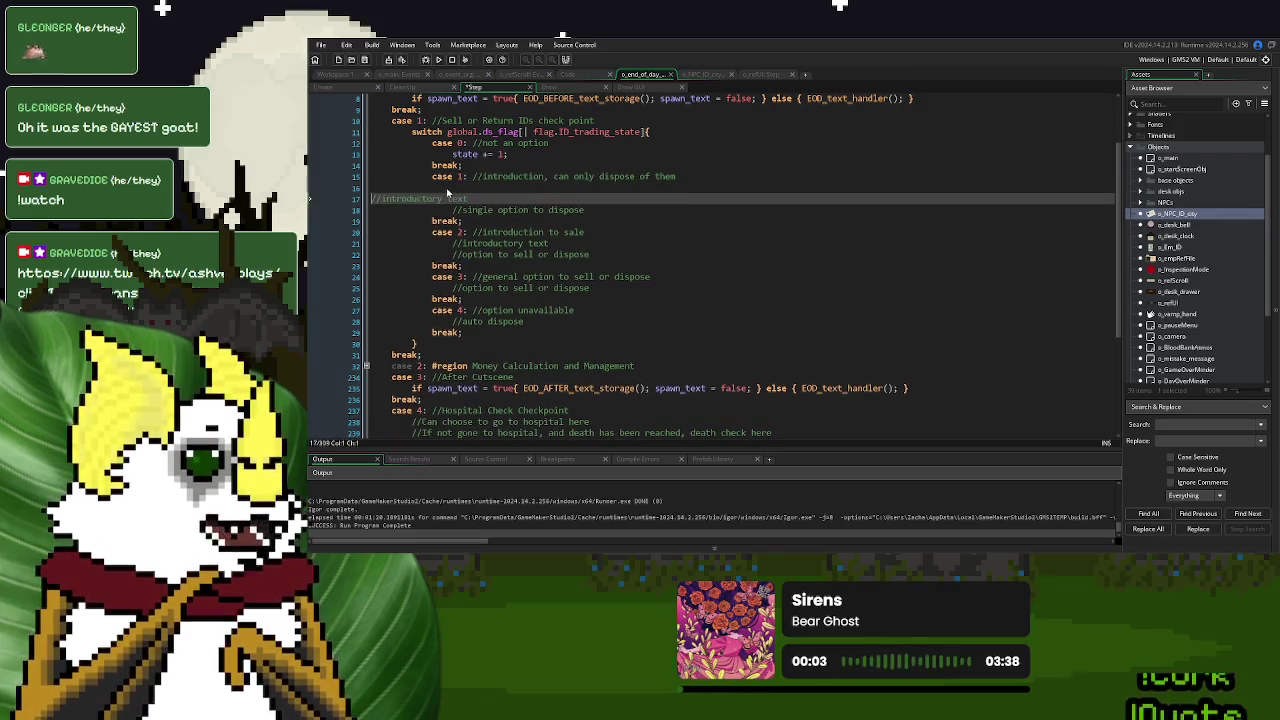
left_click(409, 132)
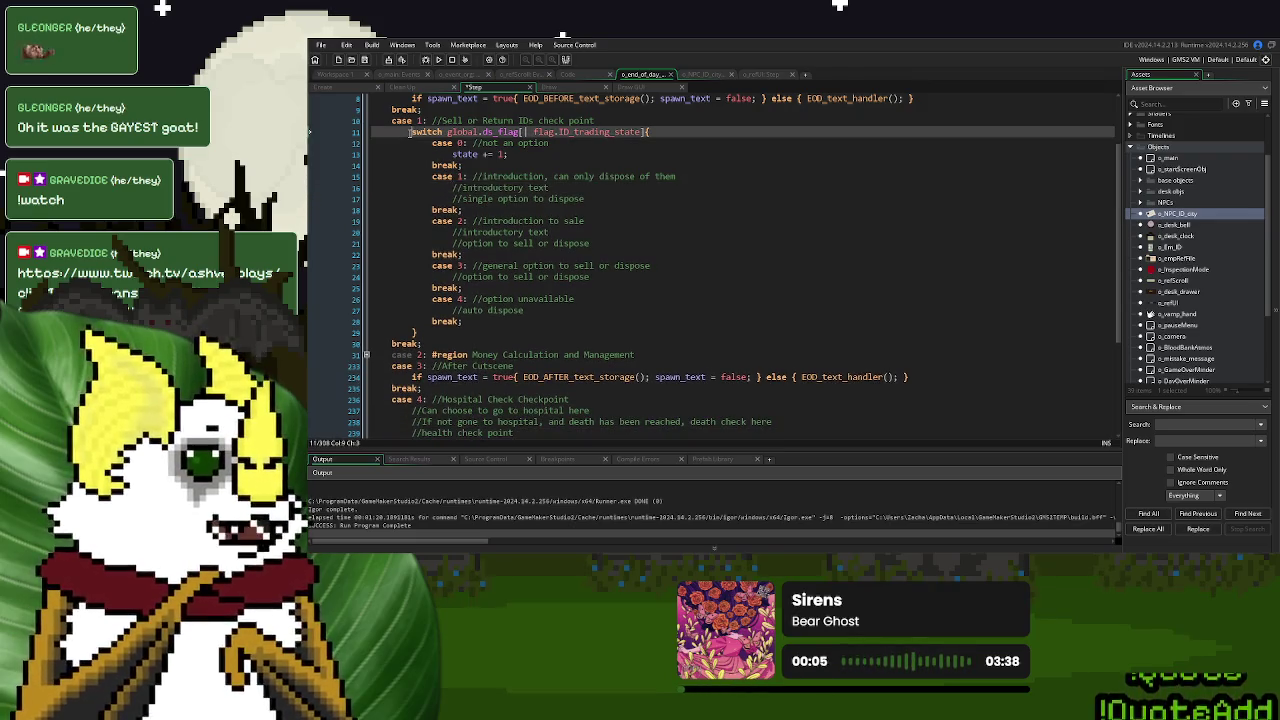
key("ctrl+y")
left_click(467, 346)
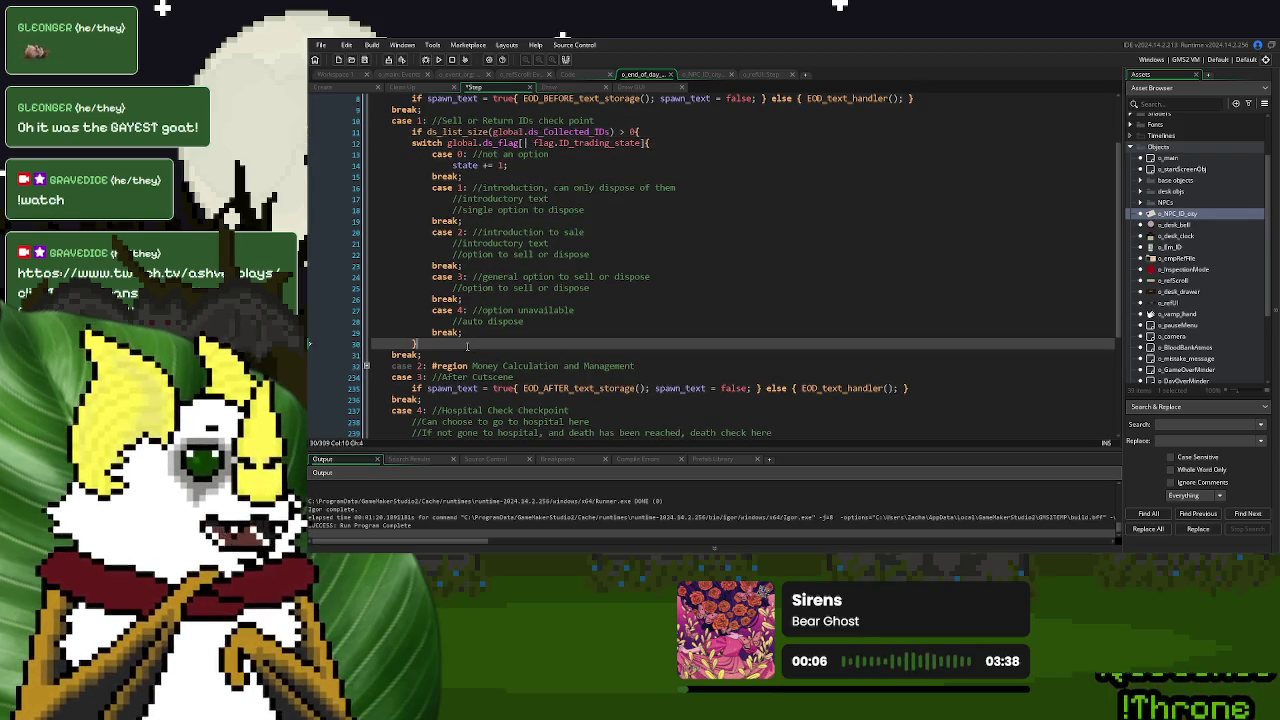
type("} else ")
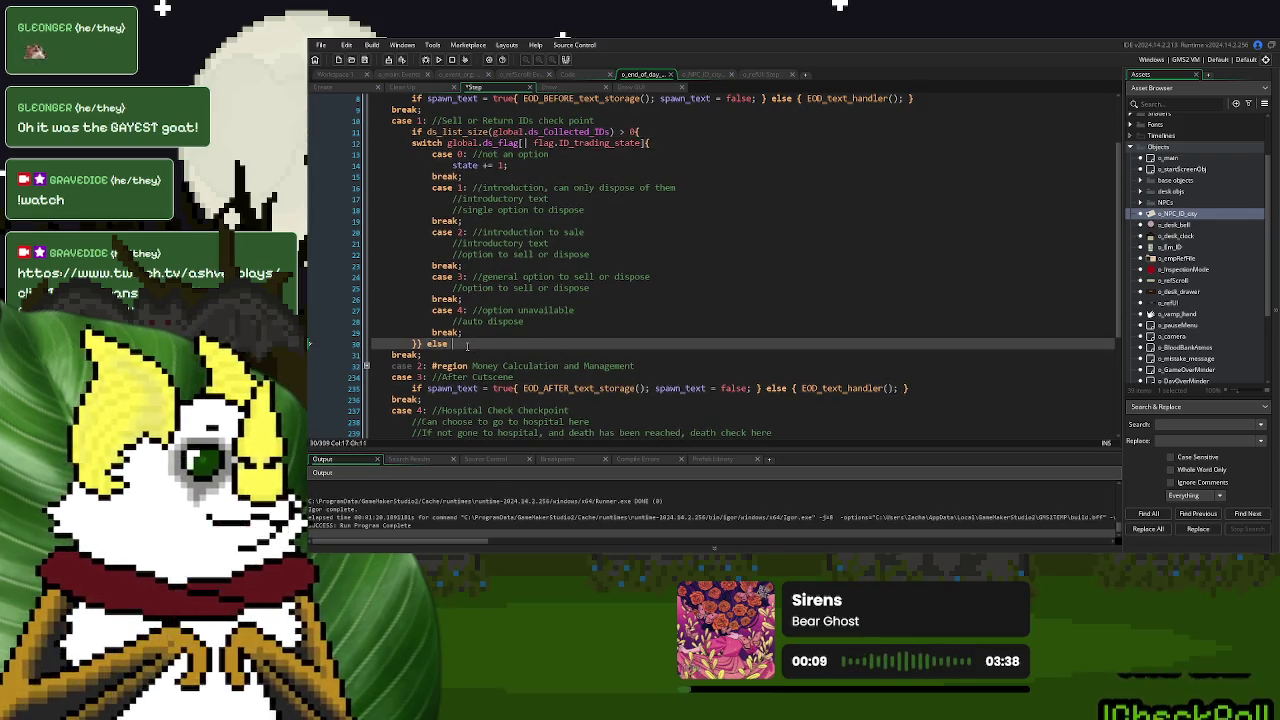
type("{ }")
left_click_drag(520, 166, 451, 165)
key("ctrl+c")
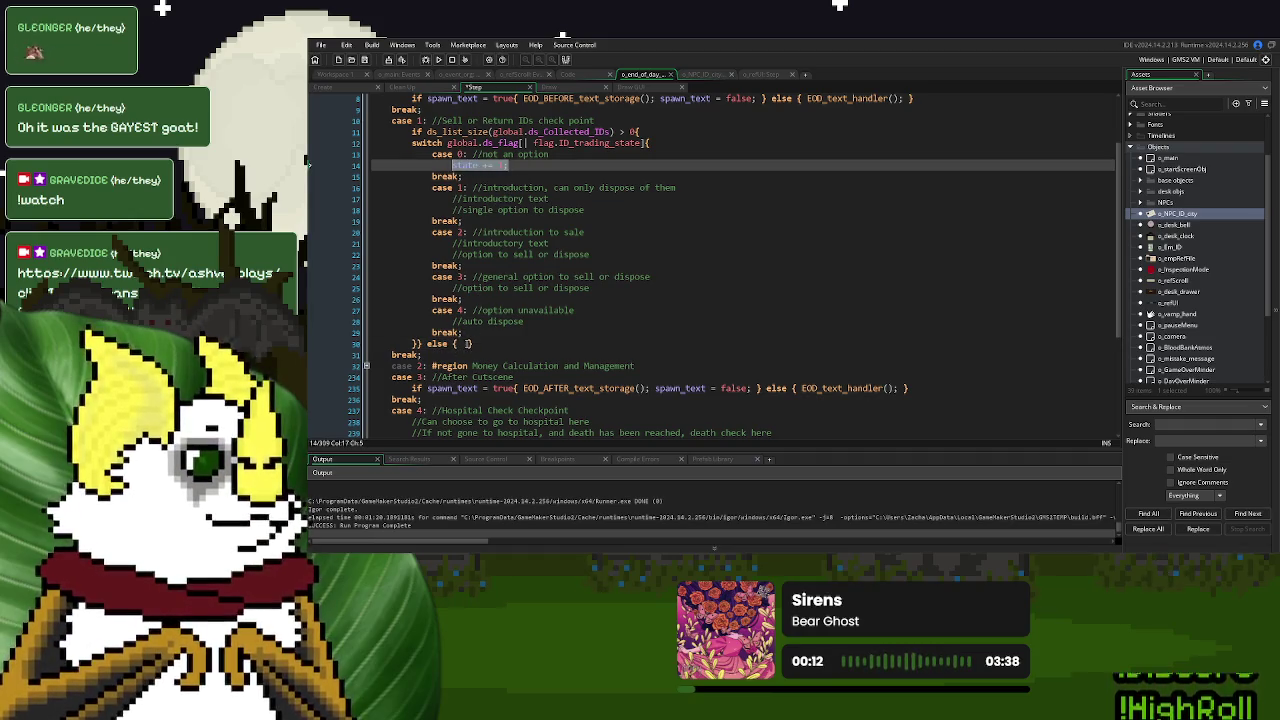
left_click(466, 343)
key("ctrl+v")
Inspect the EOD_BEFORE_text_storage definition, close it, and open the EOD_text_handler script definition
left_click(666, 256)
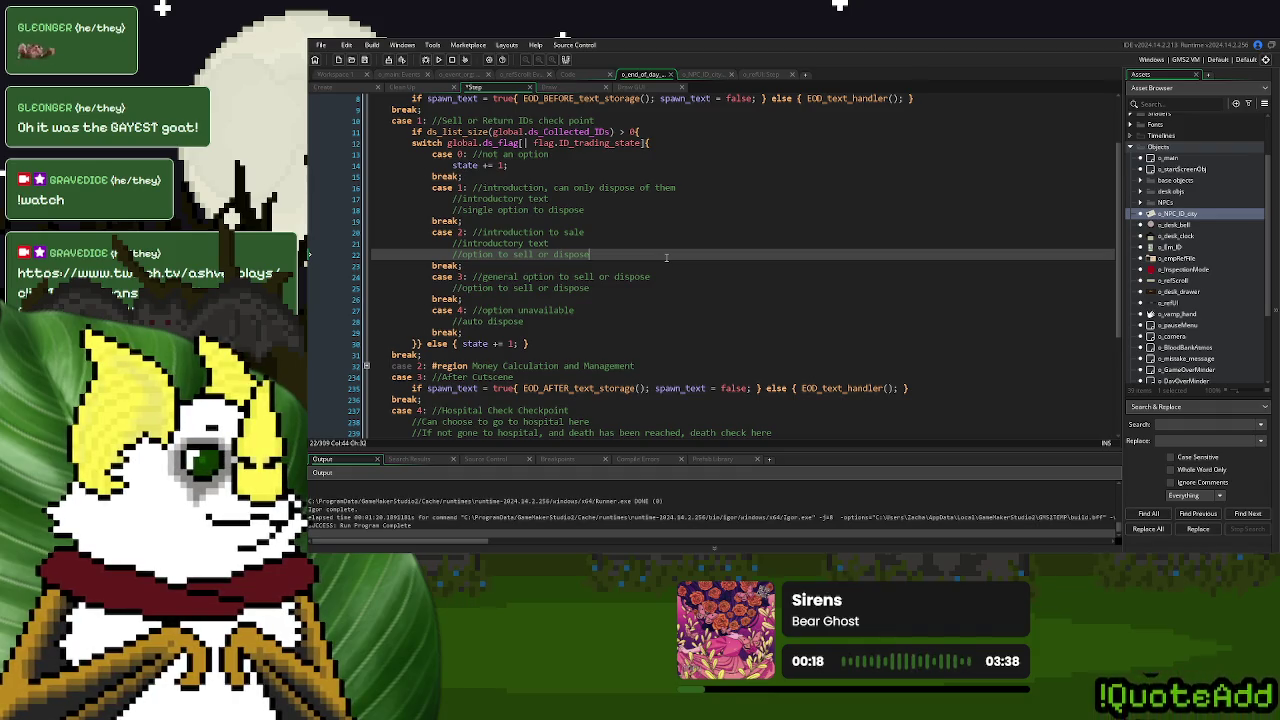
left_click(606, 210)
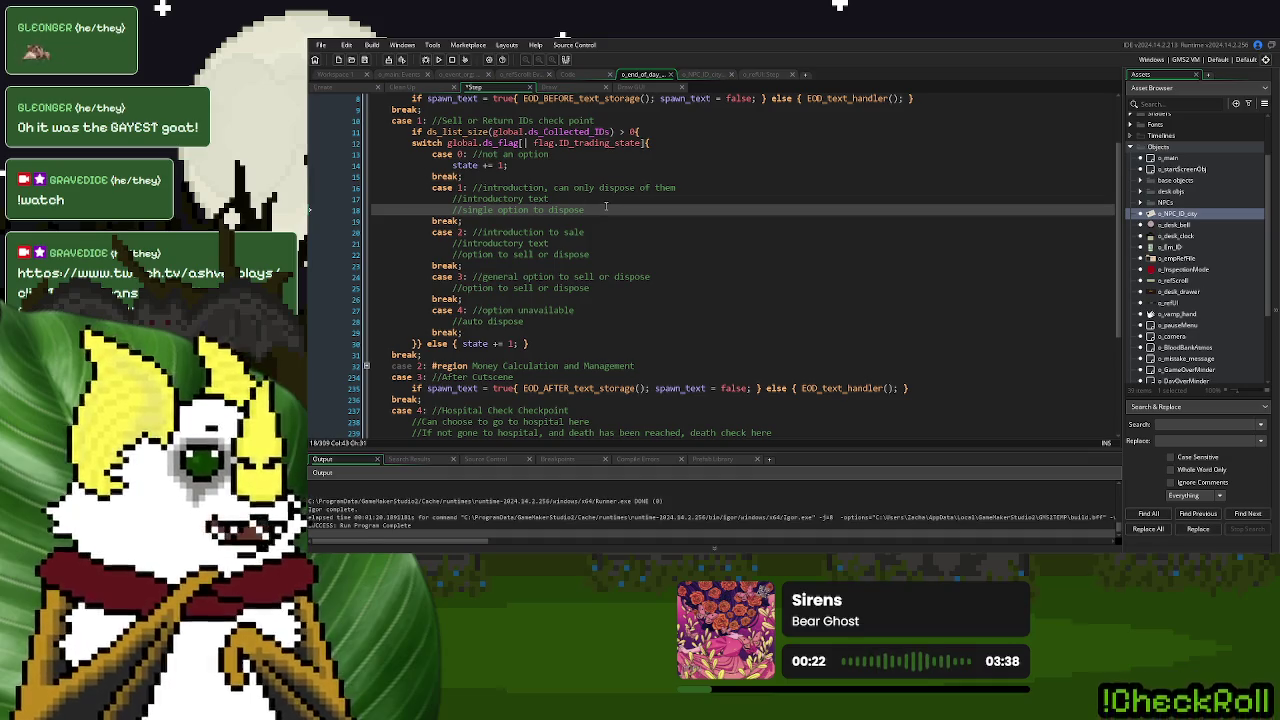
scroll(606, 207, "up", 3)
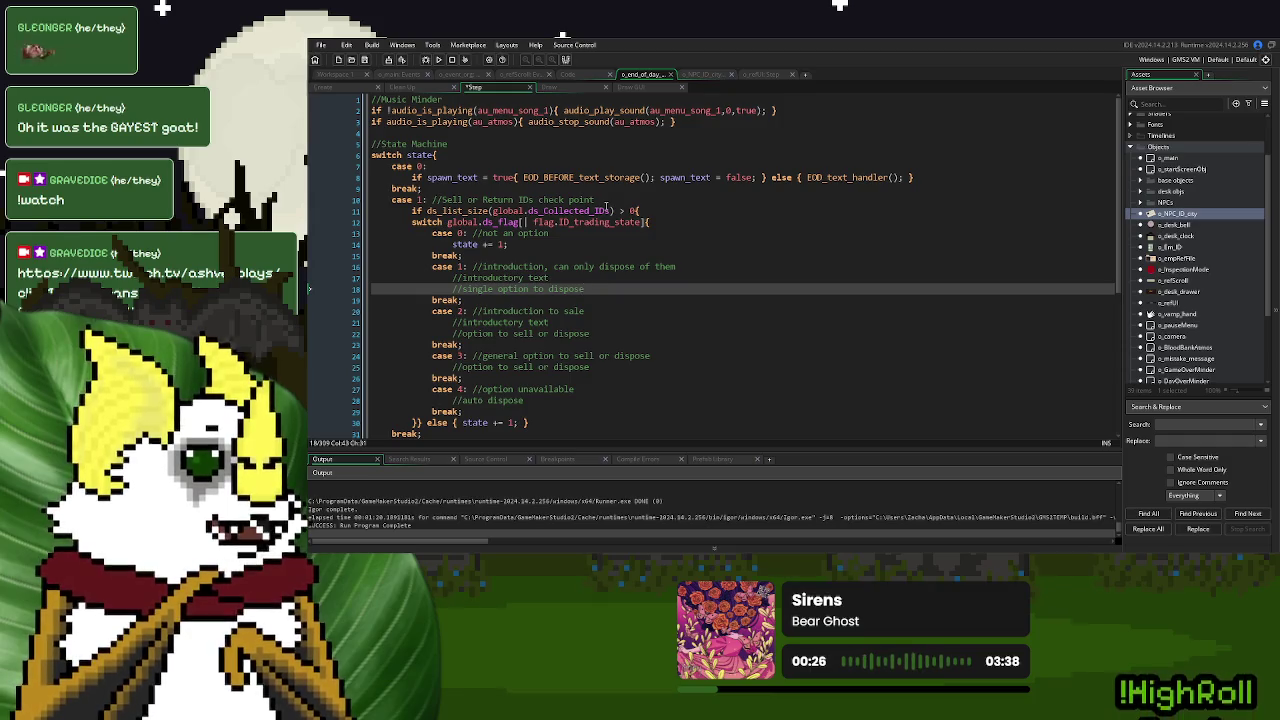
left_click(604, 201)
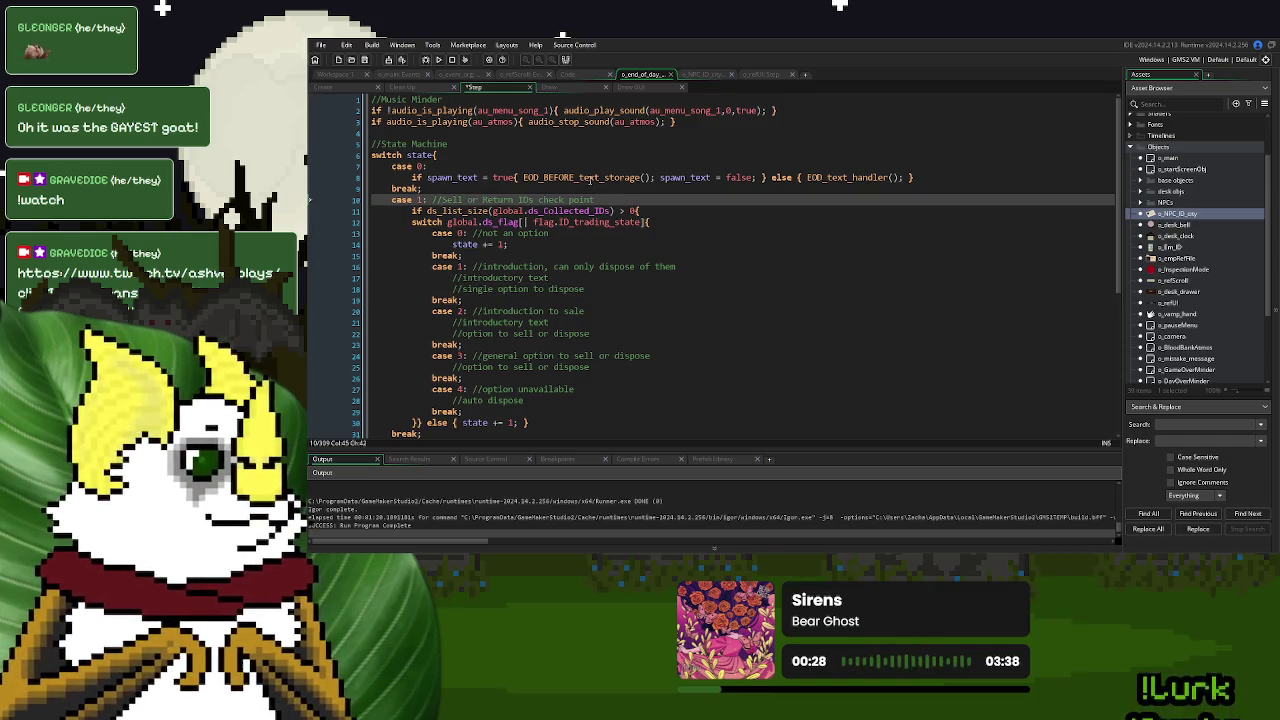
middle_click(588, 177)
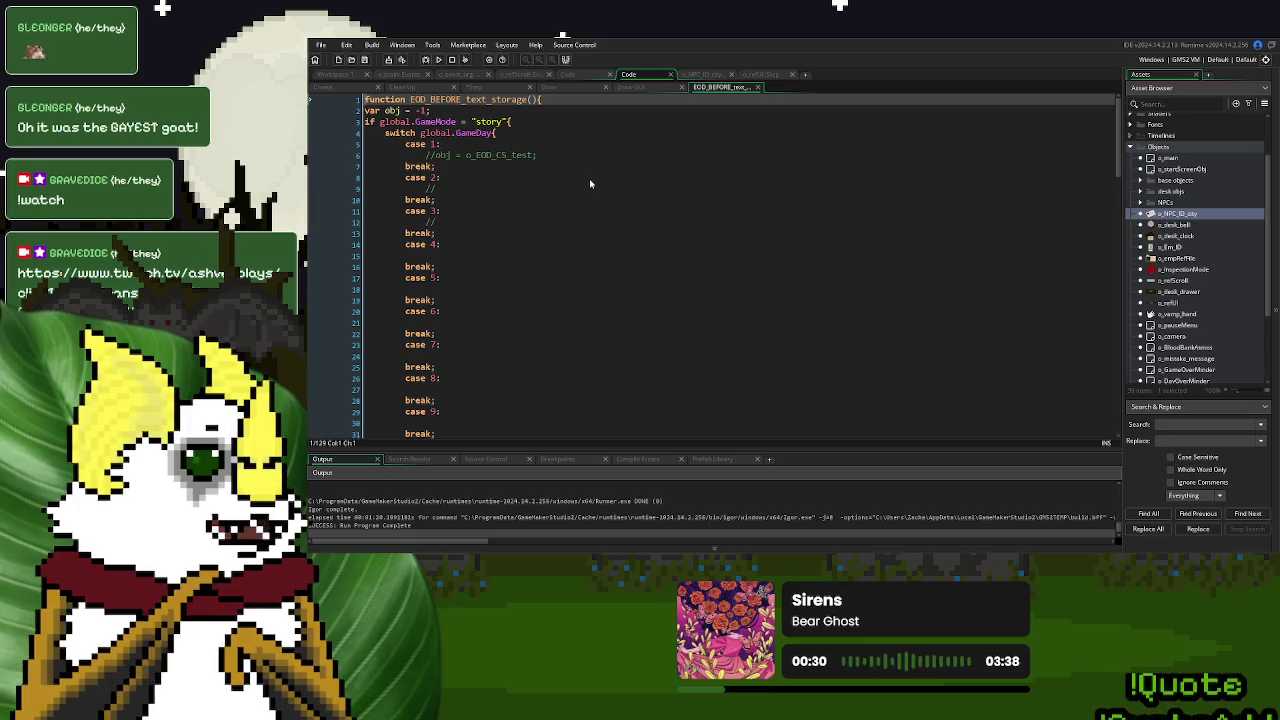
scroll(642, 162, "down", 13)
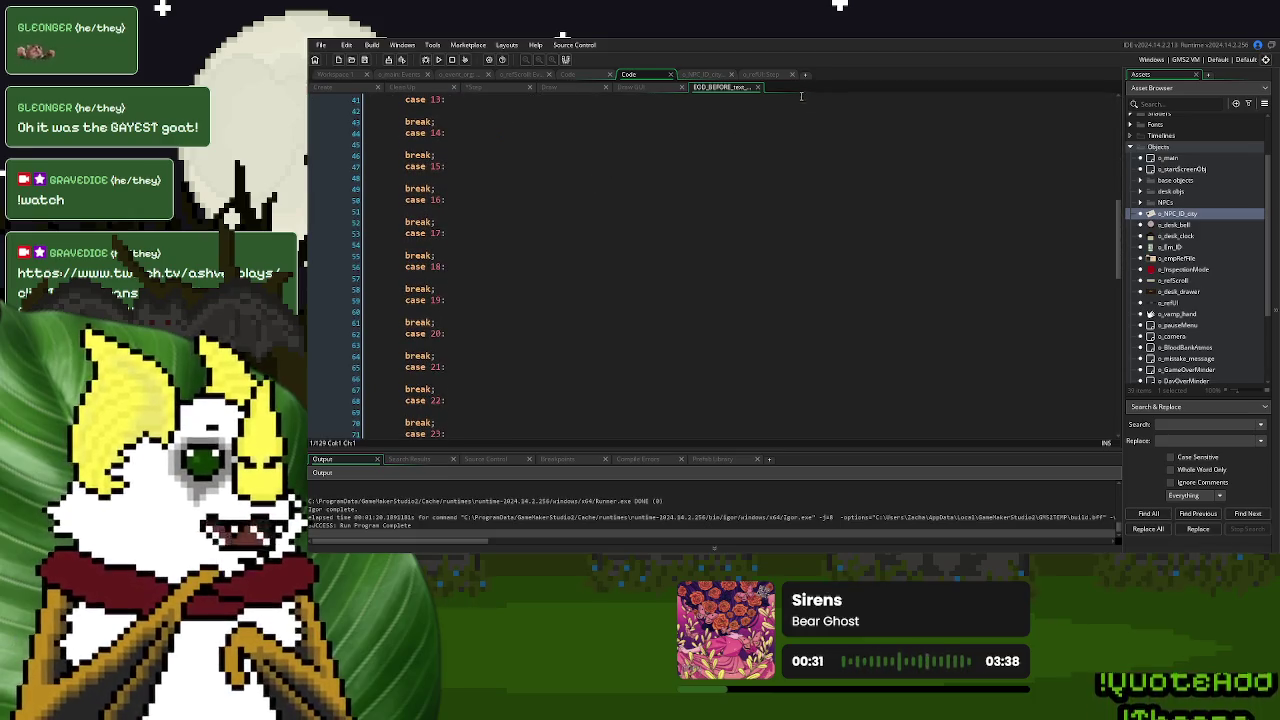
left_click(757, 87)
left_click(719, 232)
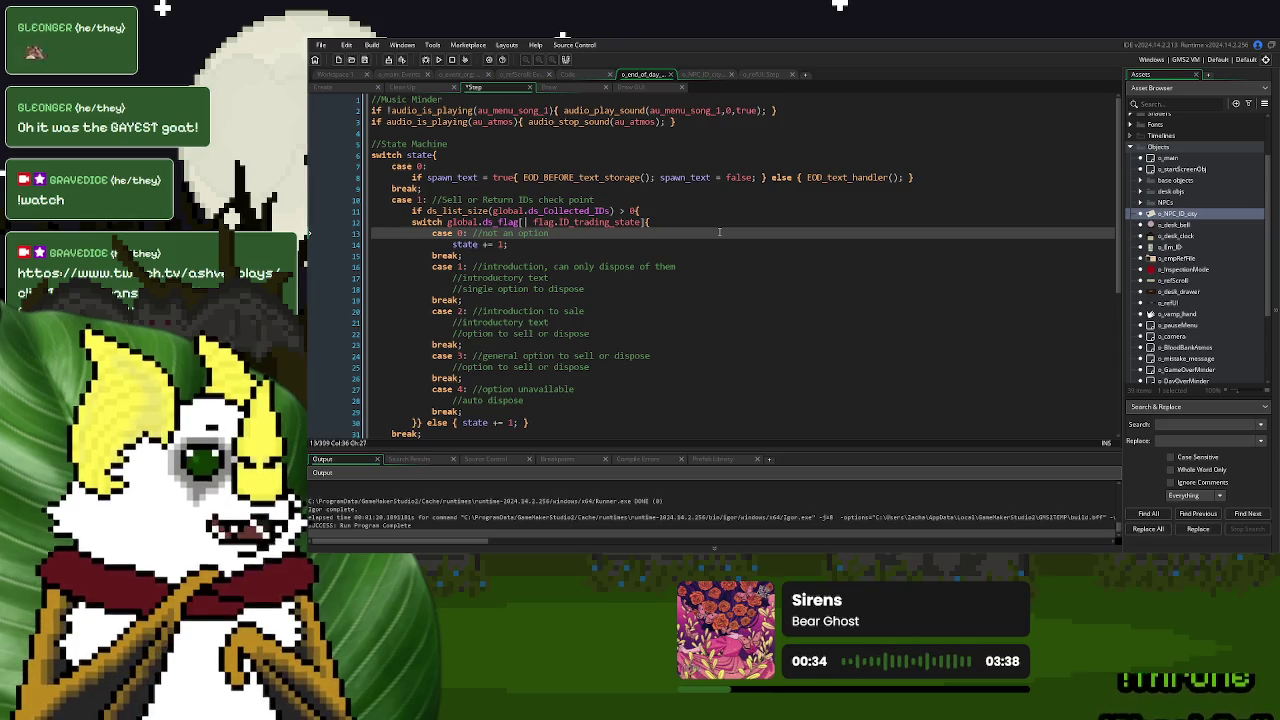
middle_click(851, 177)
scroll(598, 228, "down", 10)
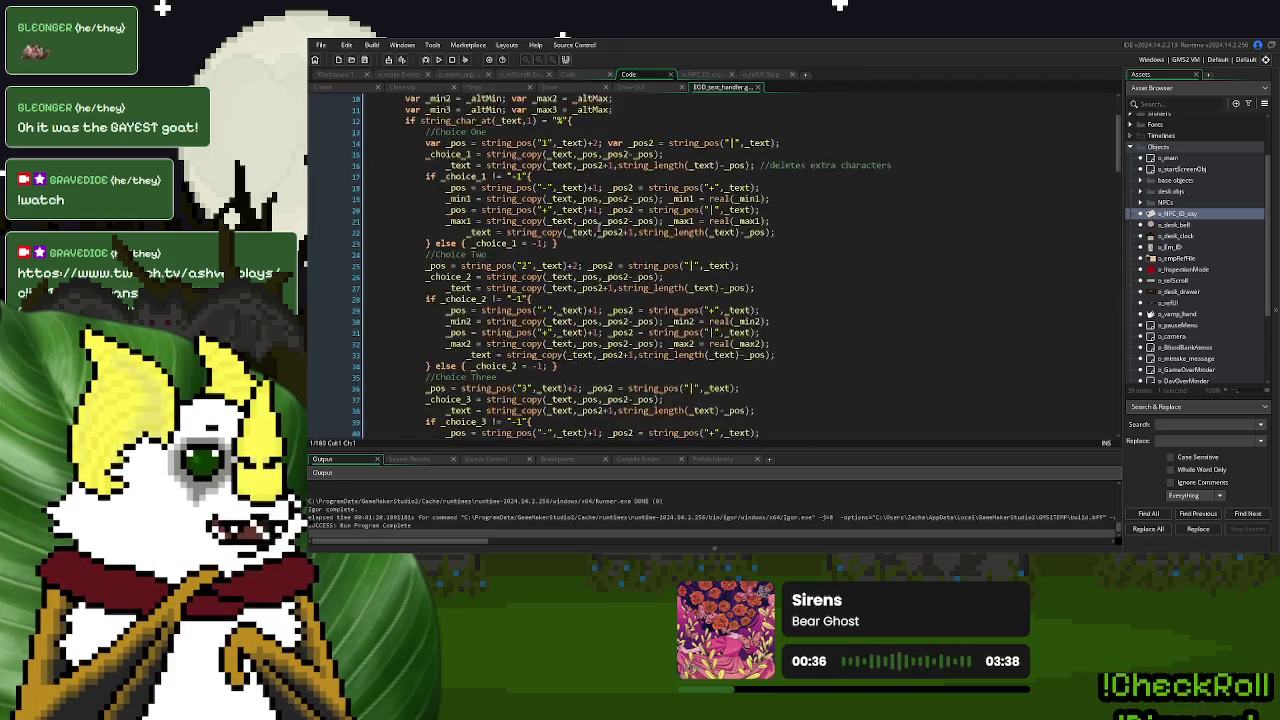
Read through EOD_text_handler, close it, and return to the collected-IDs check line in o_end_of_day's Step code
scroll(598, 228, "down", 20)
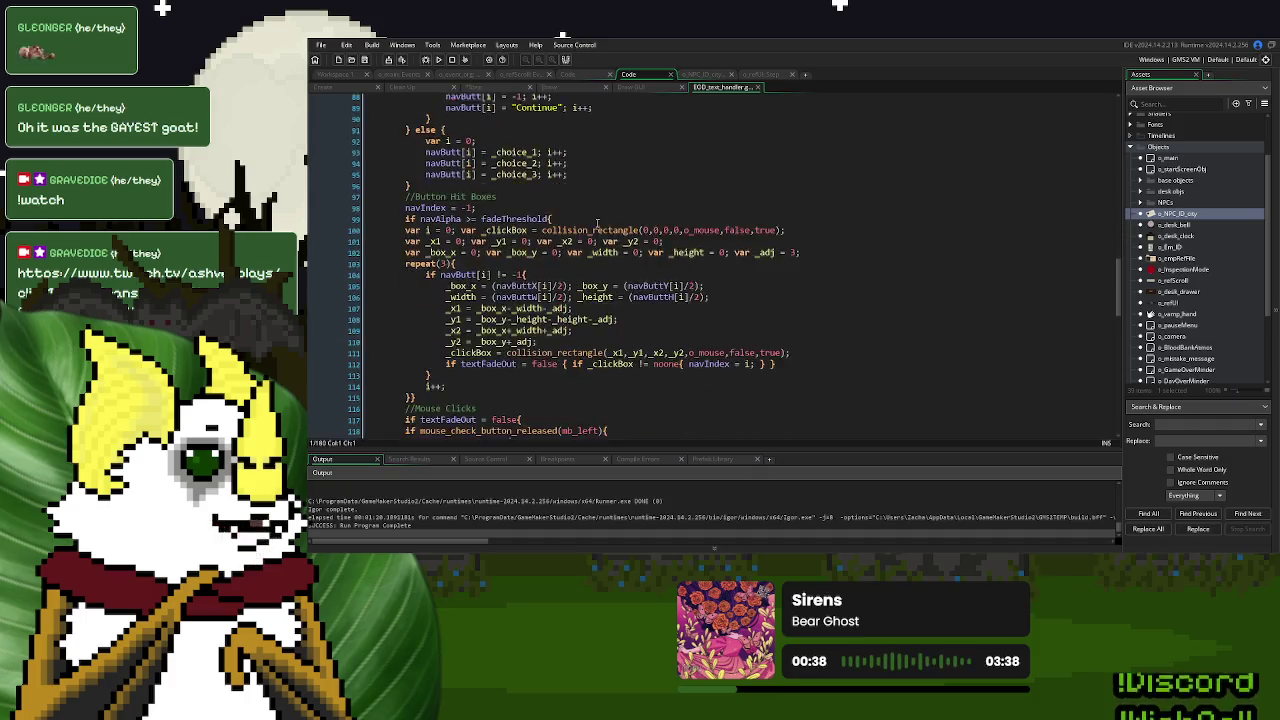
scroll(597, 222, "down", 15)
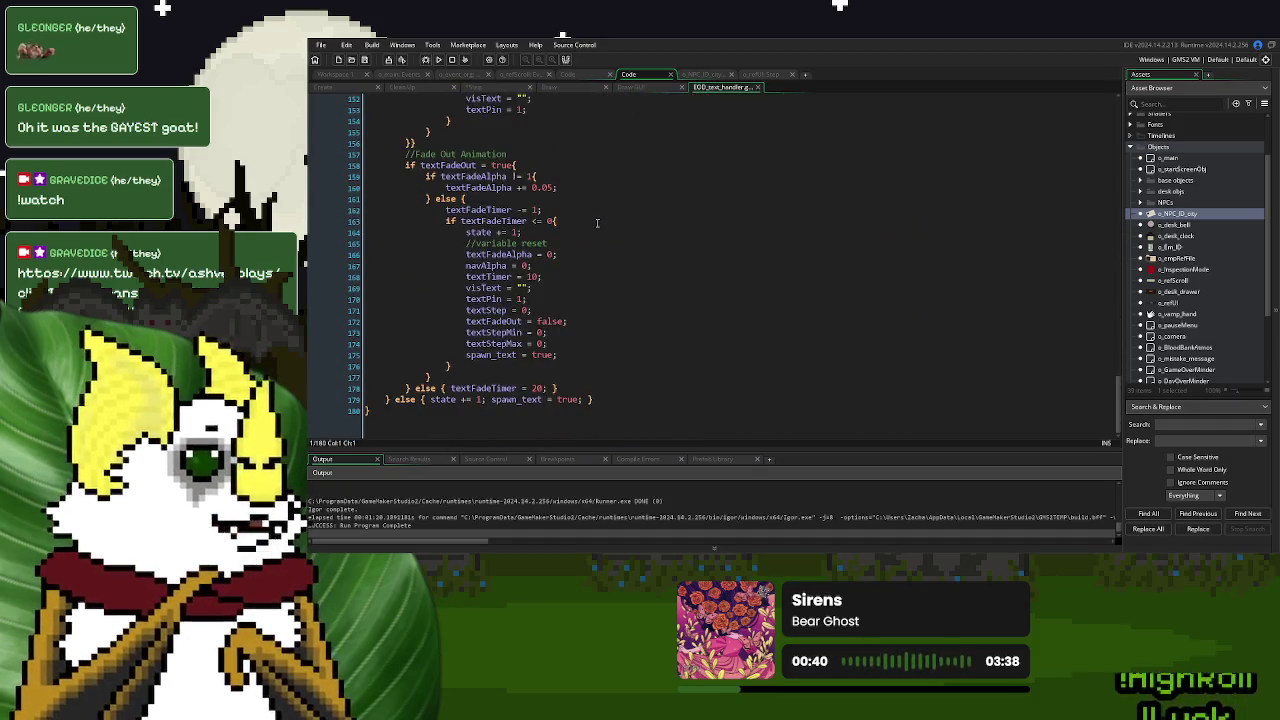
scroll(597, 222, "up", 3)
left_click_drag(1118, 400, 1107, 110)
scroll(781, 178, "down", 10)
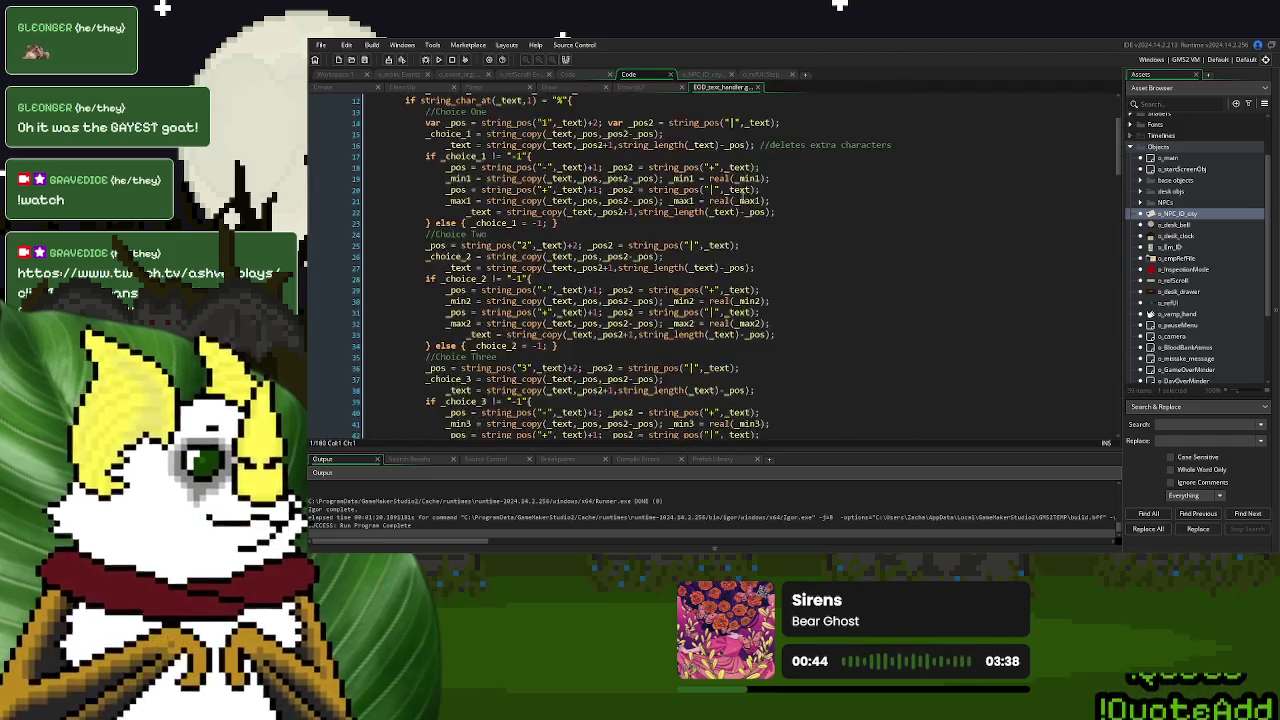
scroll(745, 200, "down", 6)
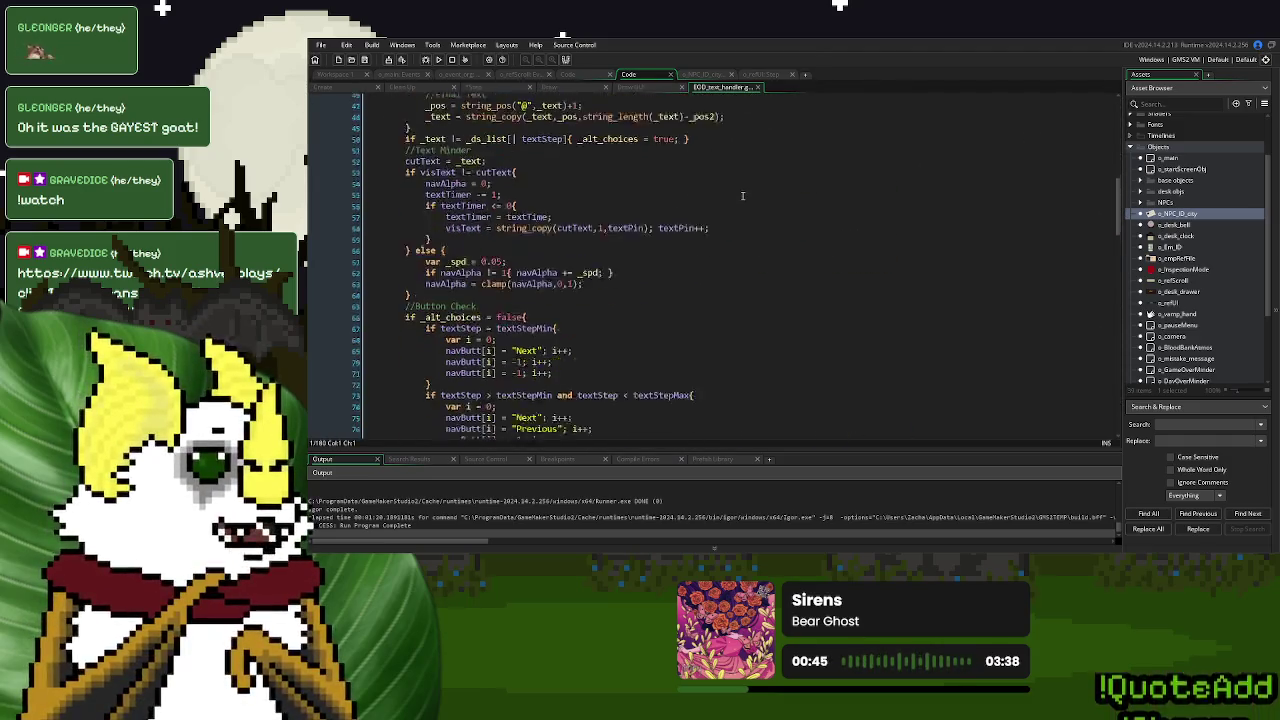
left_click(757, 88)
left_click(787, 211)
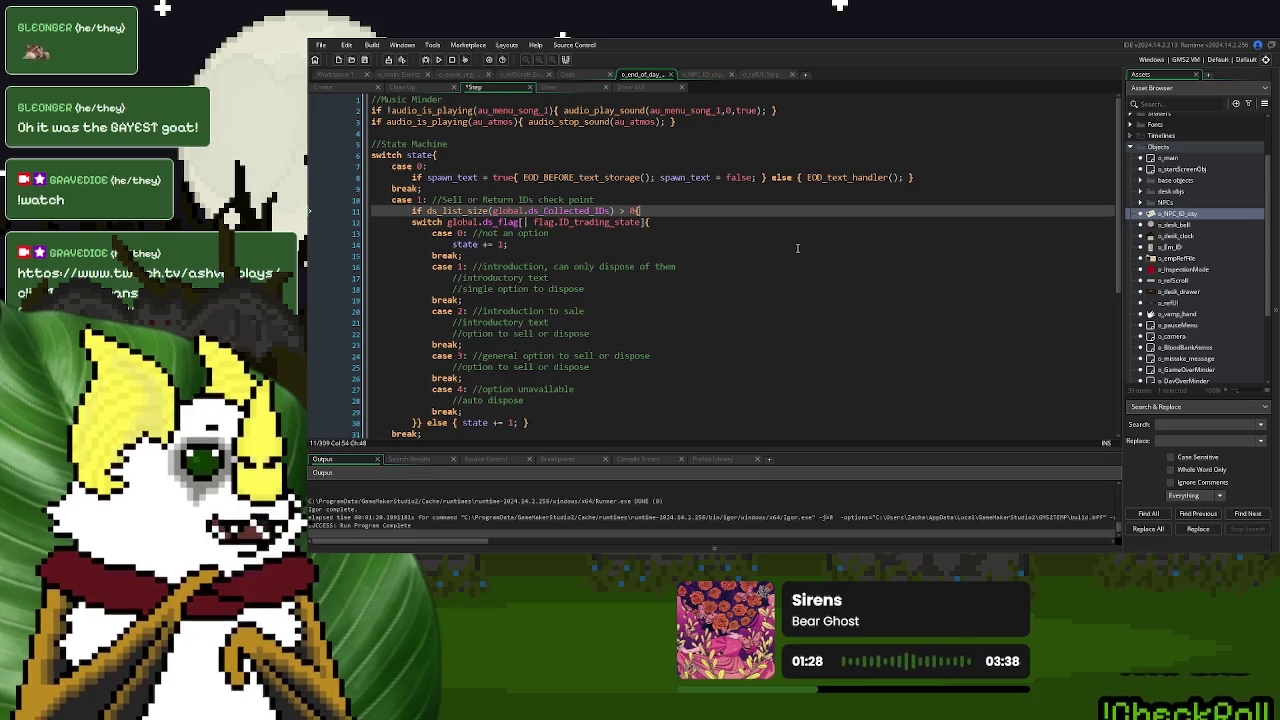
Leave the Step code for o_end_of_day's Create event, showing state = 0 and the endButt variables
left_click_drag(916, 177, 412, 178)
left_click(655, 321)
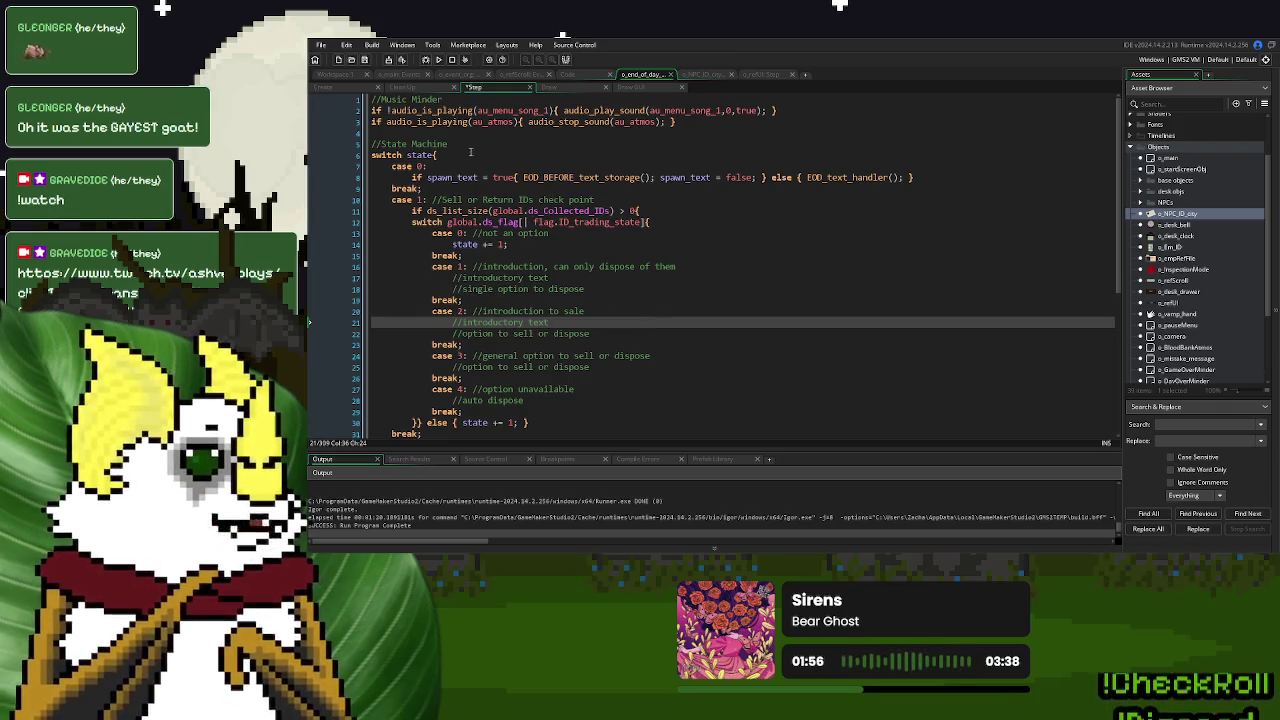
left_click(352, 88)
scroll(510, 255, "down", 2)
scroll(530, 232, "up", 2)
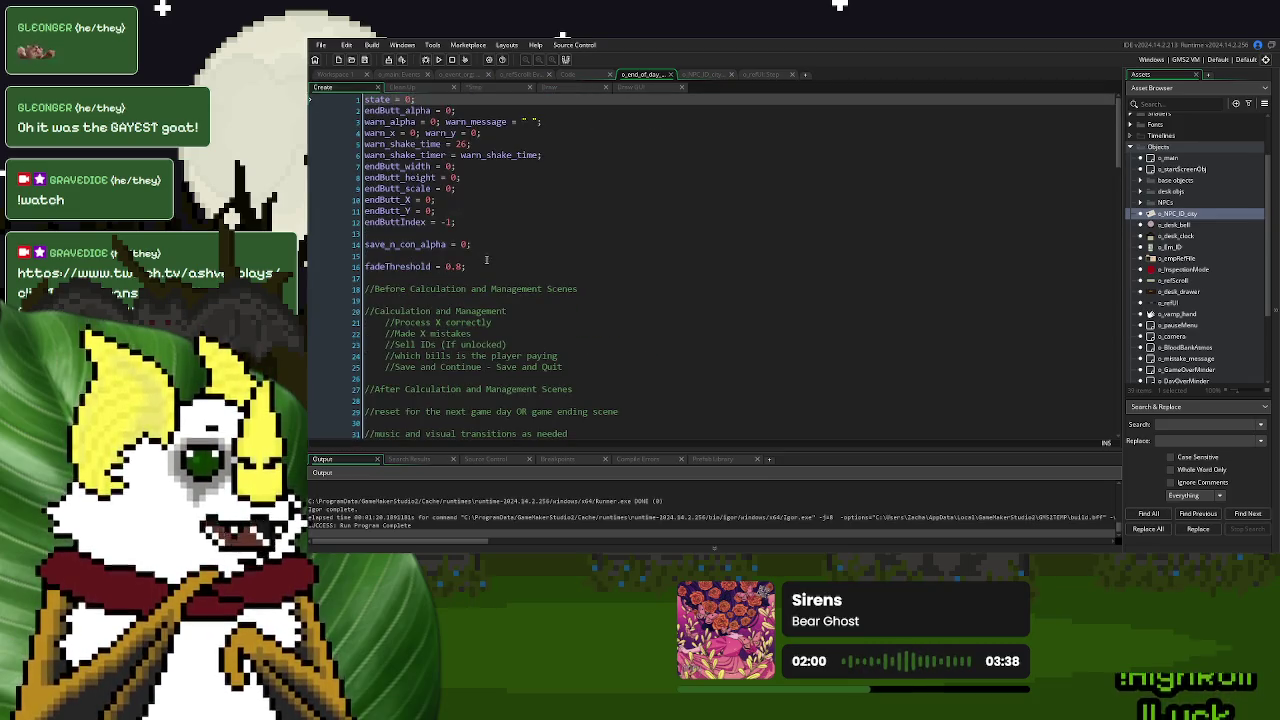
Declare ID_state = 0; below the endButt variables in Create, then return to the Step code
left_click(480, 223)
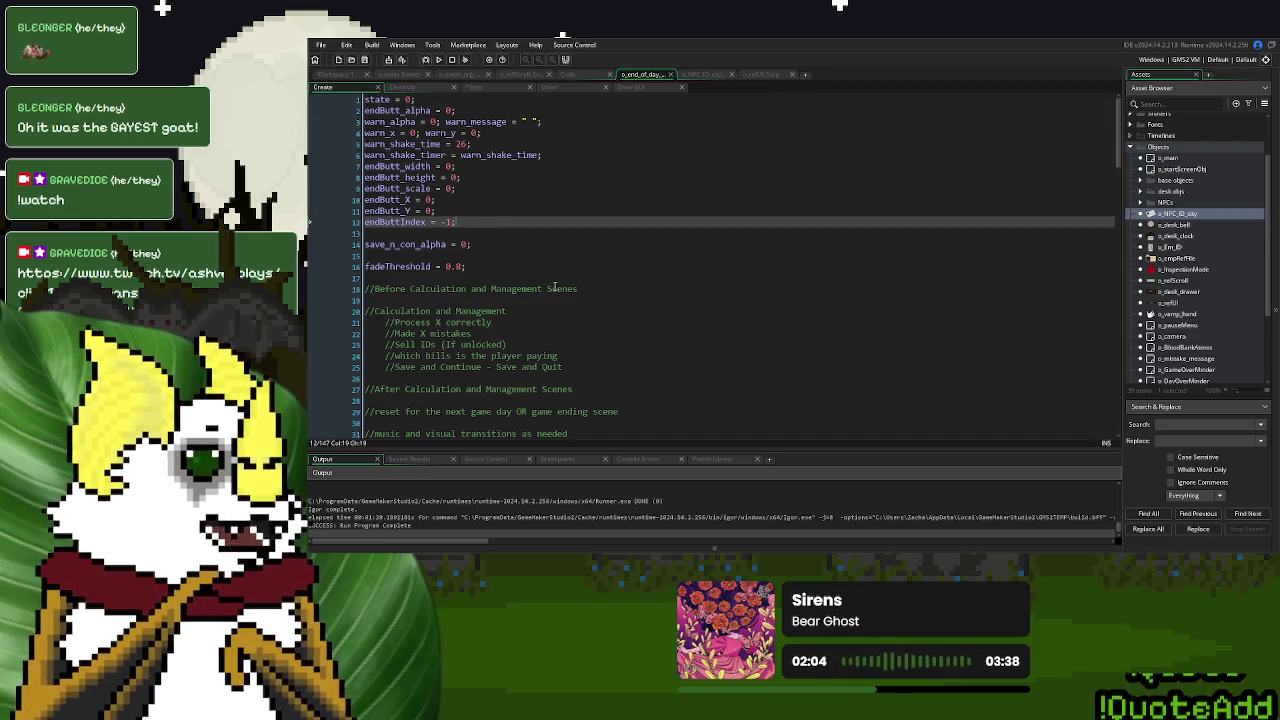
key("Return")
key("Return")
type("ID_")
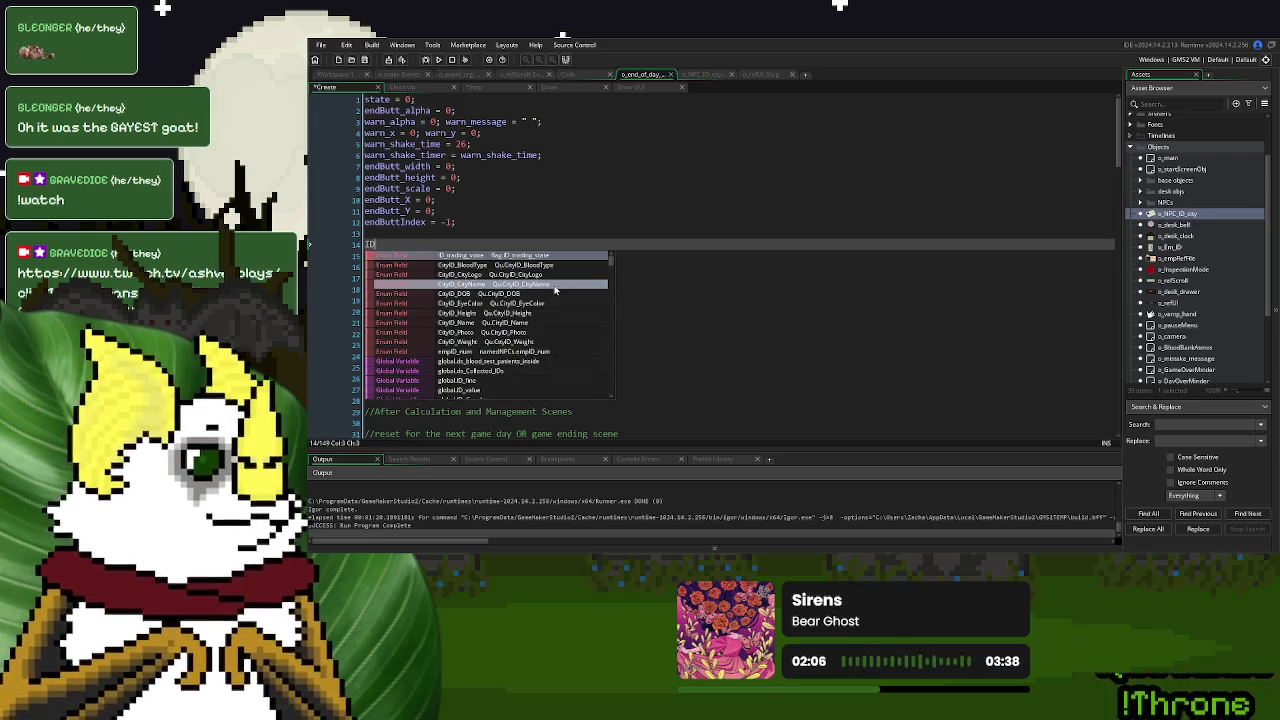
type("state")
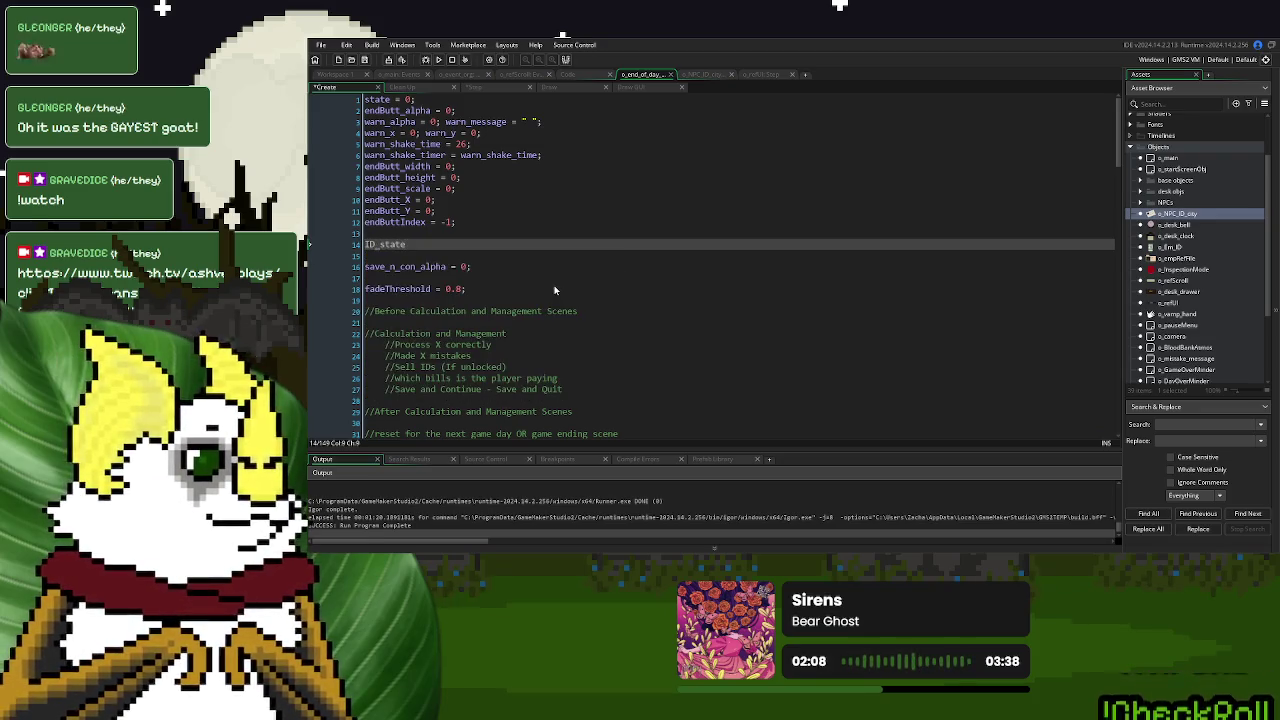
type(" = 0;")
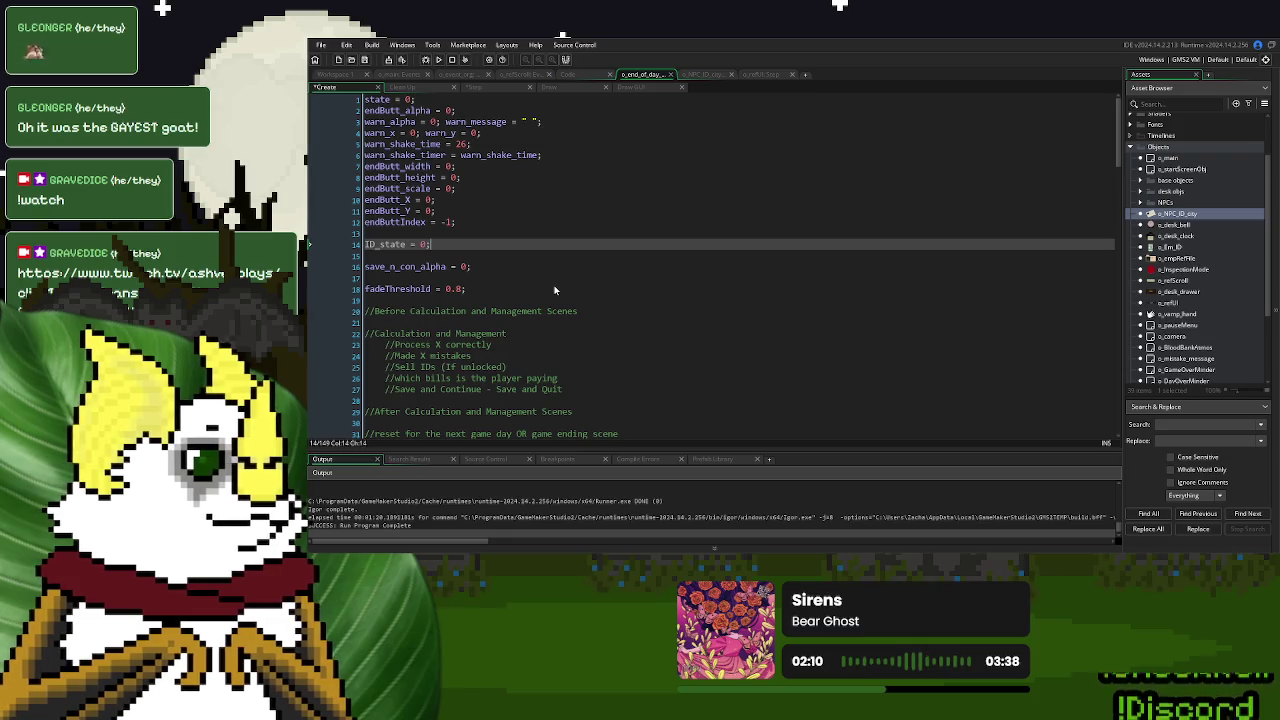
left_click(404, 244)
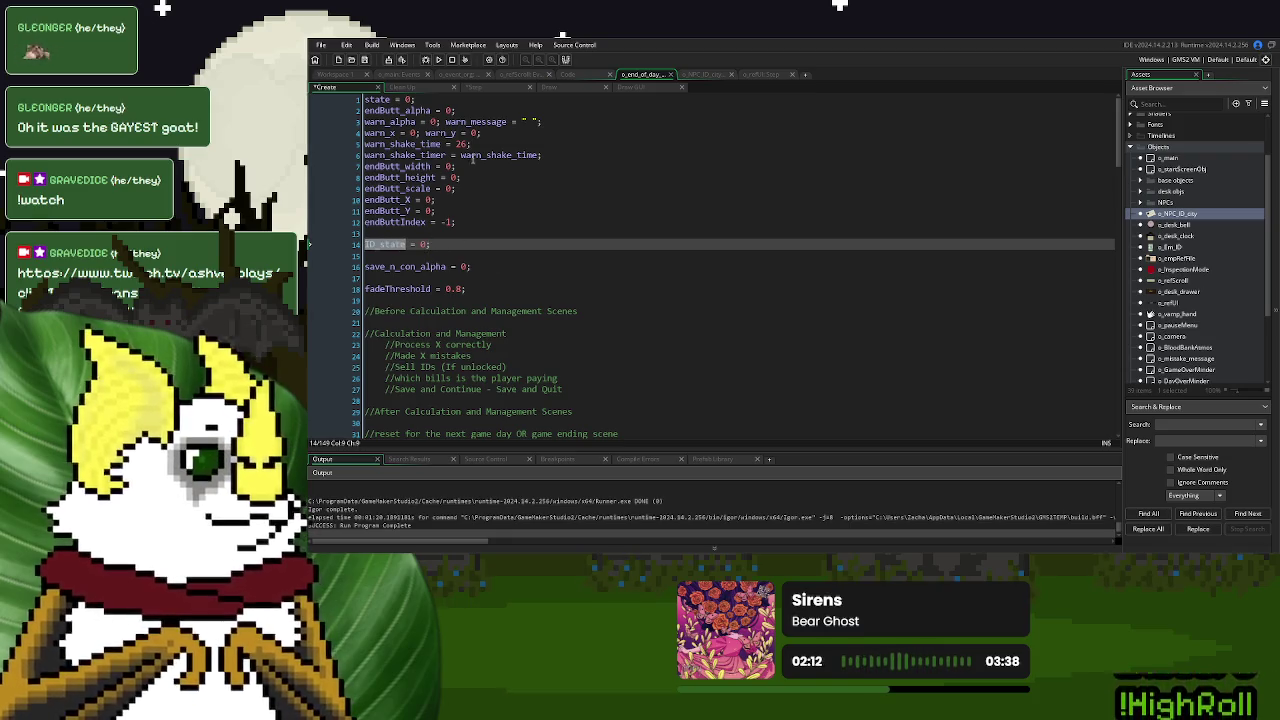
left_click(491, 91)
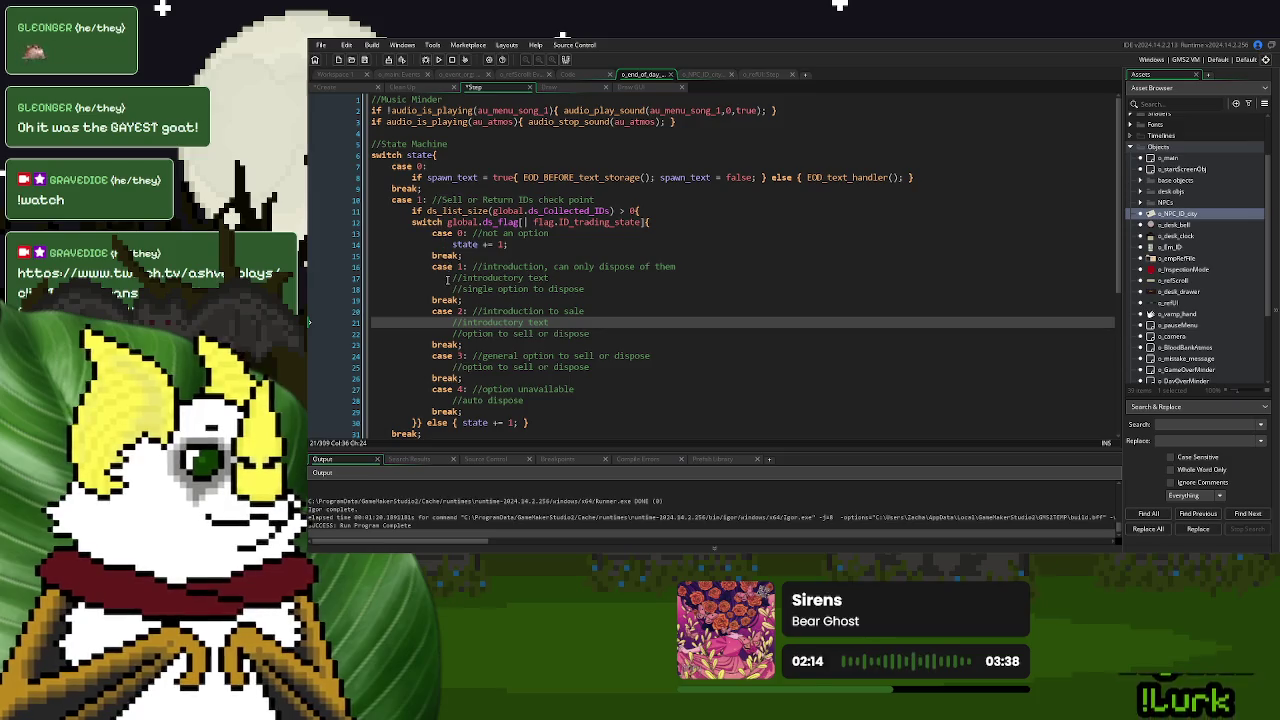
Under trading case 1, write a switch ID_state{ } block with case 0: break; and case 1:
left_click(448, 278)
key("Return")
key("Up")
type("switch ID_state{")
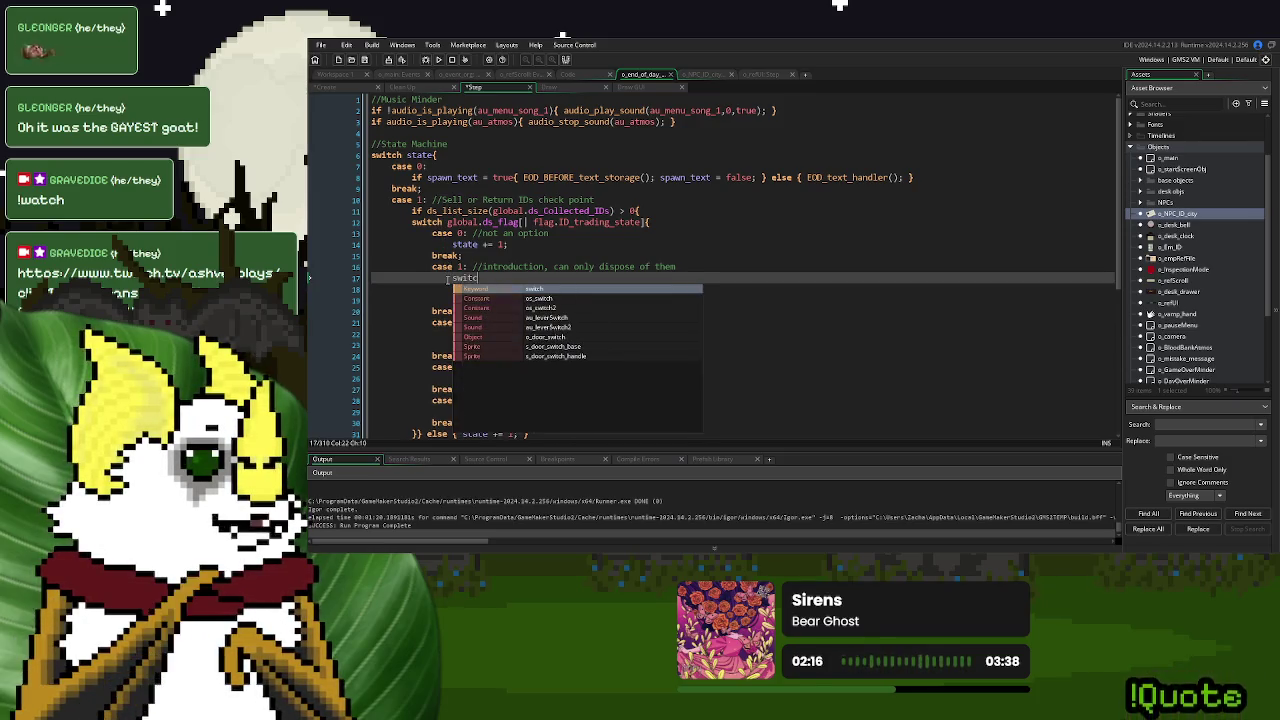
key("Return")
key("Return")
type("}")
key("Up")
type("case 0:")
key("Return")
key("Return")
type("break;")
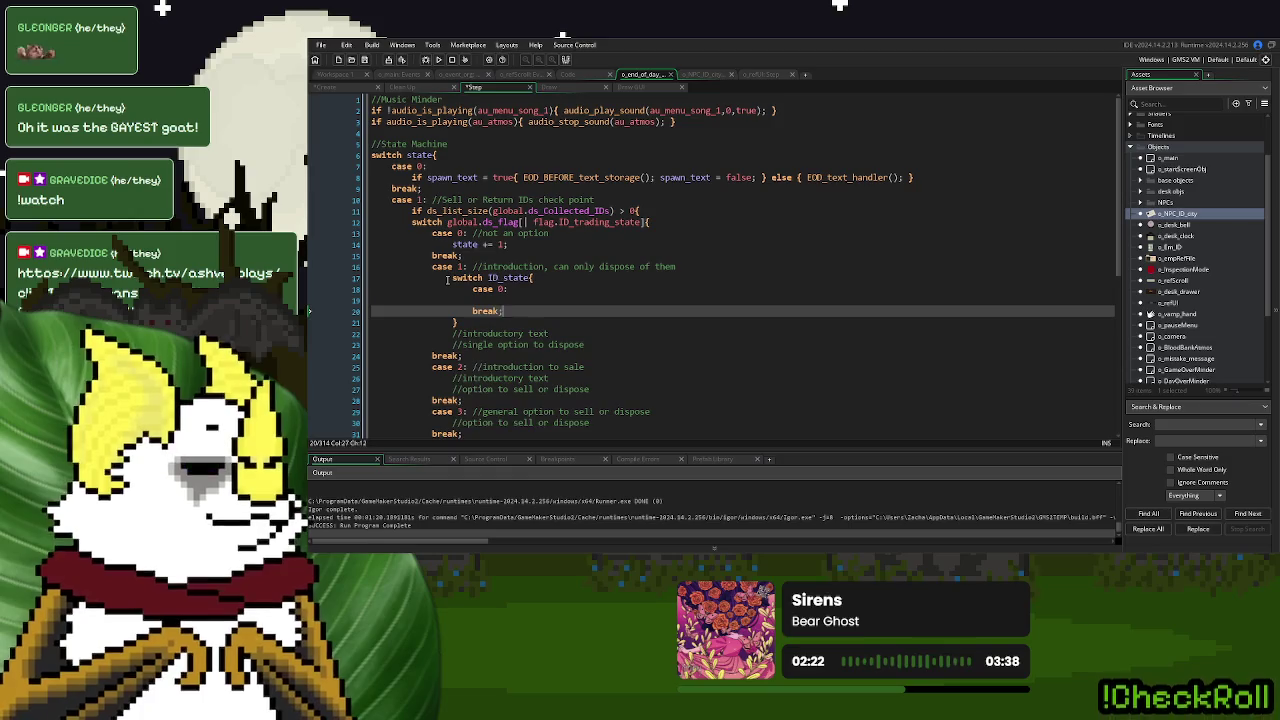
key("Return")
type("case 1:")
key("Return")
key("Return")
type("break;")
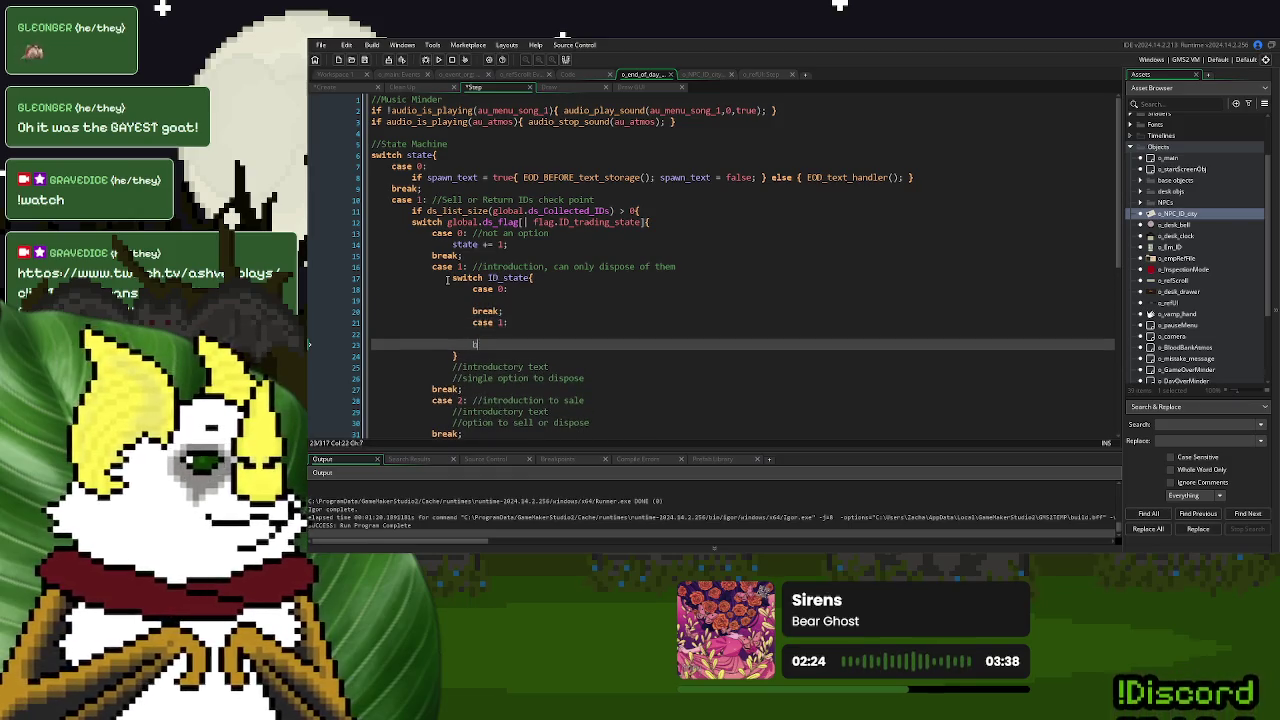
Move the introductory text comment under case 0 and the dispose comment under case 1, removing leftover lines
left_click(530, 336)
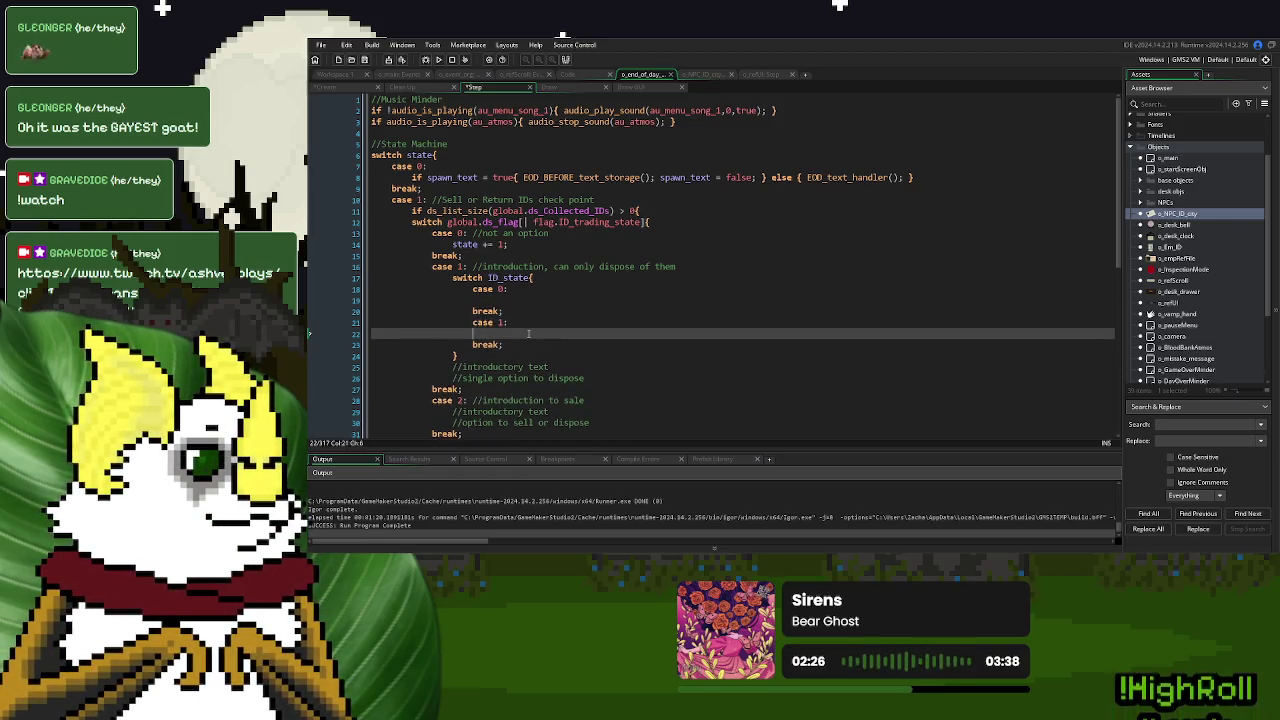
left_click(505, 301)
left_click_drag(452, 366, 545, 369)
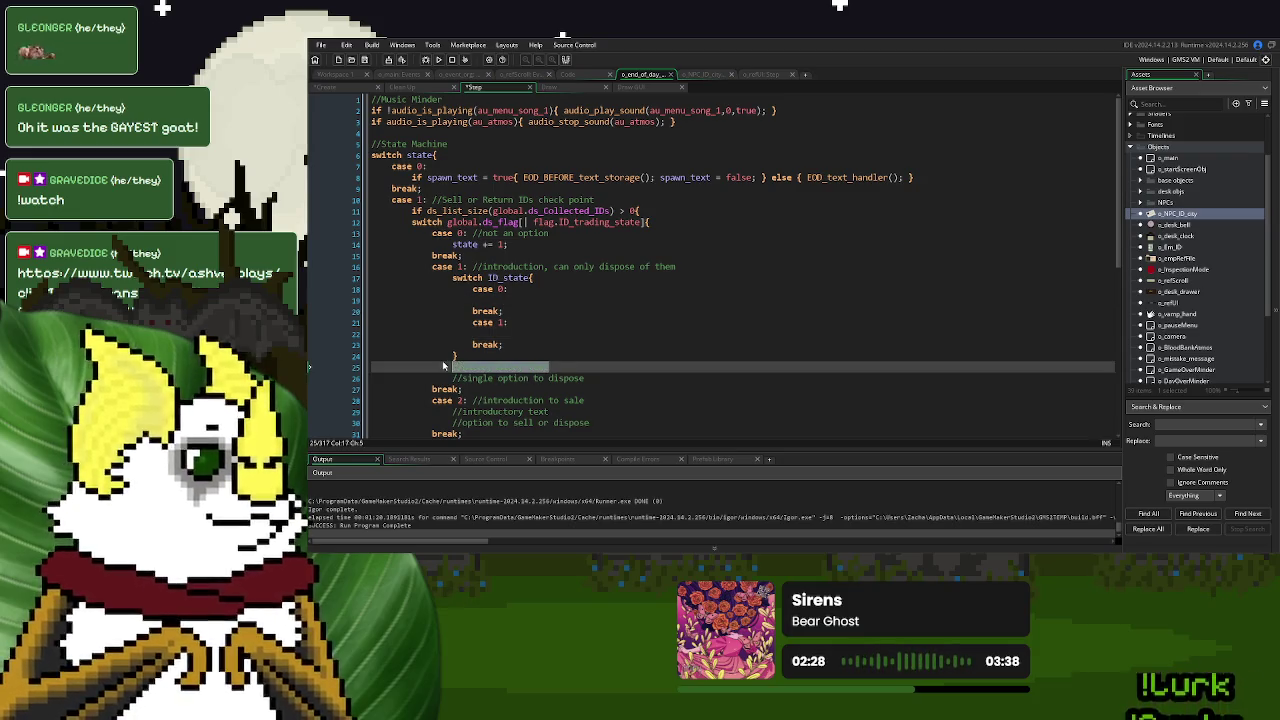
left_click_drag(452, 366, 545, 369)
key("ctrl+x")
left_click(493, 300)
key("ctrl+v")
left_click_drag(452, 378, 586, 379)
key("ctrl+x")
left_click(493, 333)
key("ctrl+v")
left_click(499, 367)
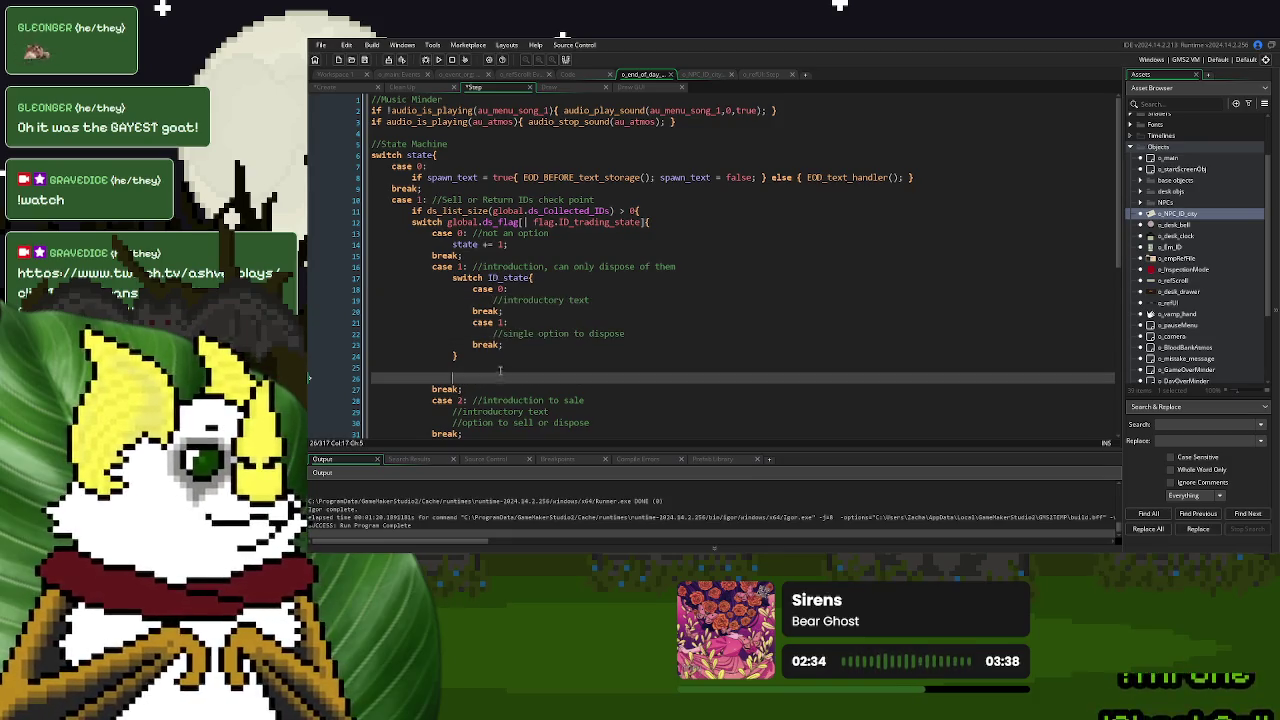
key("BackSpace")
key("BackSpace")
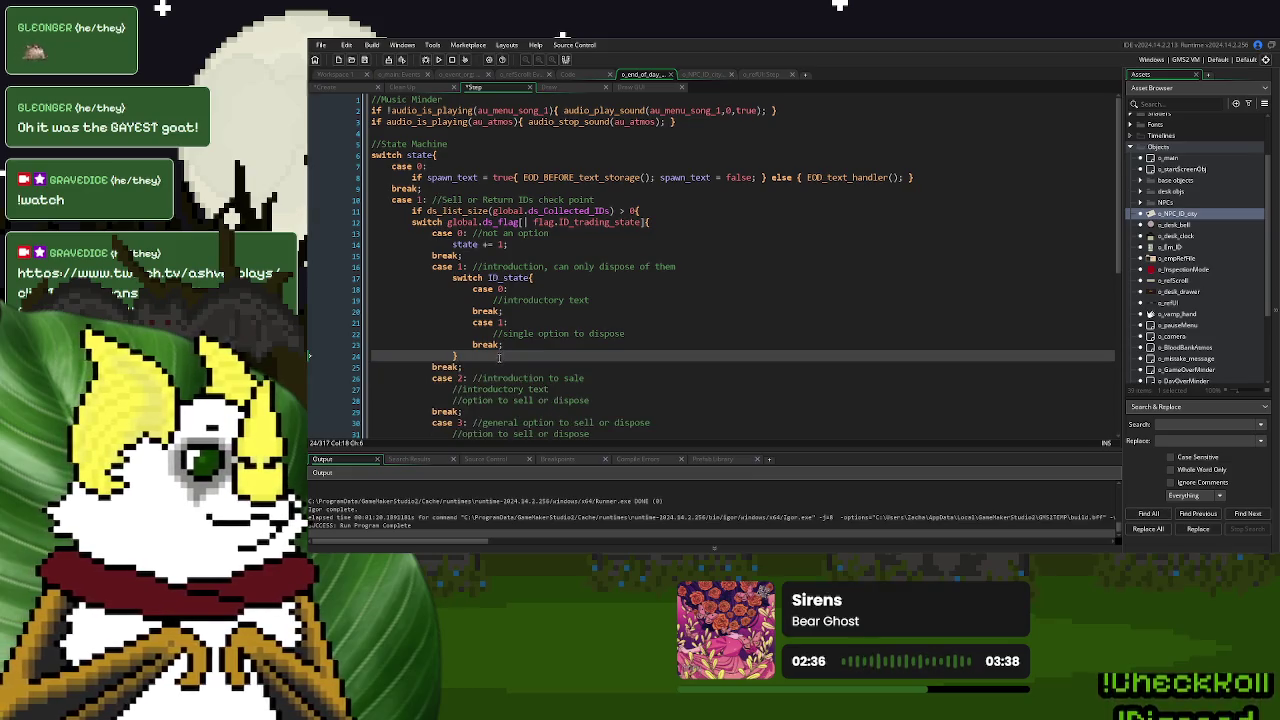
scroll(470, 294, "down", 2)
Copy the ID_state switch into trading case 2, moving its introductory and sell-or-dispose comments into the new cases
mouse_move(460, 295)
left_mouse_down()
mouse_move(560, 228)
mouse_move(680, 205)
left_mouse_up()
key("ctrl+c")
left_click(648, 317)
key("ctrl+v")
scroll(660, 340, "down", 3)
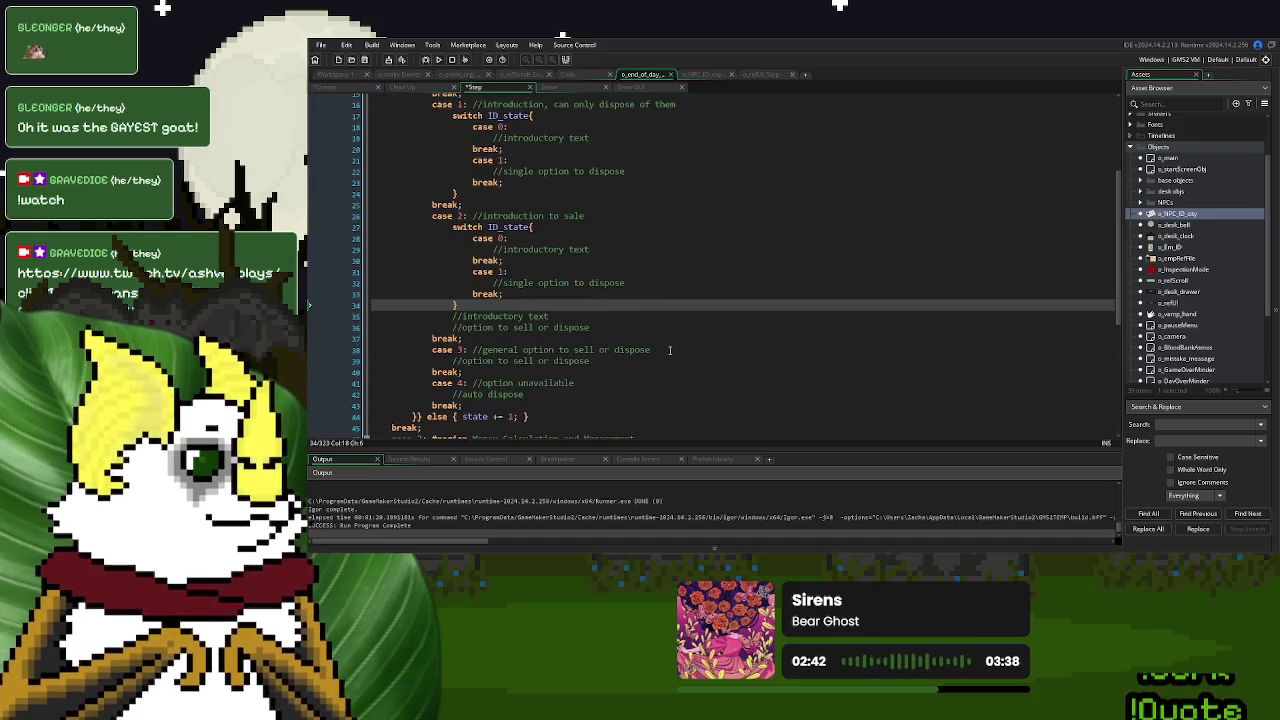
left_click_drag(550, 316, 448, 315)
key("ctrl+x")
left_click_drag(490, 250, 590, 250)
key("ctrl+v")
left_click_drag(590, 327, 452, 327)
key("ctrl+x")
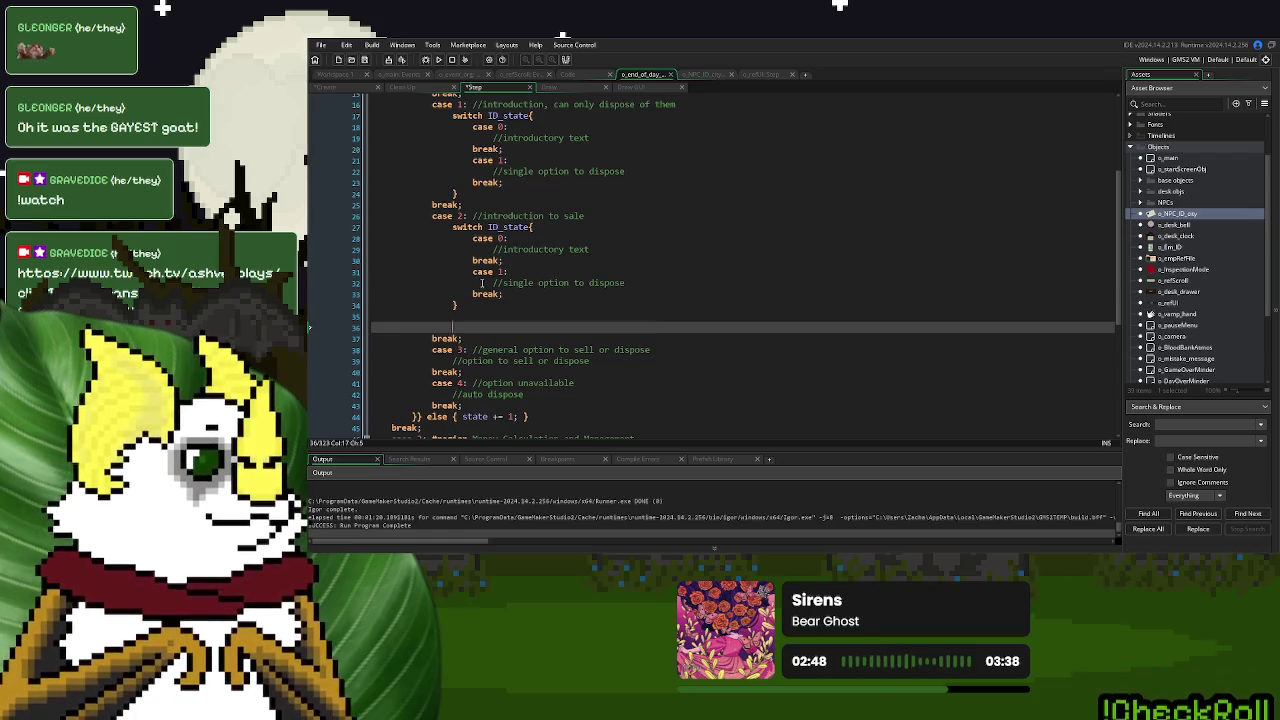
left_click_drag(474, 282, 626, 282)
key("ctrl+v")
left_click_drag(452, 327, 485, 307)
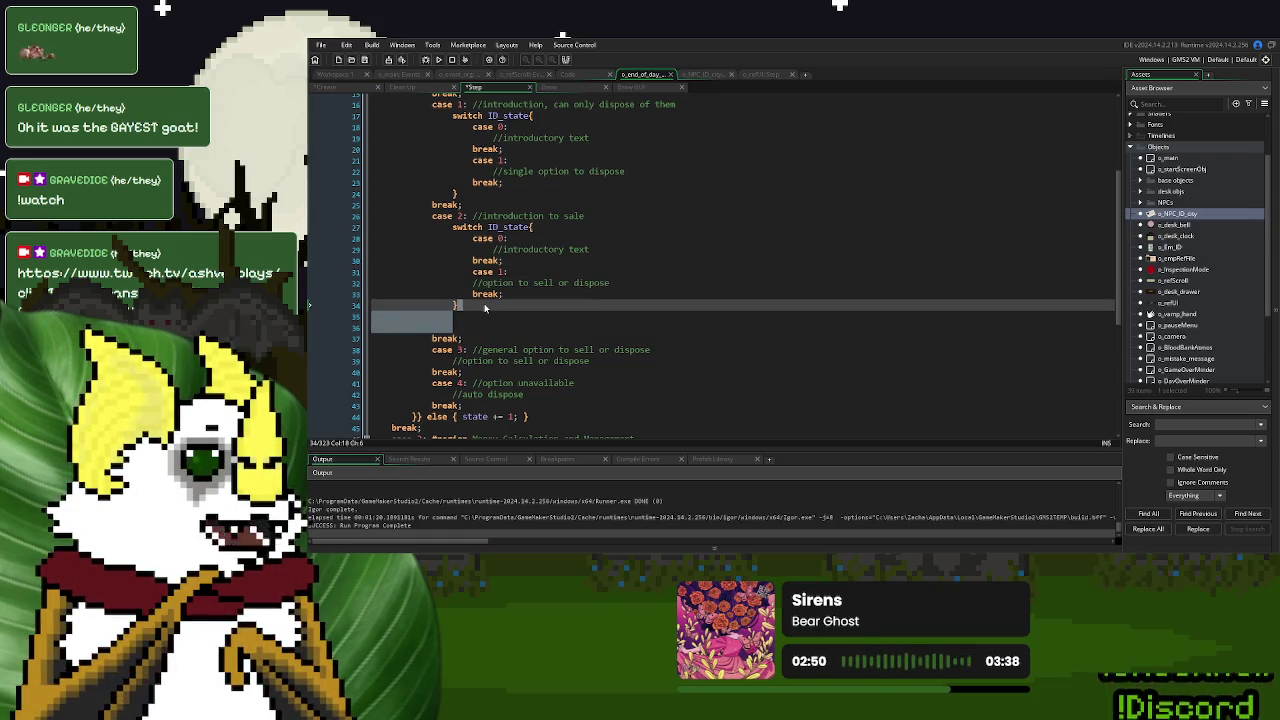
key("BackSpace")
Add a '//reset ID_state for sale' comment under case 1 and copy it into the first switch
left_click(519, 229)
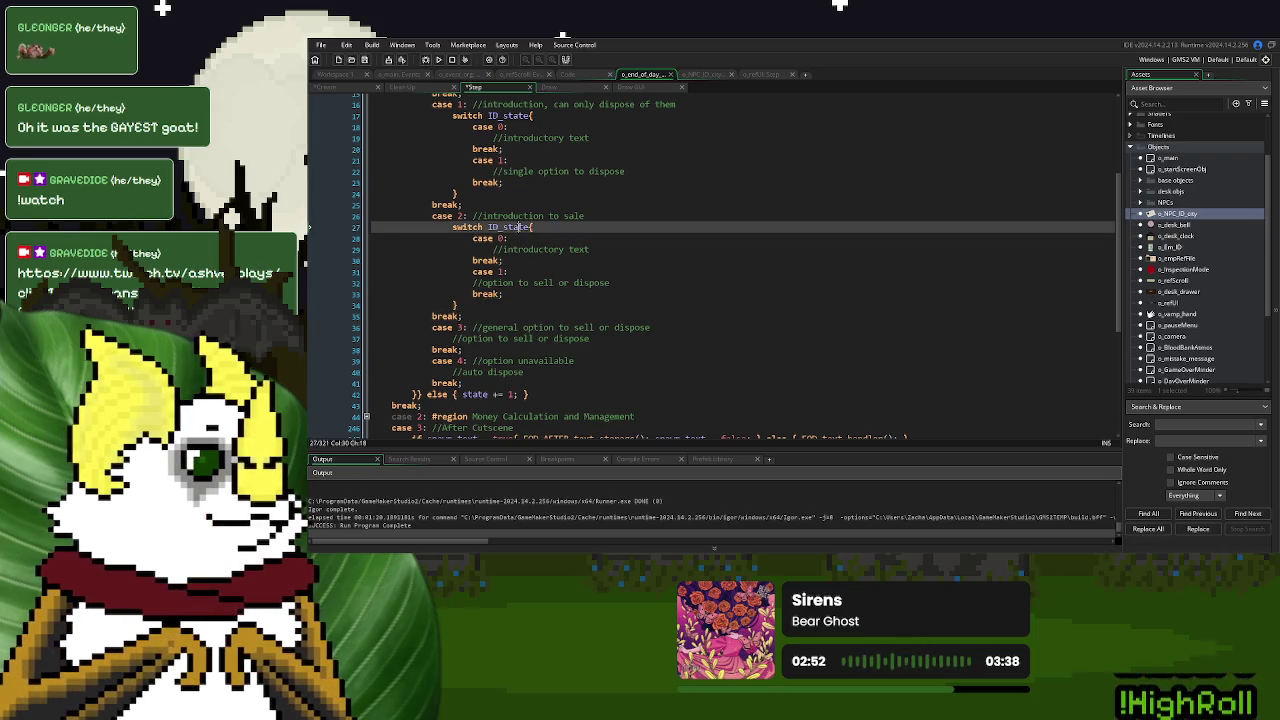
left_click(618, 282)
key("Return")
type("//reset ")
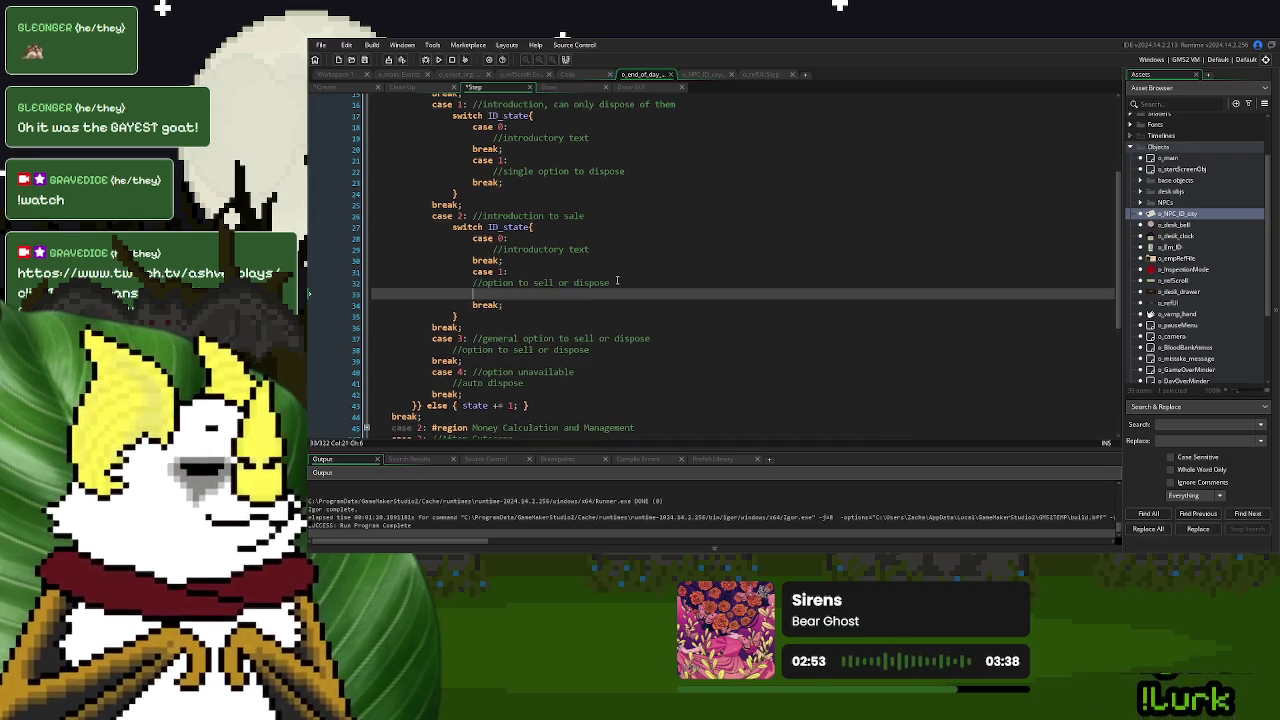
type("ID_state for sale")
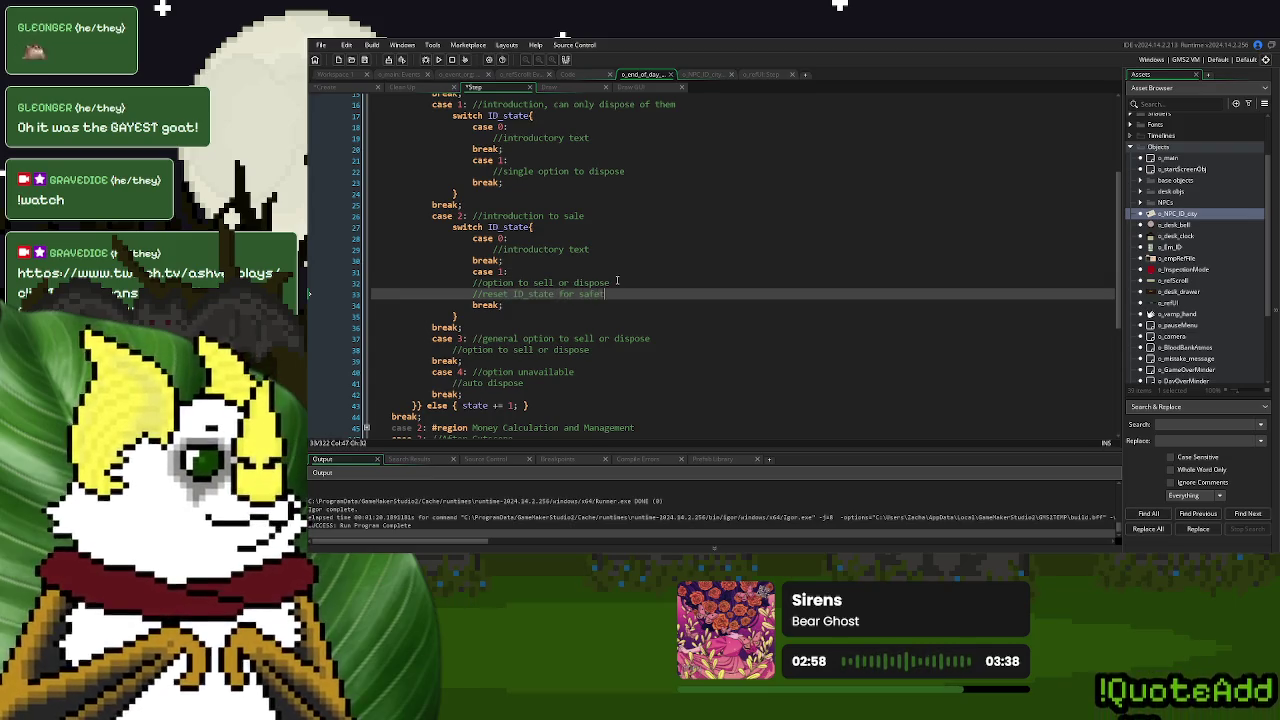
left_click_drag(619, 296, 620, 288)
key("ctrl+c")
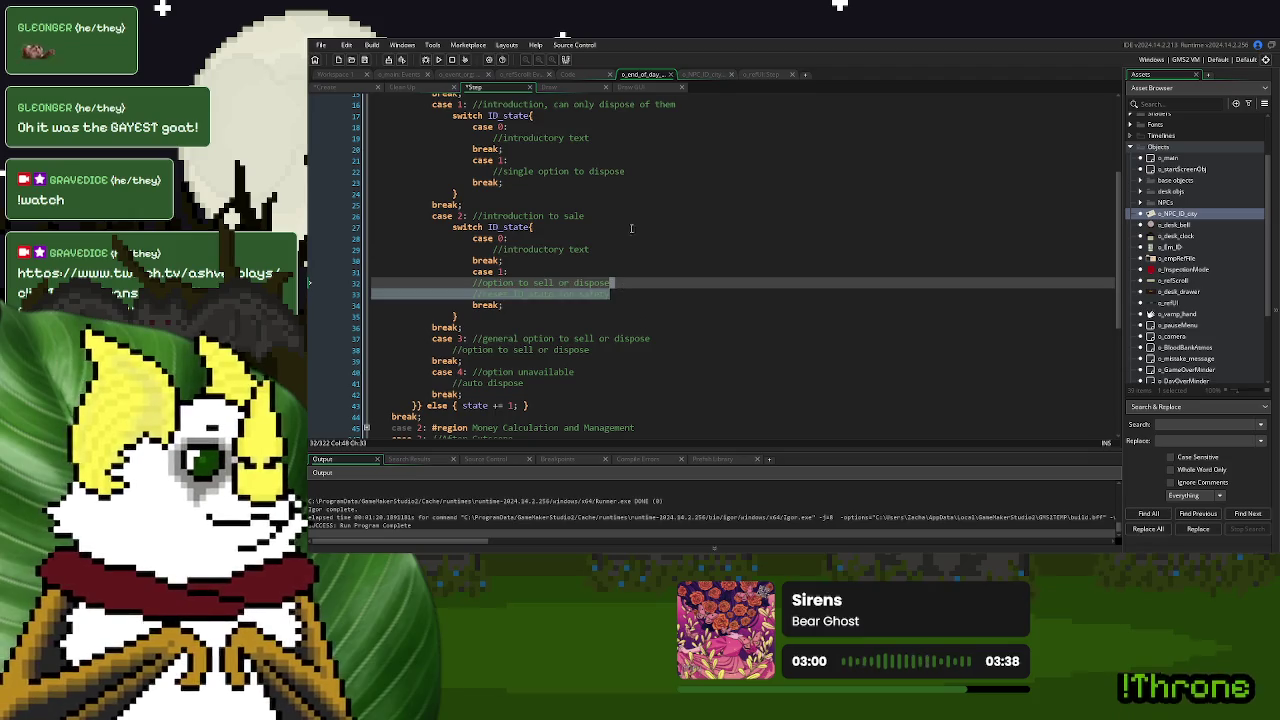
left_click(634, 171)
key("ctrl+v")
Fix indentation of the pasted reset comments and the second switch's case 1 lines
left_click(672, 270)
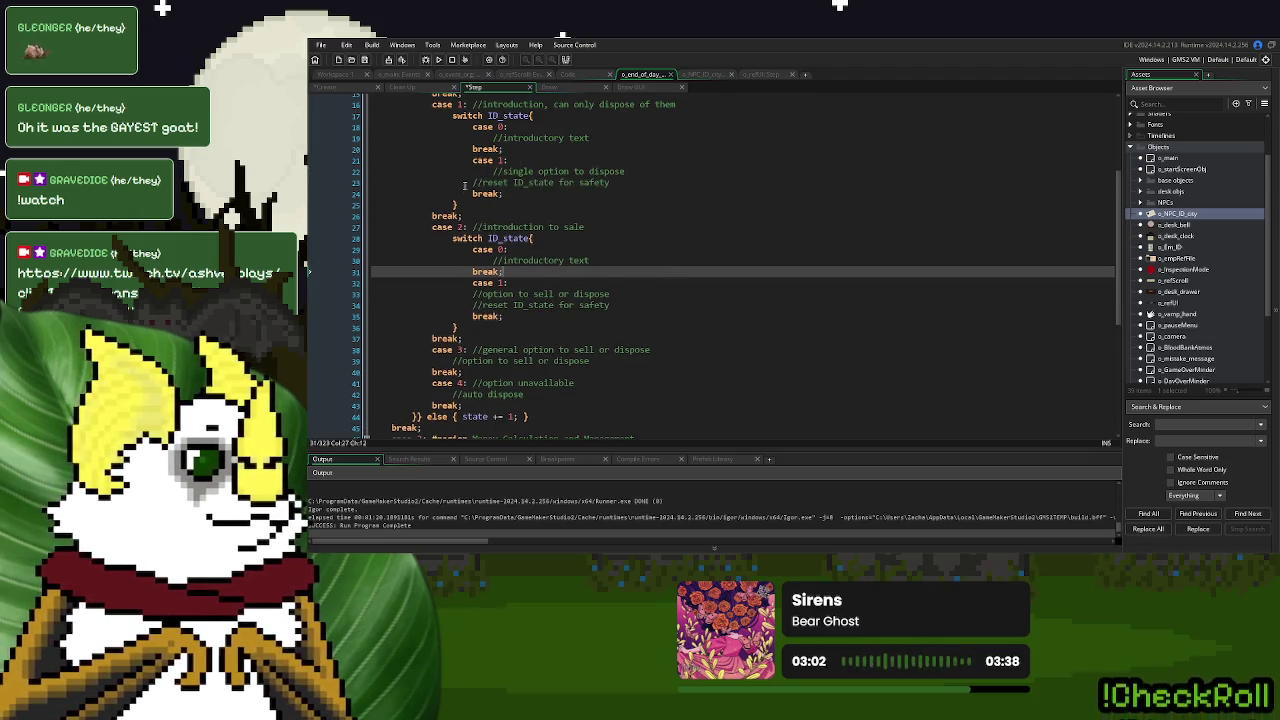
left_click(466, 183)
key("Tab")
left_click(471, 284)
key("Tab")
key("shift+Tab")
left_click(464, 294)
key("Tab")
left_click(463, 304)
key("Tab")
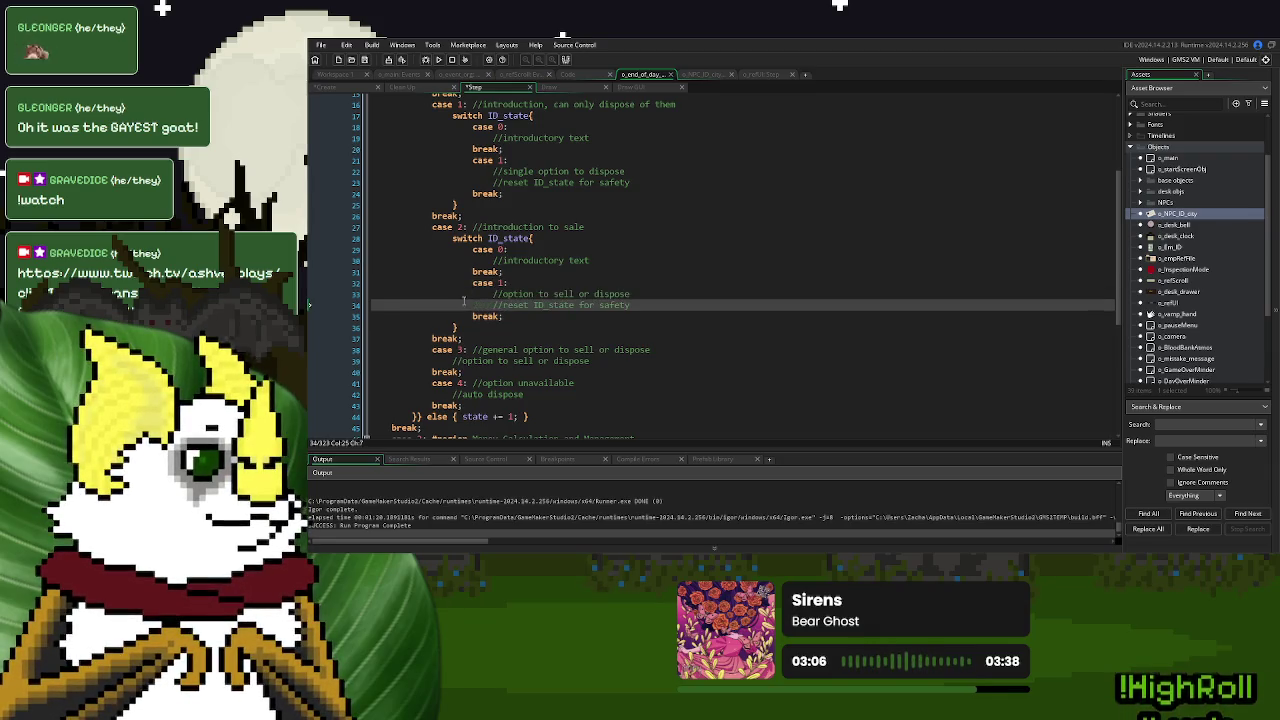
left_click(664, 292)
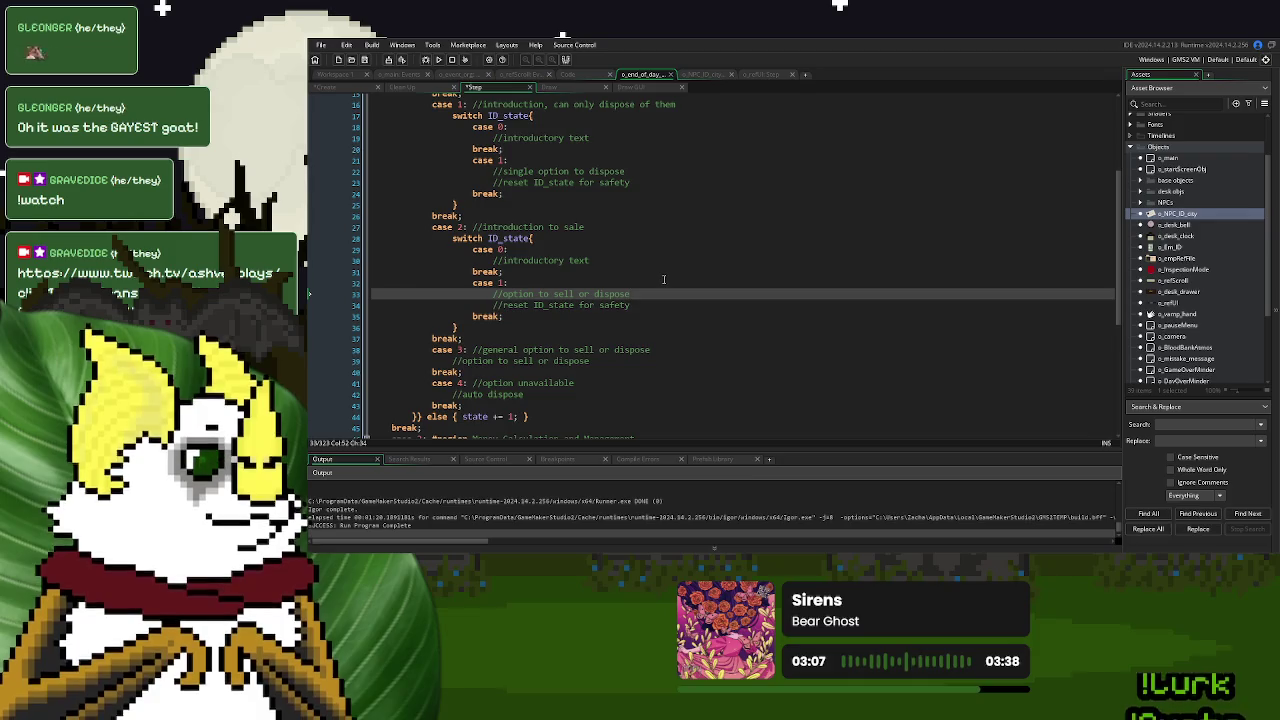
scroll(663, 279, "up", 5)
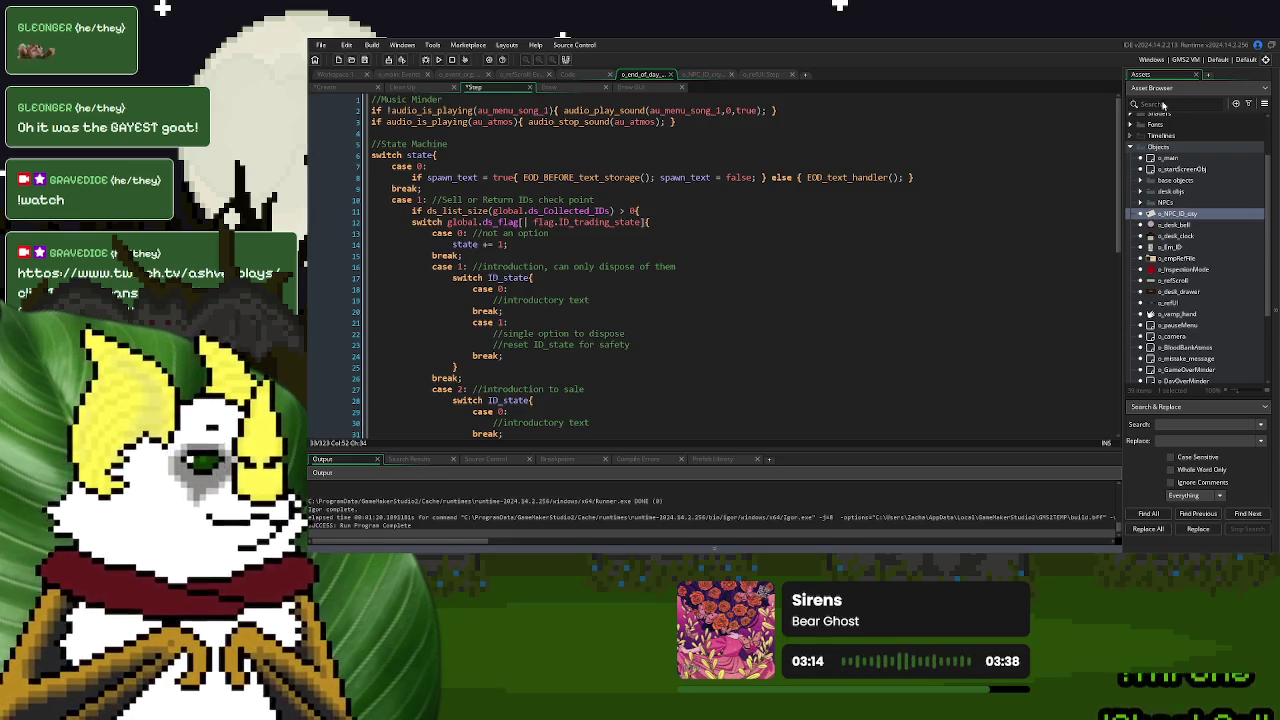
Review o_event_org's Step and Create events, then return to Step's loop collecting clicked NPC IDs
left_click(668, 288)
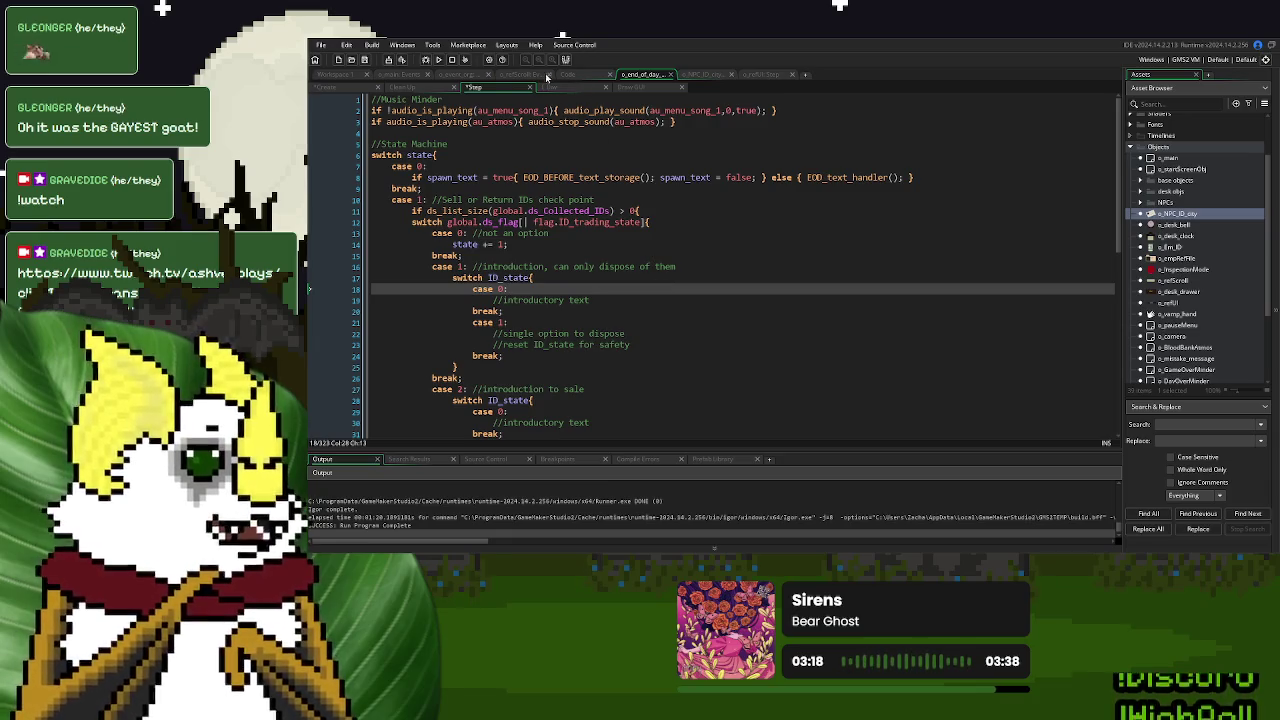
left_click(455, 75)
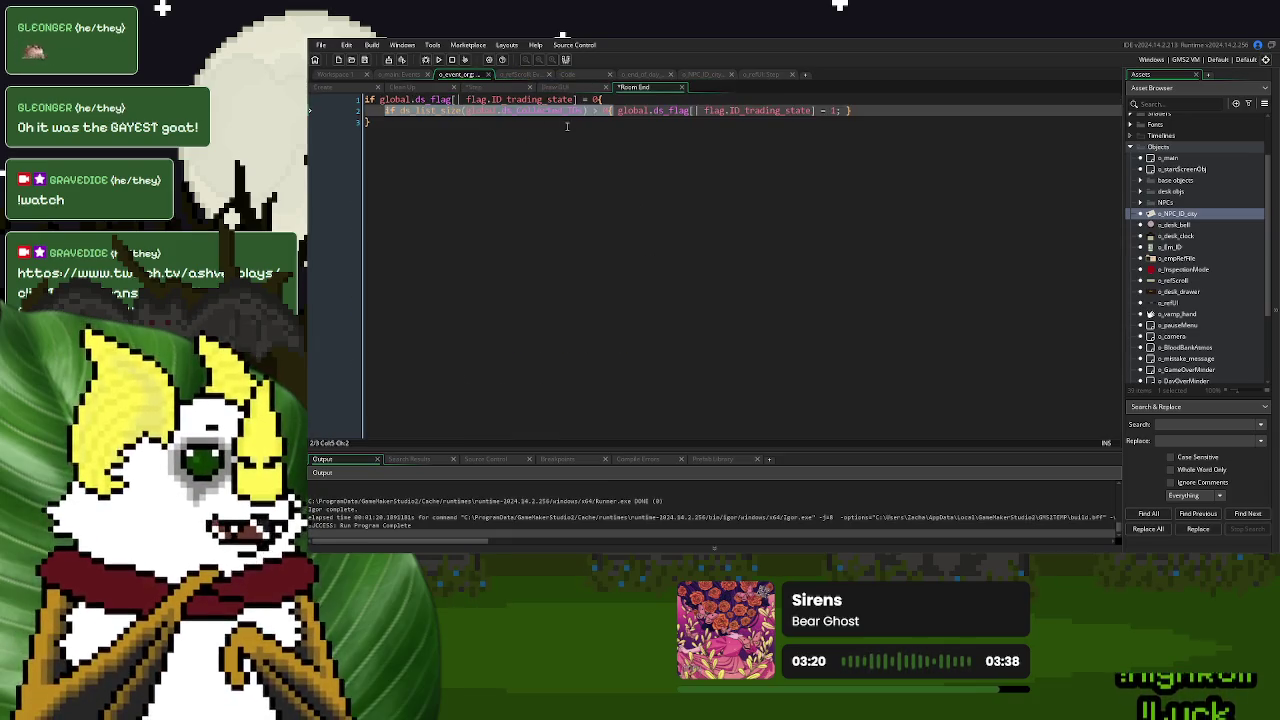
left_click(492, 88)
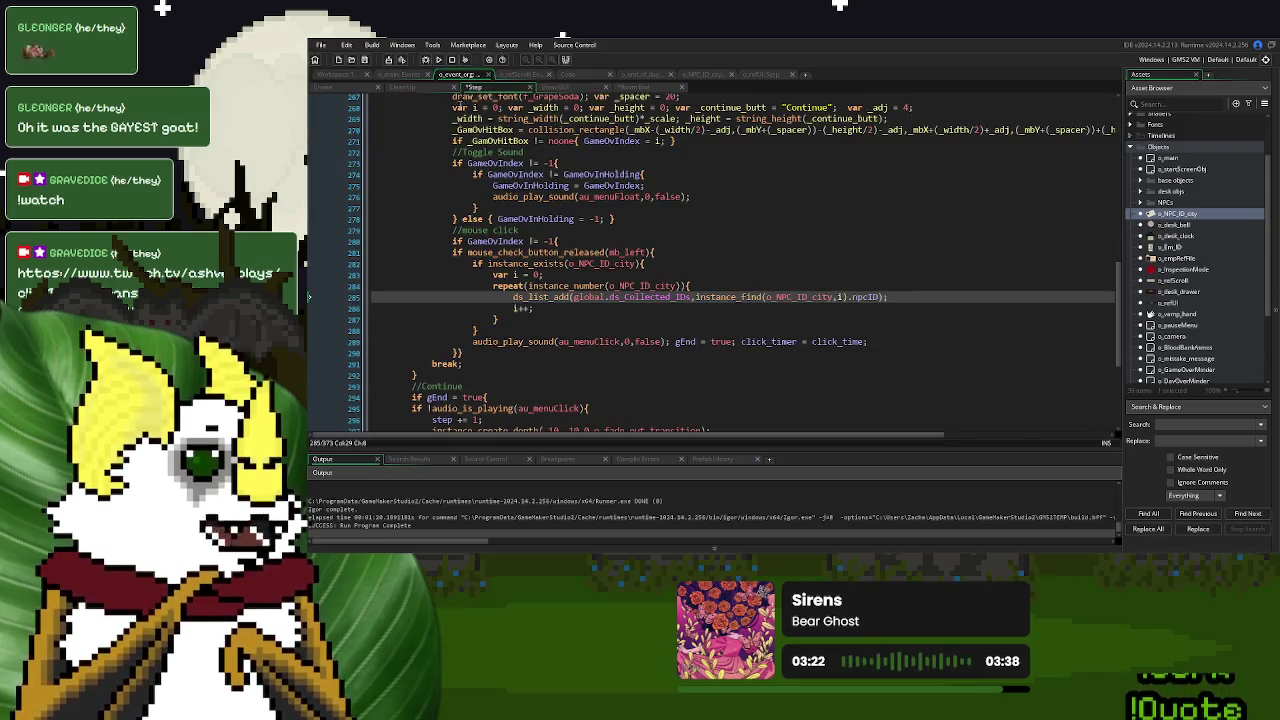
left_click(345, 87)
scroll(702, 185, "up", 20)
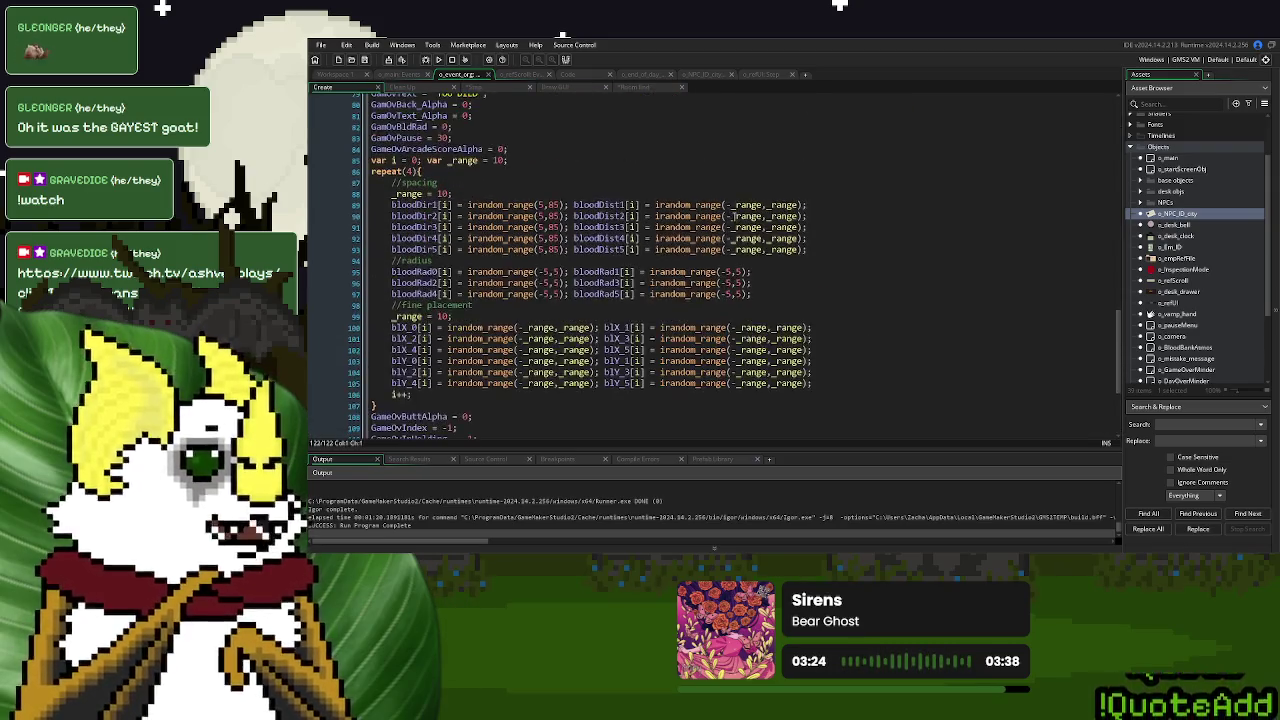
scroll(736, 219, "up", 5)
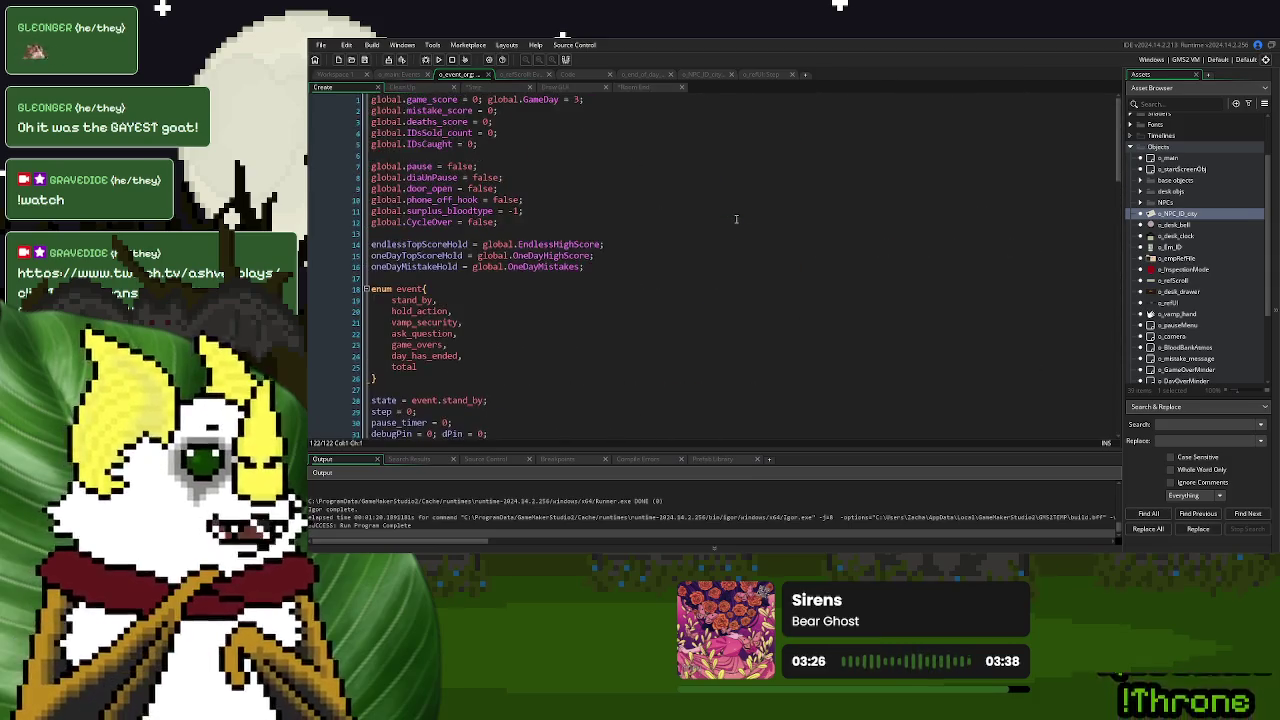
left_click(599, 108)
left_click(599, 100)
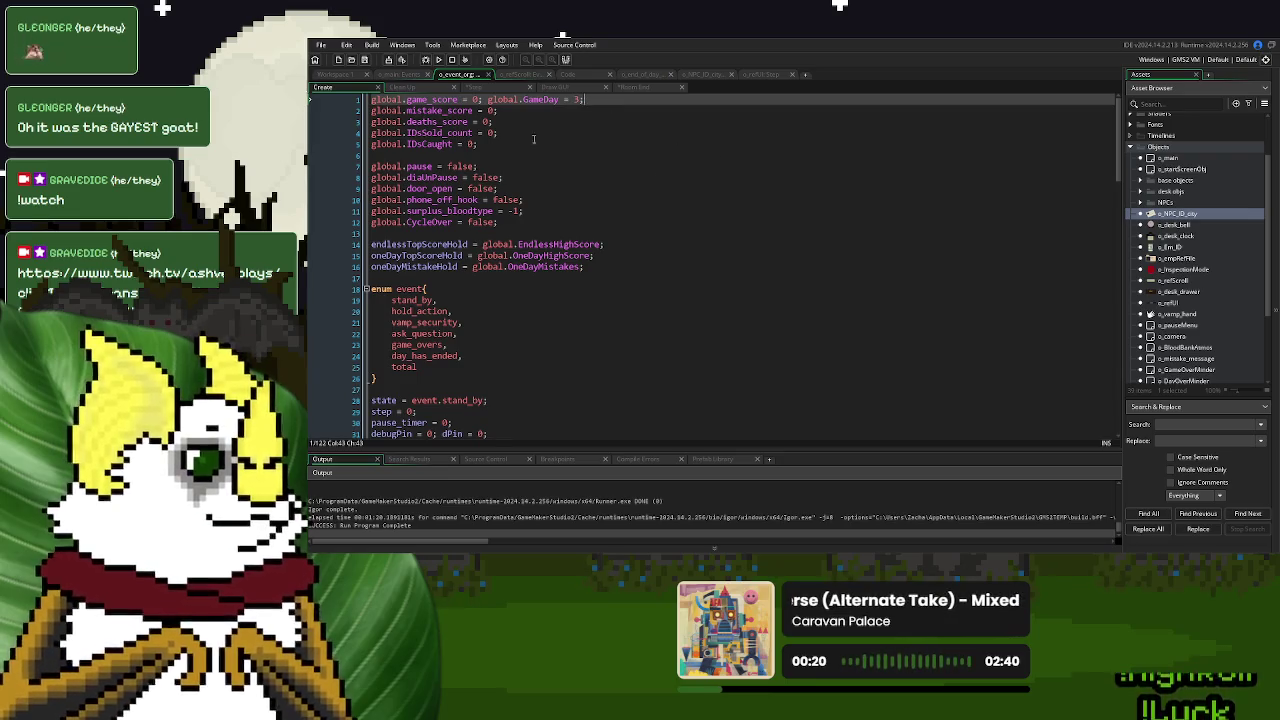
left_click(464, 90)
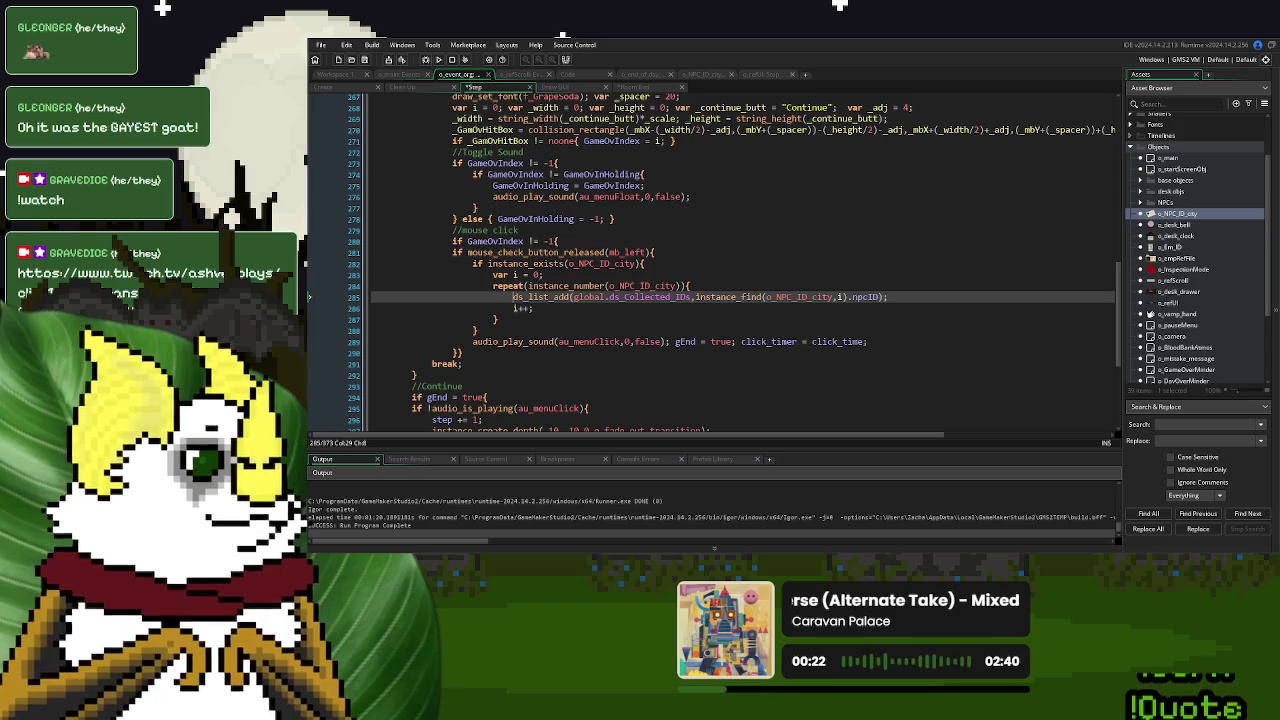
left_click(760, 275)
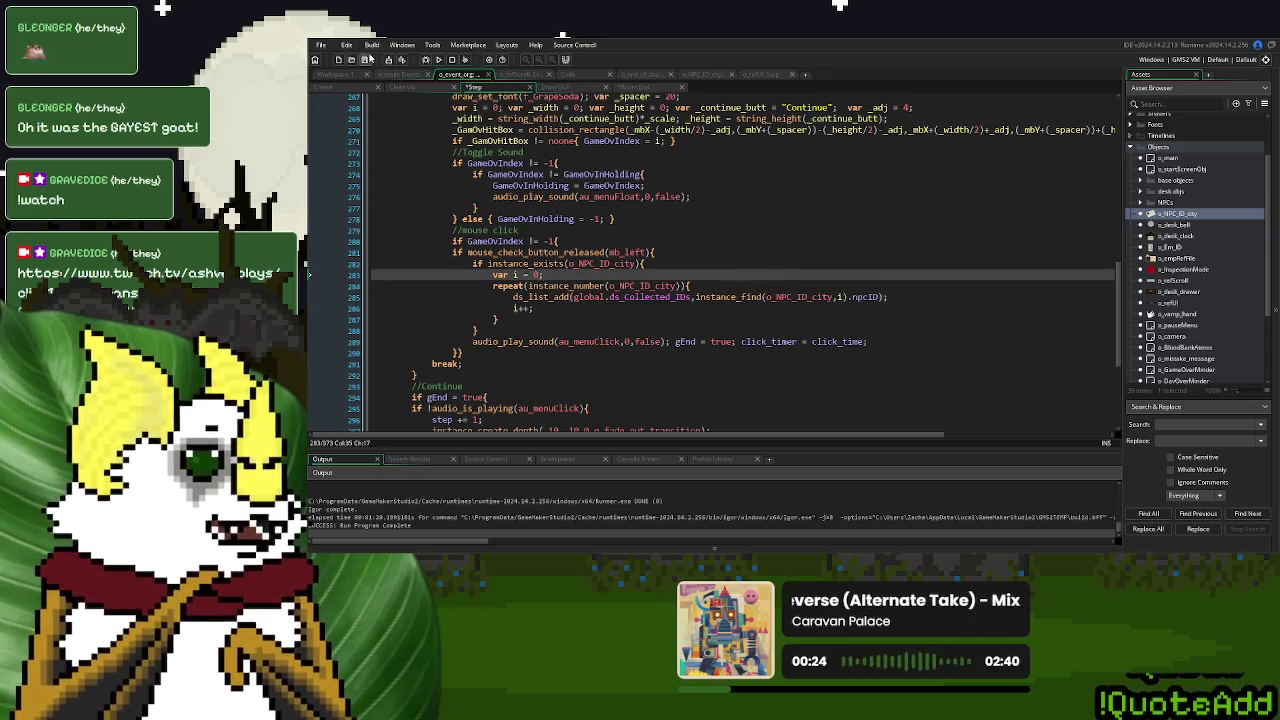